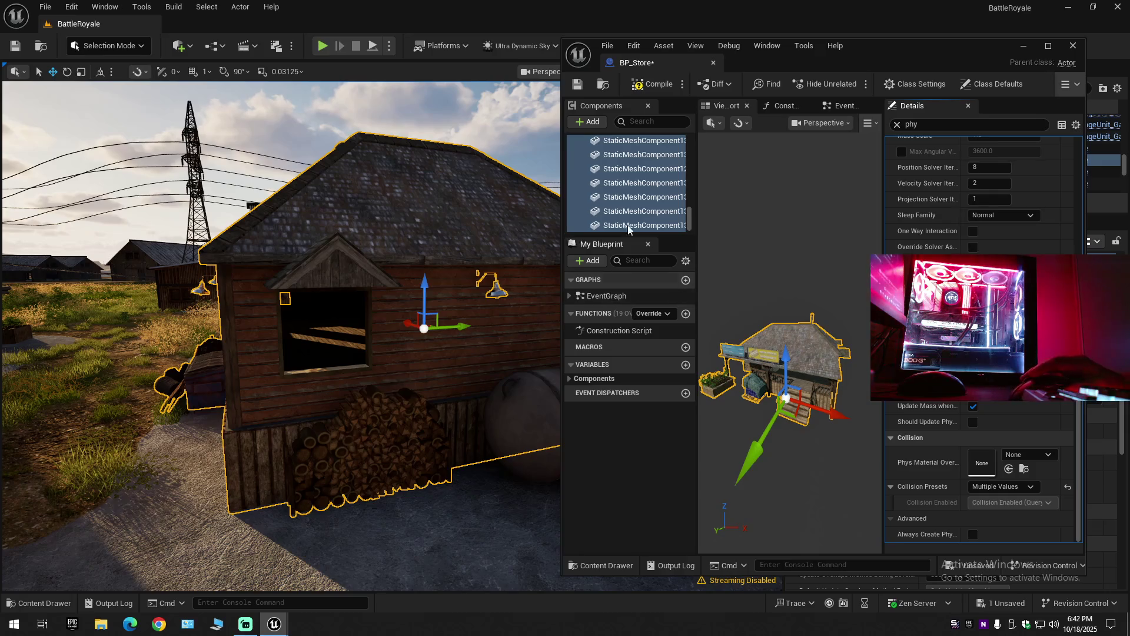
Compile and save BP_Store, then clear the physics filter on its SharedRoot component.
{"action": "left_click", "coordinate": [645, 83]}
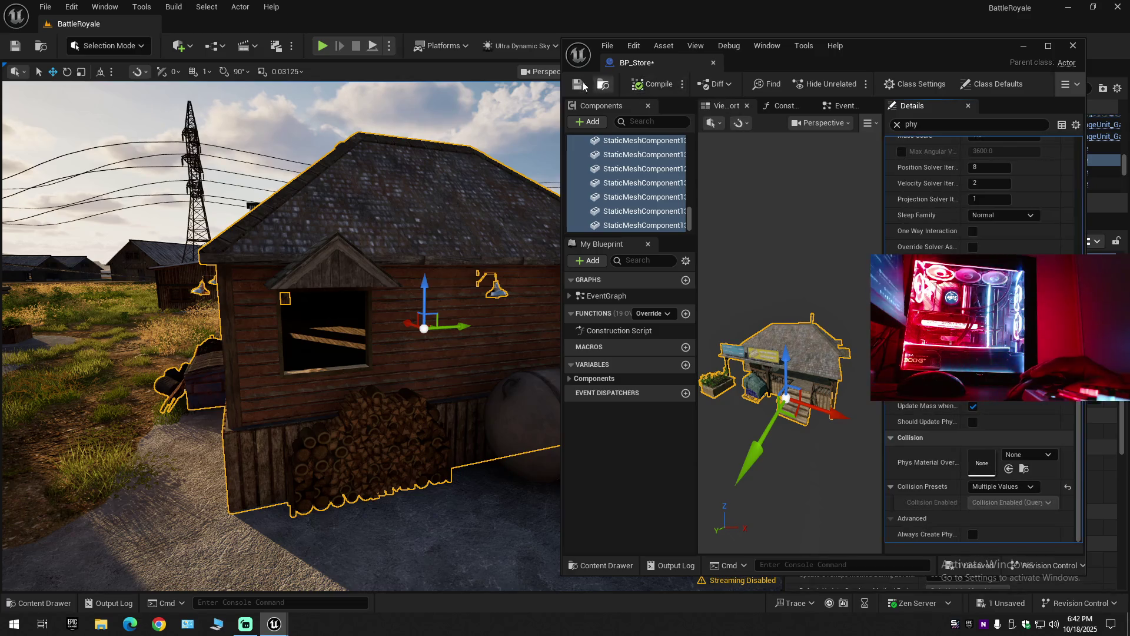
{"action": "key", "text": "ctrl+s"}
{"action": "scroll", "coordinate": [665, 177], "scroll_direction": "up", "scroll_amount": 10}
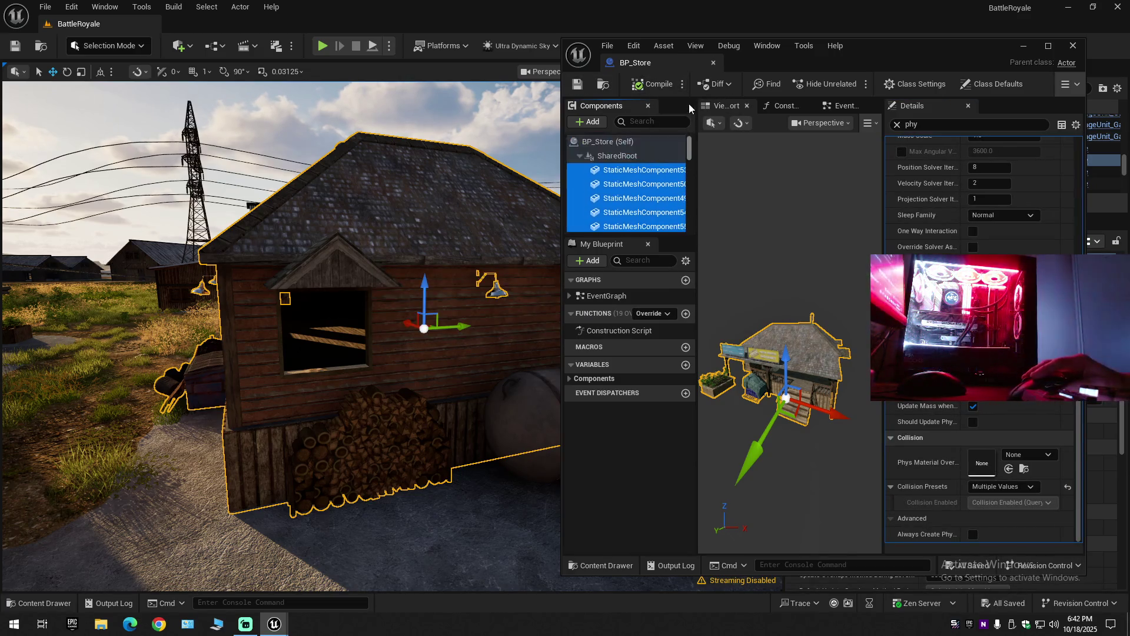
{"action": "left_click", "coordinate": [640, 156]}
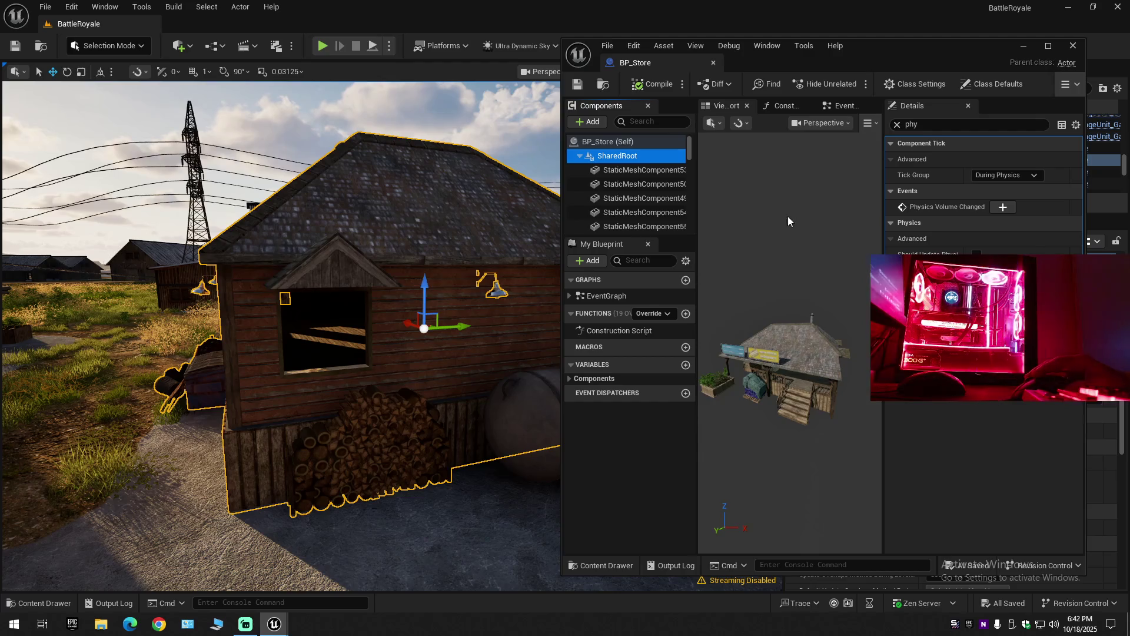
{"action": "left_click", "coordinate": [897, 124]}
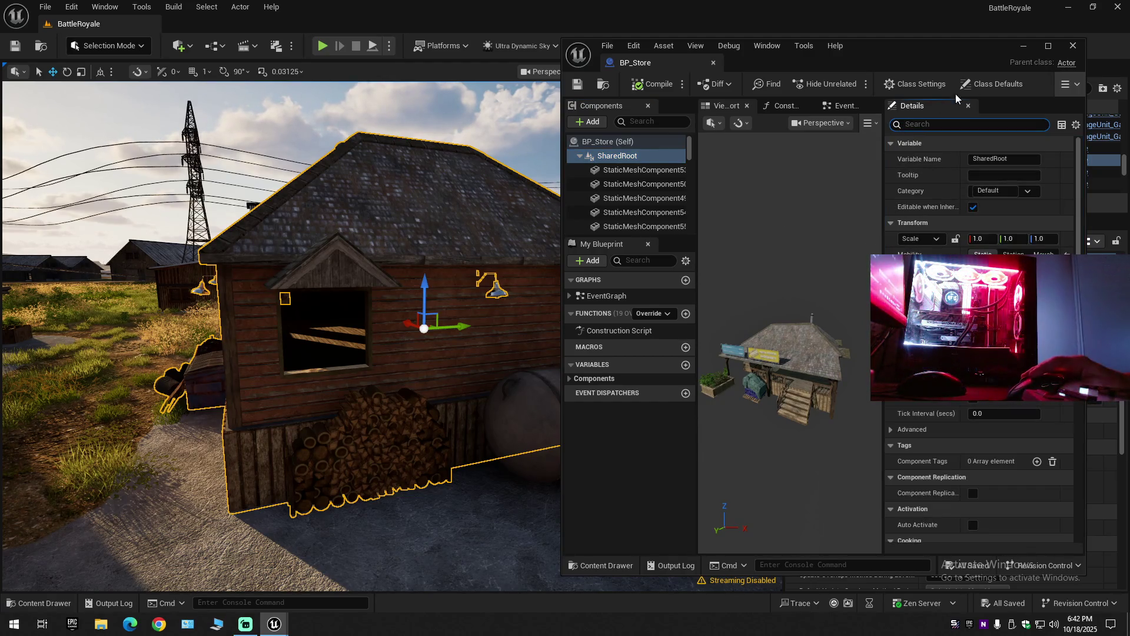
Close the BP_Store editor and fly down the motel street to select the water-tank motel.
{"action": "left_click", "coordinate": [1080, 50]}
{"action": "mouse_move", "coordinate": [538, 398]}
{"action": "left_mouse_down"}
{"action": "mouse_move", "coordinate": [500, 398]}
{"action": "mouse_move", "coordinate": [537, 398]}
{"action": "mouse_move", "coordinate": [494, 377]}
{"action": "mouse_move", "coordinate": [561, 375]}
{"action": "left_mouse_up"}
{"action": "left_click", "coordinate": [531, 305]}
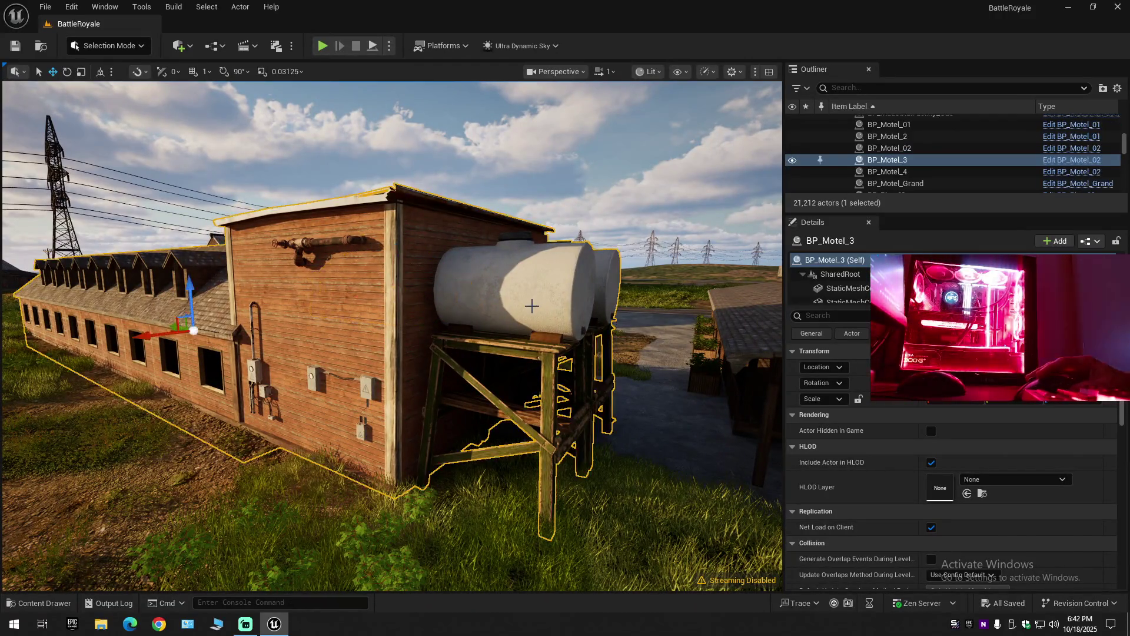
Select the wooden house BP_Motel_2 and open its BP_Motel_01 Blueprint from the Outliner.
{"action": "mouse_move", "coordinate": [542, 319]}
{"action": "left_mouse_down"}
{"action": "mouse_move", "coordinate": [574, 297]}
{"action": "mouse_move", "coordinate": [504, 320]}
{"action": "left_mouse_up"}
{"action": "left_click", "coordinate": [429, 324]}
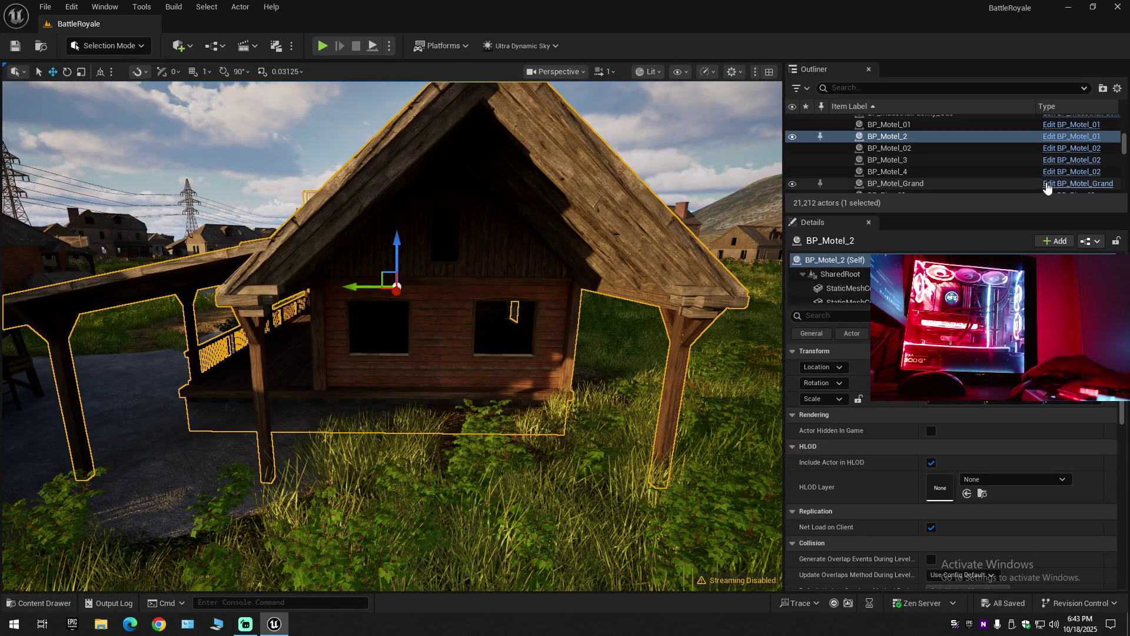
{"action": "left_click", "coordinate": [1060, 136]}
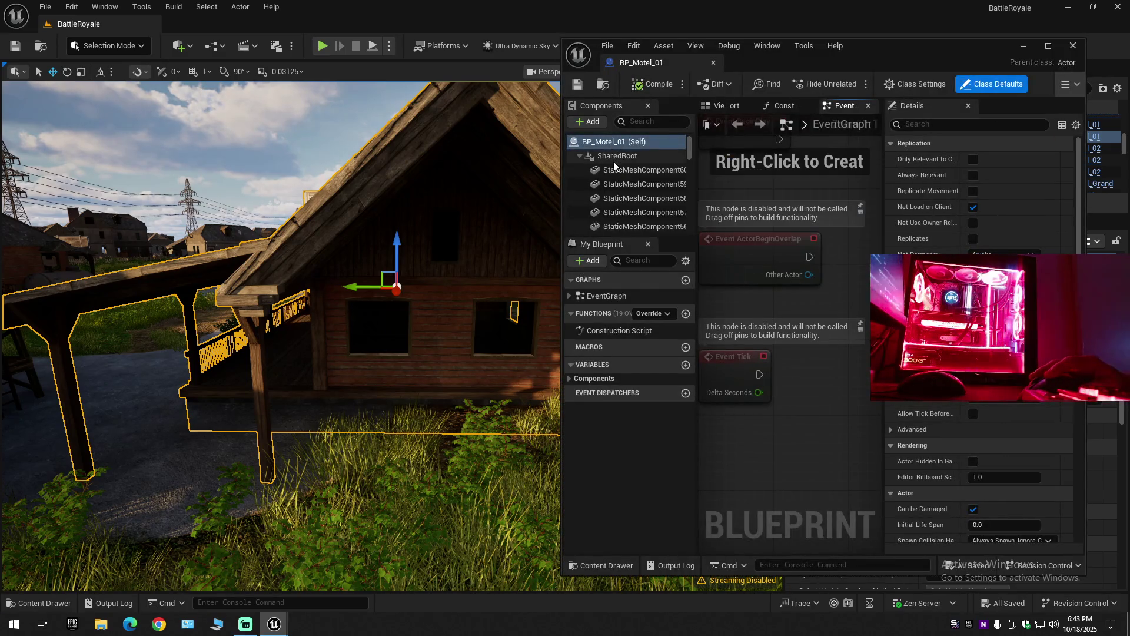
Select every static mesh component in BP_Motel_01, excluding SharedRoot.
{"action": "left_click_drag", "start_coordinate": [687, 140], "coordinate": [689, 221]}
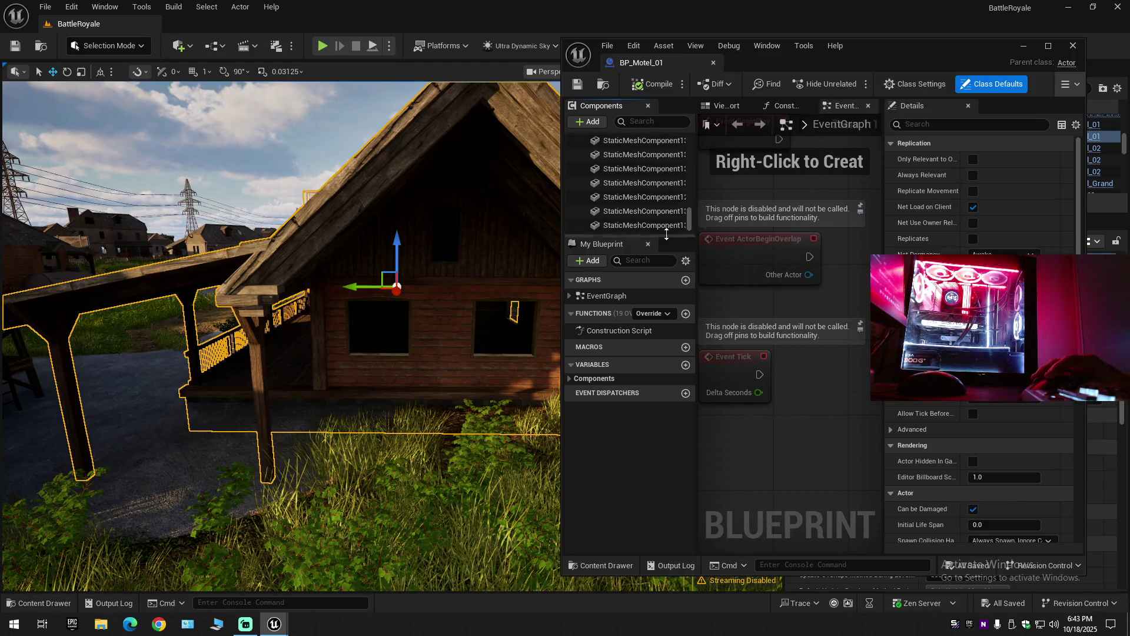
{"action": "left_click", "coordinate": [635, 225], "text": "shift"}
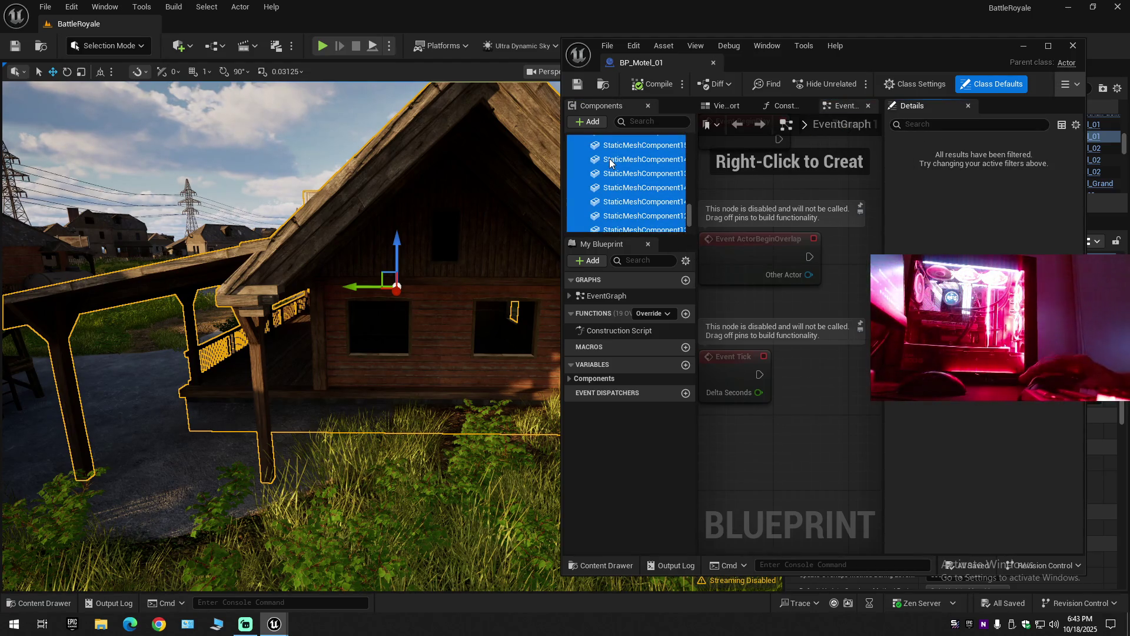
{"action": "left_click_drag", "start_coordinate": [690, 216], "coordinate": [689, 91]}
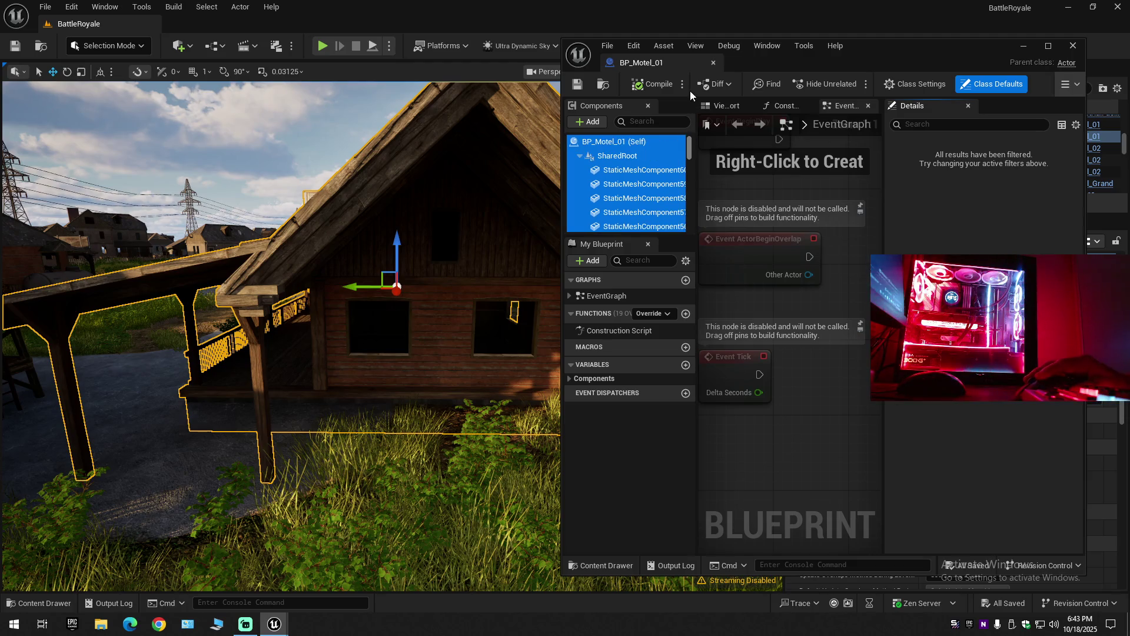
{"action": "left_click", "coordinate": [612, 156], "text": "ctrl"}
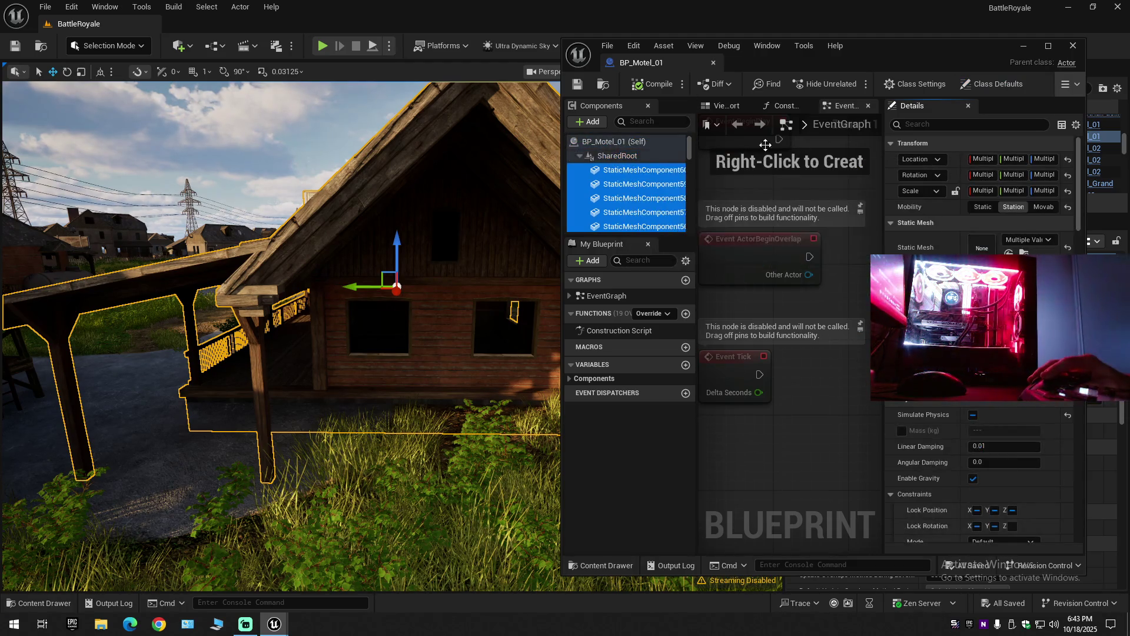
Filter the Details panel by 'phy' and reach the Phys Material Override setting.
{"action": "left_click", "coordinate": [927, 126]}
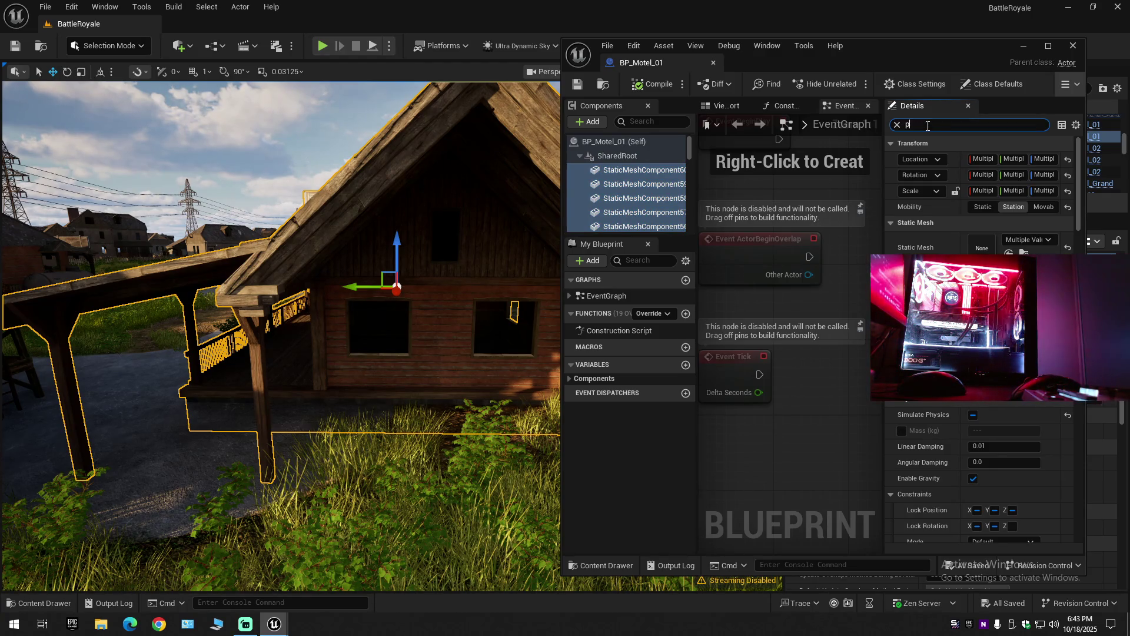
{"action": "type", "text": "phy"}
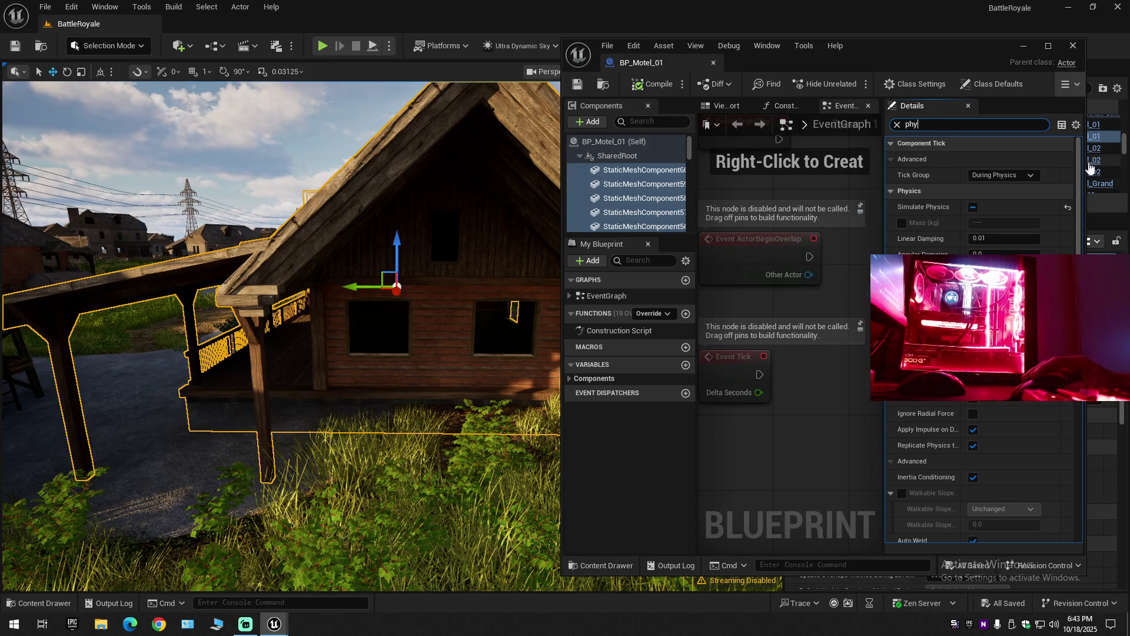
{"action": "left_click_drag", "start_coordinate": [1082, 185], "coordinate": [1080, 506]}
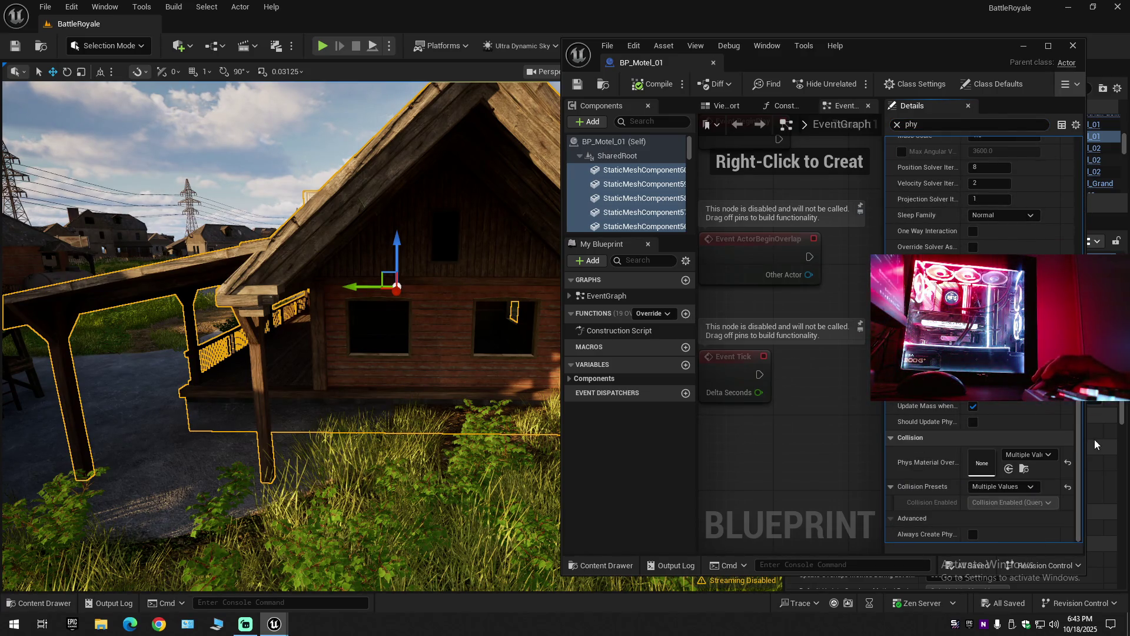
{"action": "left_click", "coordinate": [1038, 454]}
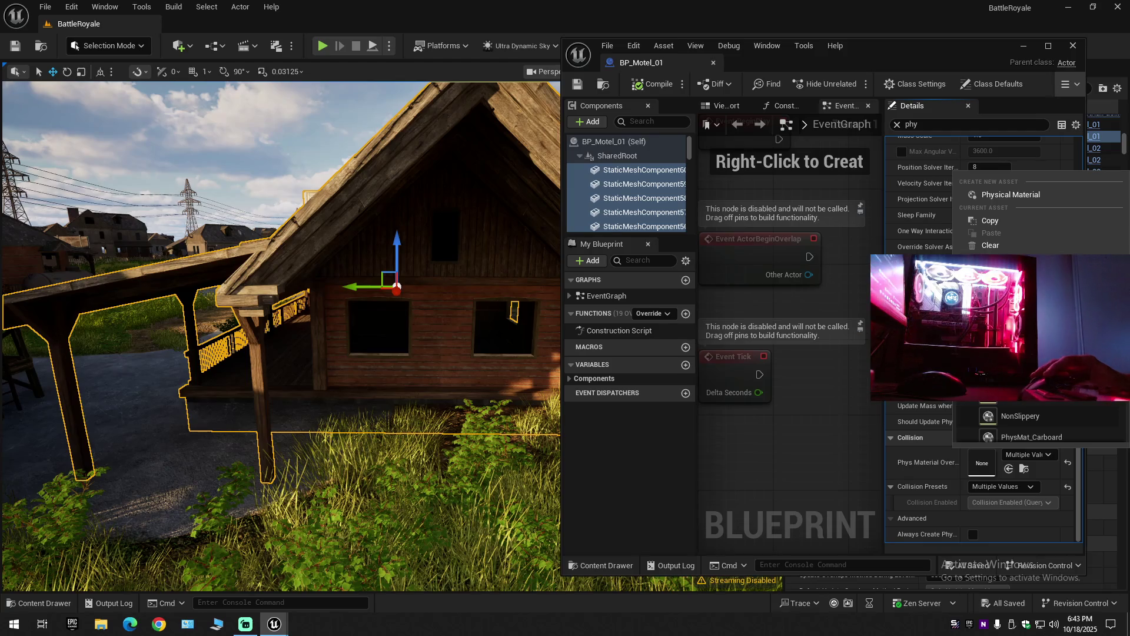
Clear the Phys Material Override to None, then compile, save and close BP_Motel_01.
{"action": "left_click", "coordinate": [1000, 245]}
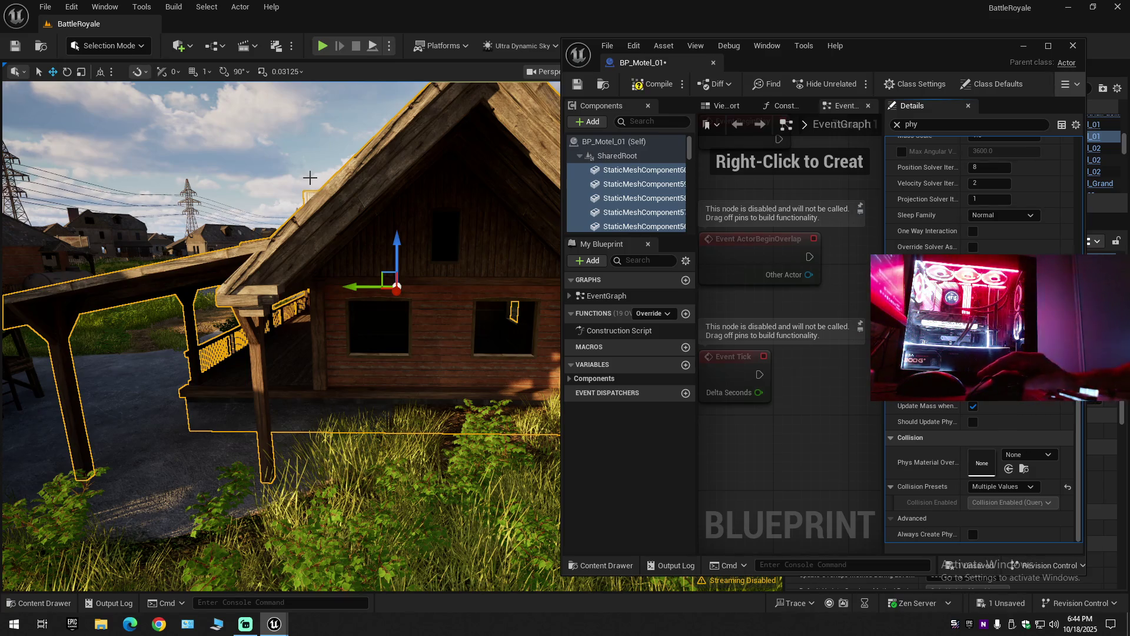
{"action": "left_click", "coordinate": [647, 87]}
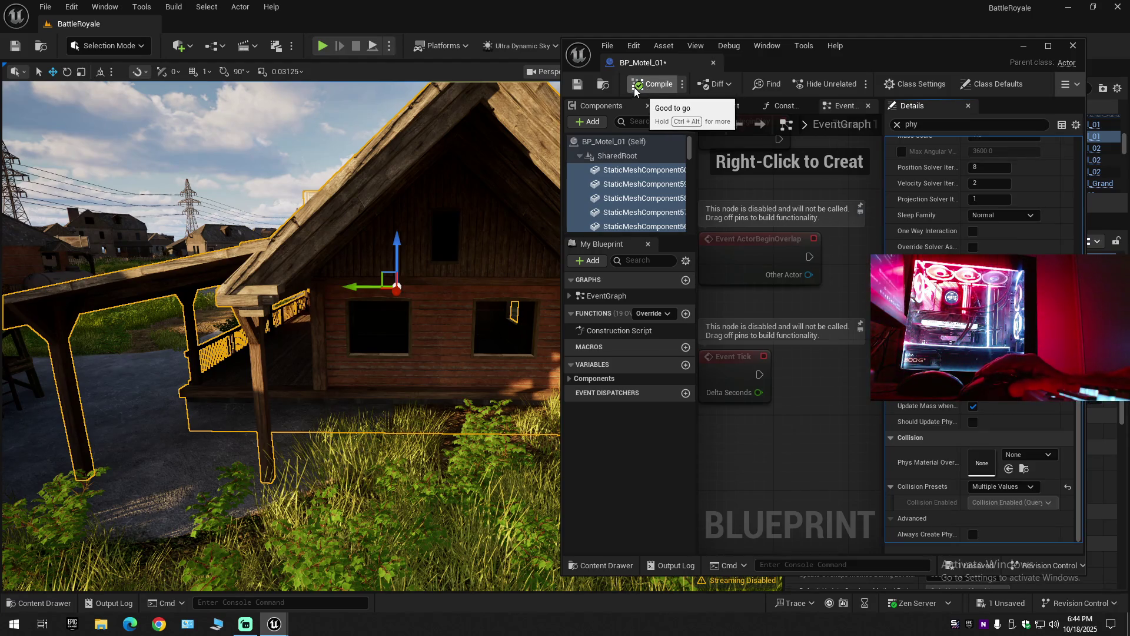
{"action": "key", "text": "ctrl+s"}
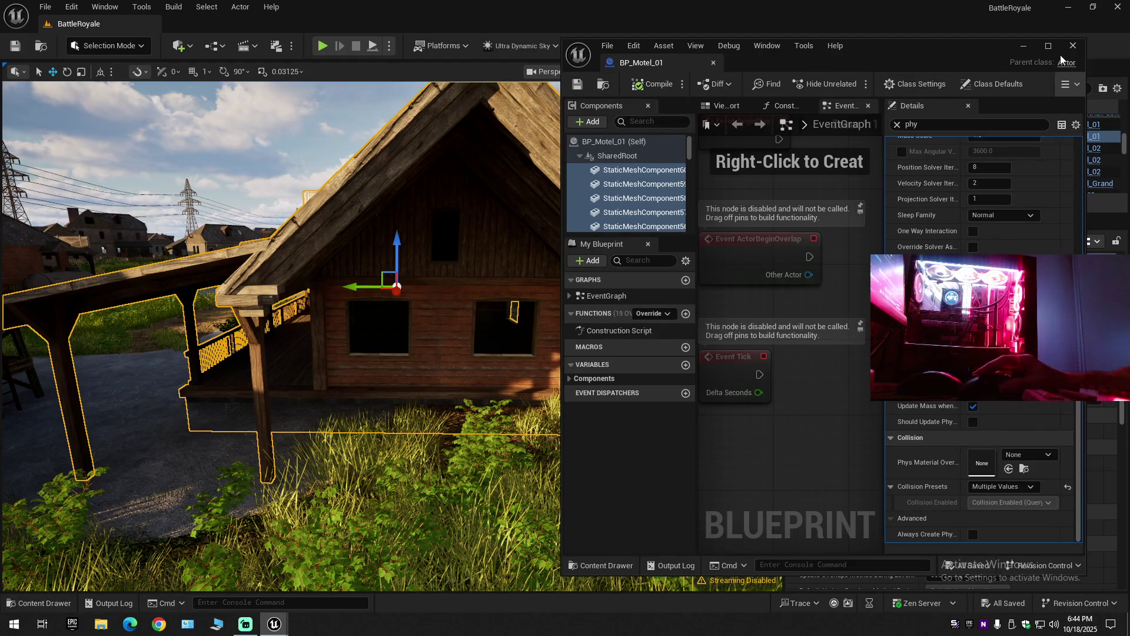
{"action": "left_click", "coordinate": [1072, 46]}
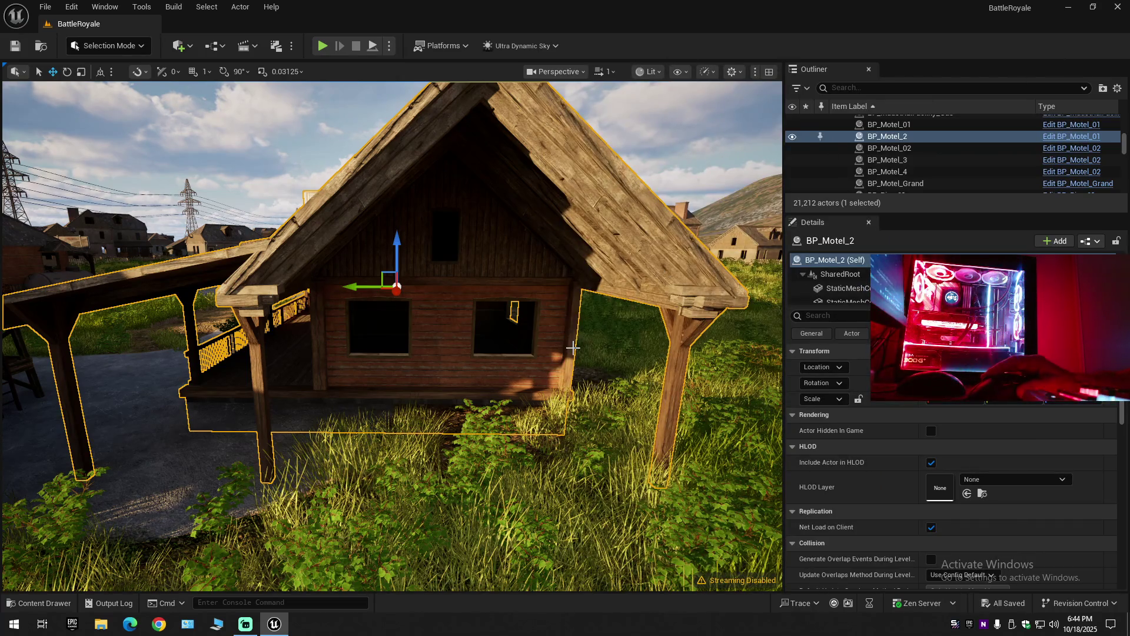
Fly toward the red barns and reset the Outliner to BattleRoyale's top-level folders.
{"action": "scroll", "coordinate": [572, 347], "scroll_direction": "up", "scroll_amount": 2}
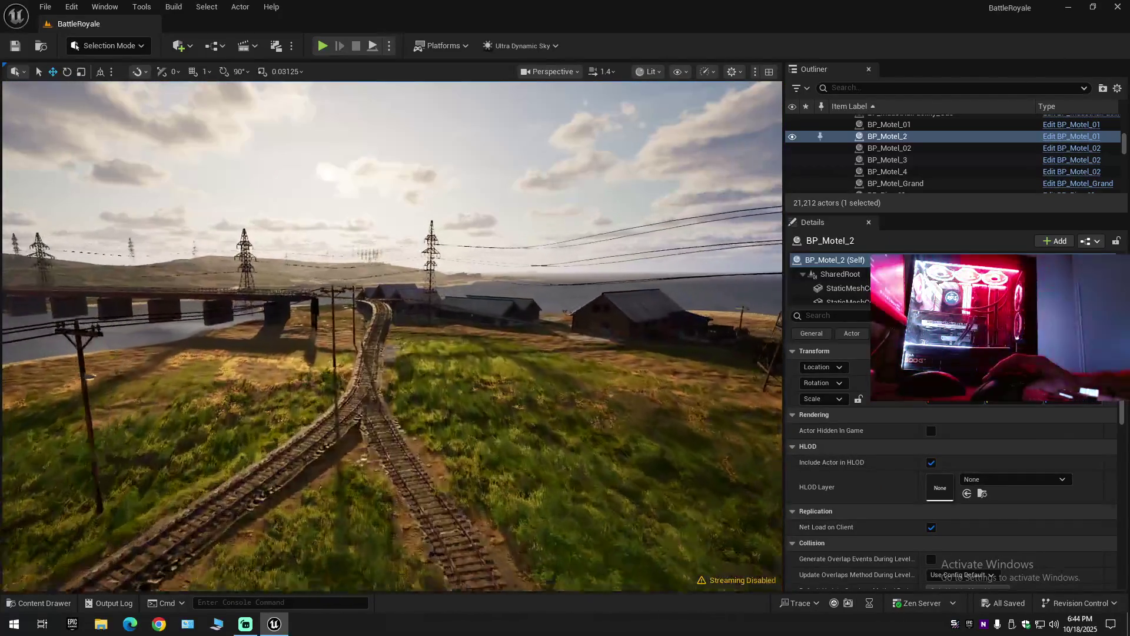
{"action": "key", "text": "w"}
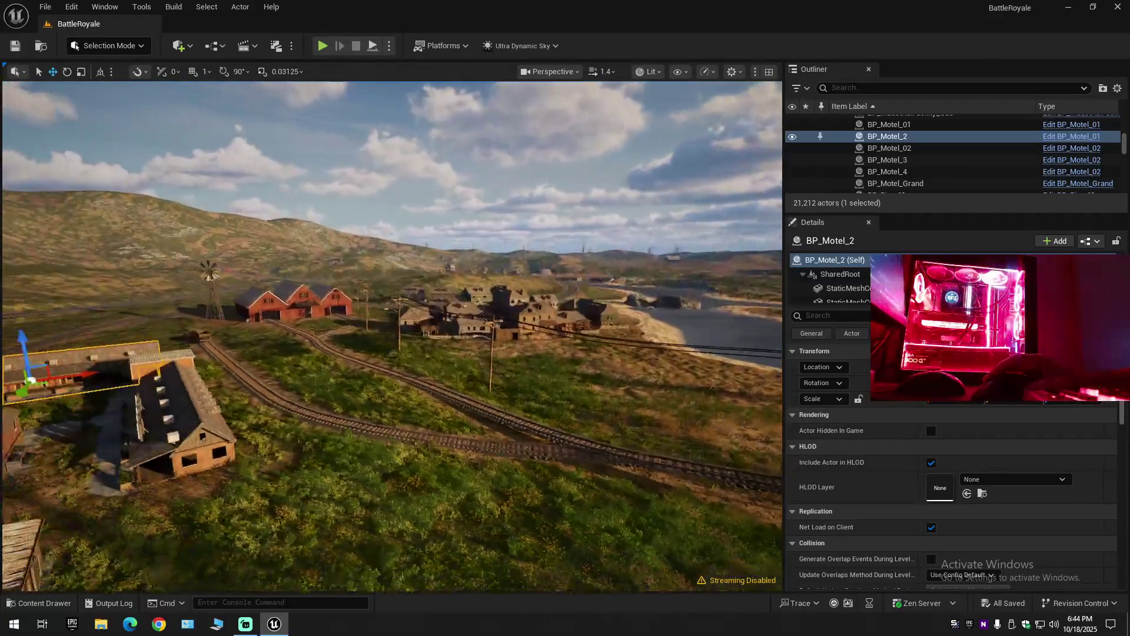
{"action": "left_click", "coordinate": [1116, 89]}
{"action": "left_click", "coordinate": [1003, 147]}
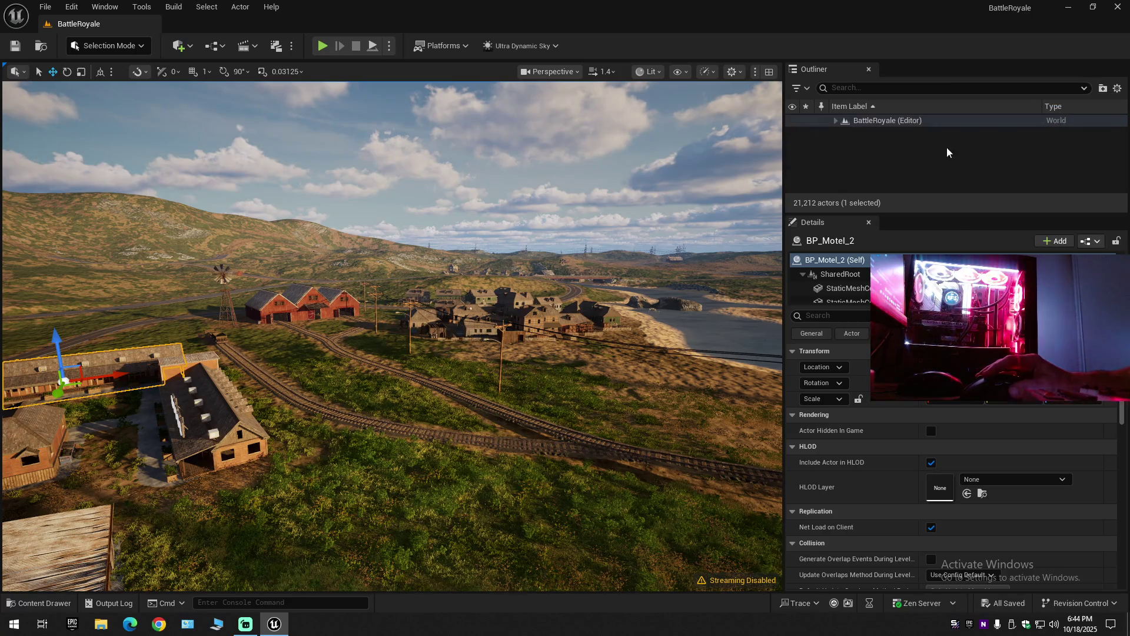
{"action": "left_click", "coordinate": [835, 121]}
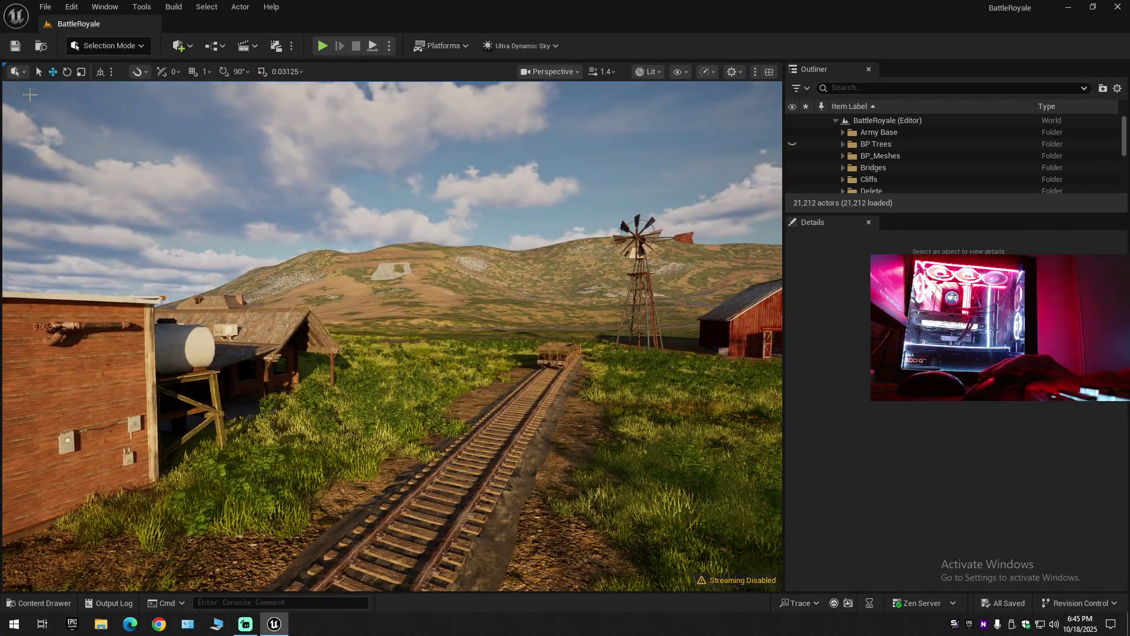
{"action": "left_click", "coordinate": [107, 45]}
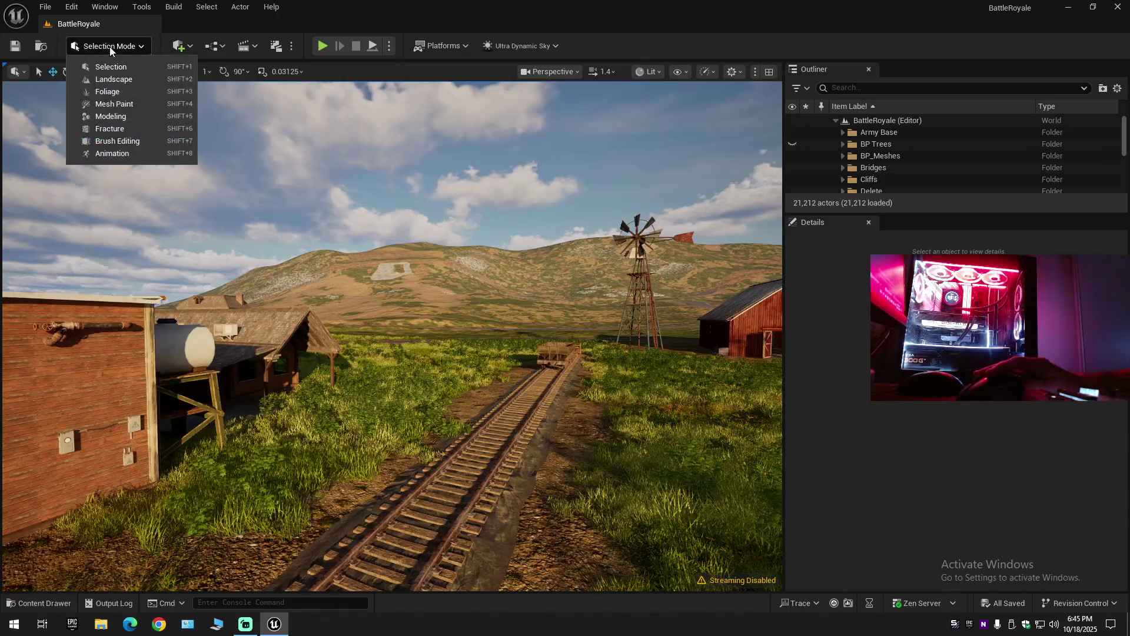
Switch to Foliage mode, select the SMF_PineTree_1 foliage type and locate its pine tree mesh.
{"action": "key", "text": "Escape"}
{"action": "key", "text": "shift+3"}
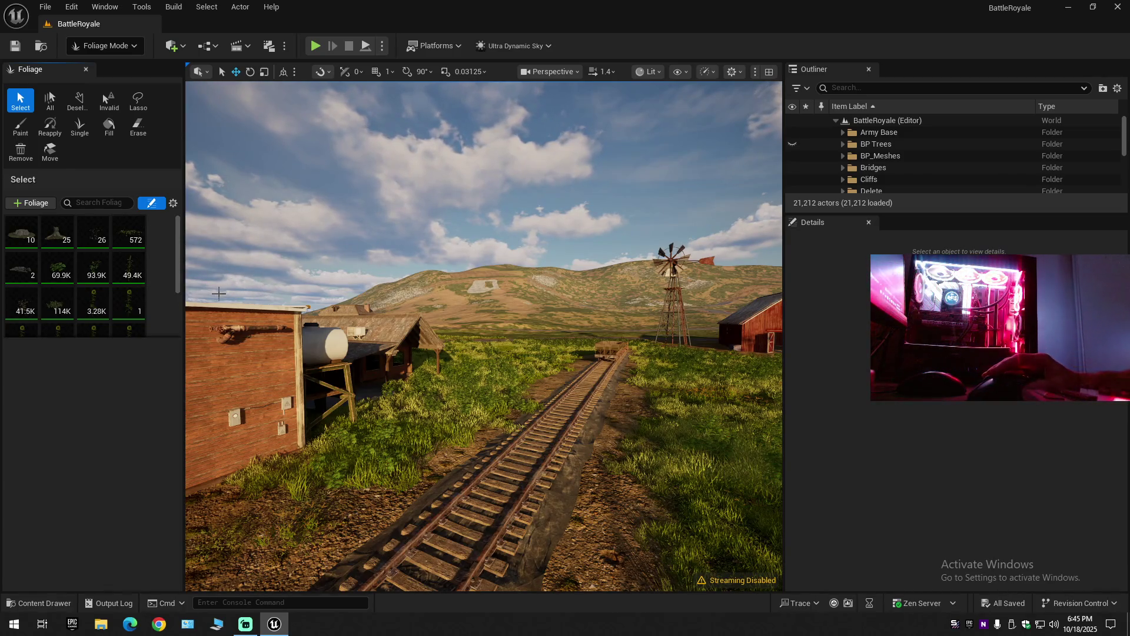
{"action": "left_click_drag", "start_coordinate": [178, 274], "coordinate": [174, 320]}
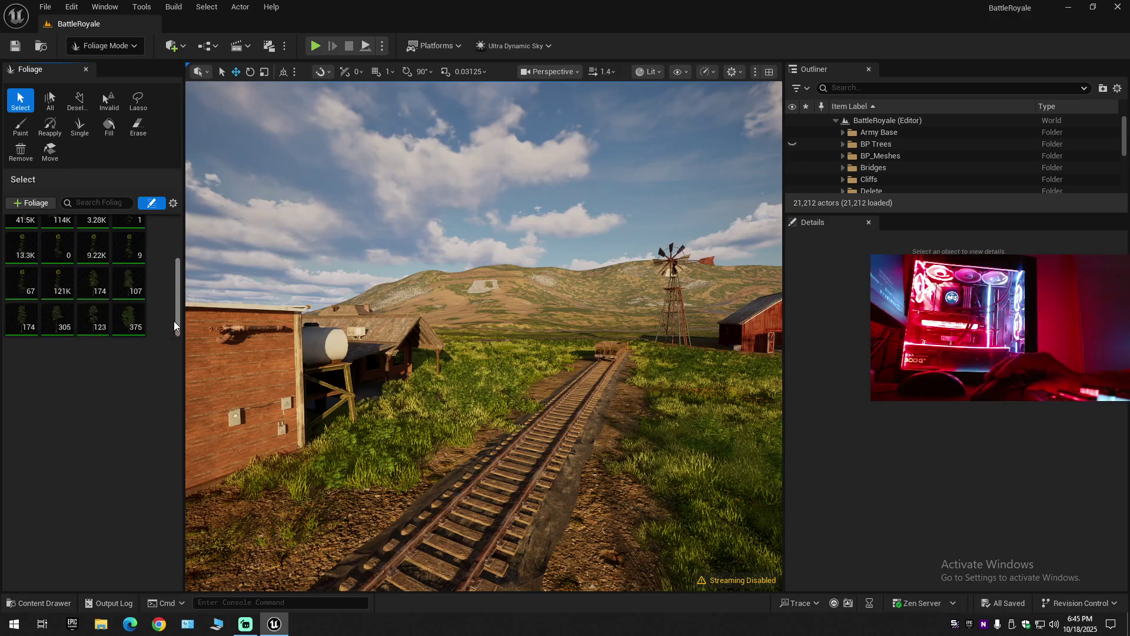
{"action": "left_click", "coordinate": [98, 285]}
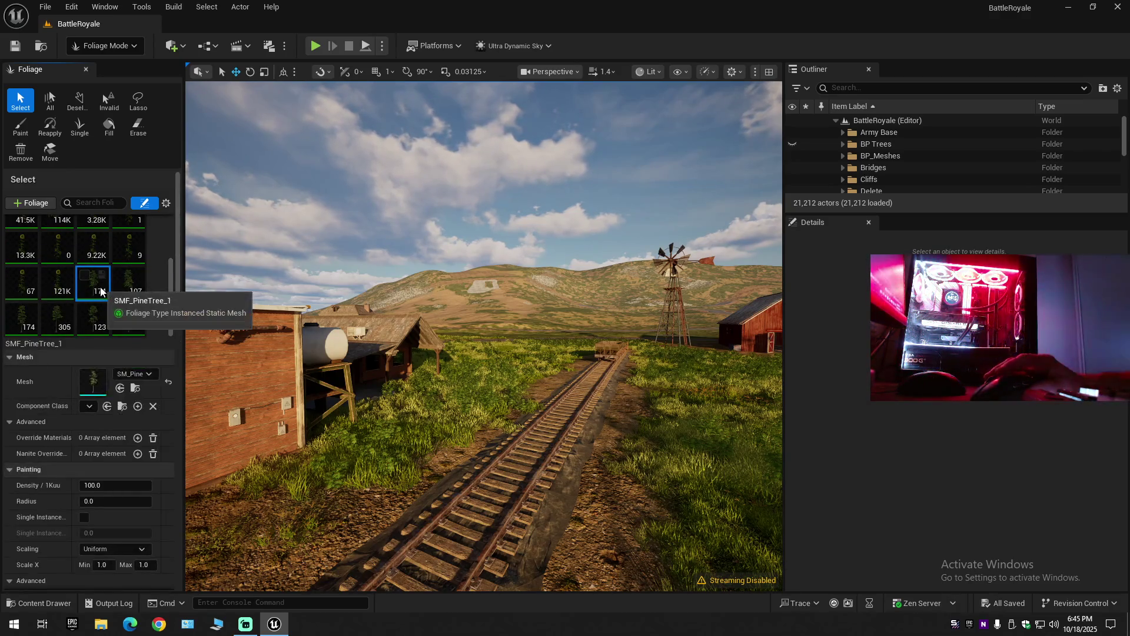
{"action": "right_click", "coordinate": [100, 287]}
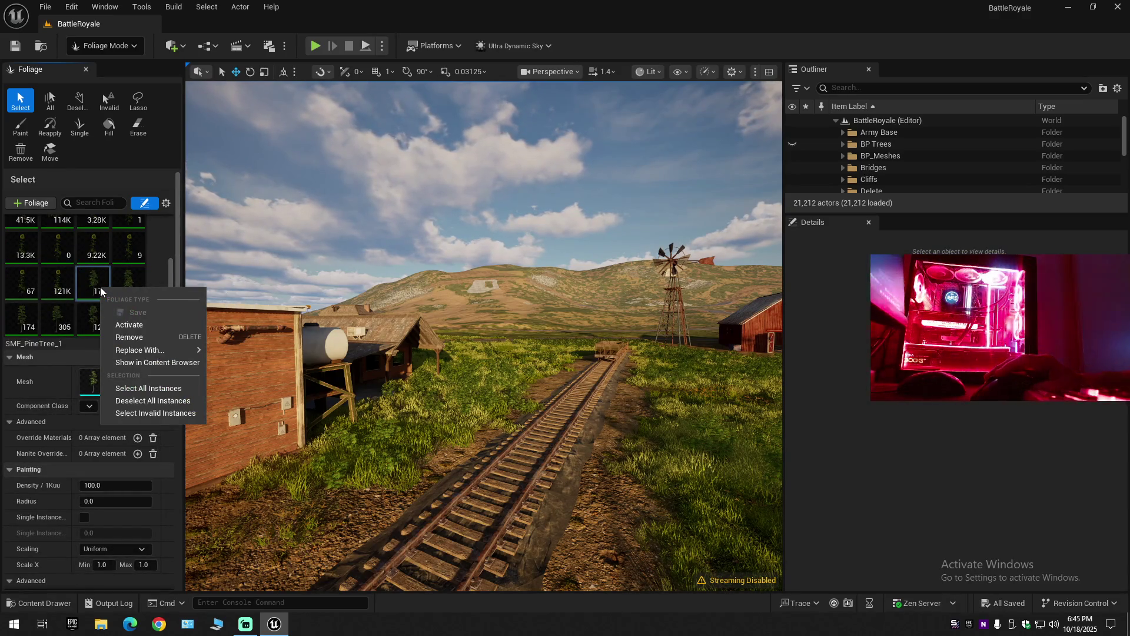
{"action": "left_click", "coordinate": [99, 287]}
{"action": "left_click", "coordinate": [137, 386]}
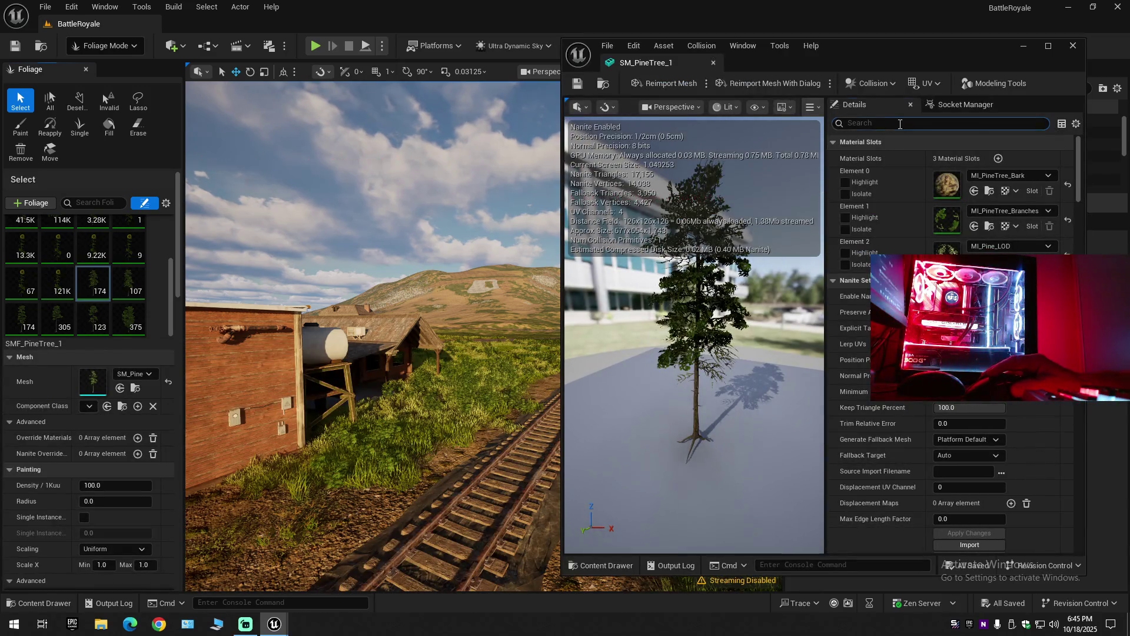
{"action": "type", "text": "col"}
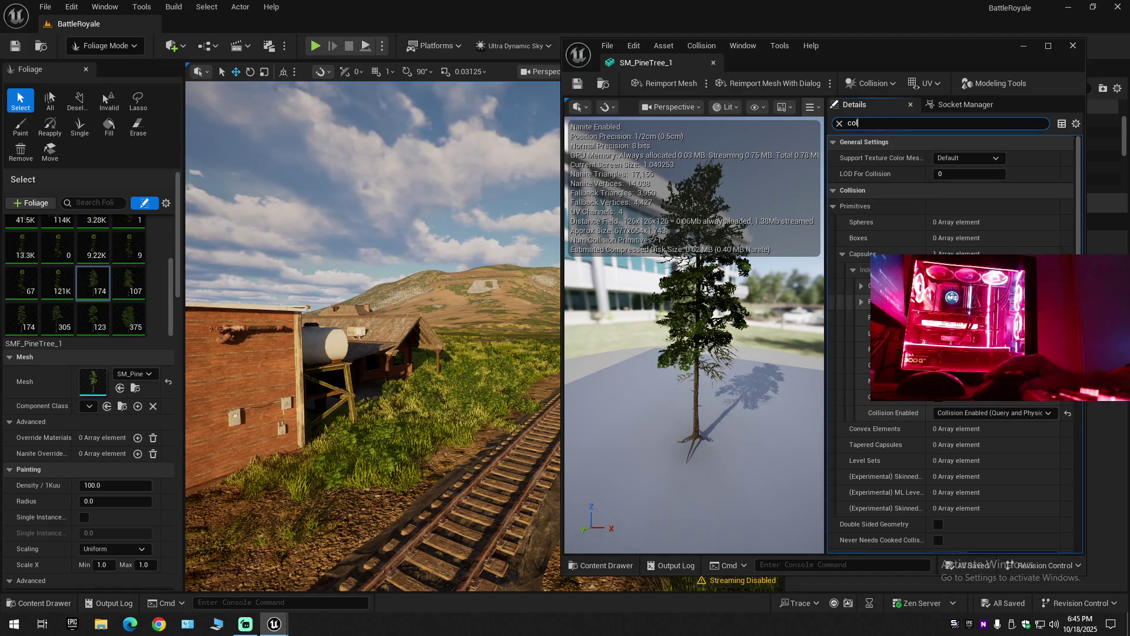
{"action": "scroll", "coordinate": [953, 353], "scroll_direction": "down", "scroll_amount": 8}
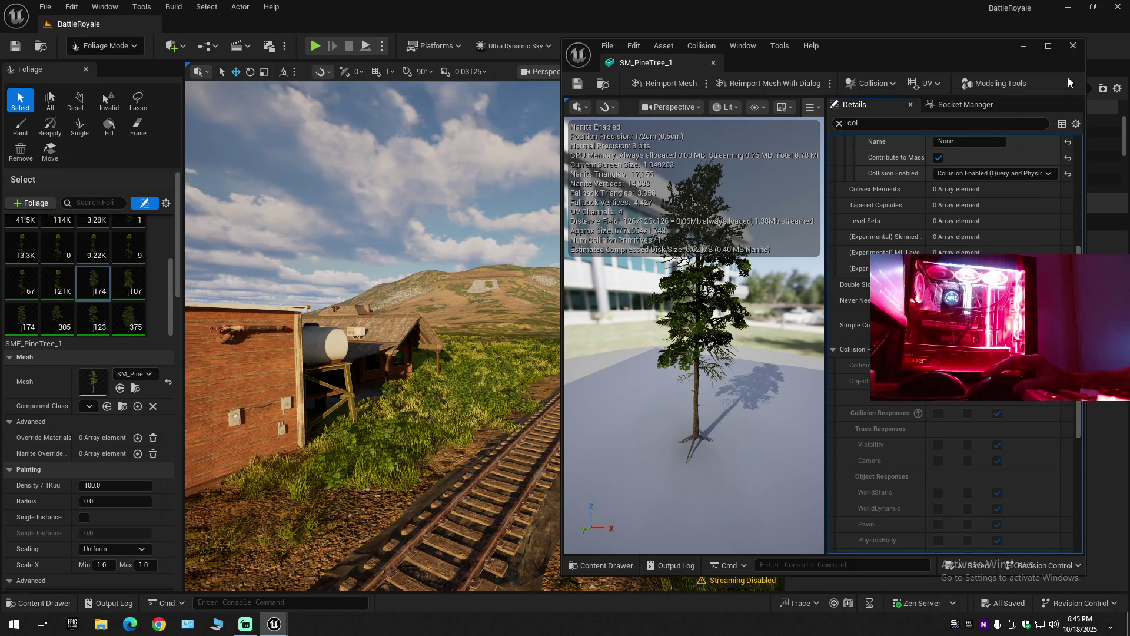
{"action": "left_click", "coordinate": [1072, 45]}
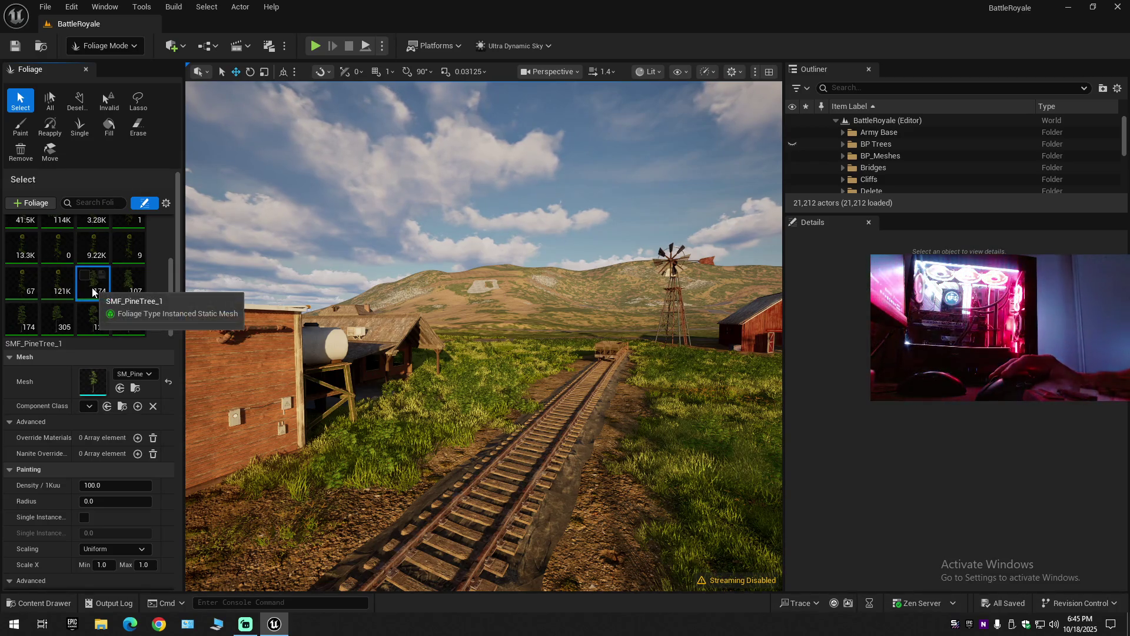
Return to Selection mode and raise the camera above the railway and farm buildings.
{"action": "left_click", "coordinate": [111, 47]}
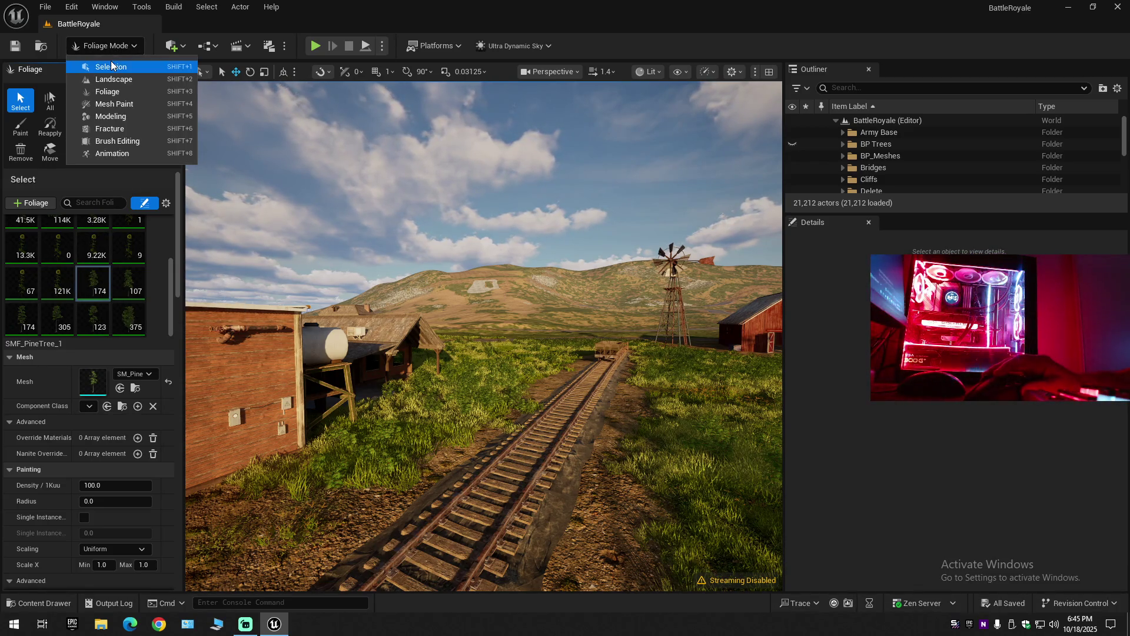
{"action": "left_click", "coordinate": [110, 61]}
{"action": "left_click_drag", "start_coordinate": [342, 442], "coordinate": [308, 377]}
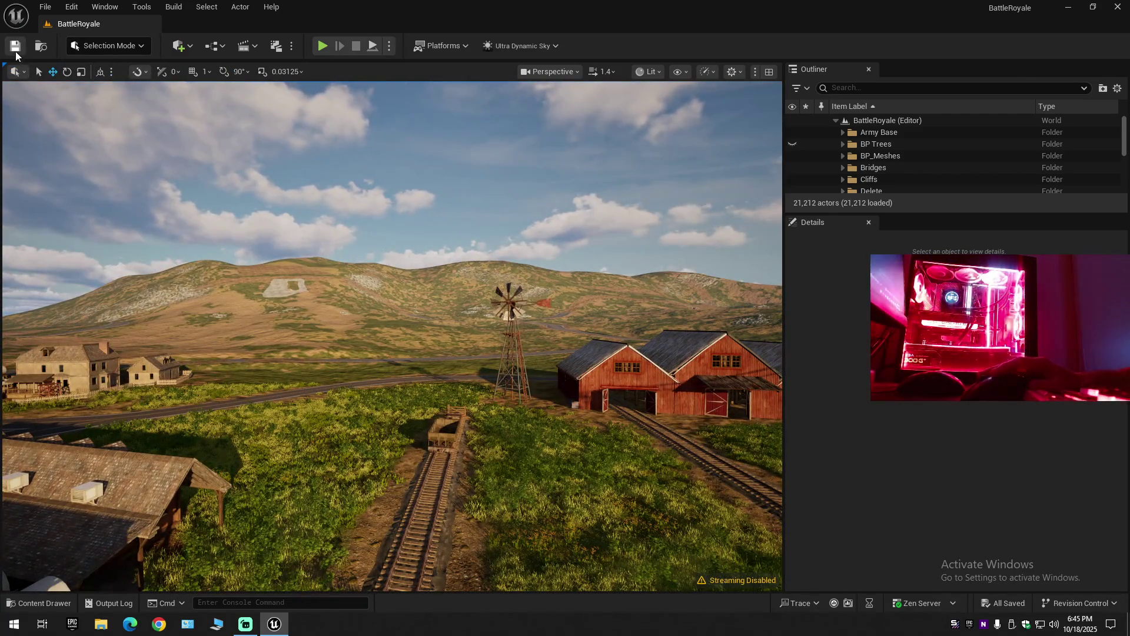
Save the current level, then save all modified assets.
{"action": "left_click", "coordinate": [45, 7]}
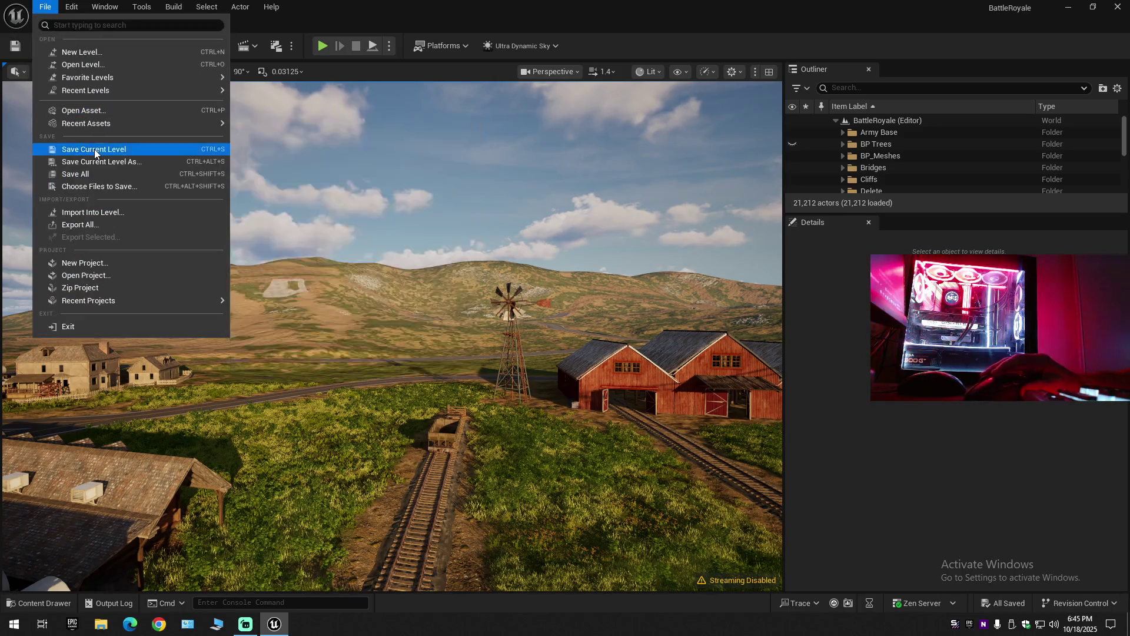
{"action": "left_click", "coordinate": [94, 149]}
{"action": "left_click", "coordinate": [45, 7]}
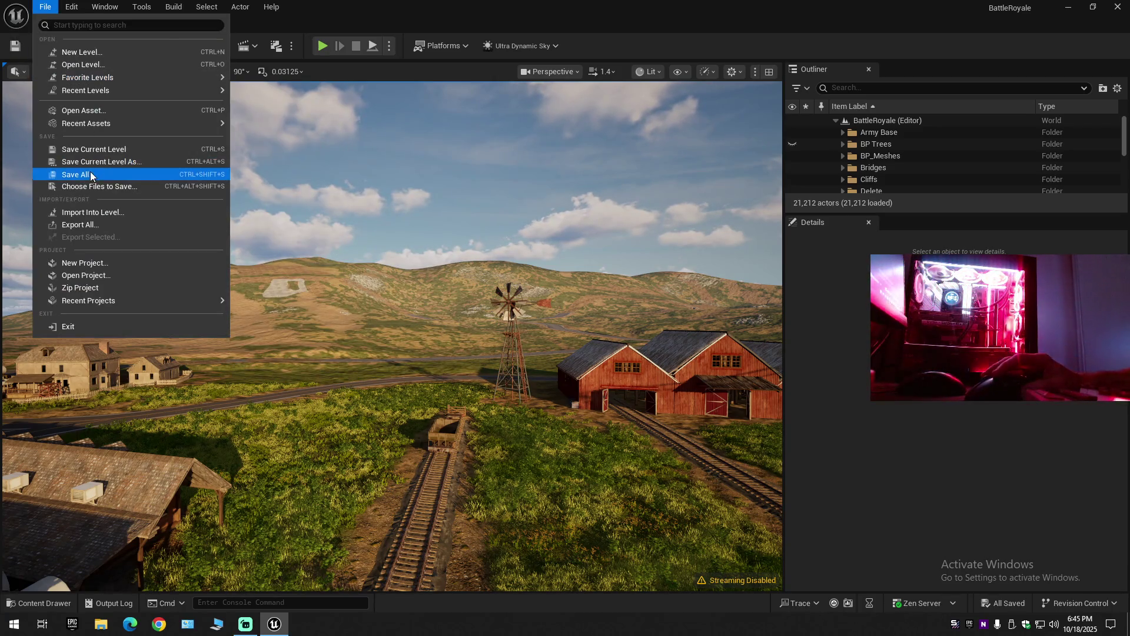
{"action": "left_click", "coordinate": [88, 174]}
{"action": "scroll", "coordinate": [392, 335], "scroll_direction": "down", "scroll_amount": 10}
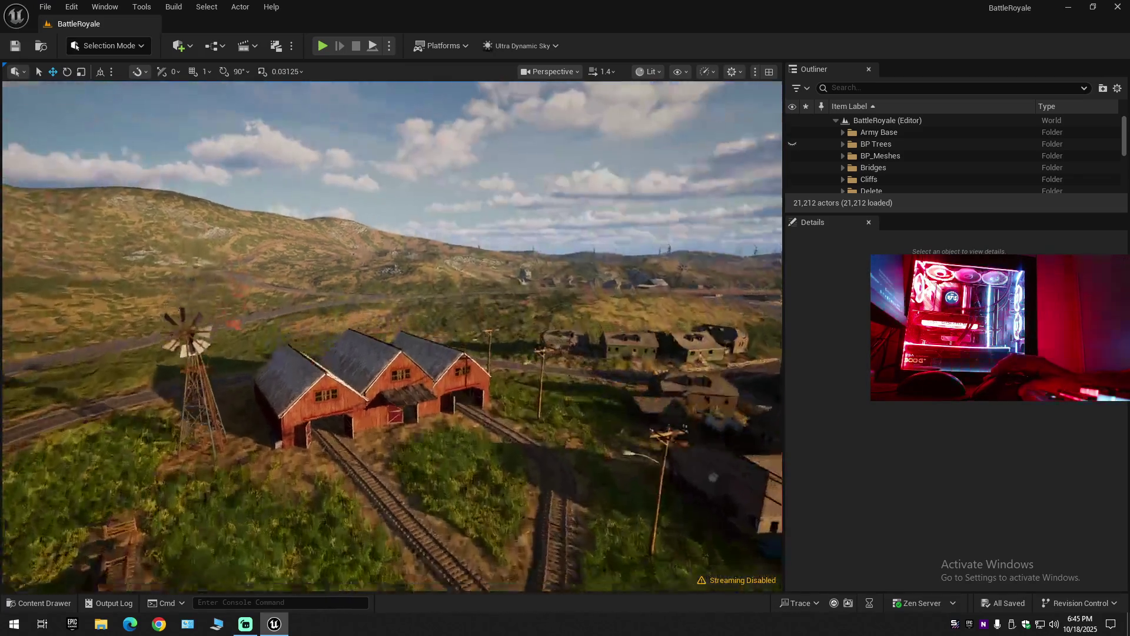
Fly the camera toward the hillside and tilt up to survey the rainy map from above.
{"action": "scroll", "coordinate": [392, 336], "scroll_direction": "up", "scroll_amount": 1}
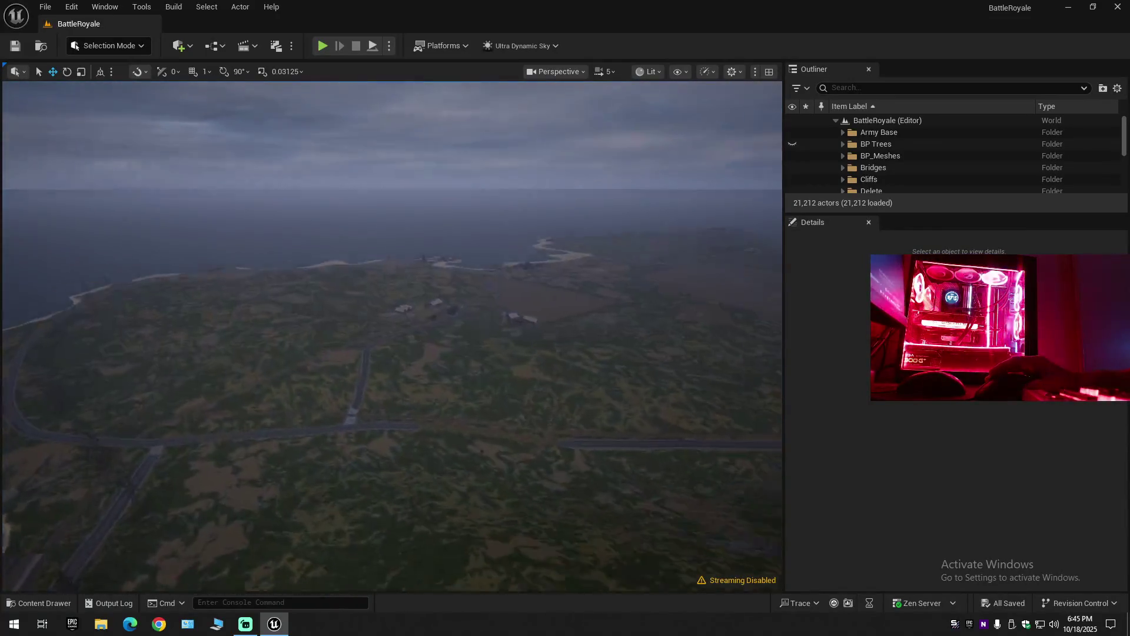
{"action": "scroll", "coordinate": [392, 335], "scroll_direction": "down", "scroll_amount": 1}
{"action": "key", "text": "w"}
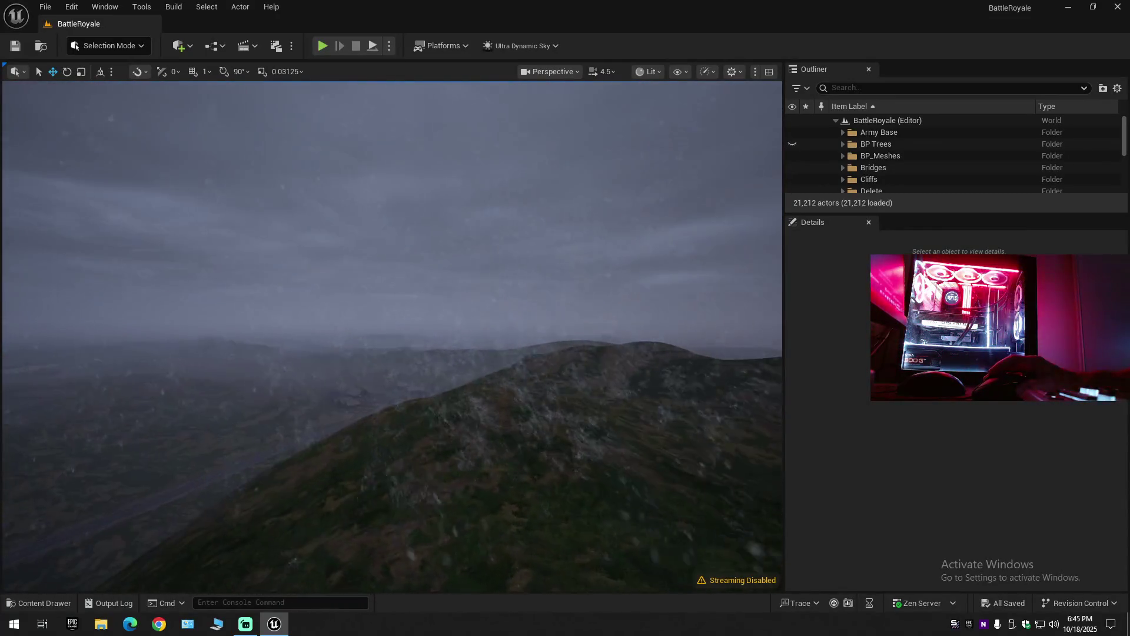
{"action": "scroll", "coordinate": [392, 335], "scroll_direction": "down", "scroll_amount": 3}
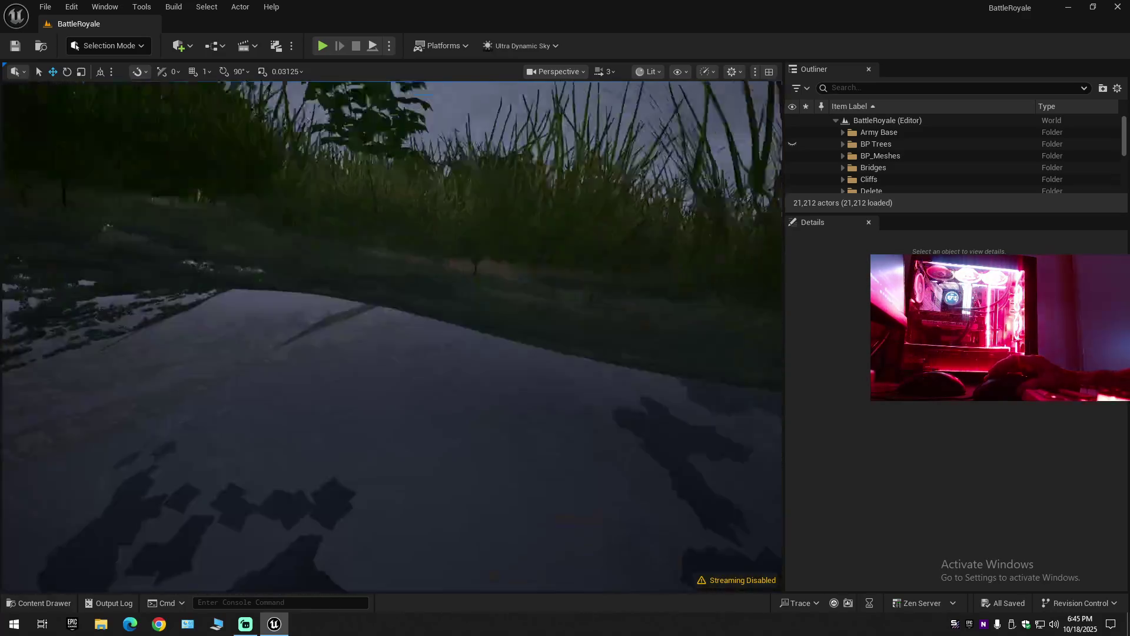
{"action": "scroll", "coordinate": [392, 335], "scroll_direction": "down", "scroll_amount": 2}
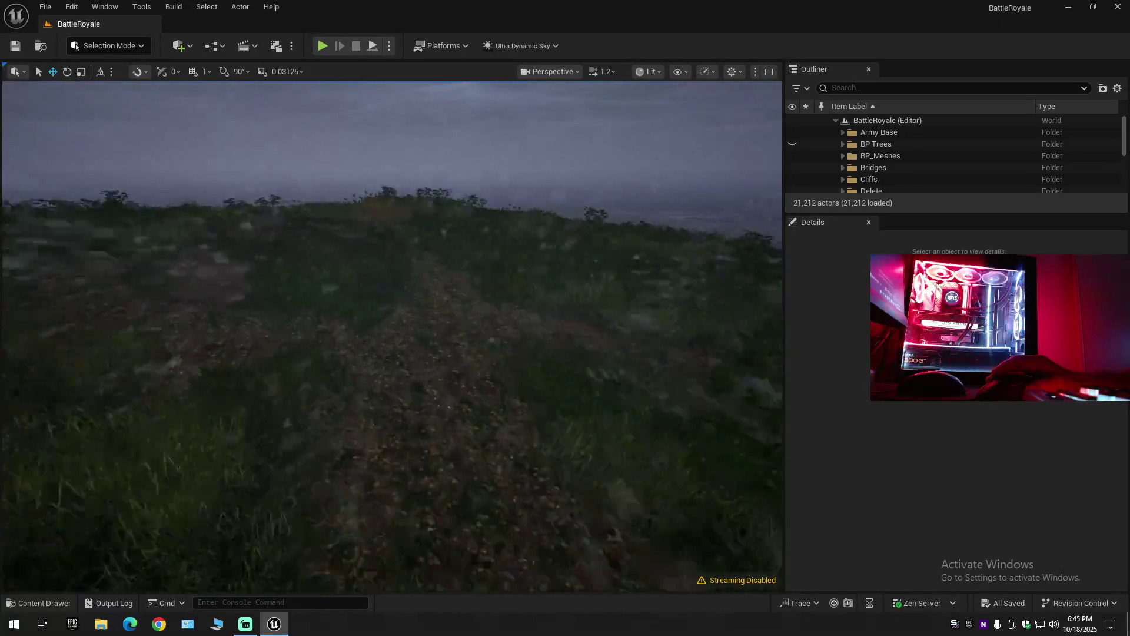
{"action": "left_click_drag", "start_coordinate": [392, 336], "coordinate": [392, 335]}
{"action": "scroll", "coordinate": [392, 336], "scroll_direction": "up", "scroll_amount": 2}
Unhide the BP Trees folder so pines line the barn road, then start Play in Editor.
{"action": "left_click_drag", "start_coordinate": [459, 490], "coordinate": [459, 490]}
{"action": "scroll", "coordinate": [459, 490], "scroll_direction": "down", "scroll_amount": 1}
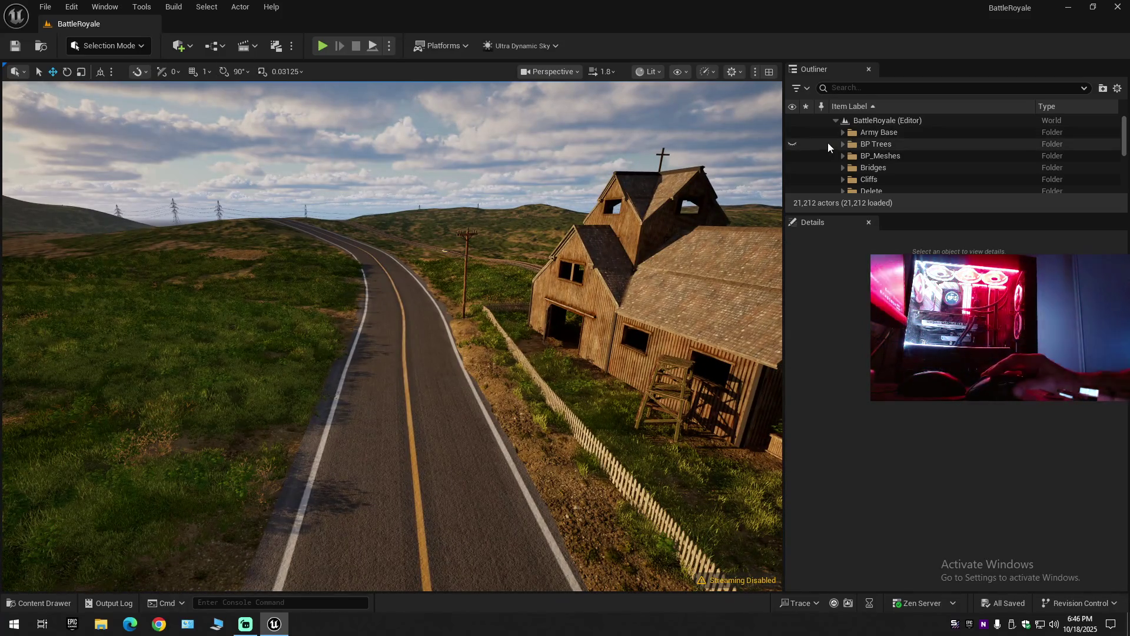
{"action": "left_click", "coordinate": [793, 144]}
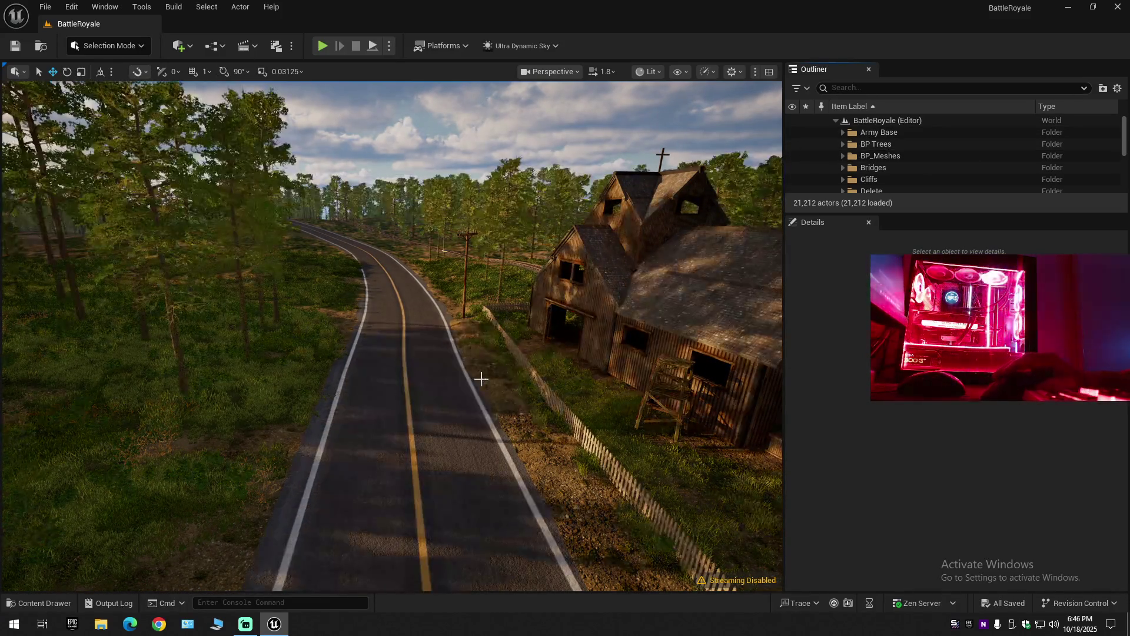
{"action": "right_click", "coordinate": [388, 442]}
{"action": "key", "text": "Escape"}
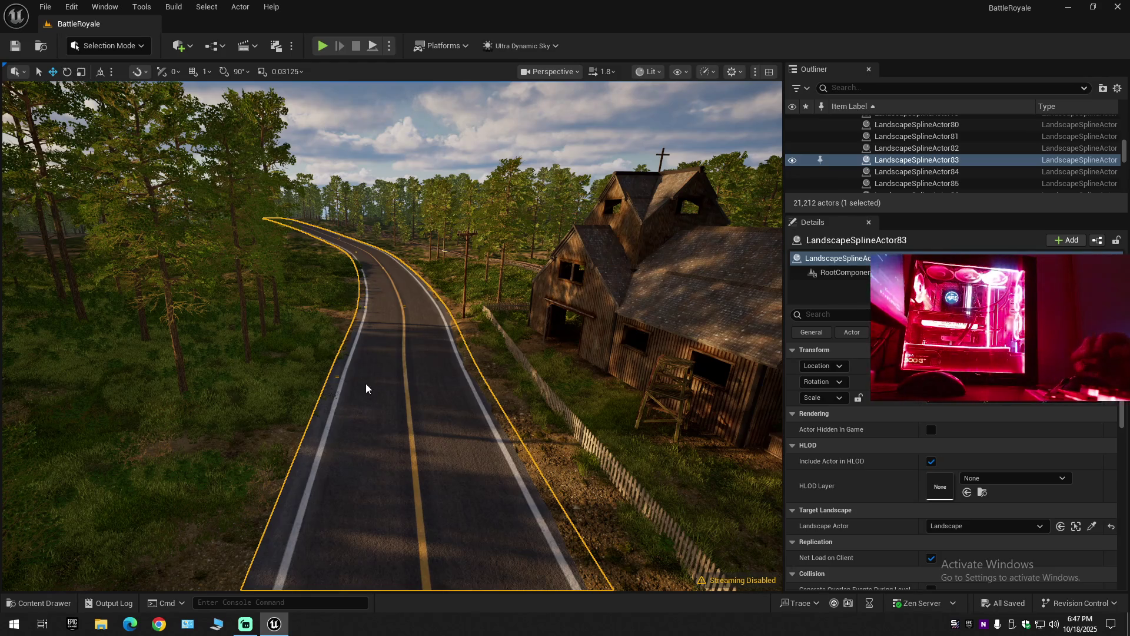
{"action": "key", "text": "alt+p"}
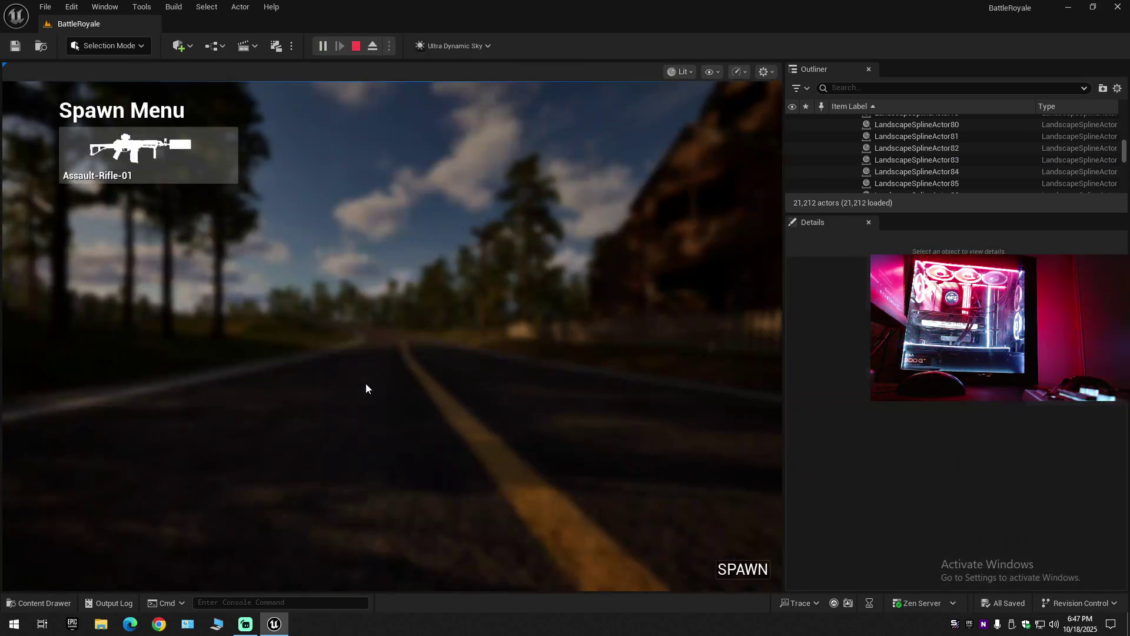
Choose a primary weapon in the Spawn Menu and spawn into the level.
{"action": "left_click", "coordinate": [197, 164]}
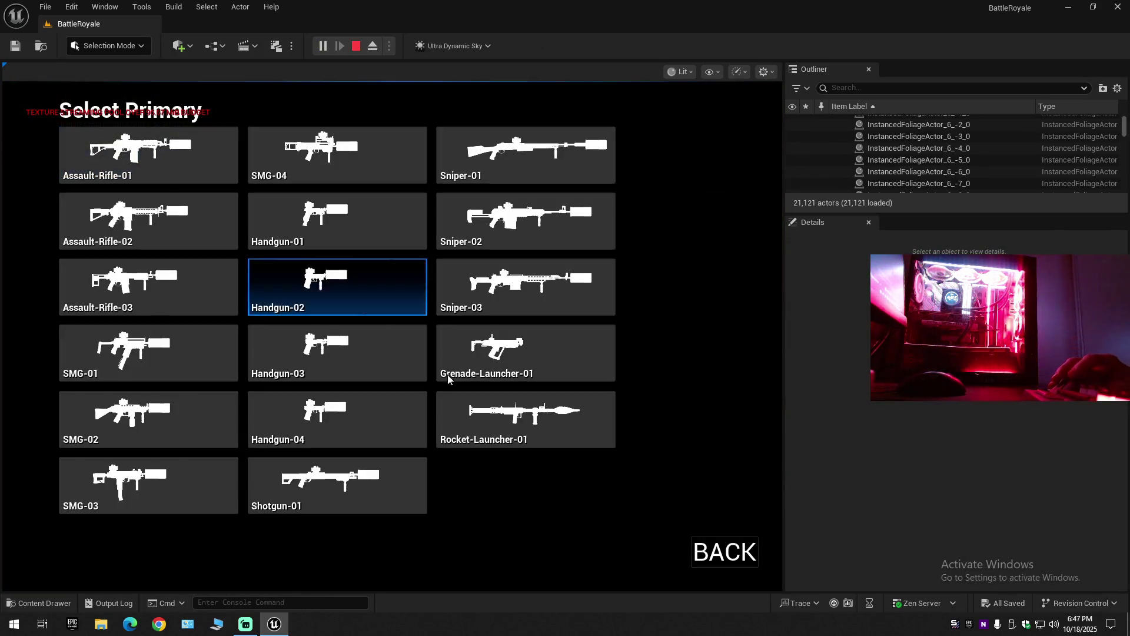
{"action": "left_click", "coordinate": [719, 562]}
{"action": "left_click", "coordinate": [755, 574]}
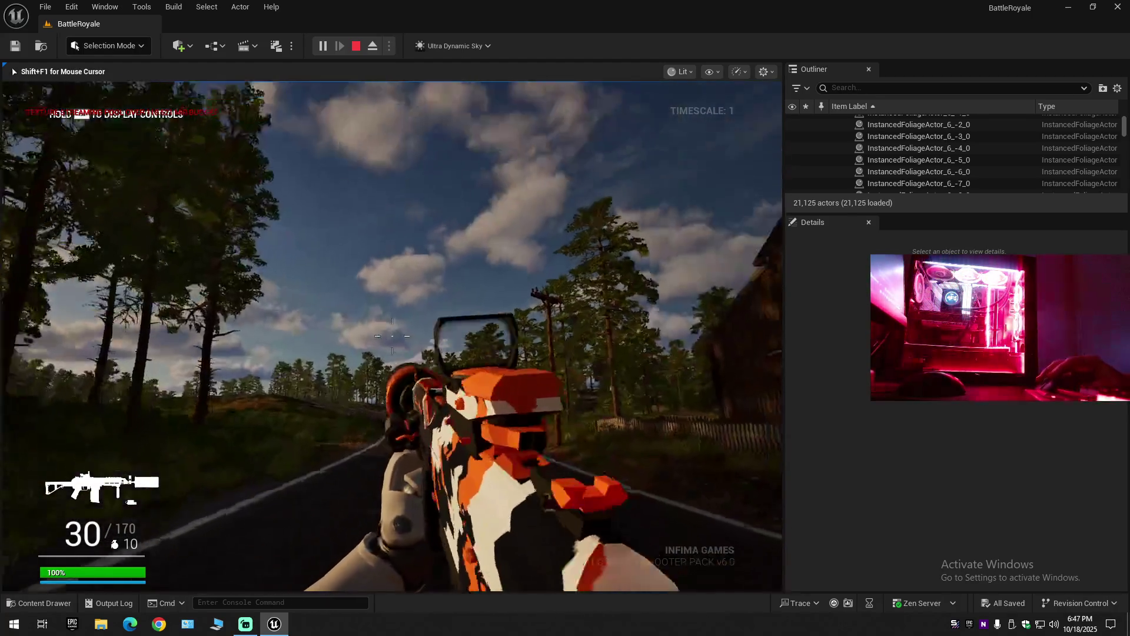
Fire and reload the rifle, then stop the play session with Esc.
{"action": "left_click_drag", "start_coordinate": [392, 336], "coordinate": [390, 336]}
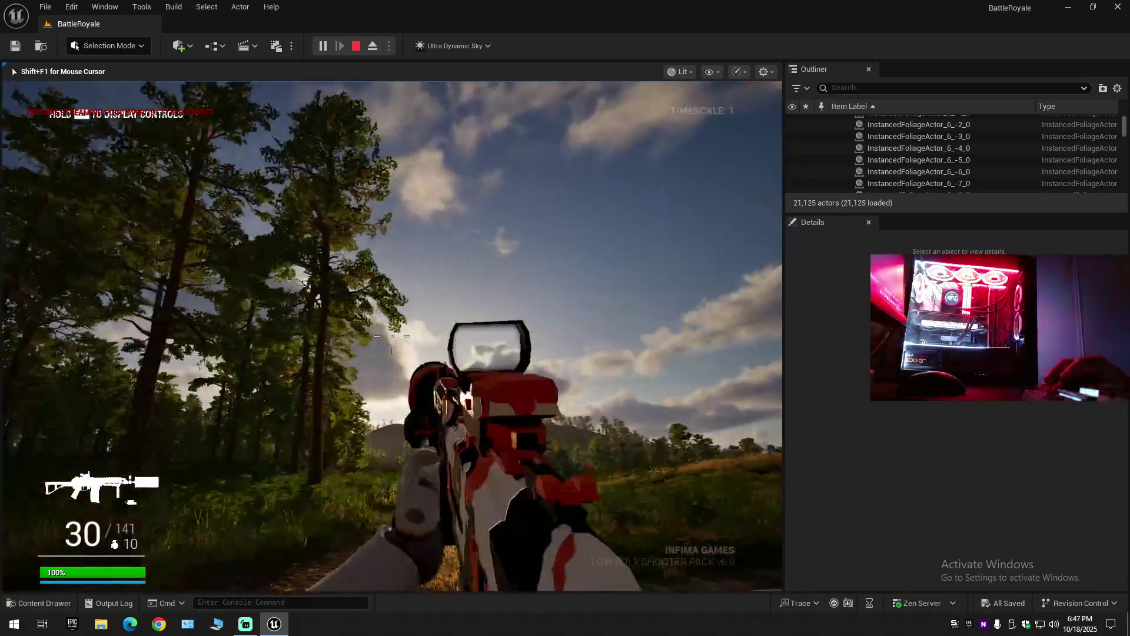
{"action": "left_click_drag", "start_coordinate": [392, 336], "coordinate": [392, 335]}
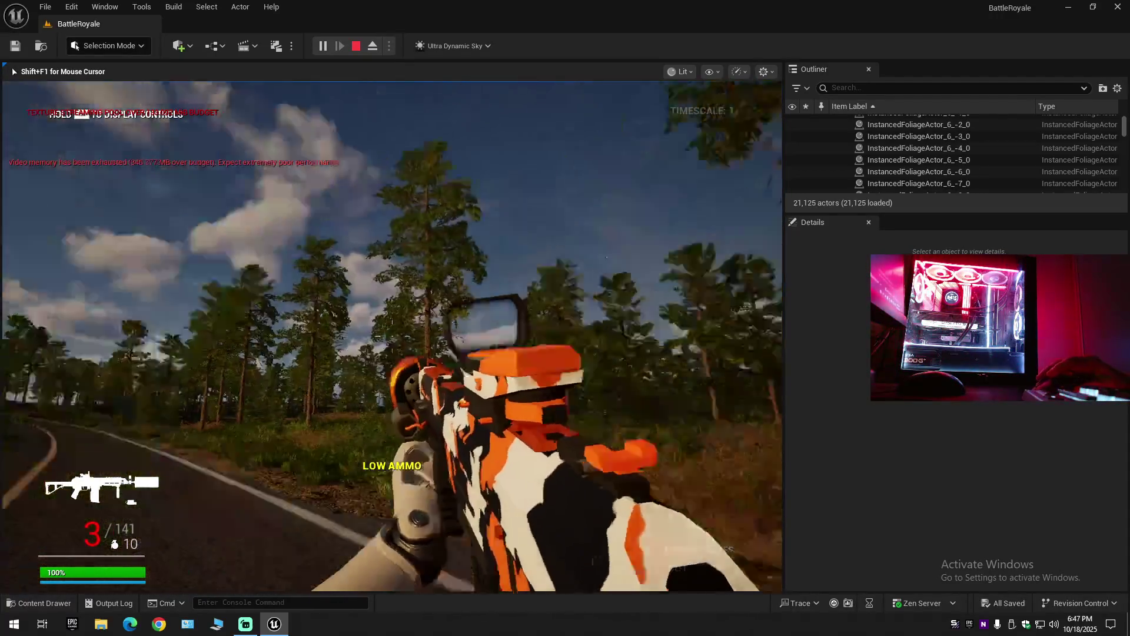
{"action": "key", "text": "r"}
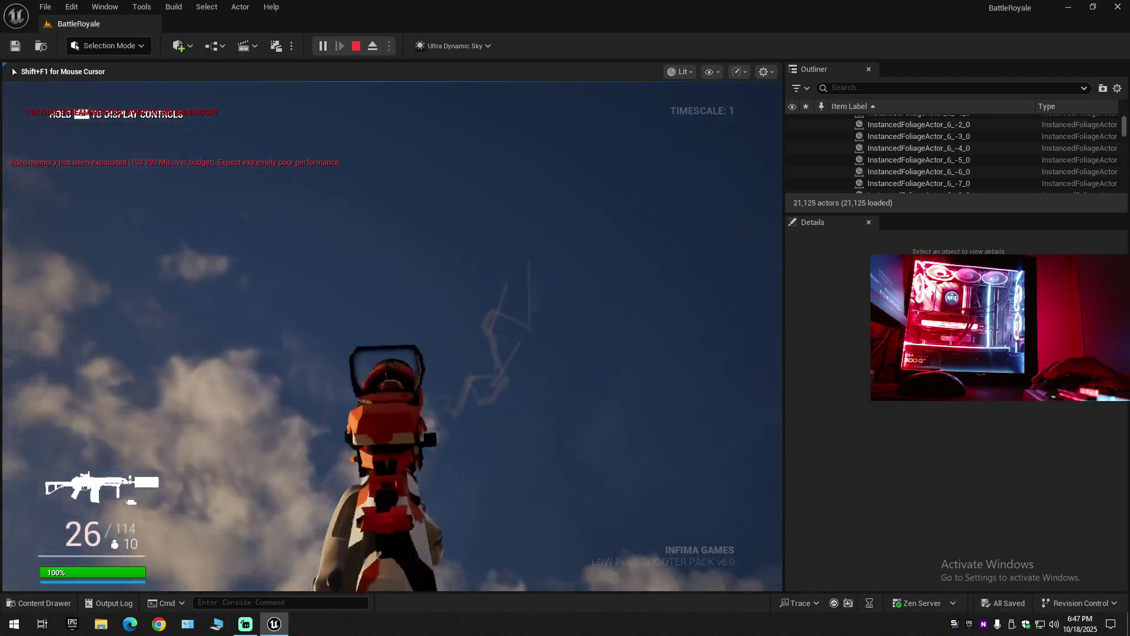
{"action": "left_click", "coordinate": [392, 336]}
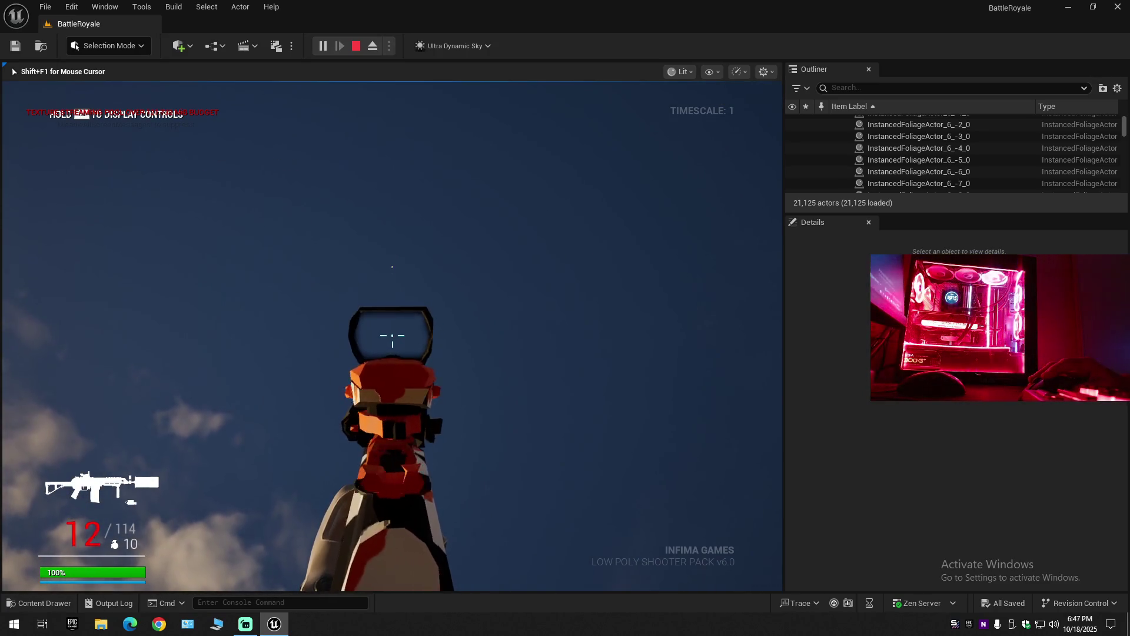
{"action": "left_click", "coordinate": [392, 335]}
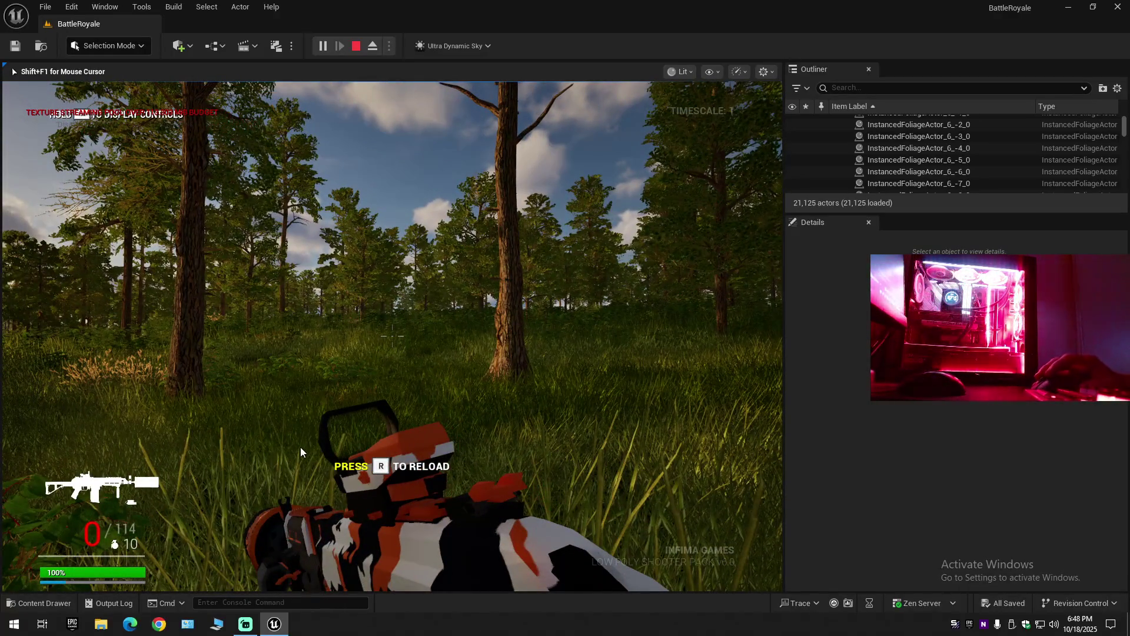
{"action": "key", "text": "Escape"}
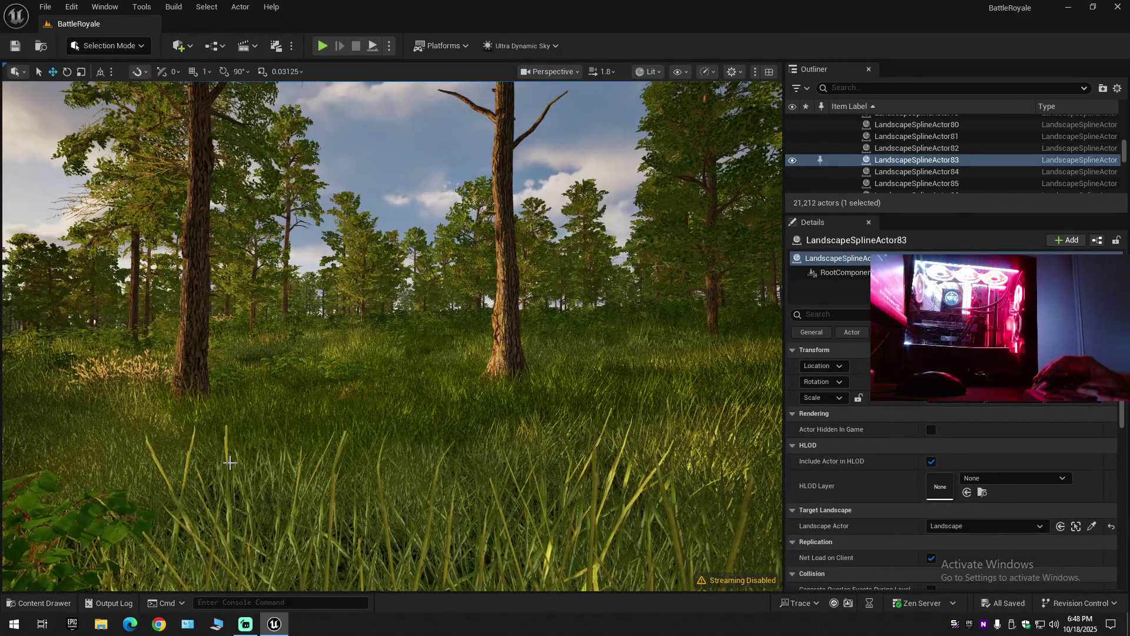
Open the six selected SM_PineTree meshes together in the Property Matrix.
{"action": "left_click", "coordinate": [52, 607]}
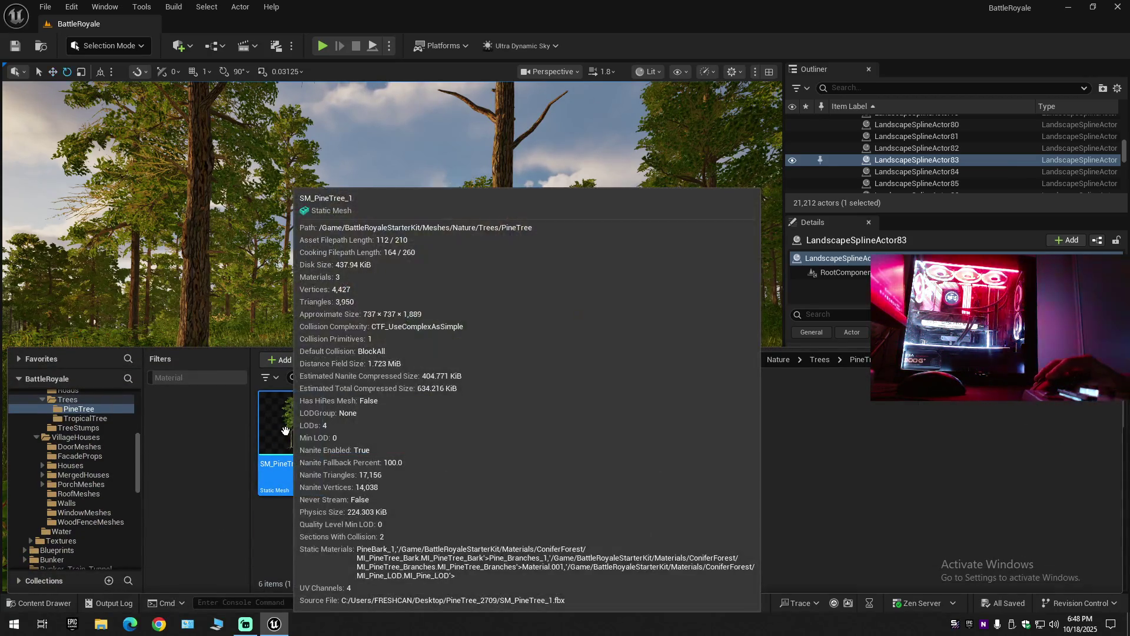
{"action": "left_click", "coordinate": [638, 431], "text": "shift"}
{"action": "right_click", "coordinate": [637, 434]}
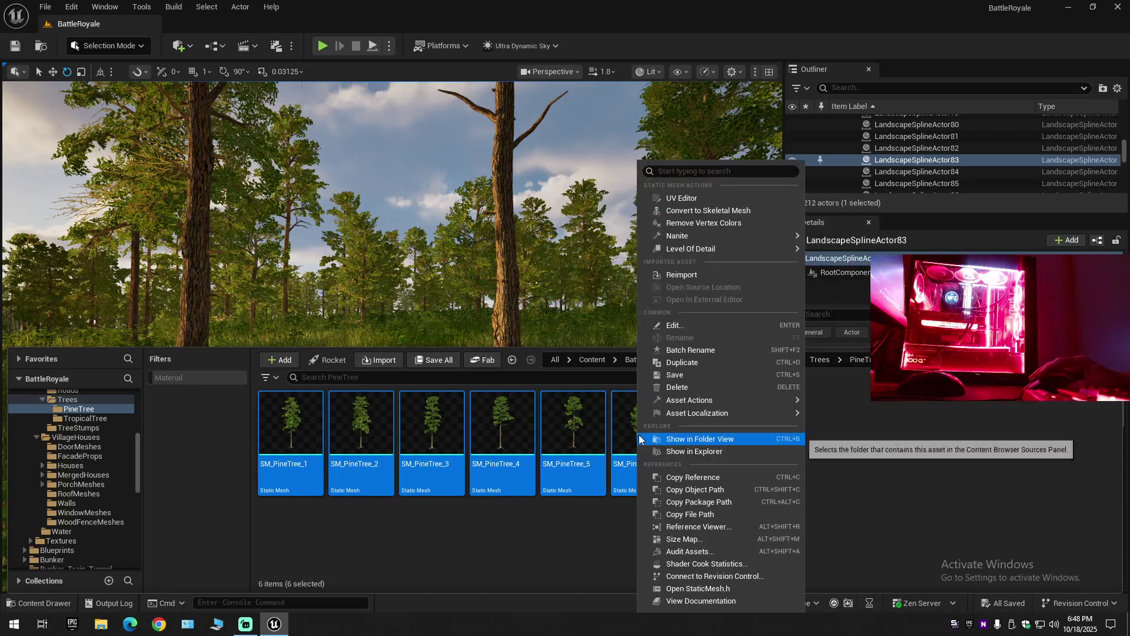
{"action": "mouse_move", "coordinate": [694, 400]}
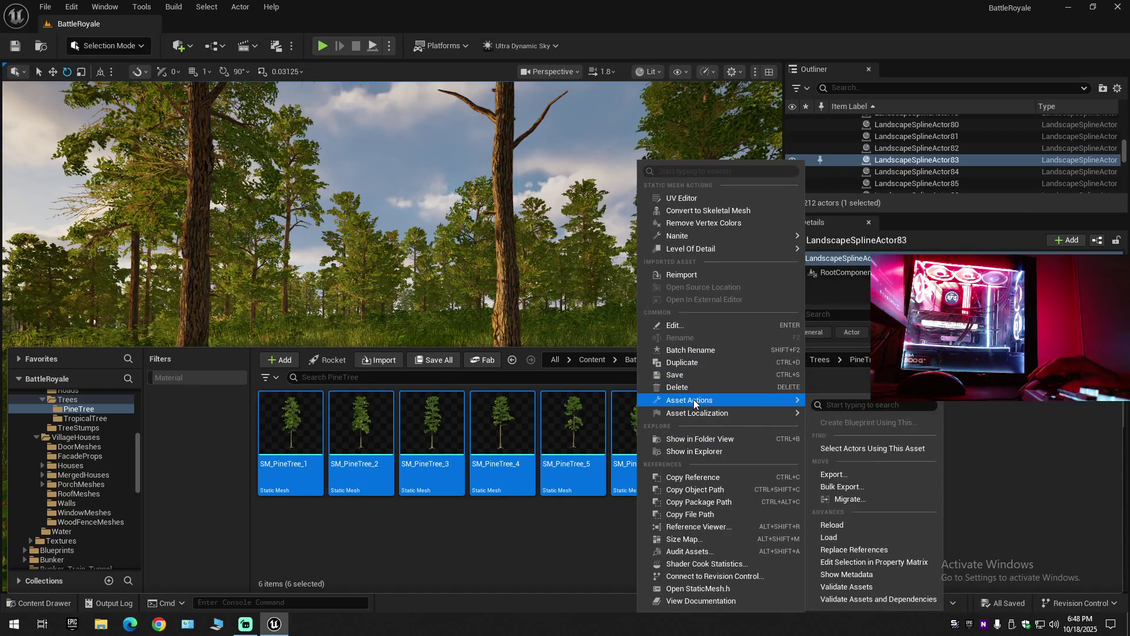
{"action": "left_click", "coordinate": [865, 561]}
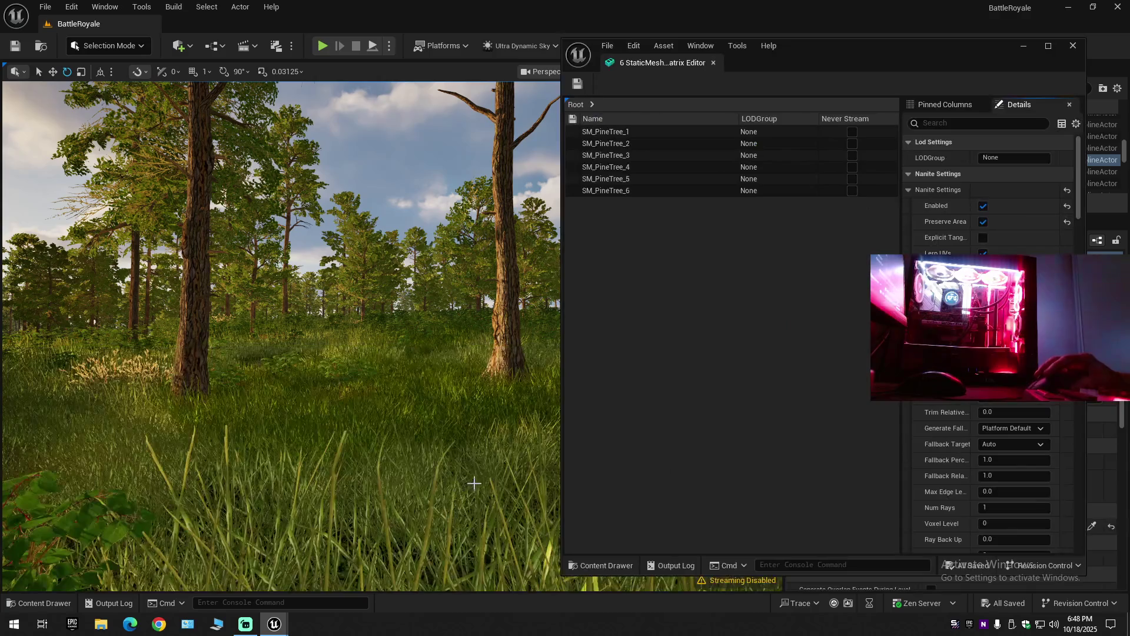
Filter all rows by 'phy', set the physical material to None, save, and close the matrix.
{"action": "left_click", "coordinate": [644, 161]}
{"action": "key", "text": "ctrl+a"}
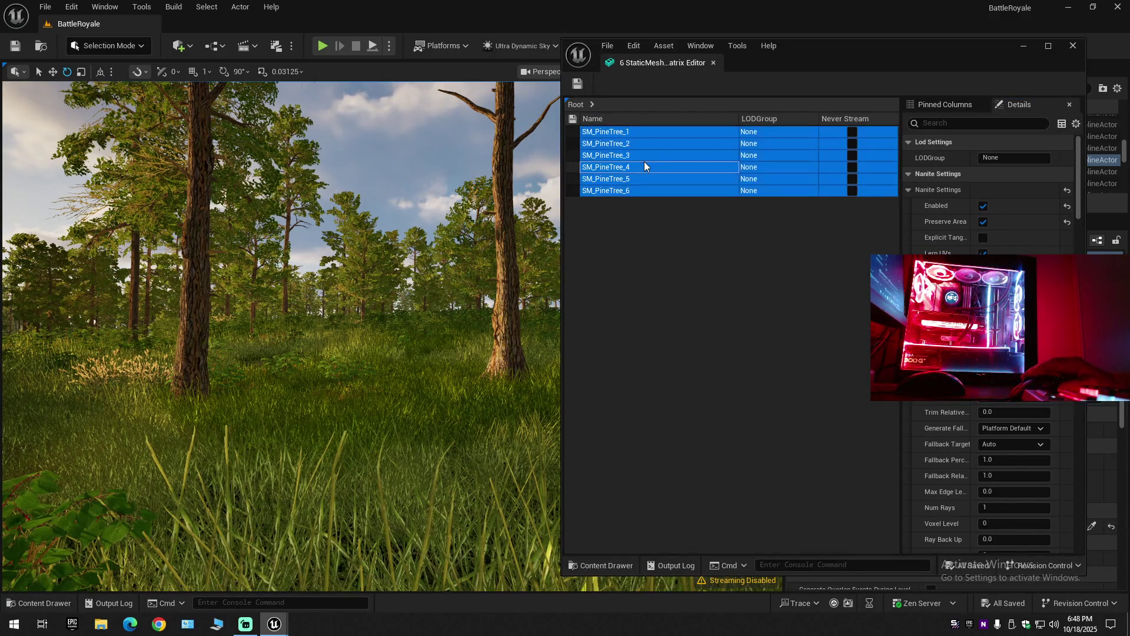
{"action": "left_click", "coordinate": [971, 123]}
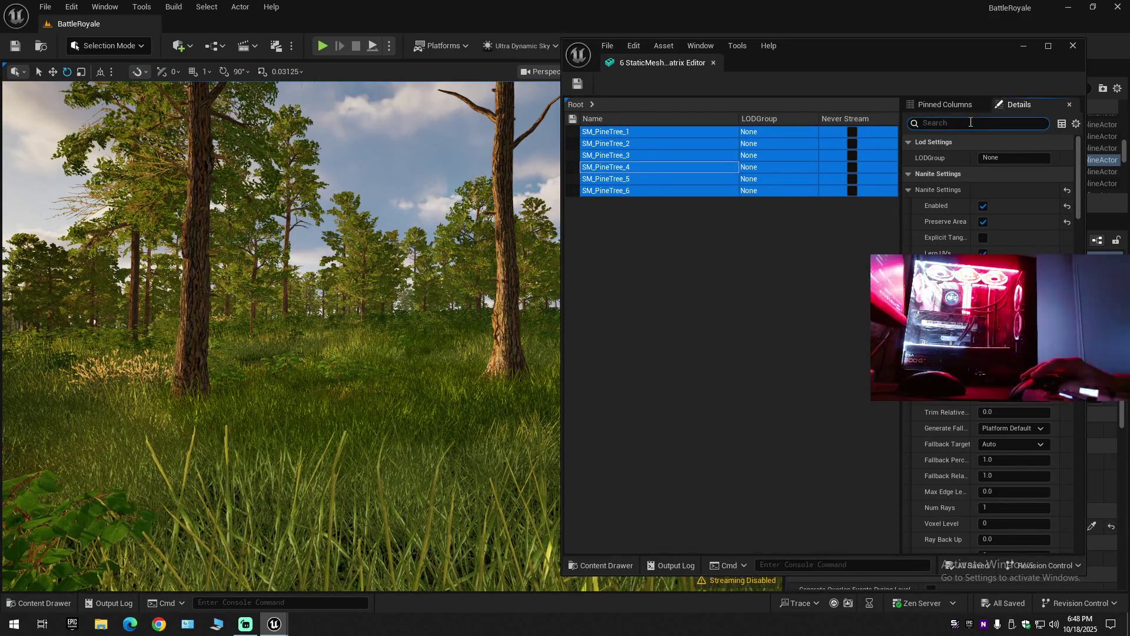
{"action": "type", "text": "p"}
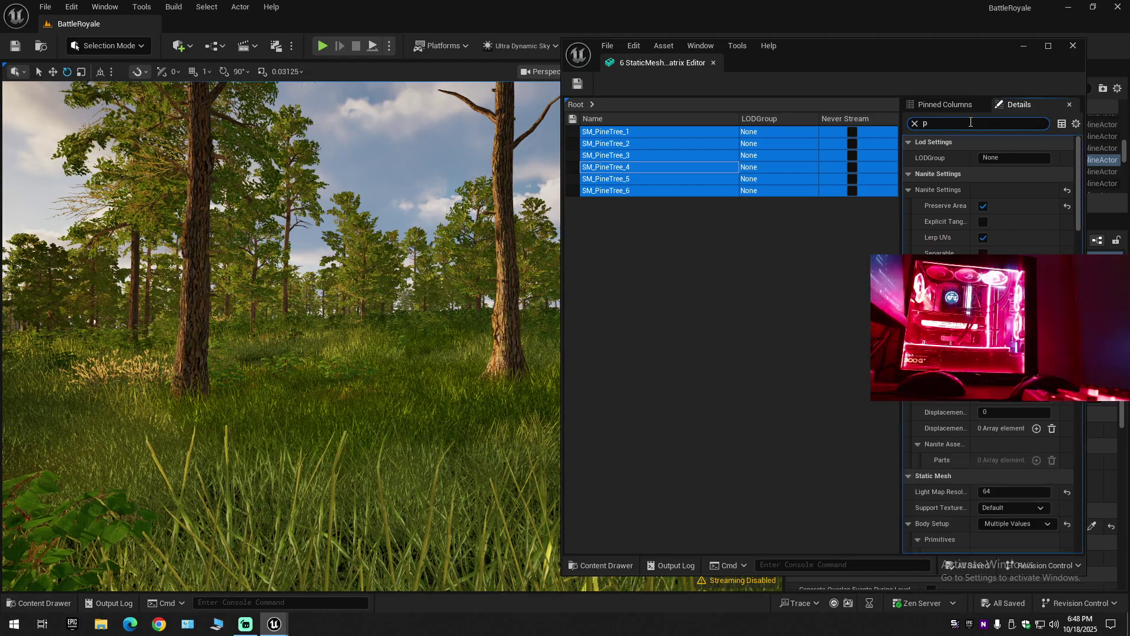
{"action": "type", "text": "hy"}
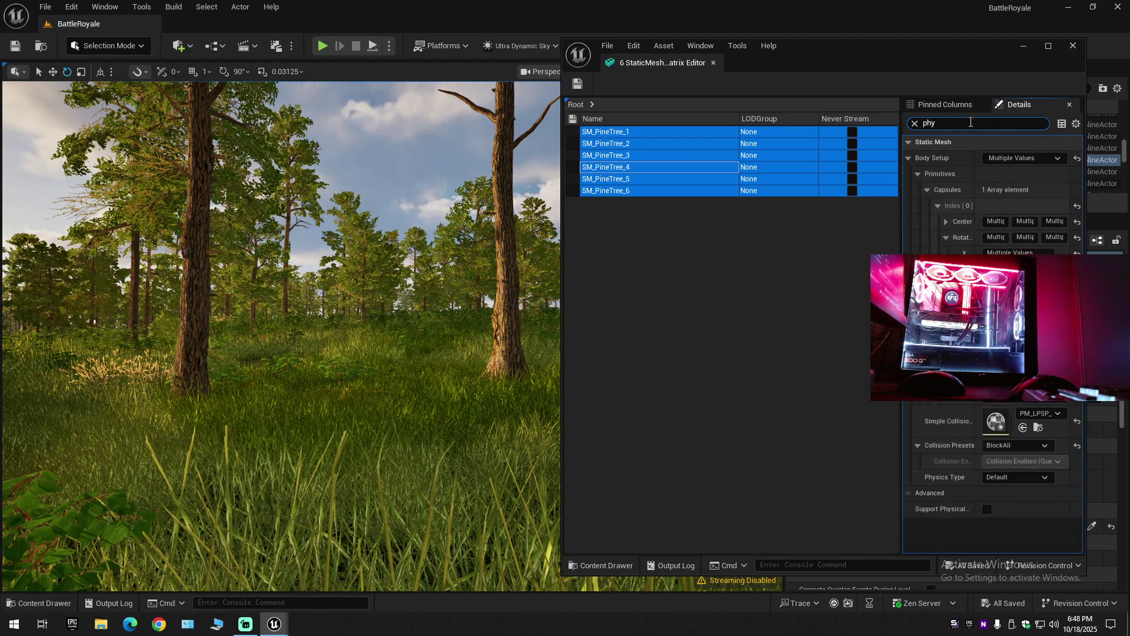
{"action": "left_click", "coordinate": [1040, 416]}
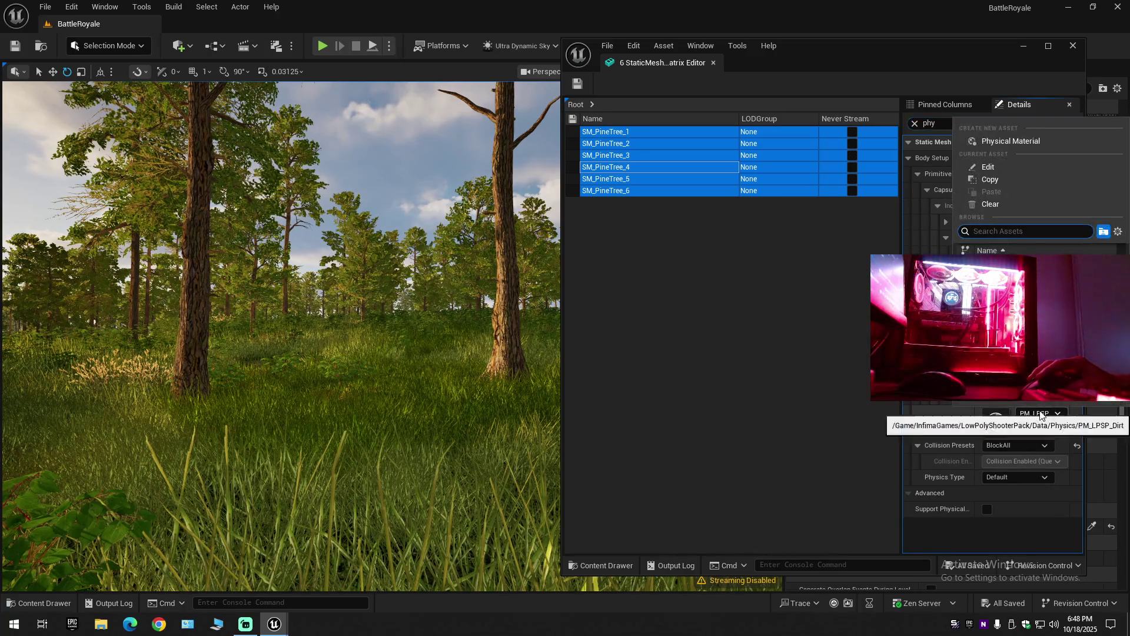
{"action": "left_click", "coordinate": [991, 205]}
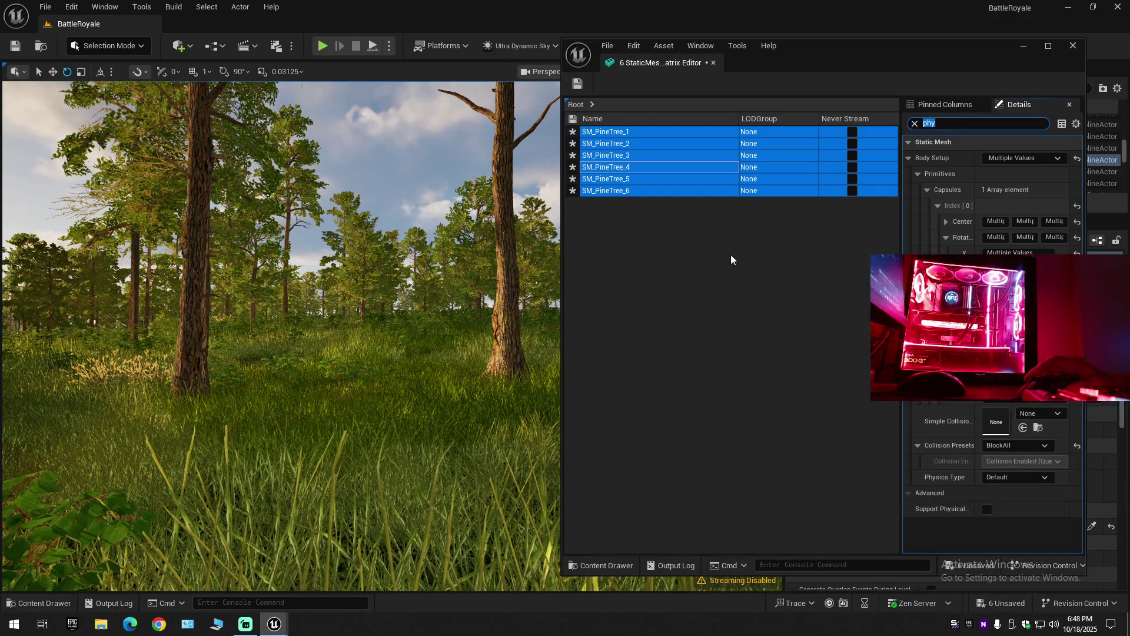
{"action": "left_click", "coordinate": [577, 84]}
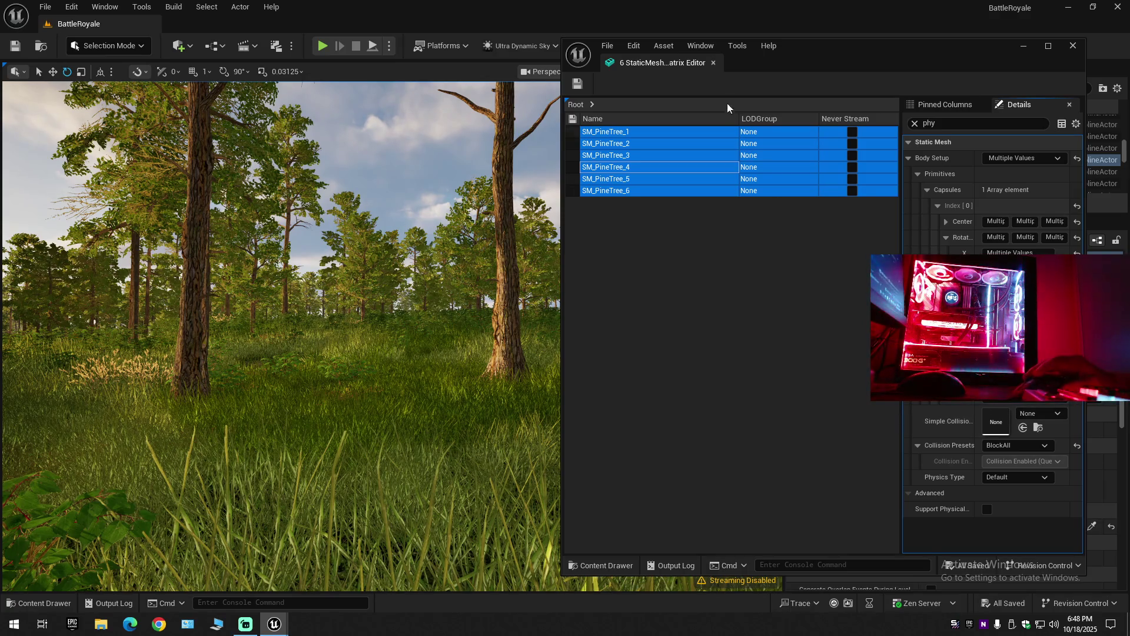
{"action": "left_click", "coordinate": [714, 63]}
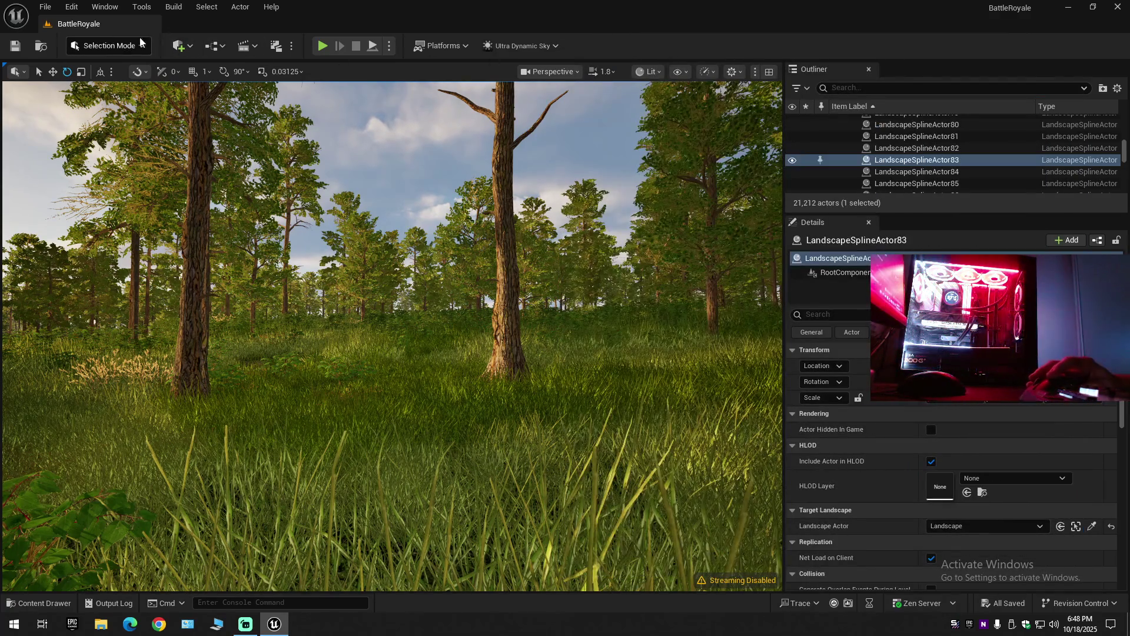
{"action": "left_click", "coordinate": [71, 7]}
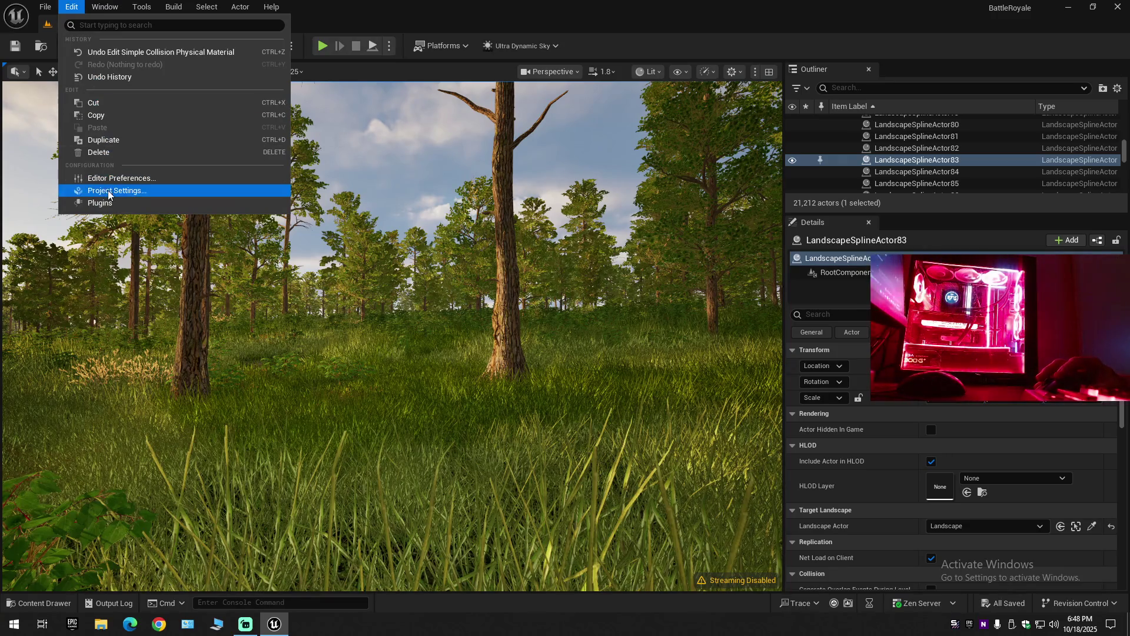
{"action": "left_click", "coordinate": [71, 6]}
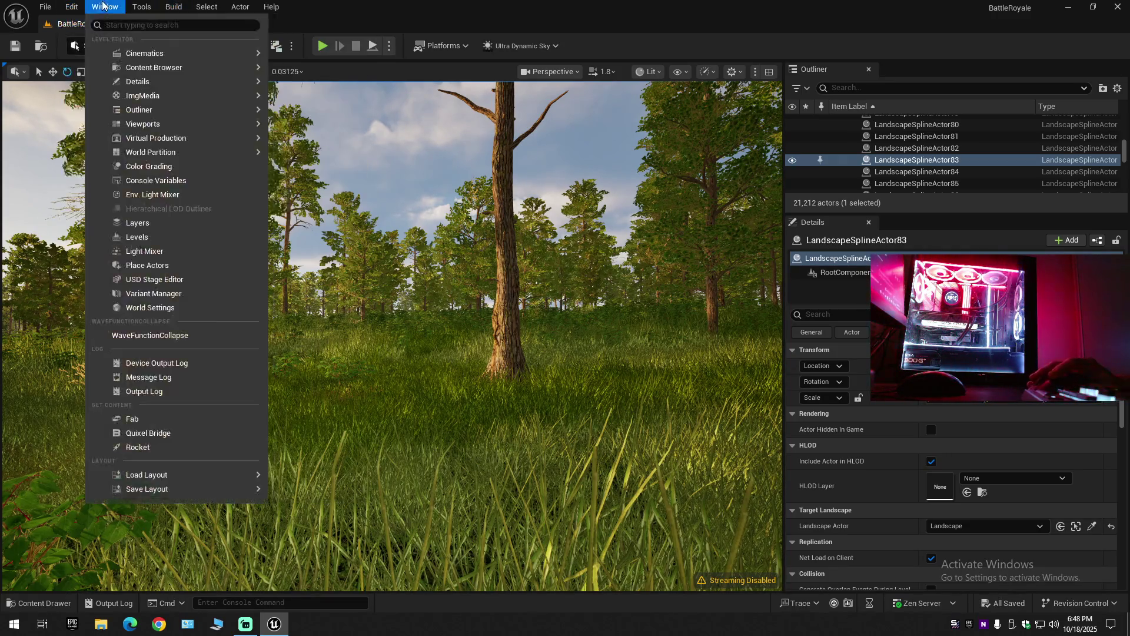
{"action": "left_click", "coordinate": [71, 6]}
{"action": "left_click", "coordinate": [110, 45]}
{"action": "left_click", "coordinate": [110, 45]}
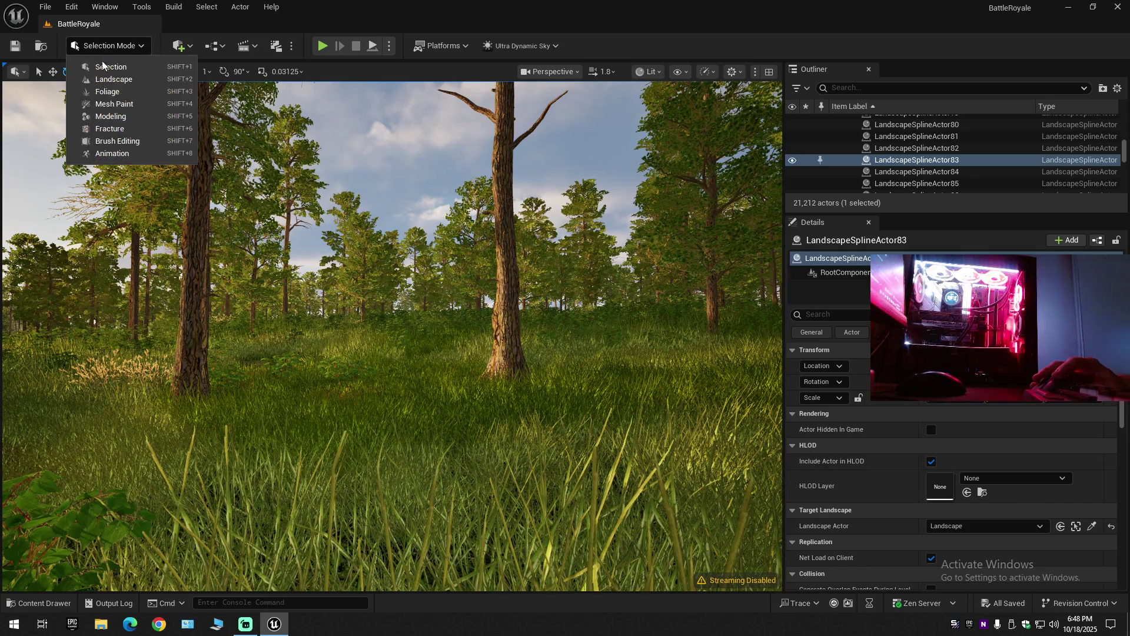
{"action": "left_click", "coordinate": [119, 88]}
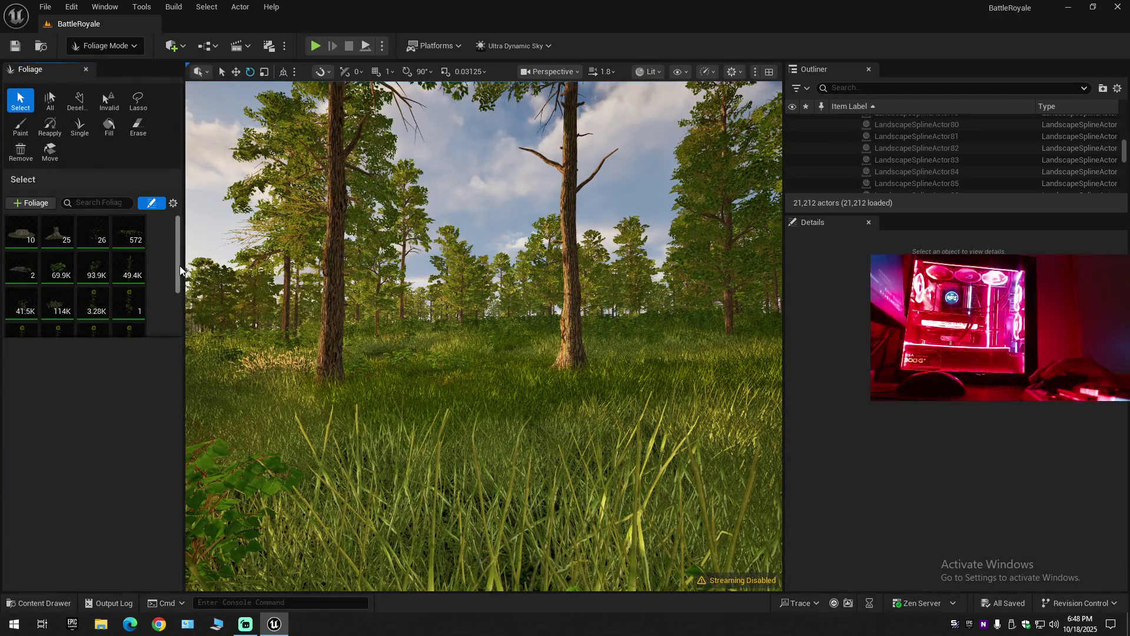
{"action": "left_click_drag", "start_coordinate": [177, 271], "coordinate": [175, 326]}
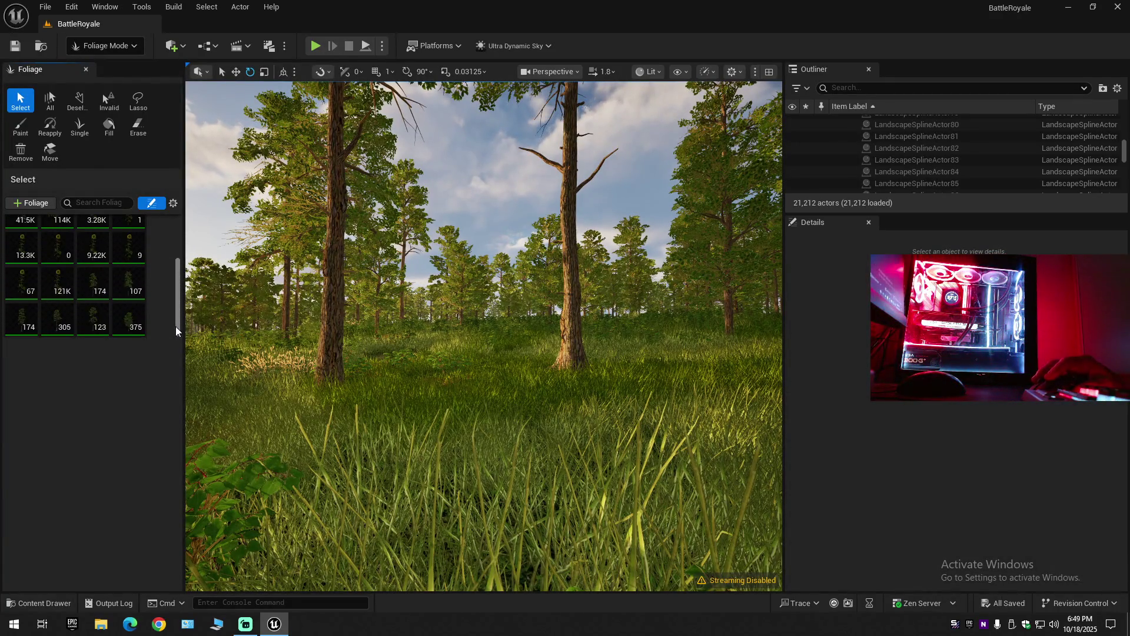
{"action": "left_click", "coordinate": [81, 289]}
{"action": "left_click", "coordinate": [128, 319], "text": "shift"}
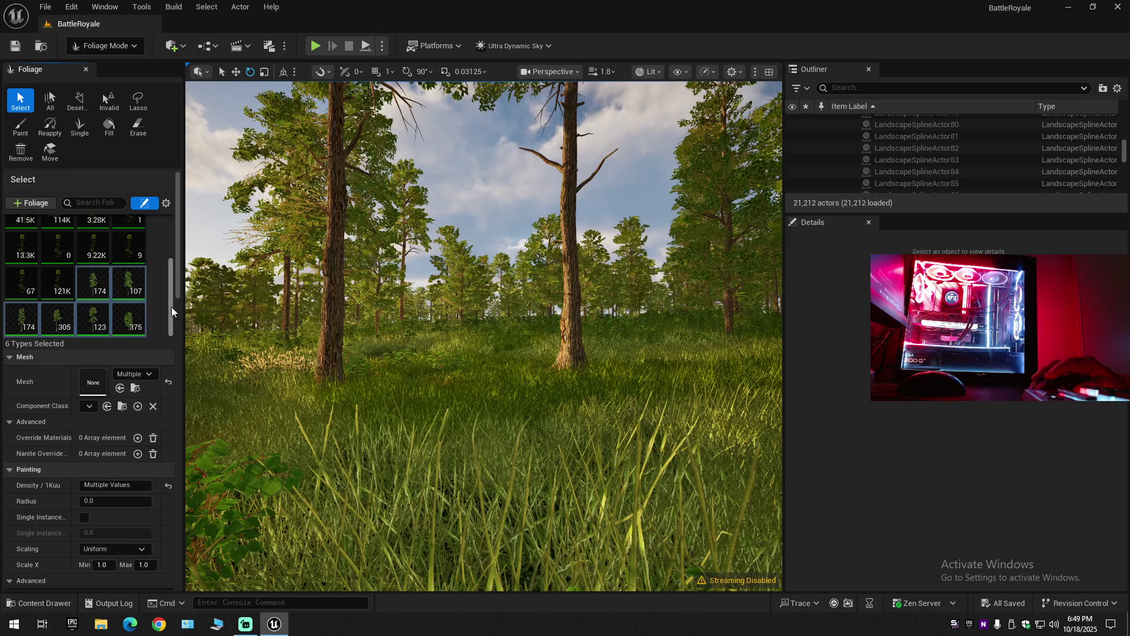
{"action": "left_click", "coordinate": [171, 331]}
{"action": "mouse_move", "coordinate": [182, 276]}
{"action": "left_mouse_down"}
{"action": "mouse_move", "coordinate": [192, 577]}
{"action": "mouse_move", "coordinate": [185, 439]}
{"action": "left_mouse_up"}
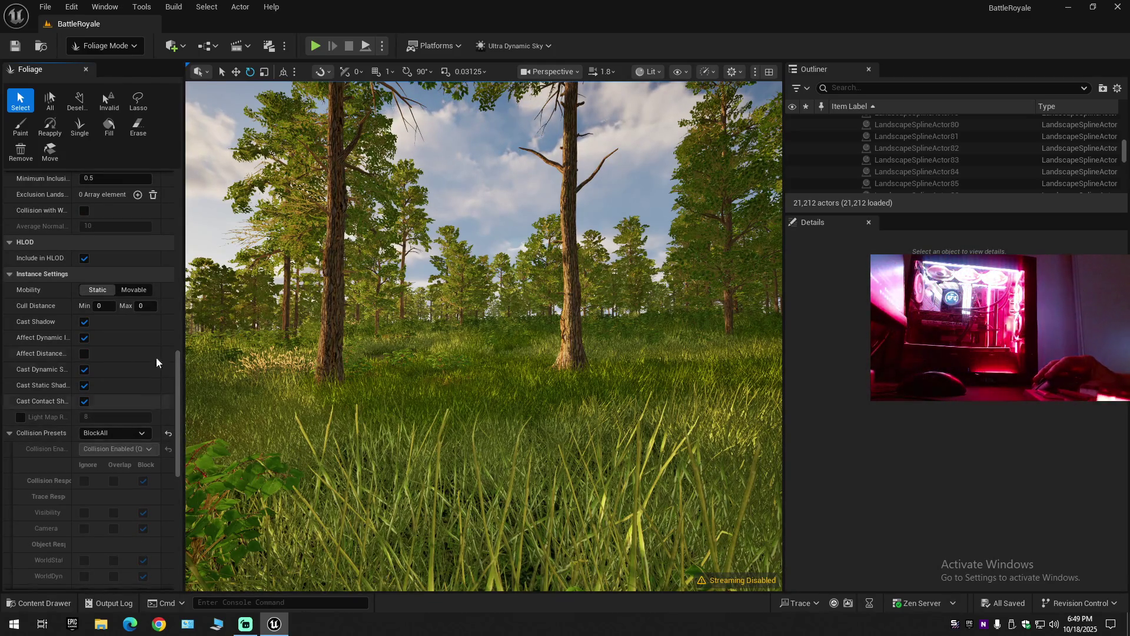
{"action": "left_click", "coordinate": [104, 46]}
{"action": "left_click", "coordinate": [94, 63]}
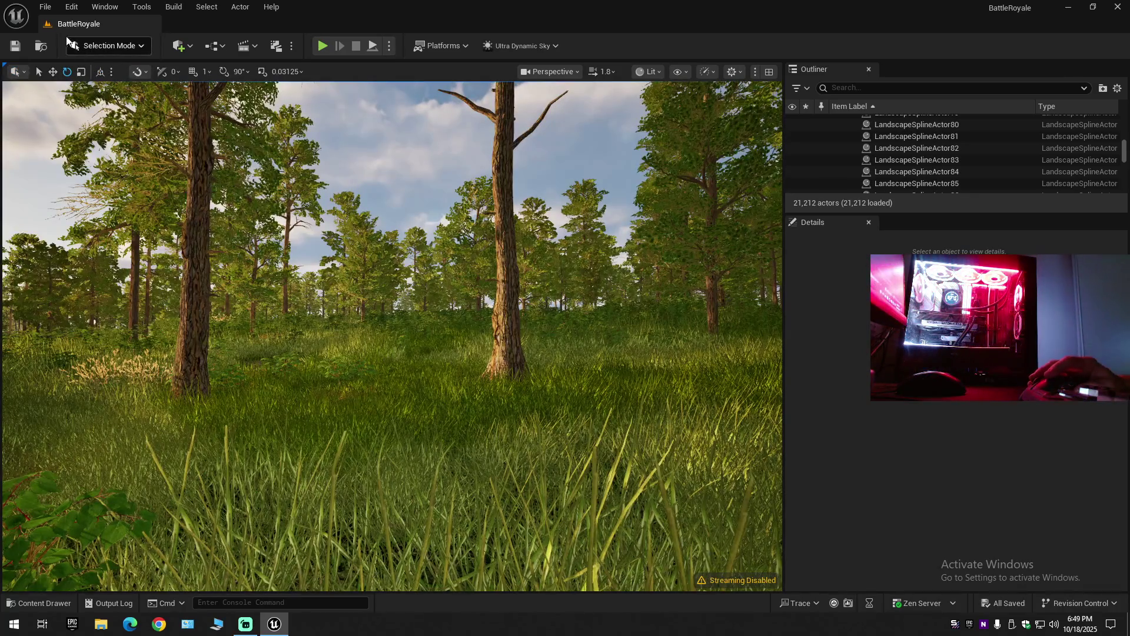
Fly the viewport over the curving road by the wooden church and inspect the road spline.
{"action": "left_click", "coordinate": [46, 6]}
{"action": "left_click", "coordinate": [78, 174]}
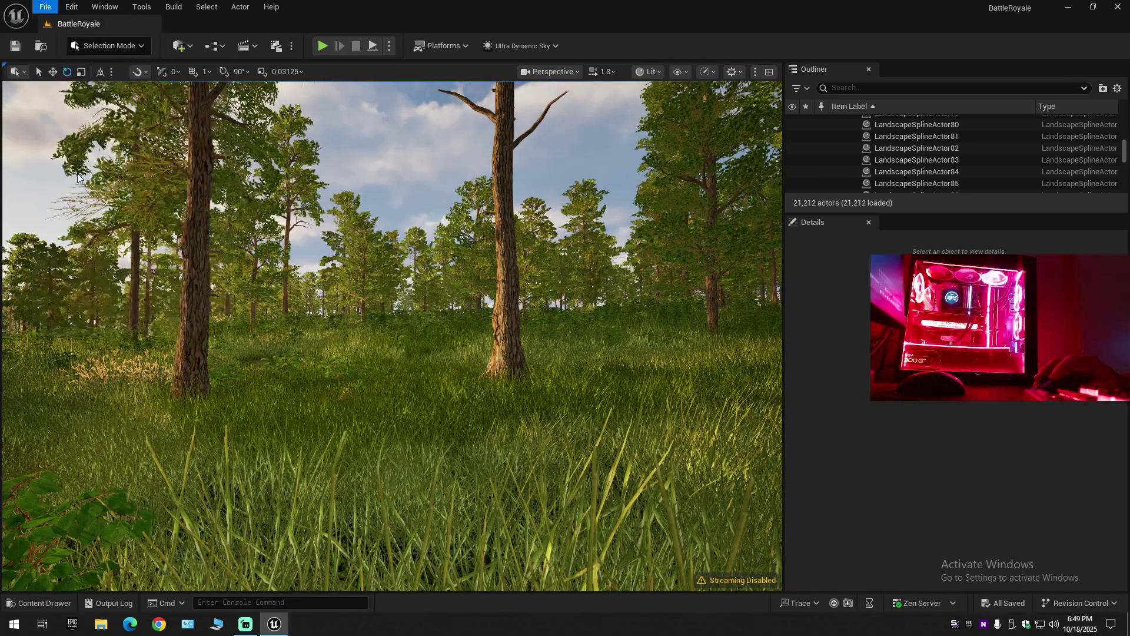
{"action": "left_click_drag", "start_coordinate": [343, 367], "coordinate": [298, 370]}
{"action": "right_click", "coordinate": [298, 371]}
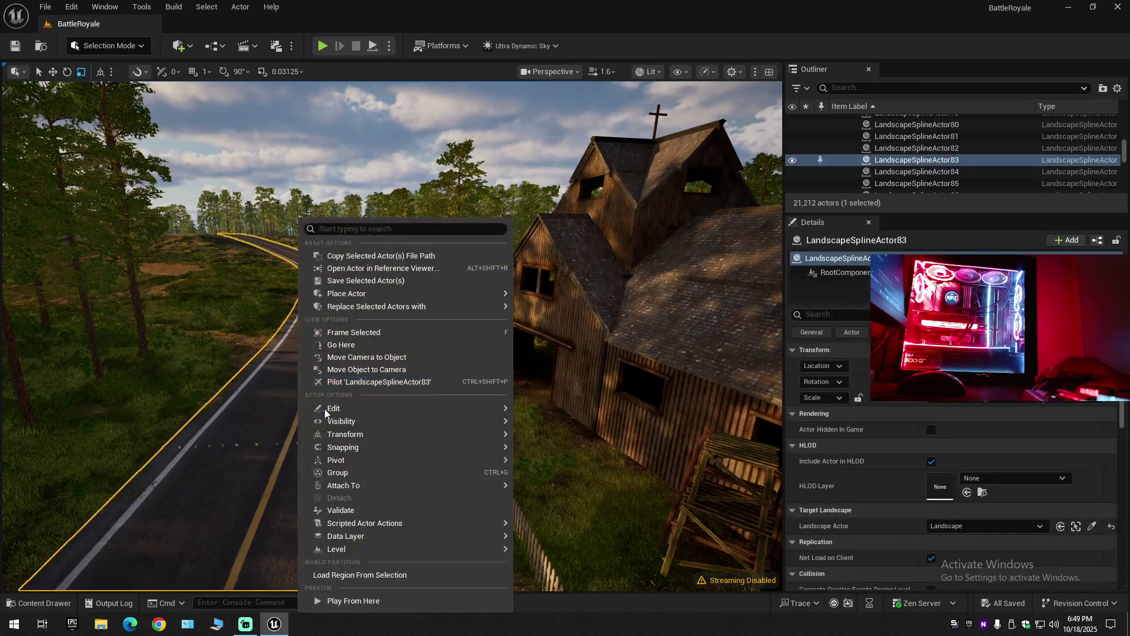
{"action": "left_click", "coordinate": [352, 602]}
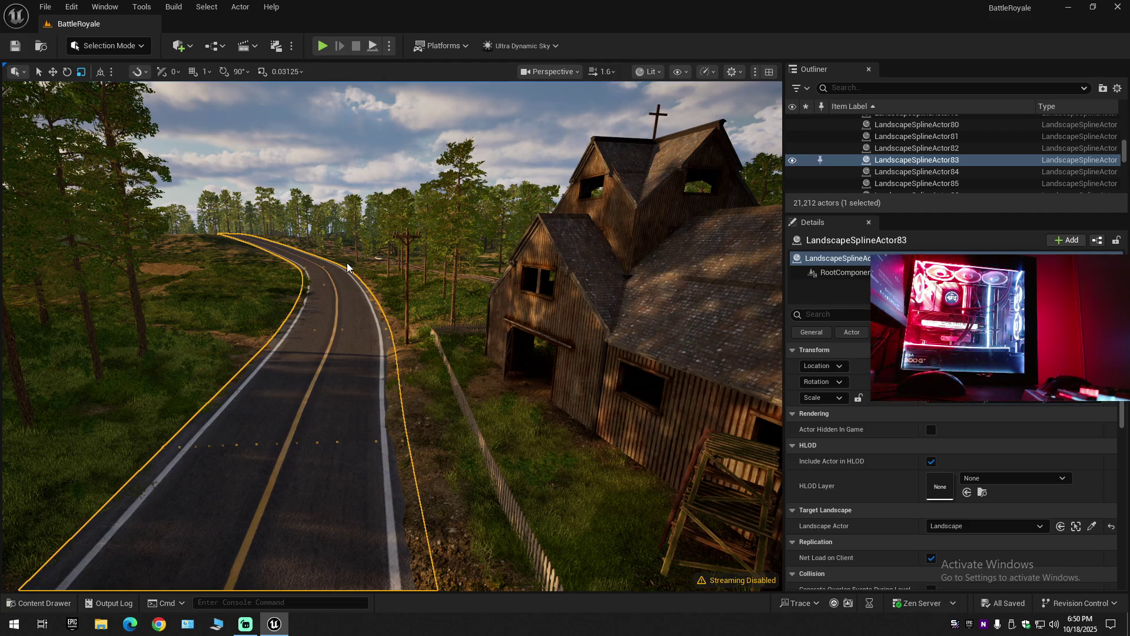
Play from the road, spawn with the assault rifle, fire it, then stop the play session.
{"action": "key", "text": "alt+p"}
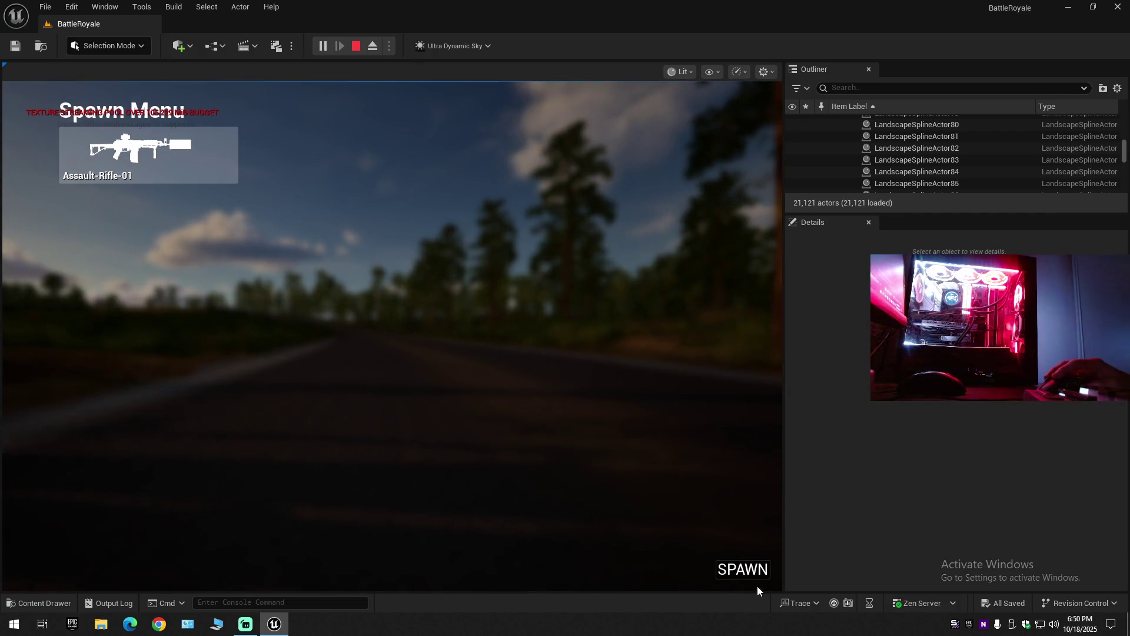
{"action": "left_click", "coordinate": [753, 575]}
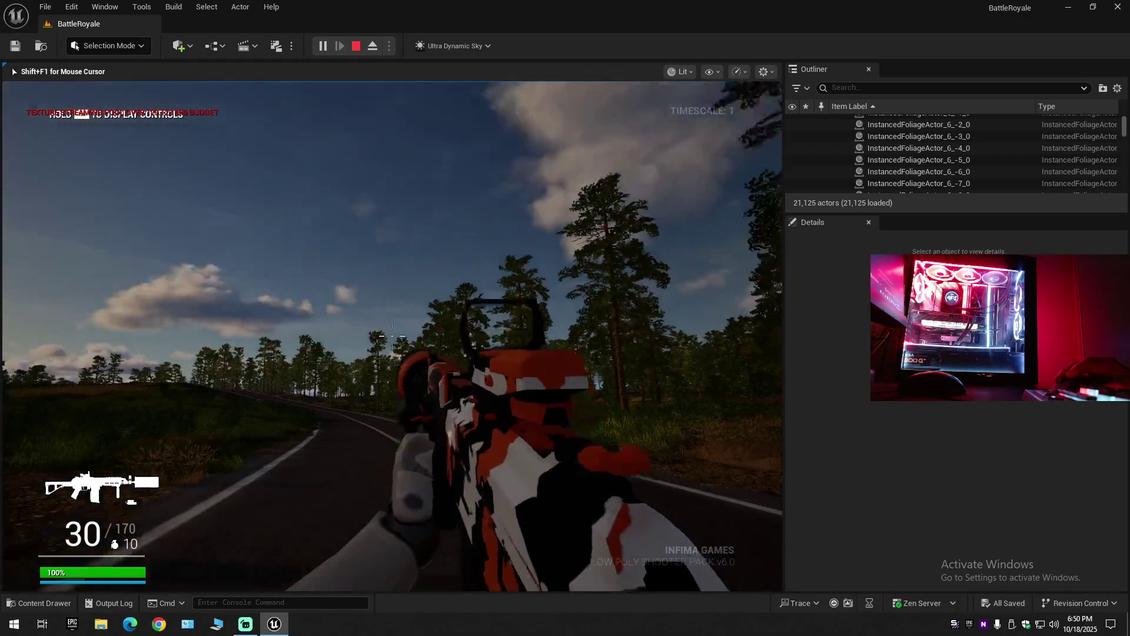
{"action": "left_click", "coordinate": [392, 336]}
{"action": "left_click_drag", "start_coordinate": [392, 336], "coordinate": [392, 336]}
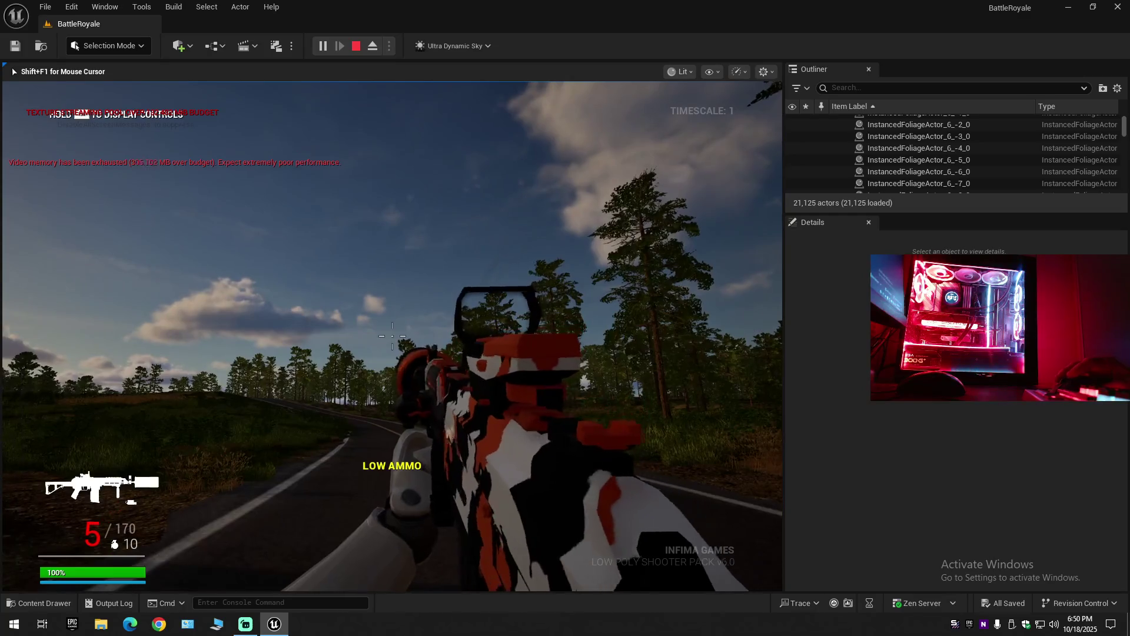
{"action": "key", "text": "shift+F1"}
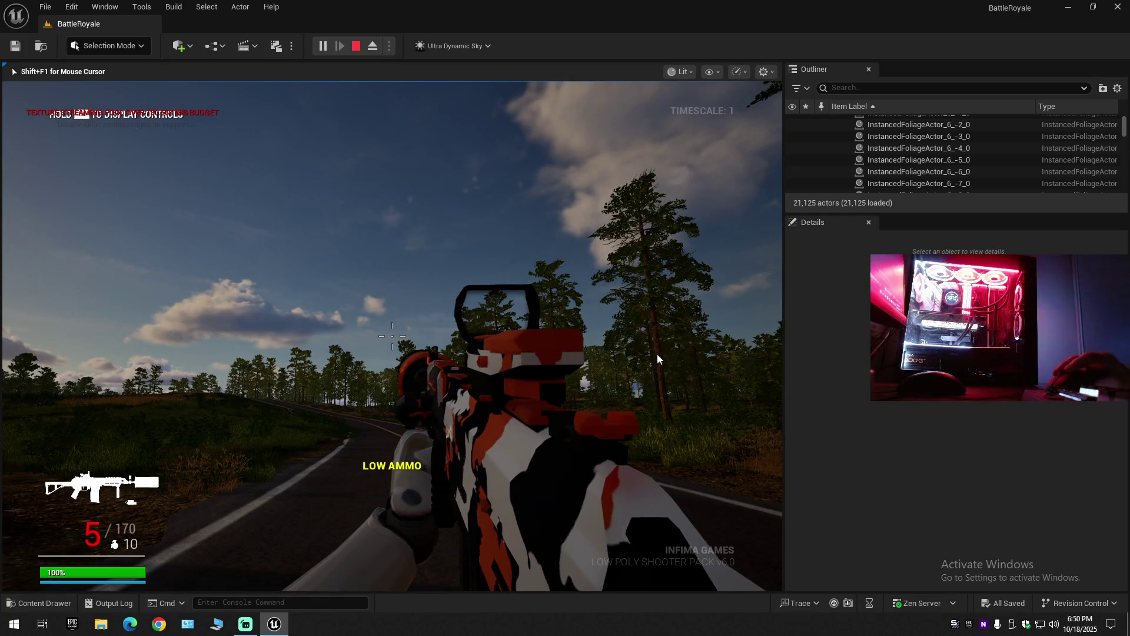
{"action": "key", "text": "Escape"}
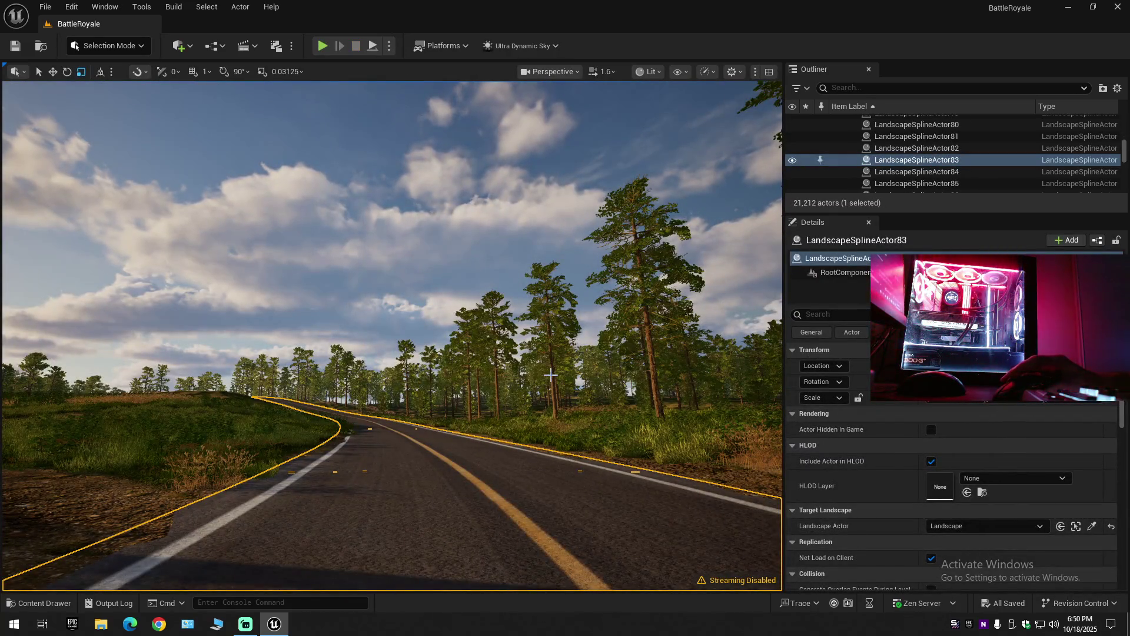
Collapse all Outliner entries and expand BattleRoyale (Editor) to its top-level folders.
{"action": "mouse_move", "coordinate": [550, 374]}
{"action": "left_mouse_down"}
{"action": "mouse_move", "coordinate": [489, 382]}
{"action": "mouse_move", "coordinate": [477, 406]}
{"action": "mouse_move", "coordinate": [470, 370]}
{"action": "left_mouse_up"}
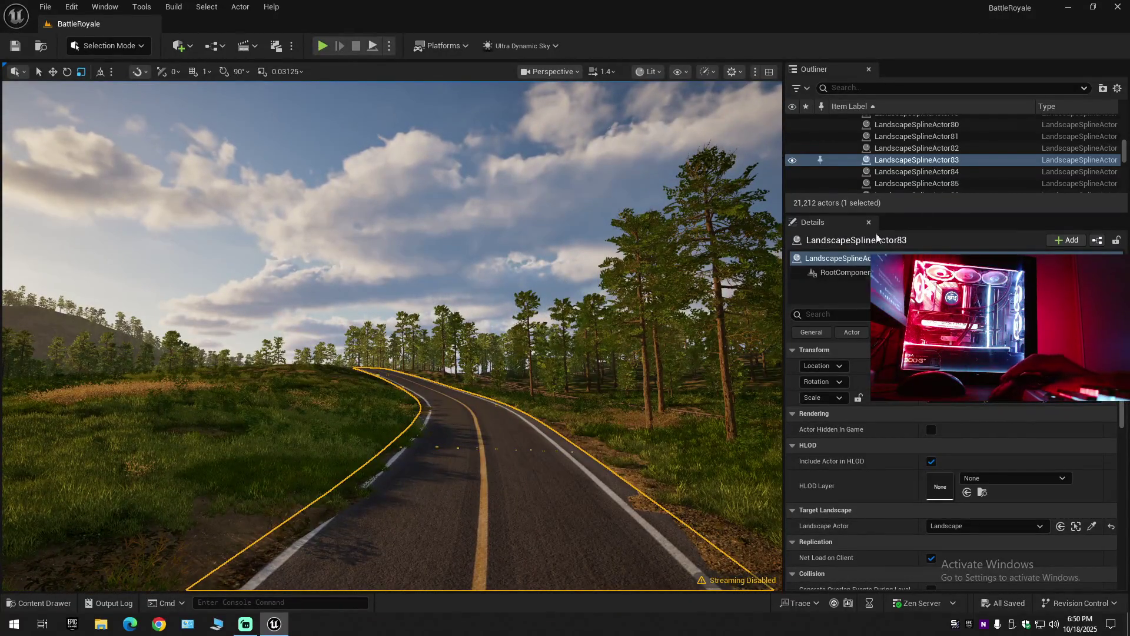
{"action": "right_click", "coordinate": [978, 122]}
{"action": "left_click", "coordinate": [1019, 147]}
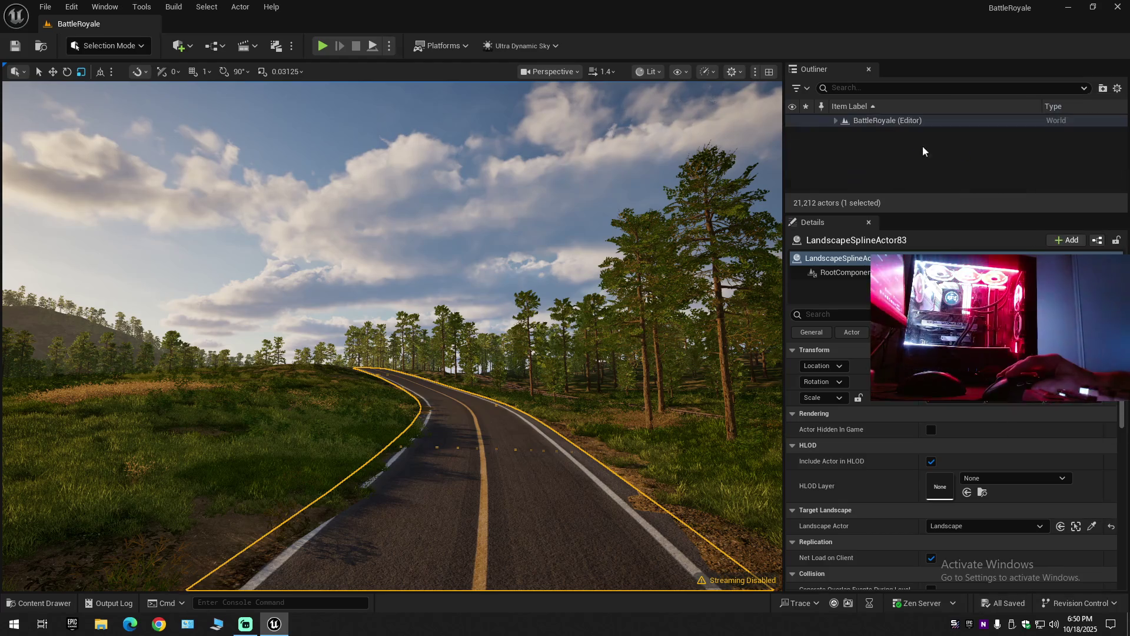
{"action": "left_click", "coordinate": [940, 151]}
{"action": "left_click", "coordinate": [835, 120]}
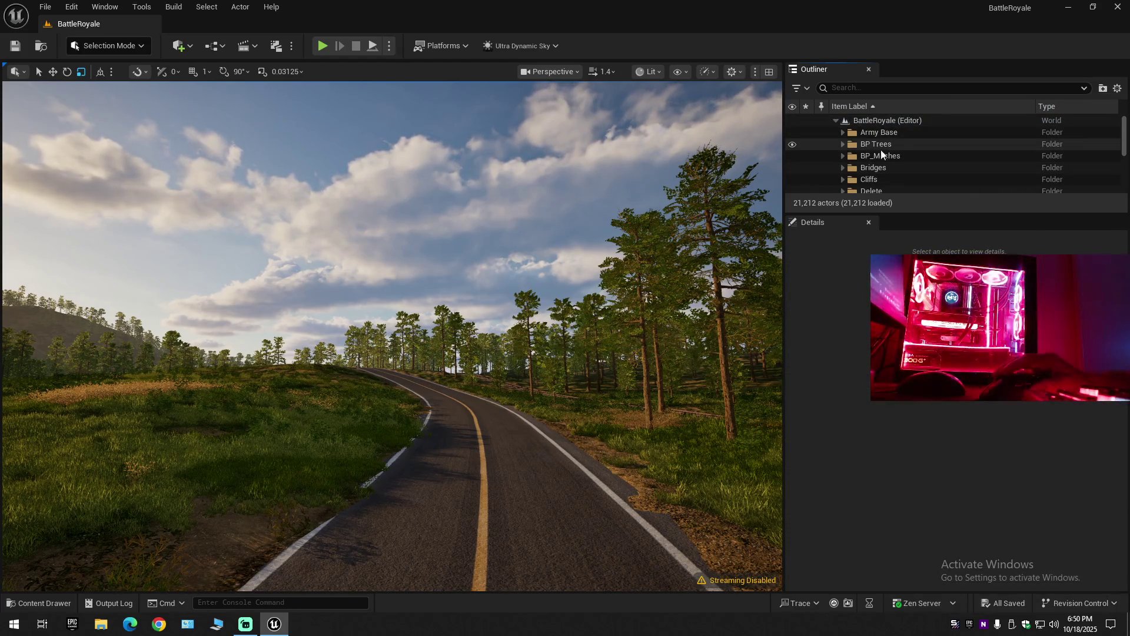
Expand BP_Meshes, select BP_Barn_6, and filter its Details by 'phy'.
{"action": "left_click", "coordinate": [841, 157]}
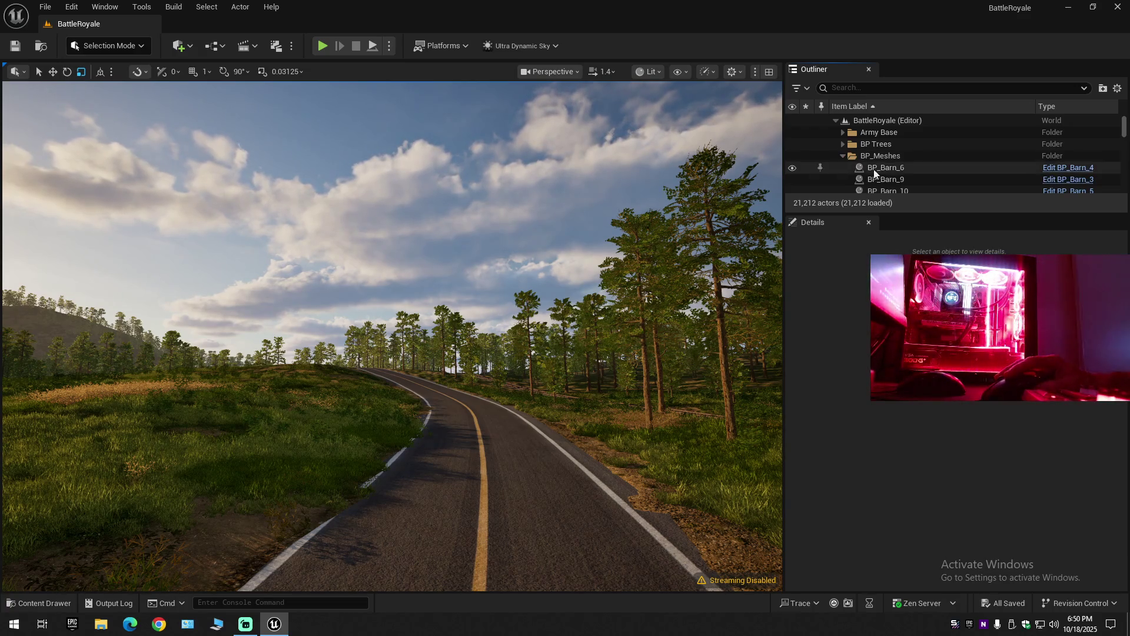
{"action": "left_click", "coordinate": [867, 168]}
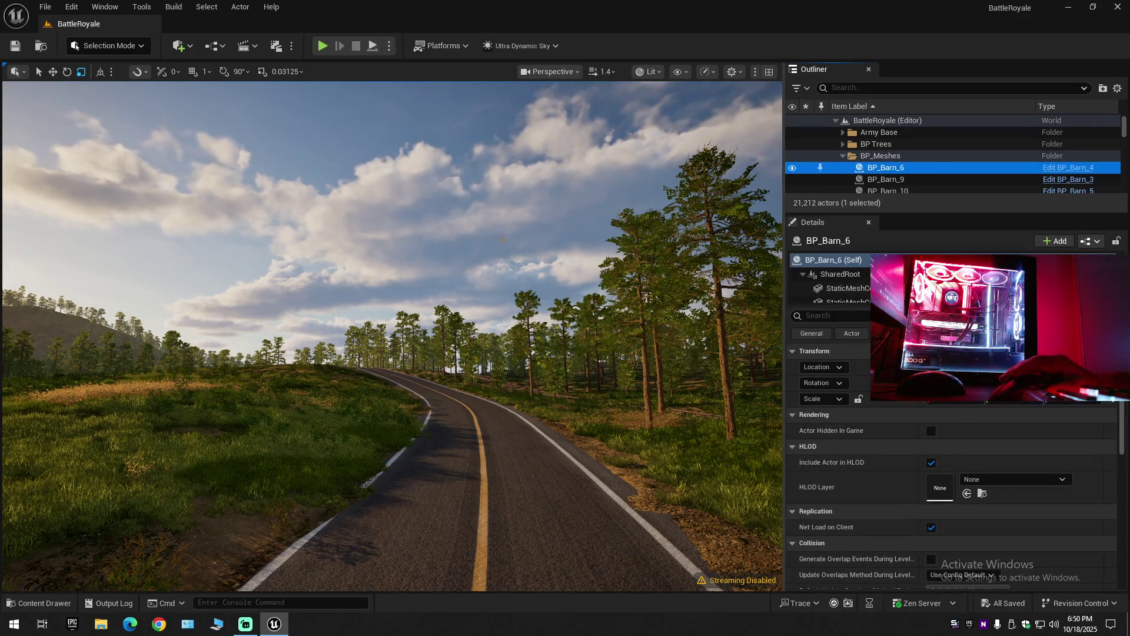
{"action": "scroll", "coordinate": [501, 237], "scroll_direction": "up", "scroll_amount": 2}
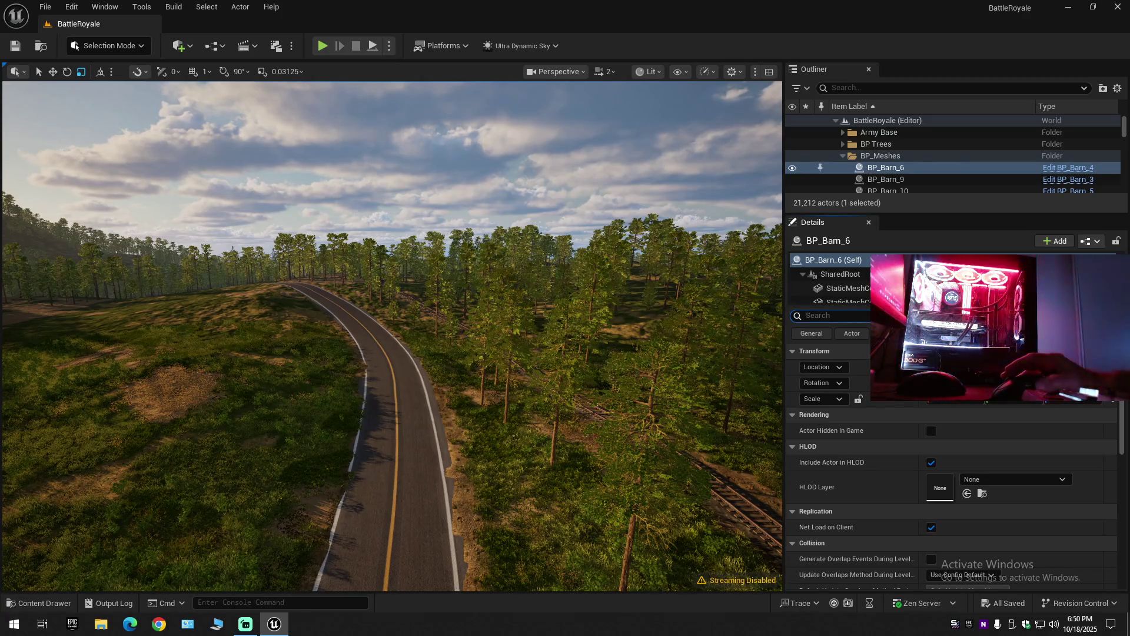
{"action": "type", "text": "phy"}
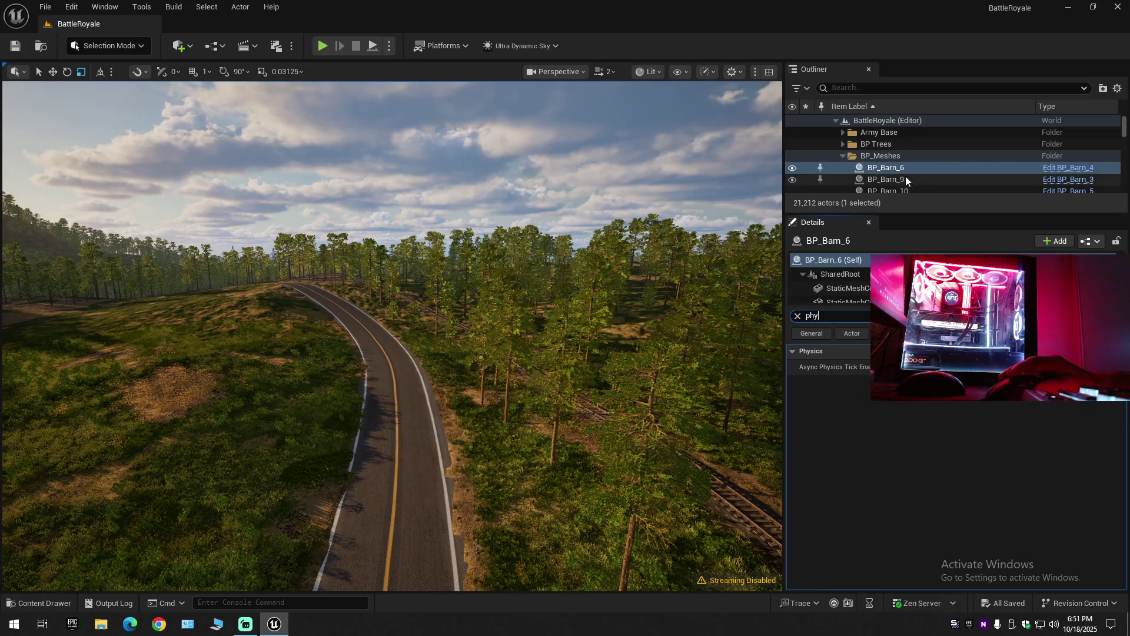
Range-select from BP_Barn_6 through BP_Wood_Palettes_Blueprint6, covering all 807 BP_Meshes actors.
{"action": "scroll", "coordinate": [904, 176], "scroll_direction": "down", "scroll_amount": 5}
{"action": "scroll", "coordinate": [898, 171], "scroll_direction": "down", "scroll_amount": 3}
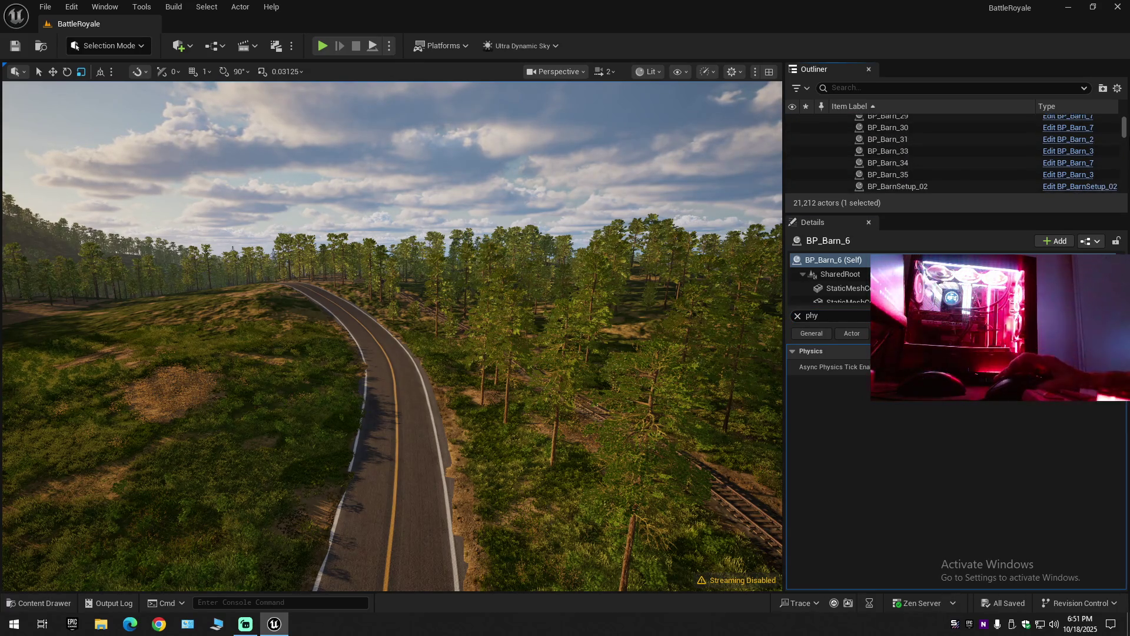
{"action": "left_click_drag", "start_coordinate": [1124, 130], "coordinate": [1126, 186]}
{"action": "scroll", "coordinate": [941, 165], "scroll_direction": "up", "scroll_amount": 2}
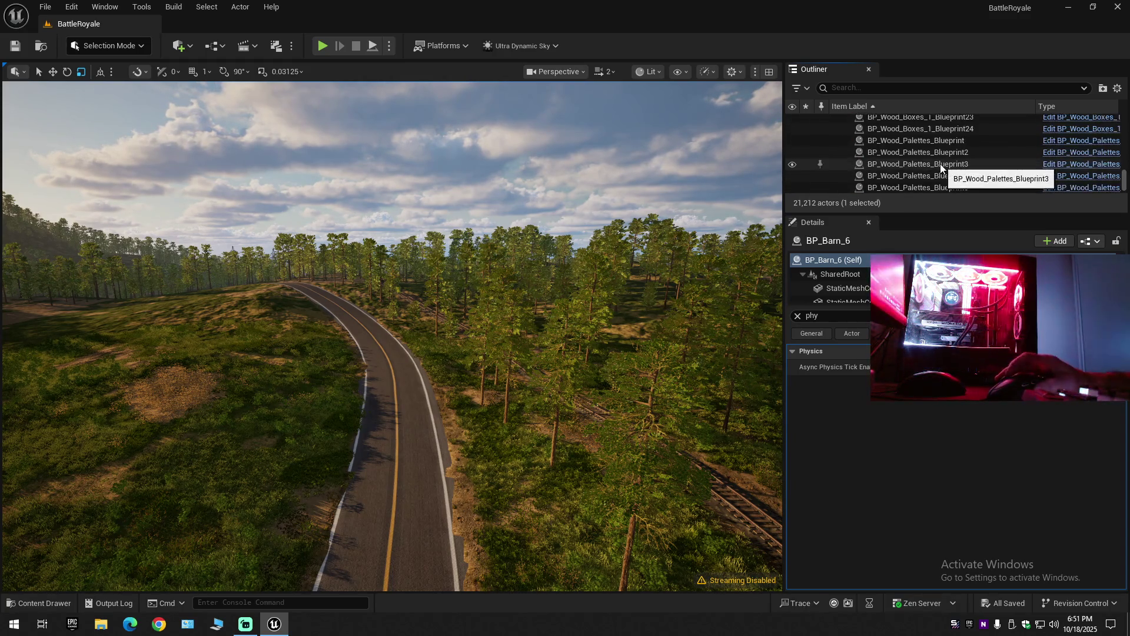
{"action": "left_click", "coordinate": [898, 161]}
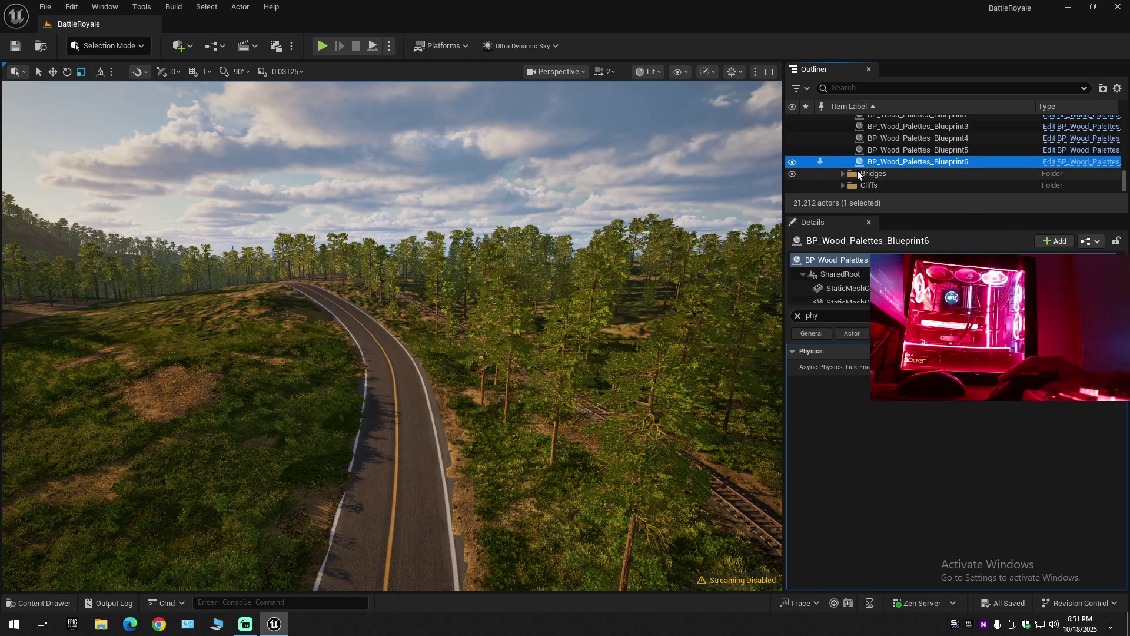
{"action": "left_click_drag", "start_coordinate": [1121, 177], "coordinate": [1121, 125]}
{"action": "left_click", "coordinate": [886, 167], "text": "shift"}
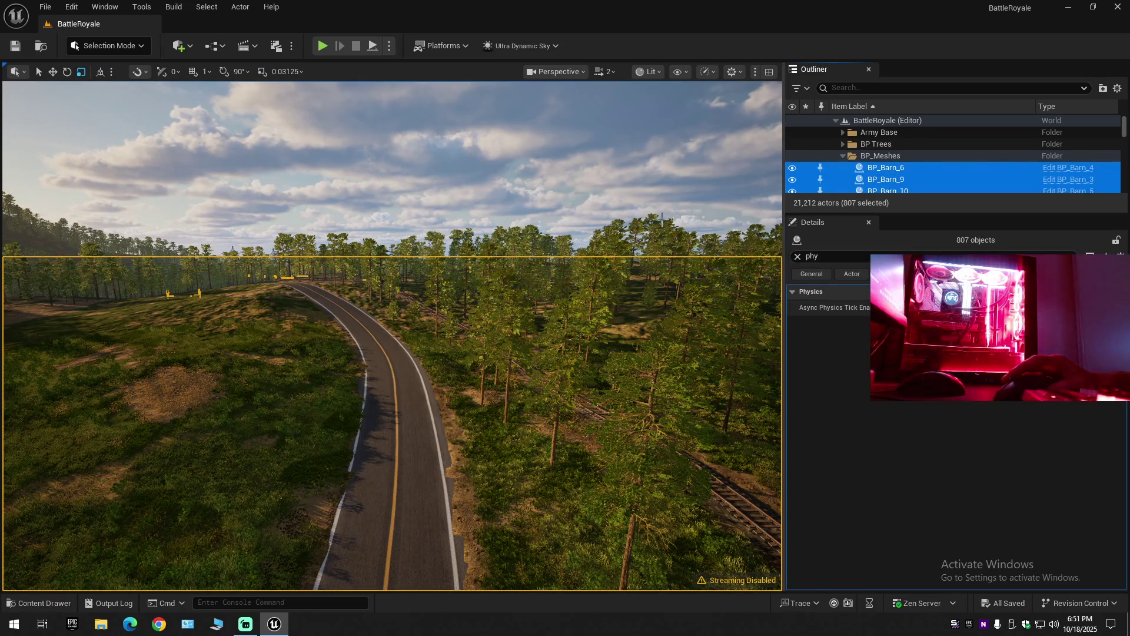
Frame the 807 selected actors, collapse the BP_Meshes folder, and hide them.
{"action": "key", "text": "f"}
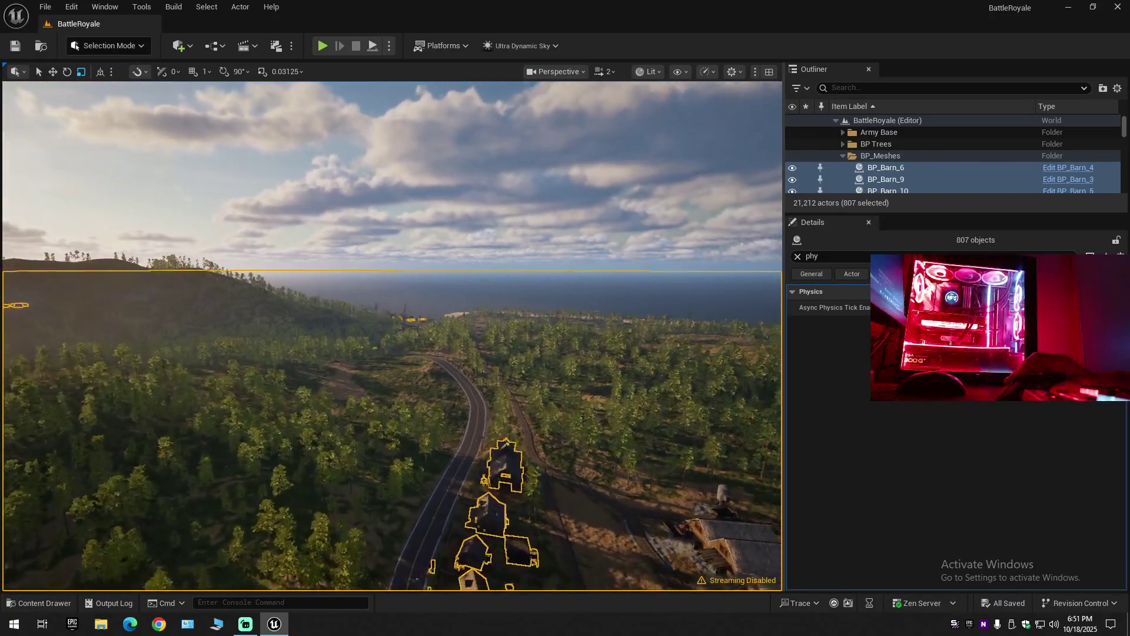
{"action": "scroll", "coordinate": [392, 336], "scroll_direction": "down", "scroll_amount": 1}
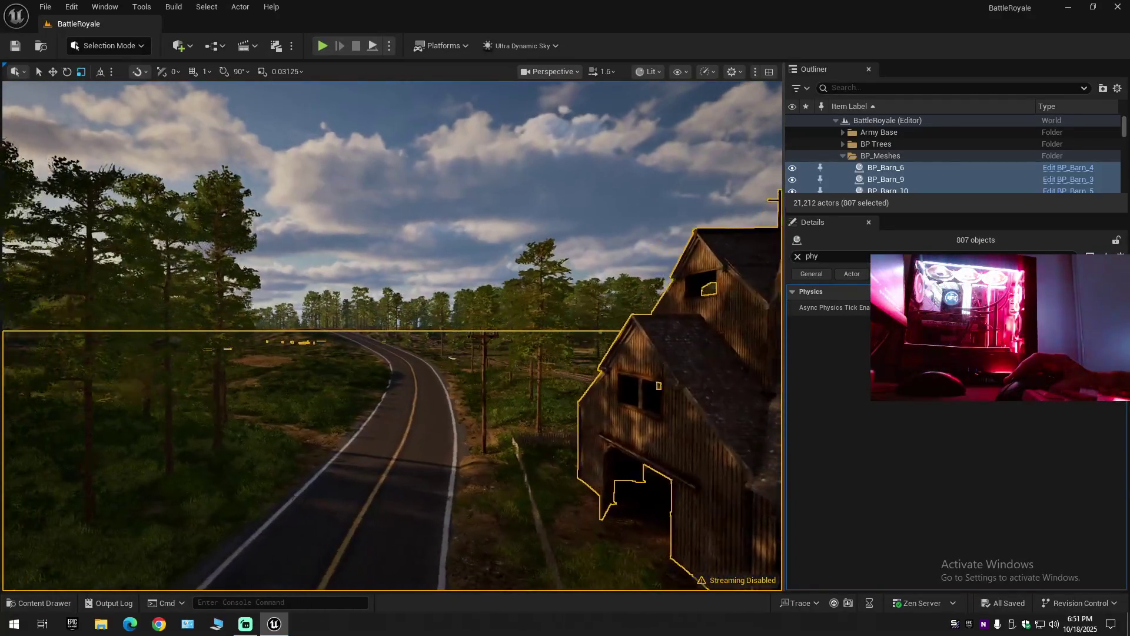
{"action": "left_click", "coordinate": [842, 155]}
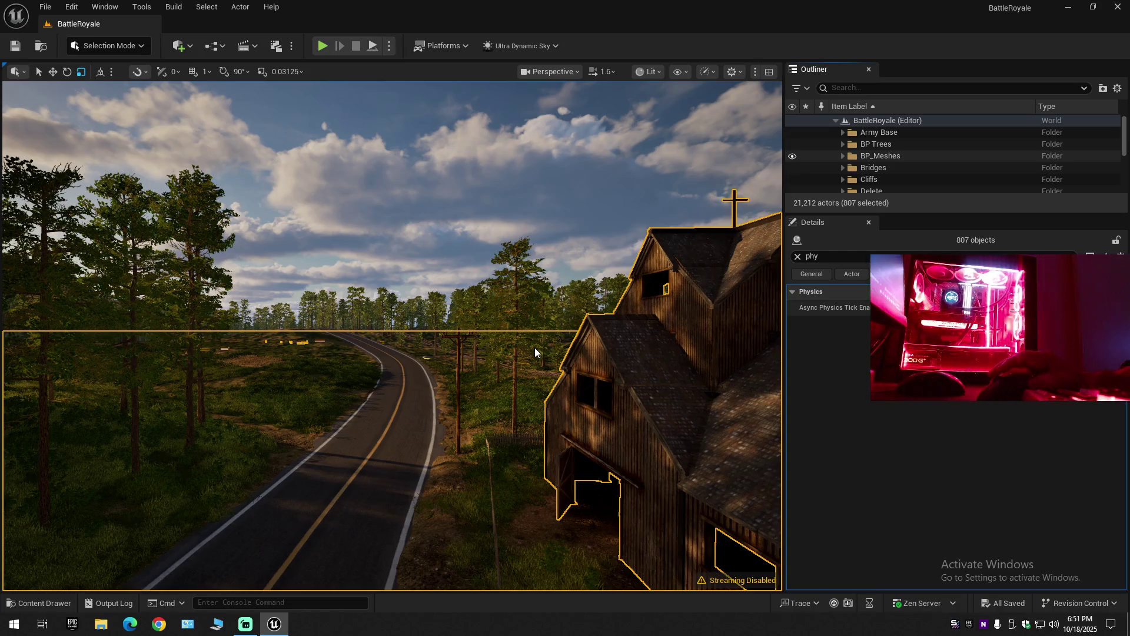
{"action": "key", "text": "h"}
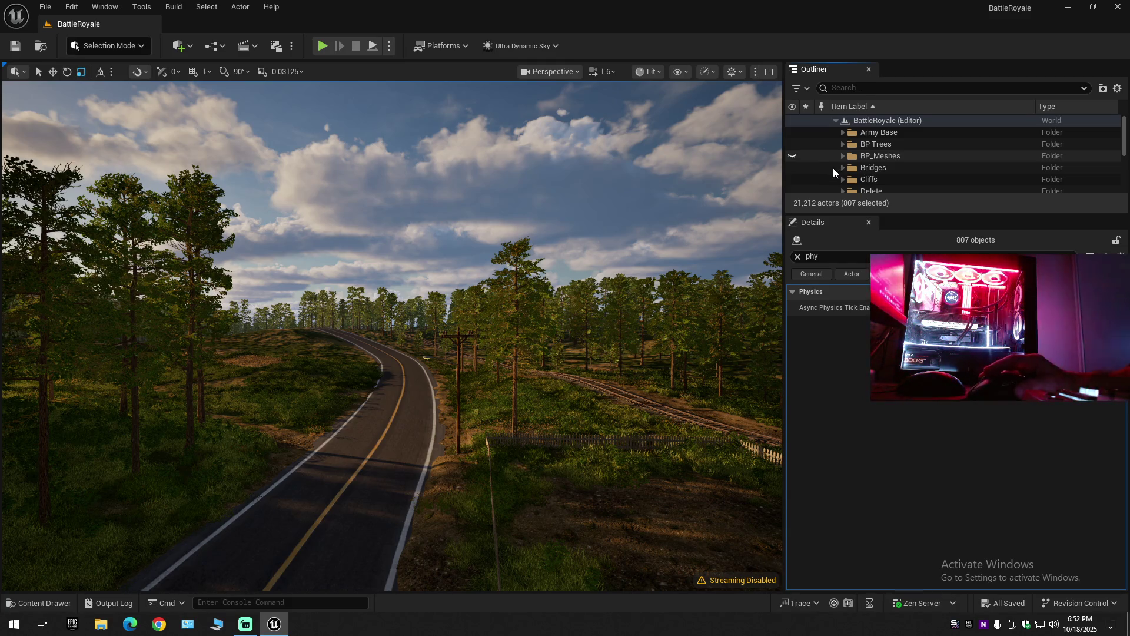
Return to the top of the Outliner and click the BattleRoyale world row to deselect everything.
{"action": "scroll", "coordinate": [824, 172], "scroll_direction": "down", "scroll_amount": 1}
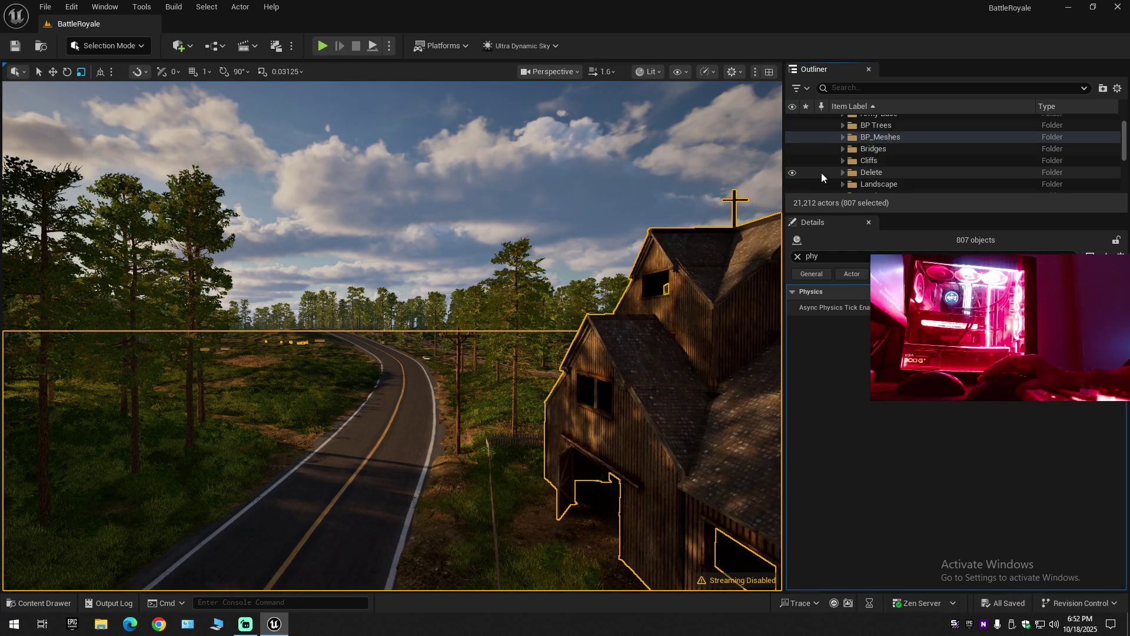
{"action": "scroll", "coordinate": [822, 172], "scroll_direction": "down", "scroll_amount": 2}
{"action": "scroll", "coordinate": [808, 179], "scroll_direction": "down", "scroll_amount": 1}
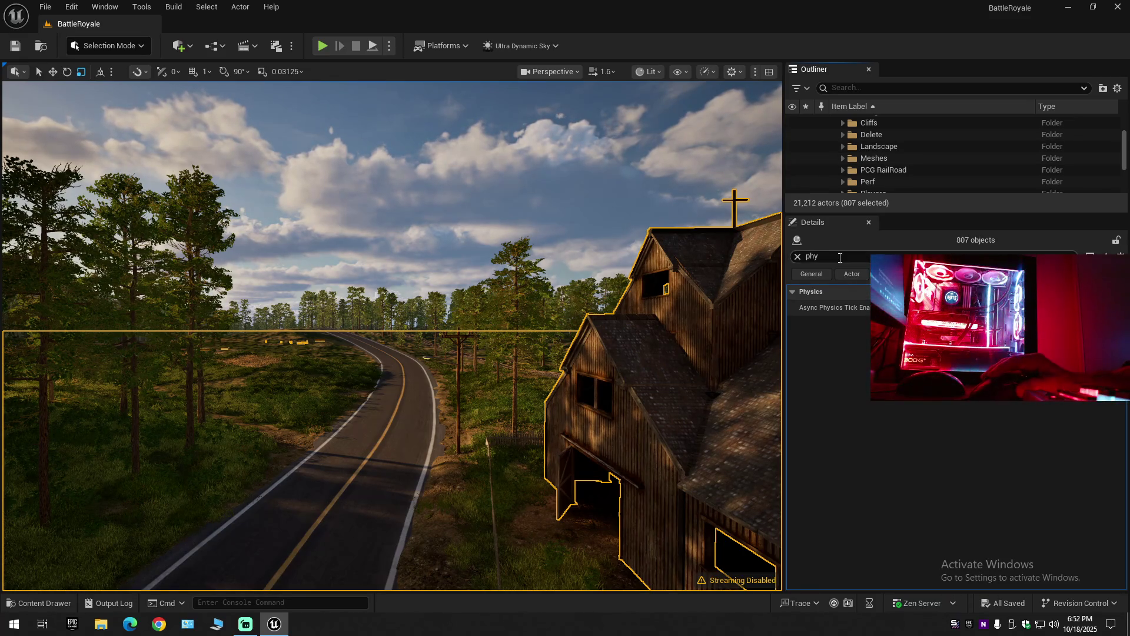
{"action": "scroll", "coordinate": [864, 171], "scroll_direction": "up", "scroll_amount": 5}
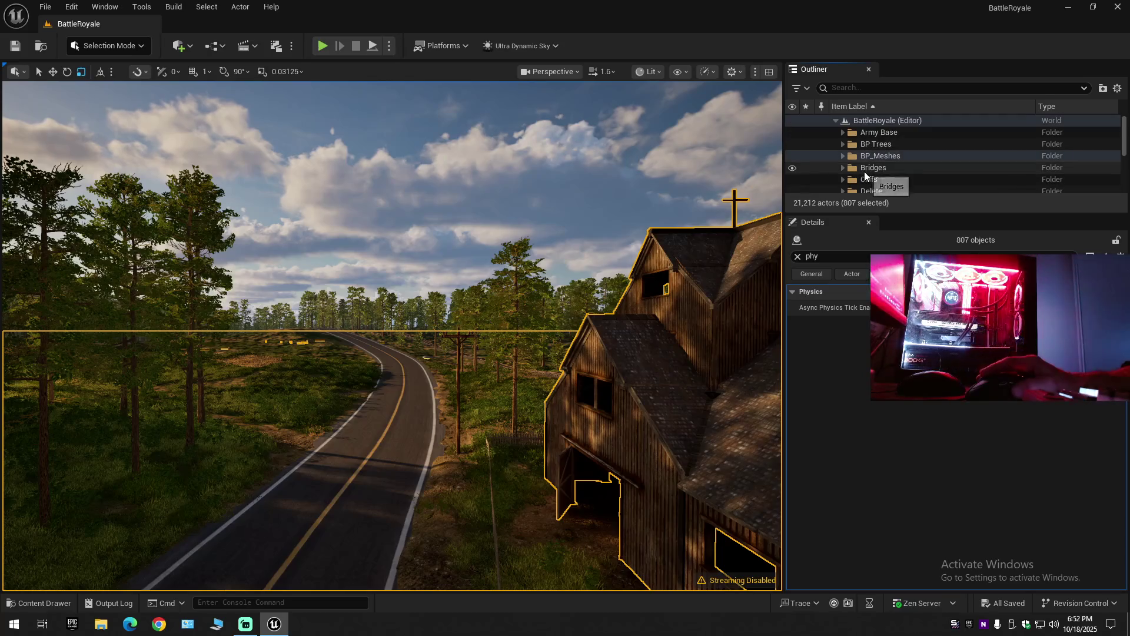
{"action": "left_click", "coordinate": [870, 120]}
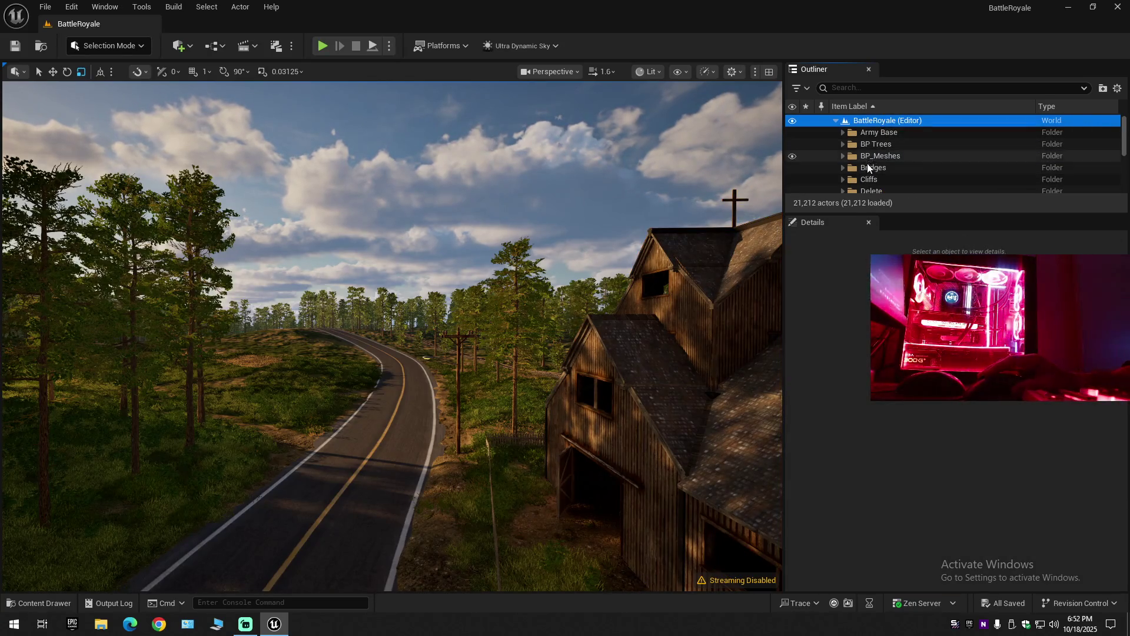
Select cliff_b8 through SM_Wood_Structure_20 in the Meshes folder and frame them.
{"action": "scroll", "coordinate": [860, 171], "scroll_direction": "down", "scroll_amount": 3}
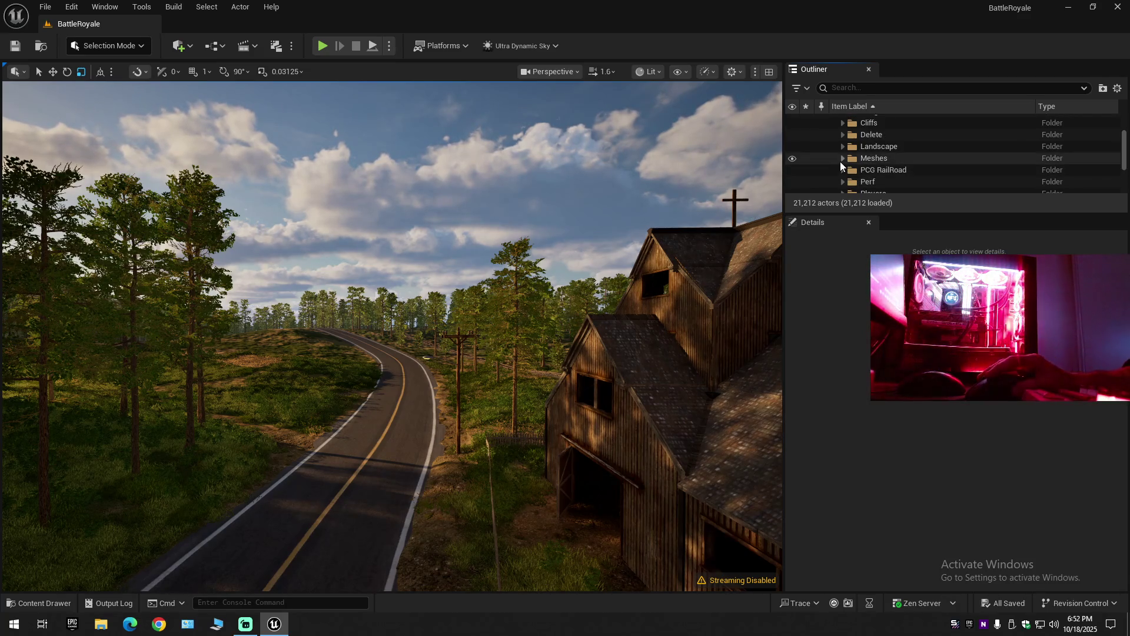
{"action": "left_click", "coordinate": [842, 158]}
{"action": "left_click", "coordinate": [881, 171]}
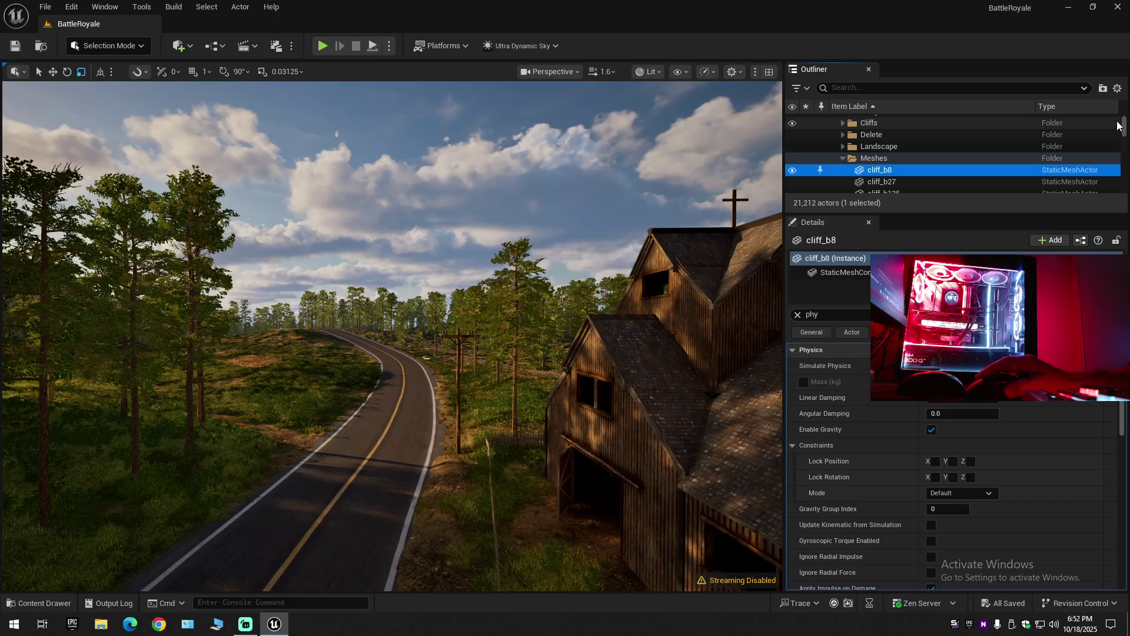
{"action": "left_click_drag", "start_coordinate": [1124, 133], "coordinate": [1124, 164]}
{"action": "scroll", "coordinate": [942, 152], "scroll_direction": "down", "scroll_amount": 3}
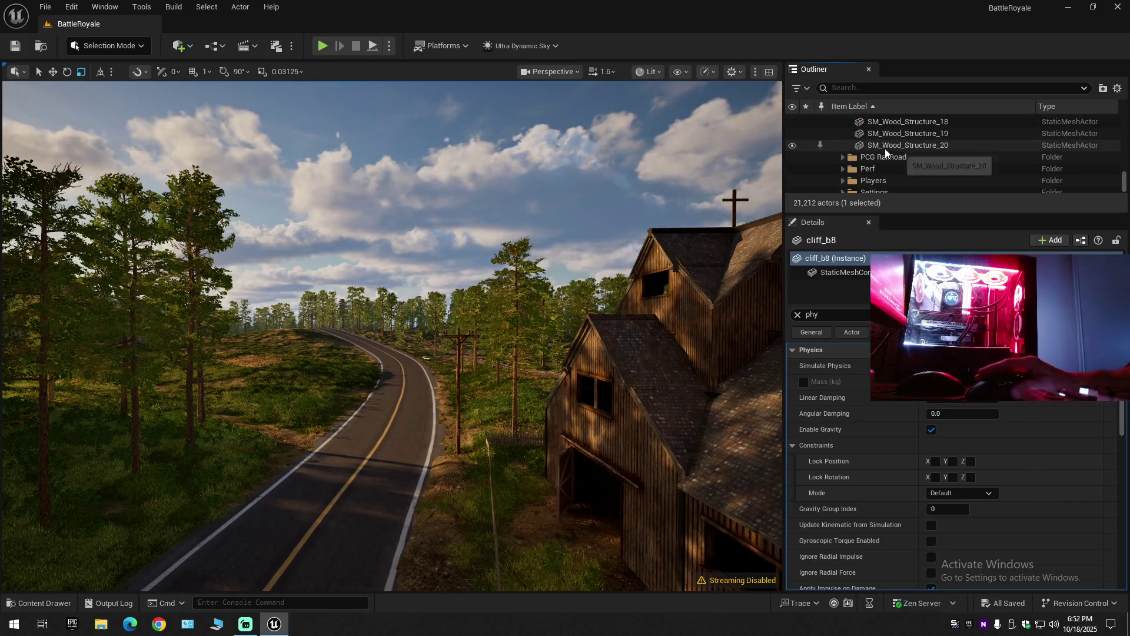
{"action": "left_click", "coordinate": [884, 146], "text": "shift"}
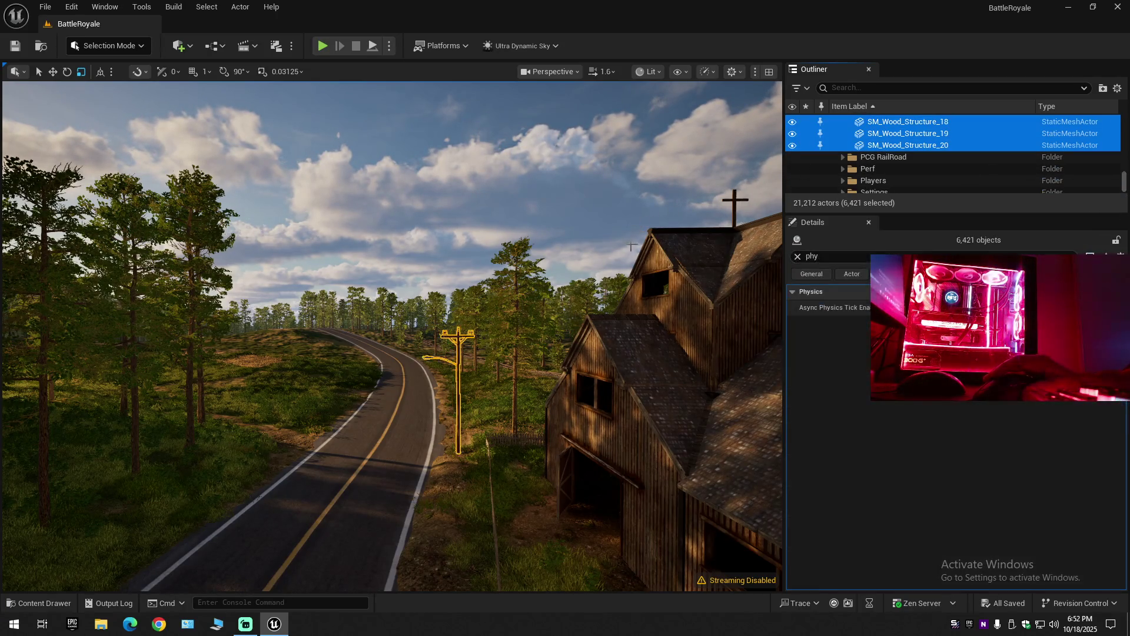
{"action": "key", "text": "f"}
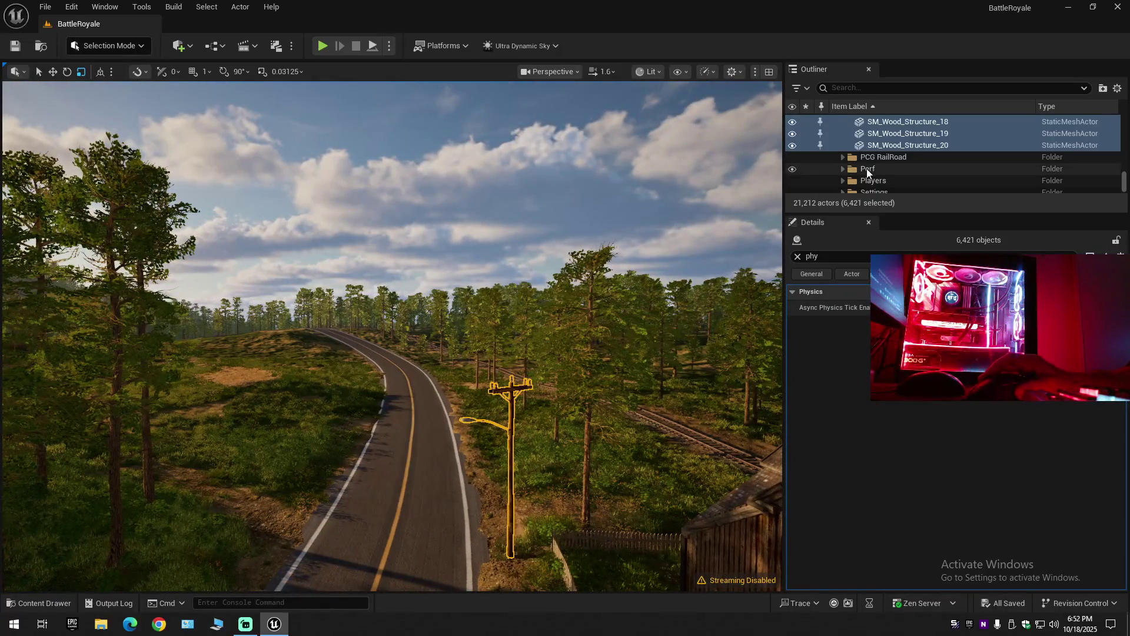
Collapse all Outliner folders and expand the level's folder list.
{"action": "left_click", "coordinate": [1119, 89]}
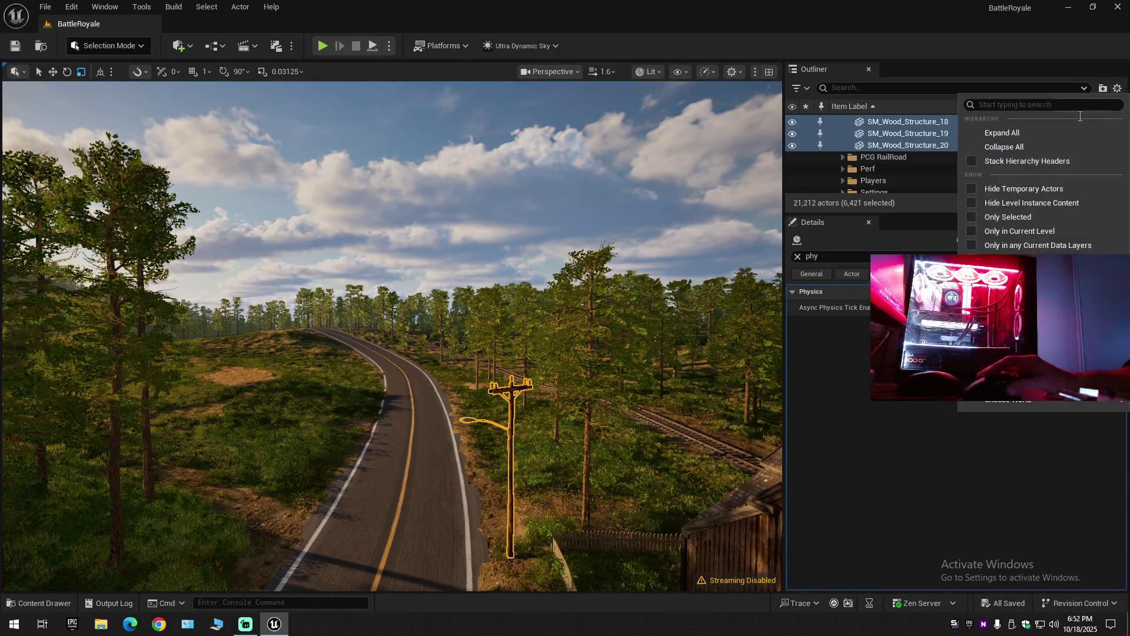
{"action": "left_click", "coordinate": [1037, 150]}
{"action": "left_click", "coordinate": [835, 120]}
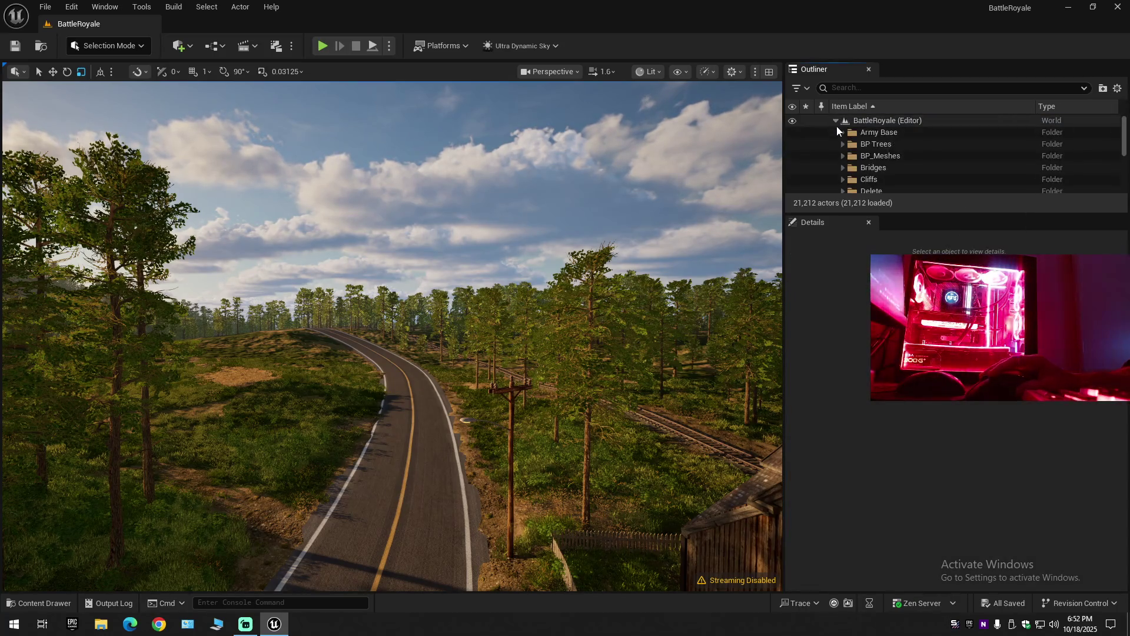
Select all four PCG RailRoad actors, then collapse that folder.
{"action": "scroll", "coordinate": [842, 170], "scroll_direction": "down", "scroll_amount": 2}
{"action": "left_click", "coordinate": [842, 151]}
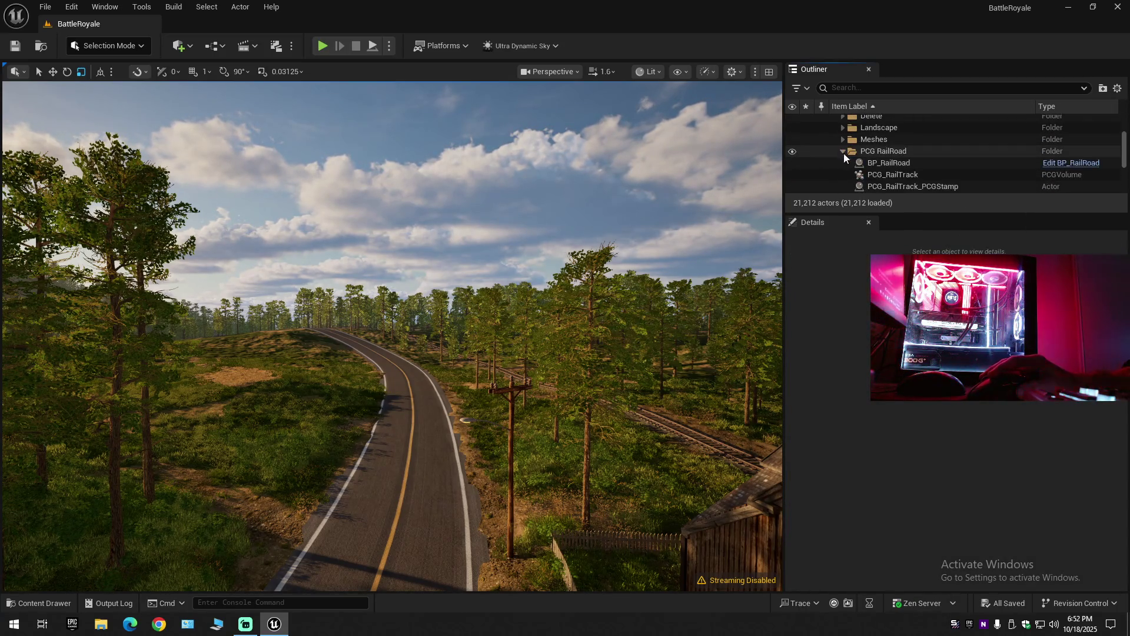
{"action": "left_click", "coordinate": [882, 163]}
{"action": "scroll", "coordinate": [887, 168], "scroll_direction": "down", "scroll_amount": 1}
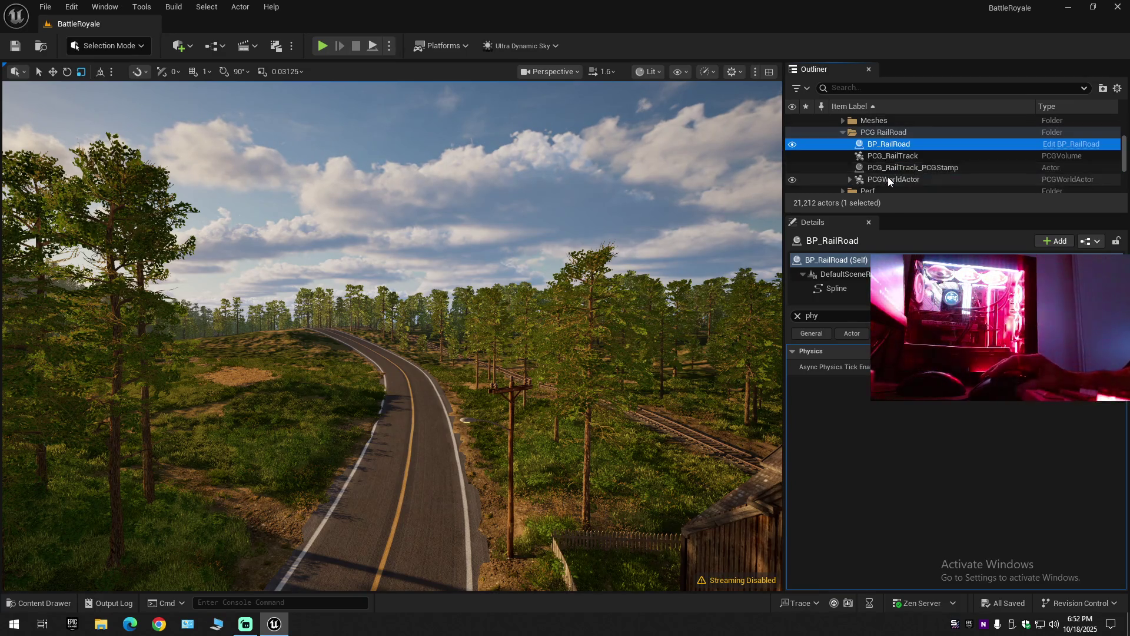
{"action": "left_click", "coordinate": [888, 177], "text": "shift"}
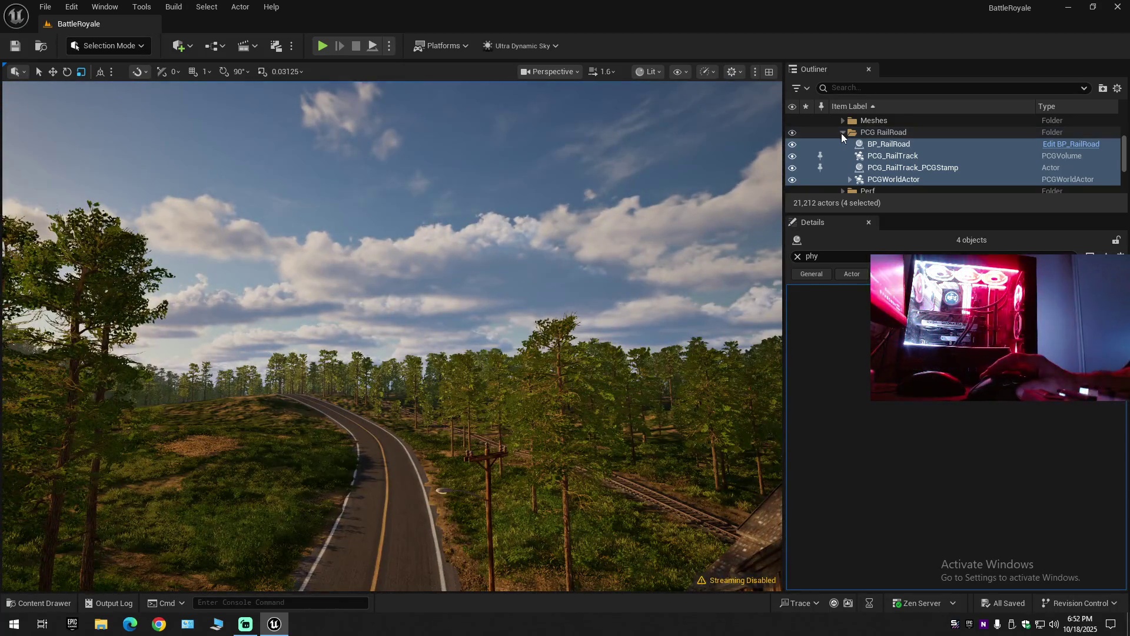
{"action": "left_click", "coordinate": [843, 132]}
Frame the Perf folder's CullDistanceVolume, select BP_Church_4, and toggle game view off and on.
{"action": "left_click", "coordinate": [842, 144]}
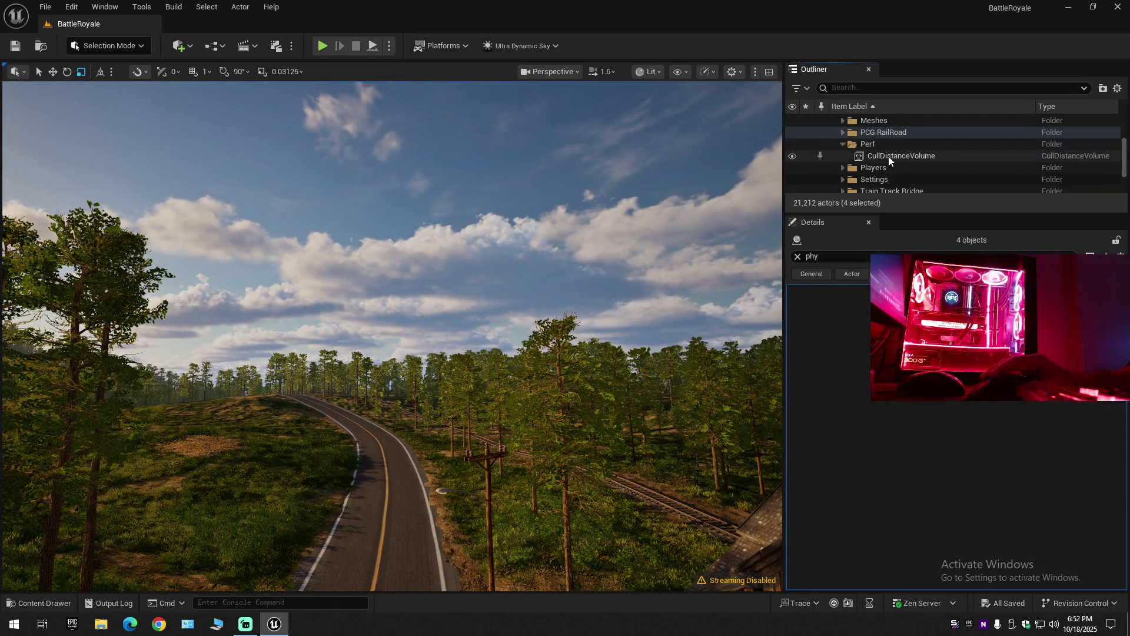
{"action": "left_click", "coordinate": [893, 156]}
{"action": "key", "text": "f"}
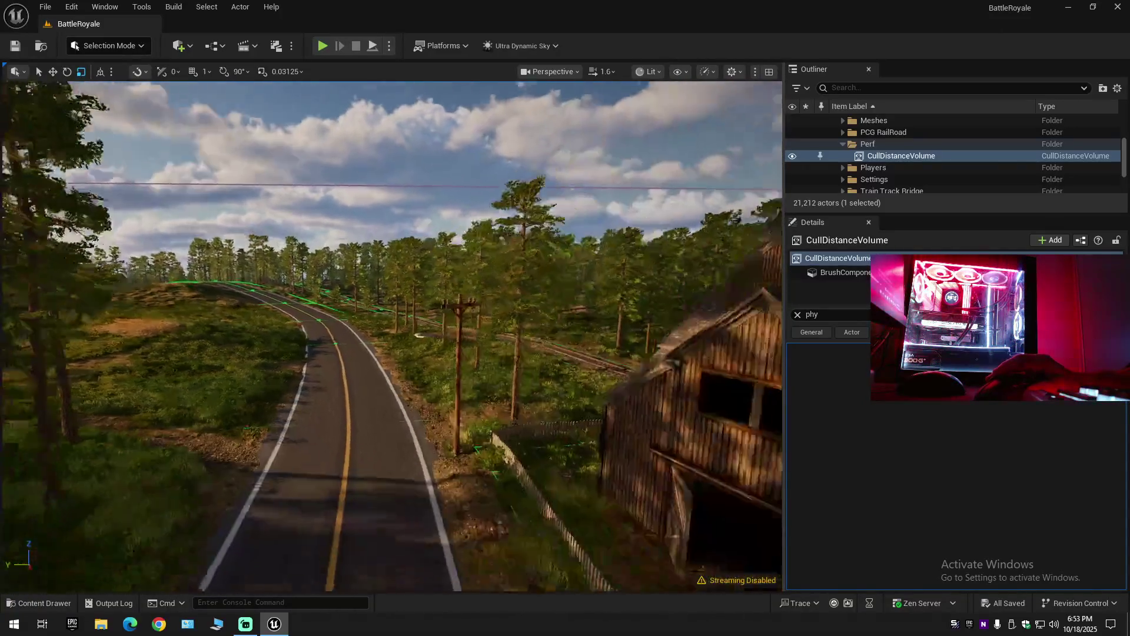
{"action": "left_click", "coordinate": [611, 328]}
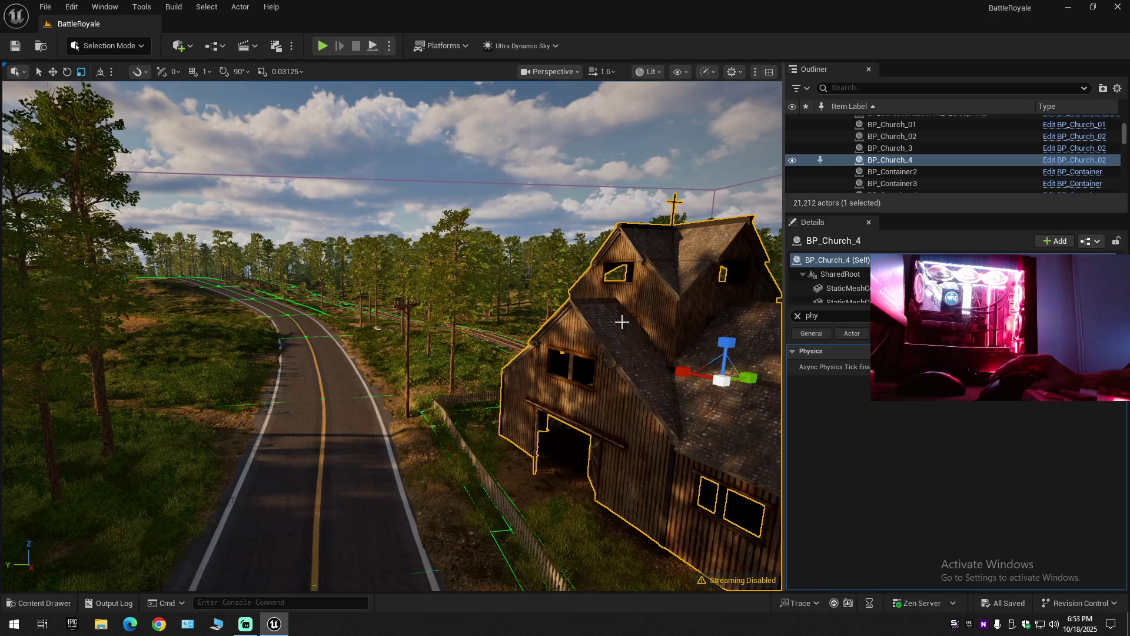
{"action": "key", "text": "g"}
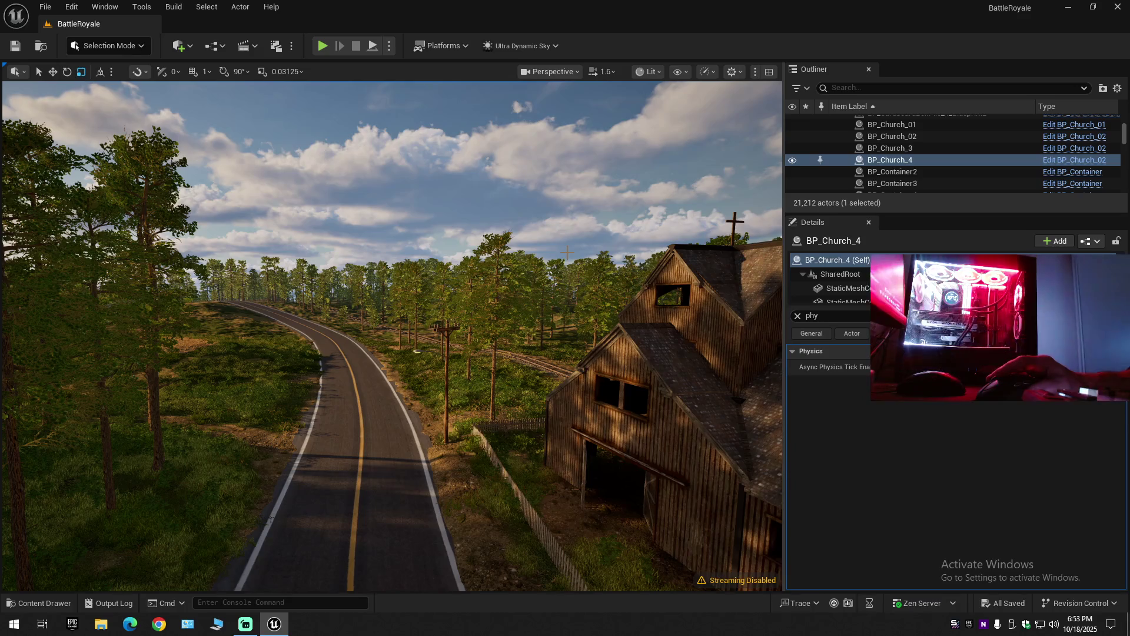
{"action": "key", "text": "g"}
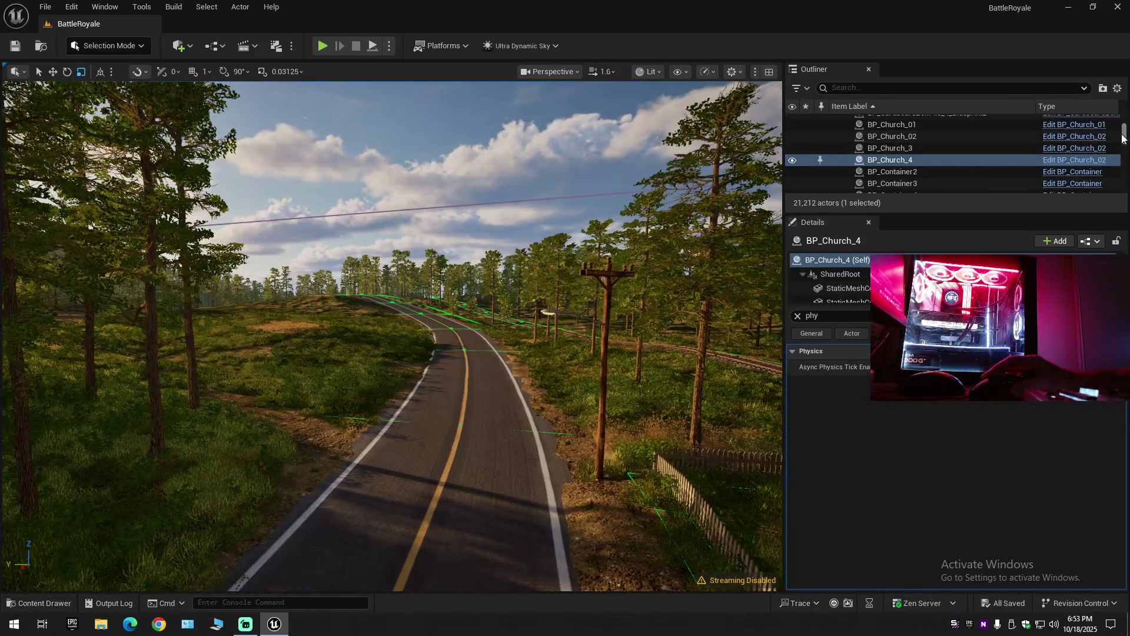
Select from BP_Barn_6 through the BP_Wood_Palettes blueprints, 807 actors in all.
{"action": "left_click_drag", "start_coordinate": [1123, 138], "coordinate": [1122, 124]}
{"action": "left_click", "coordinate": [1112, 167]}
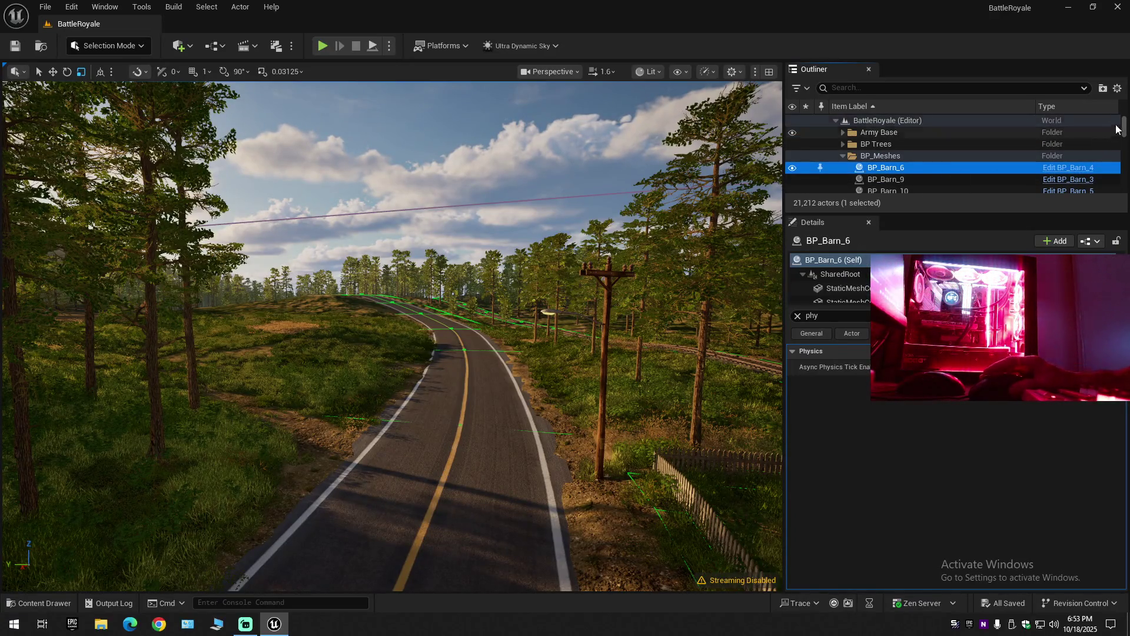
{"action": "scroll", "coordinate": [902, 165], "scroll_direction": "down", "scroll_amount": 10}
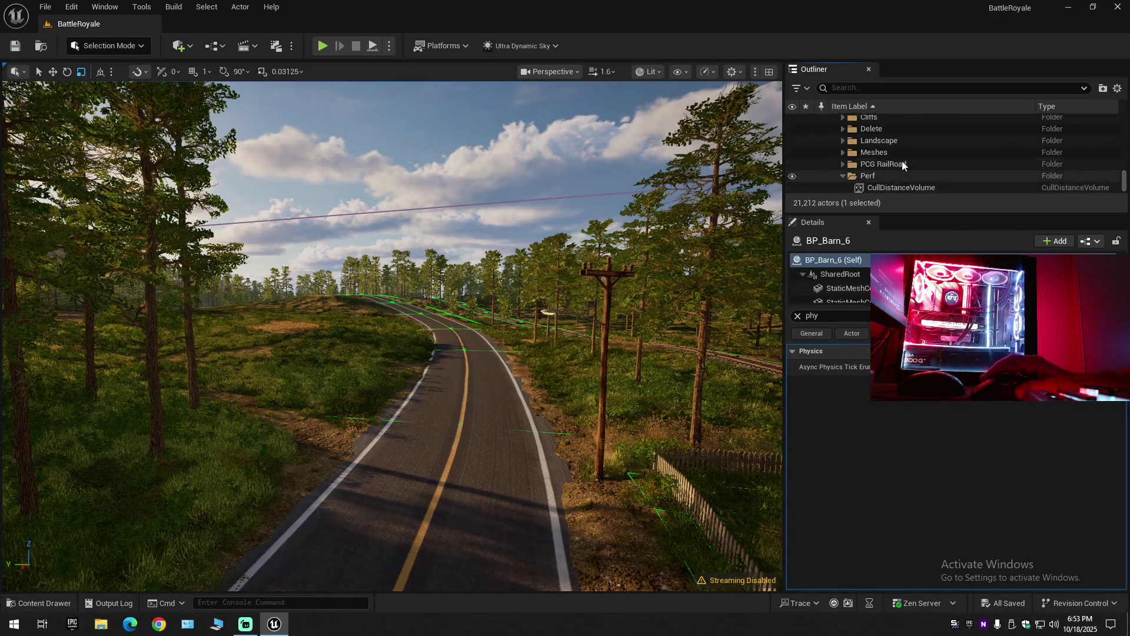
{"action": "scroll", "coordinate": [902, 165], "scroll_direction": "up", "scroll_amount": 5}
{"action": "left_click", "coordinate": [865, 151], "text": "shift"}
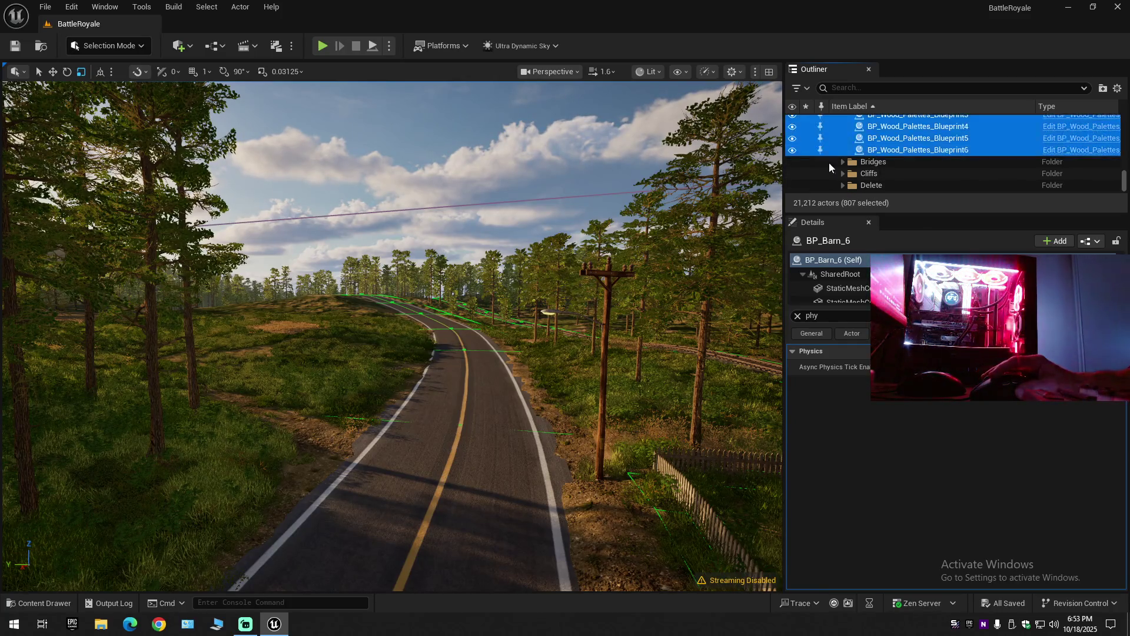
Frame the 807 selected actors, then fly over the forest and lake down to the village road.
{"action": "key", "text": "f"}
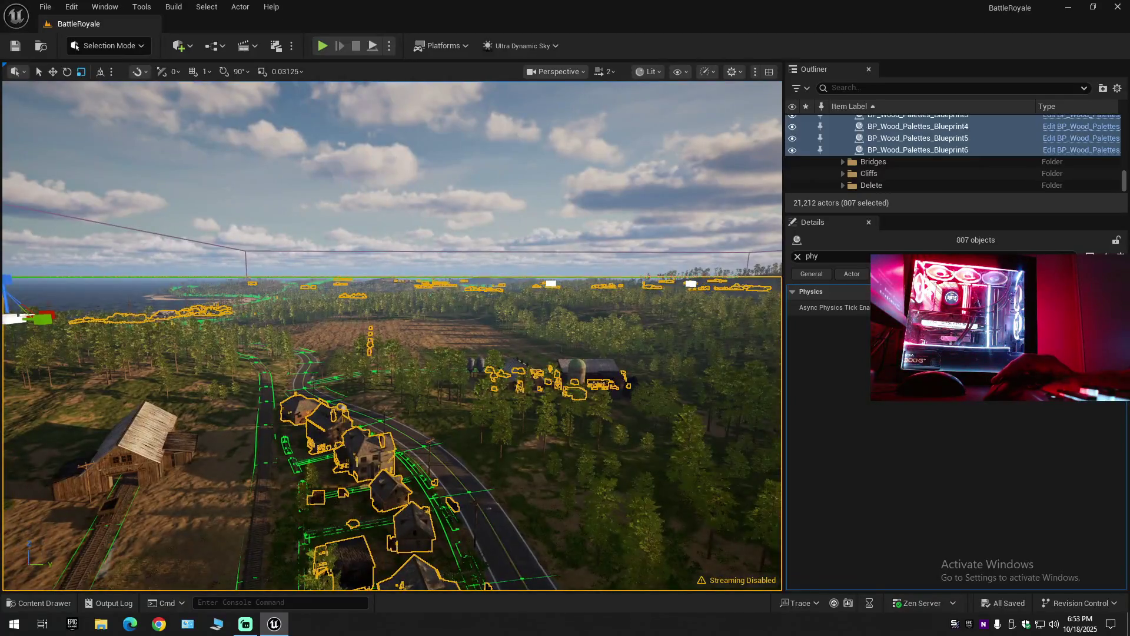
{"action": "left_click_drag", "start_coordinate": [258, 87], "coordinate": [258, 87]}
{"action": "scroll", "coordinate": [258, 87], "scroll_direction": "up", "scroll_amount": 1}
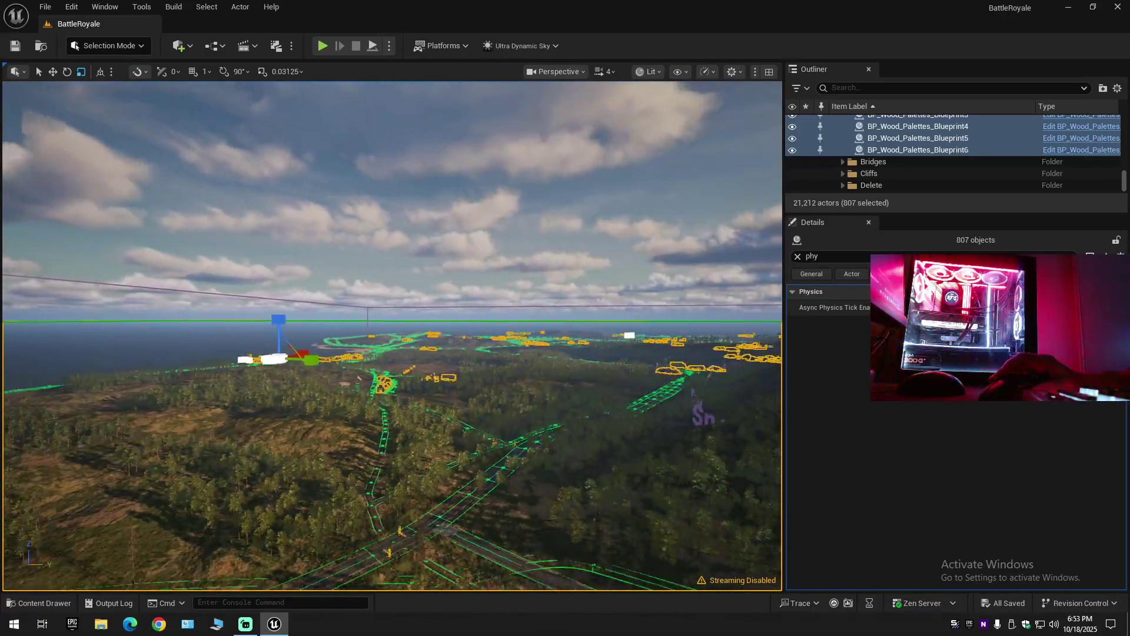
{"action": "left_click_drag", "start_coordinate": [467, 216], "coordinate": [468, 216]}
{"action": "scroll", "coordinate": [468, 216], "scroll_direction": "up", "scroll_amount": 1}
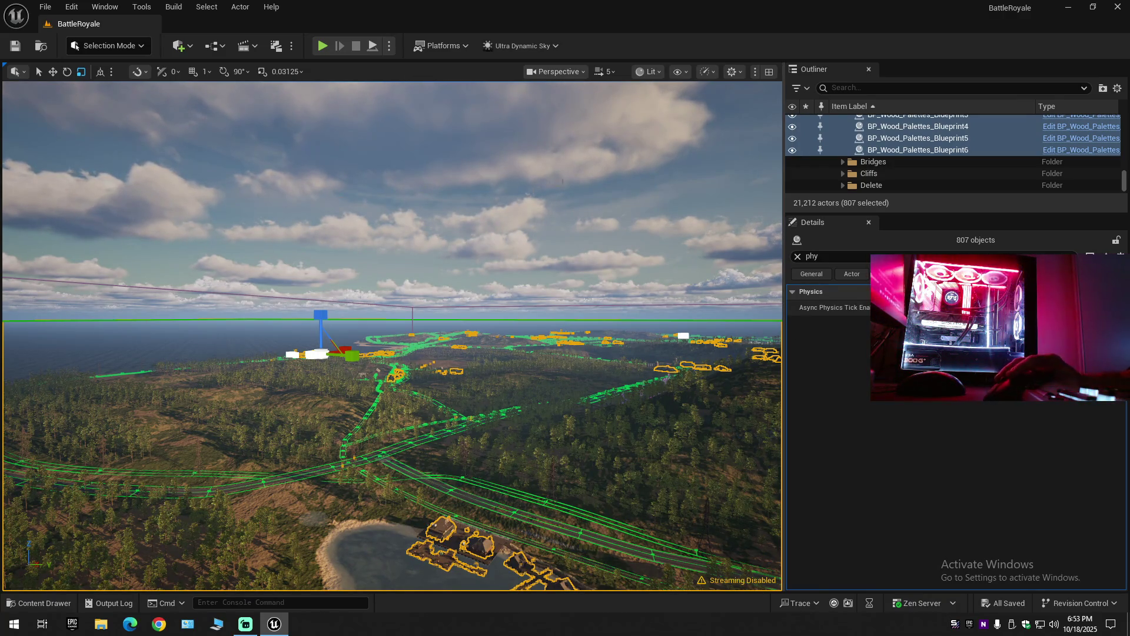
{"action": "scroll", "coordinate": [605, 233], "scroll_direction": "down", "scroll_amount": 1}
{"action": "left_click_drag", "start_coordinate": [605, 233], "coordinate": [605, 233]}
{"action": "scroll", "coordinate": [605, 233], "scroll_direction": "down", "scroll_amount": 1}
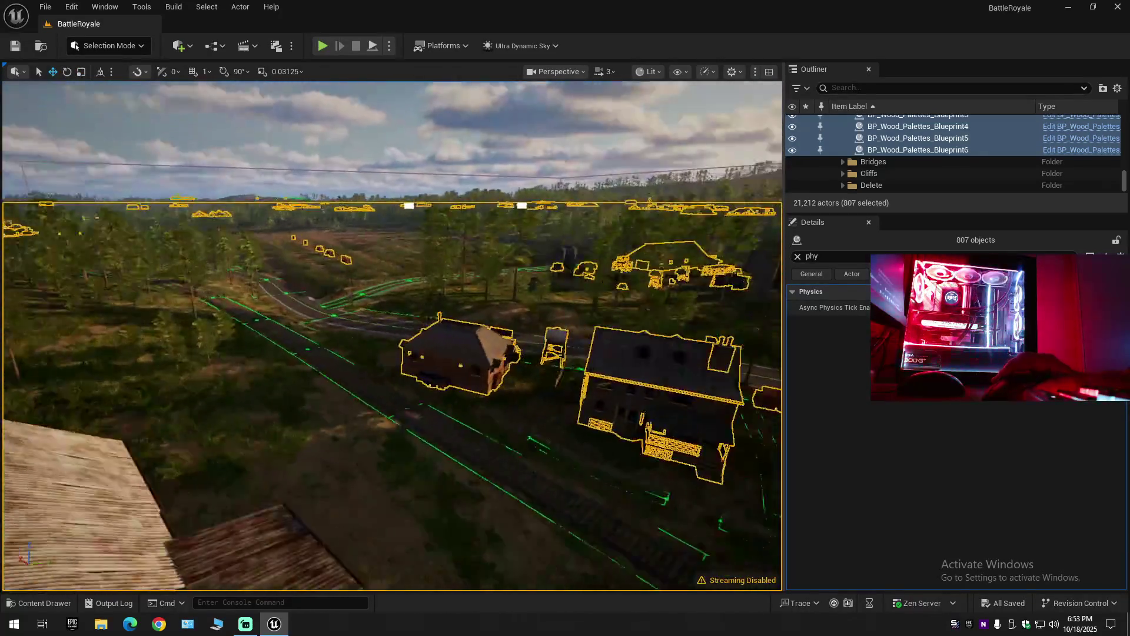
{"action": "scroll", "coordinate": [605, 233], "scroll_direction": "down", "scroll_amount": 1}
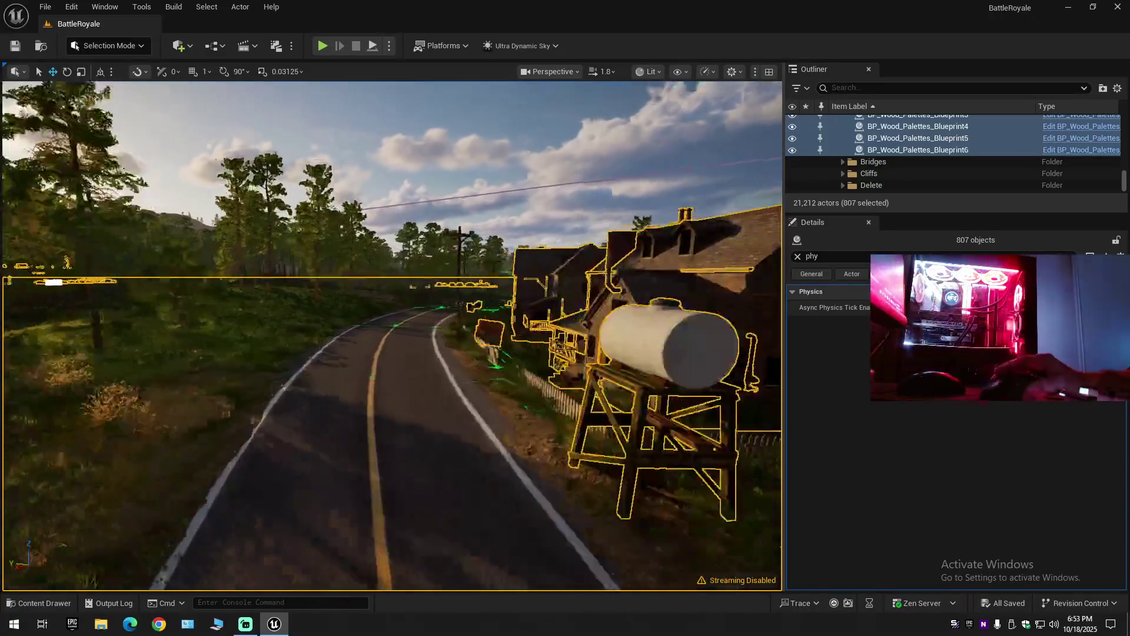
{"action": "scroll", "coordinate": [605, 233], "scroll_direction": "up", "scroll_amount": 1}
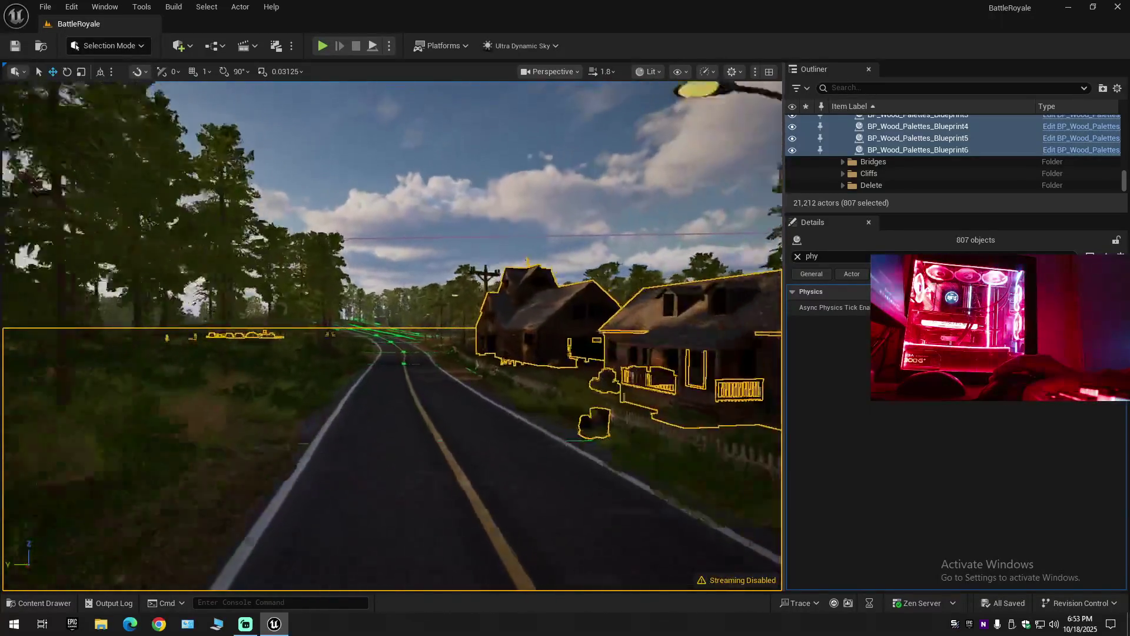
{"action": "key", "text": "w"}
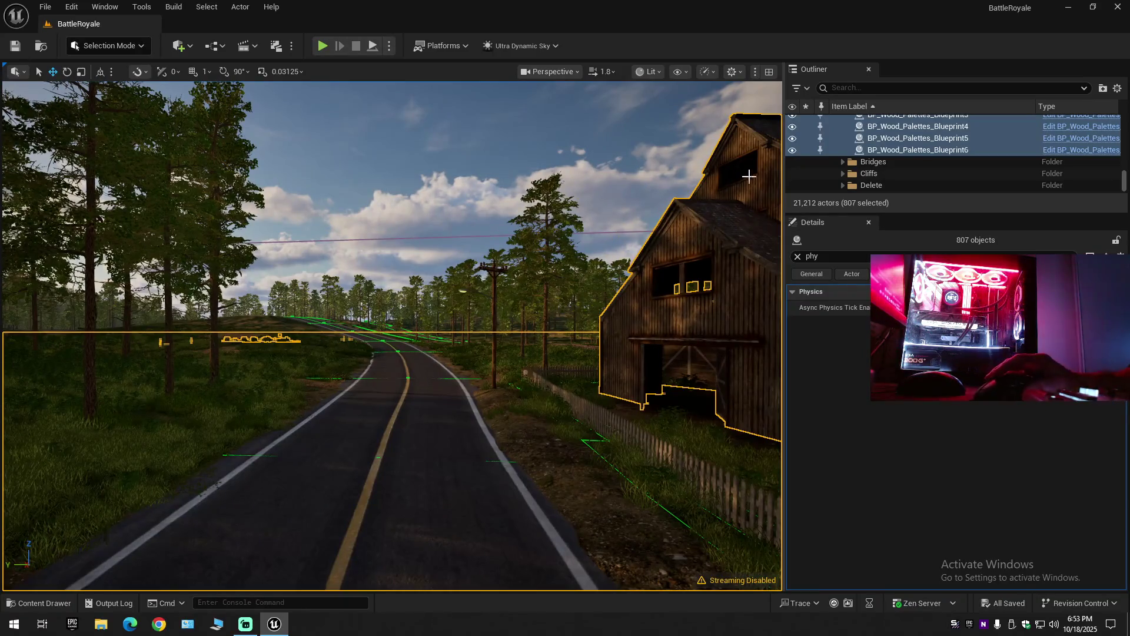
Expand the Bridges folder and select SM_bridge_a to show its physics settings.
{"action": "left_click", "coordinate": [842, 162]}
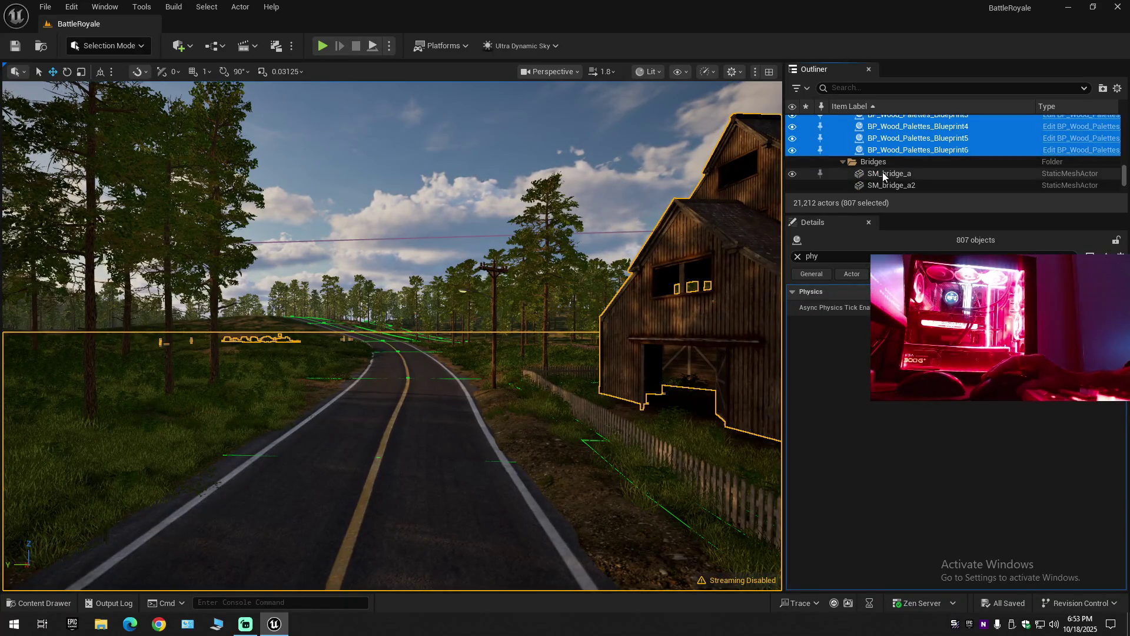
{"action": "left_click", "coordinate": [882, 172]}
{"action": "scroll", "coordinate": [883, 172], "scroll_direction": "down", "scroll_amount": 2}
{"action": "scroll", "coordinate": [882, 172], "scroll_direction": "down", "scroll_amount": 10}
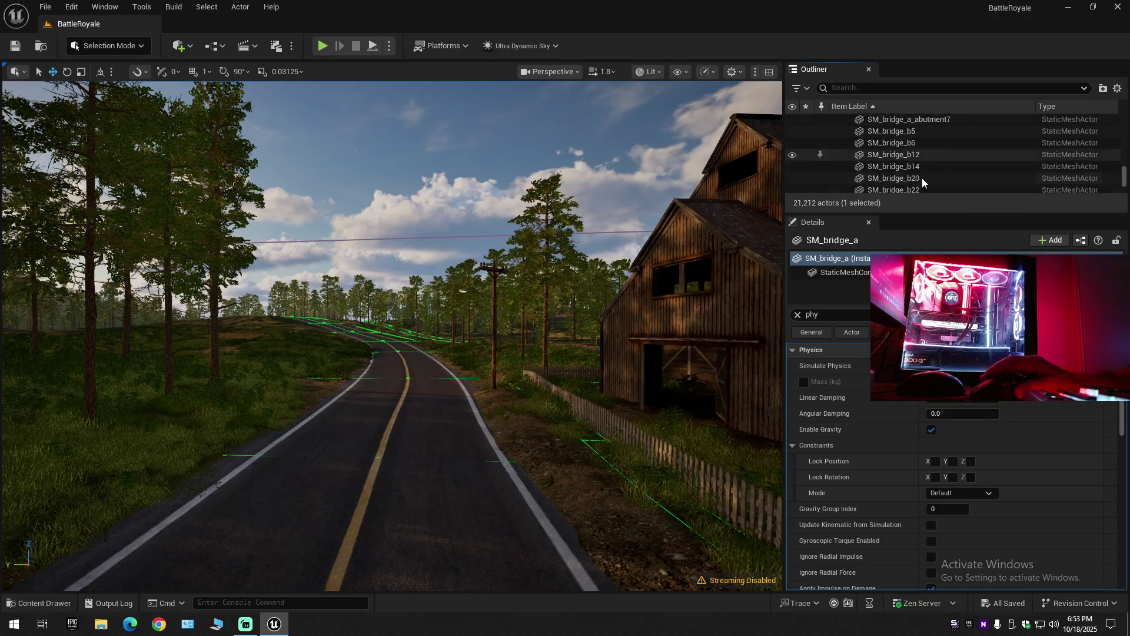
Select the whole run of 88 bridge actors.
{"action": "scroll", "coordinate": [963, 165], "scroll_direction": "down", "scroll_amount": 15}
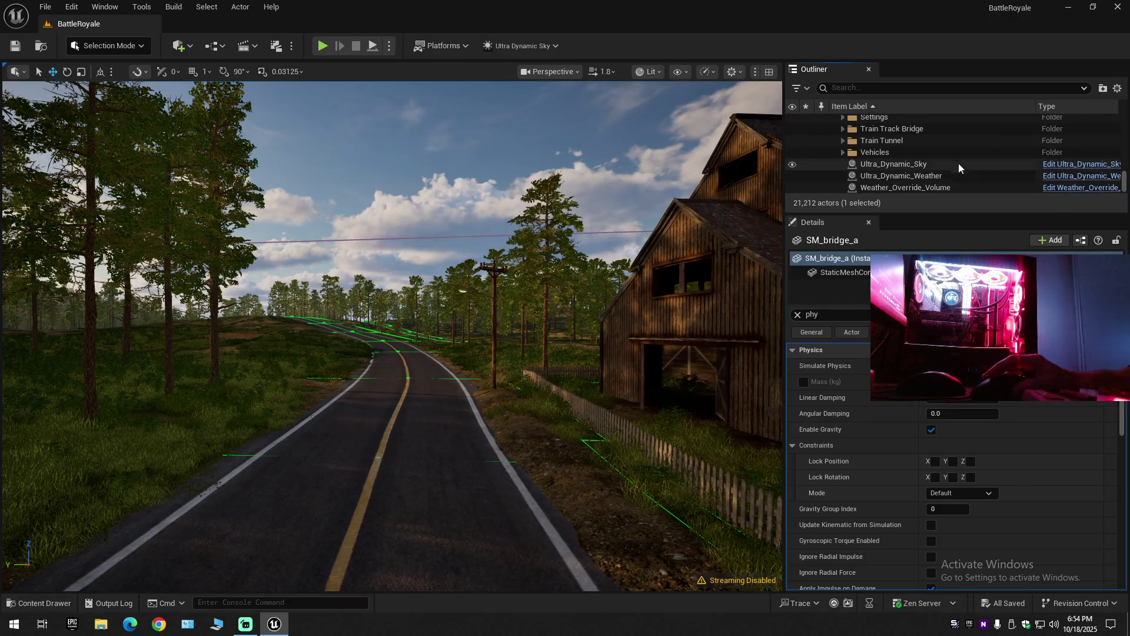
{"action": "scroll", "coordinate": [895, 153], "scroll_direction": "up", "scroll_amount": 2}
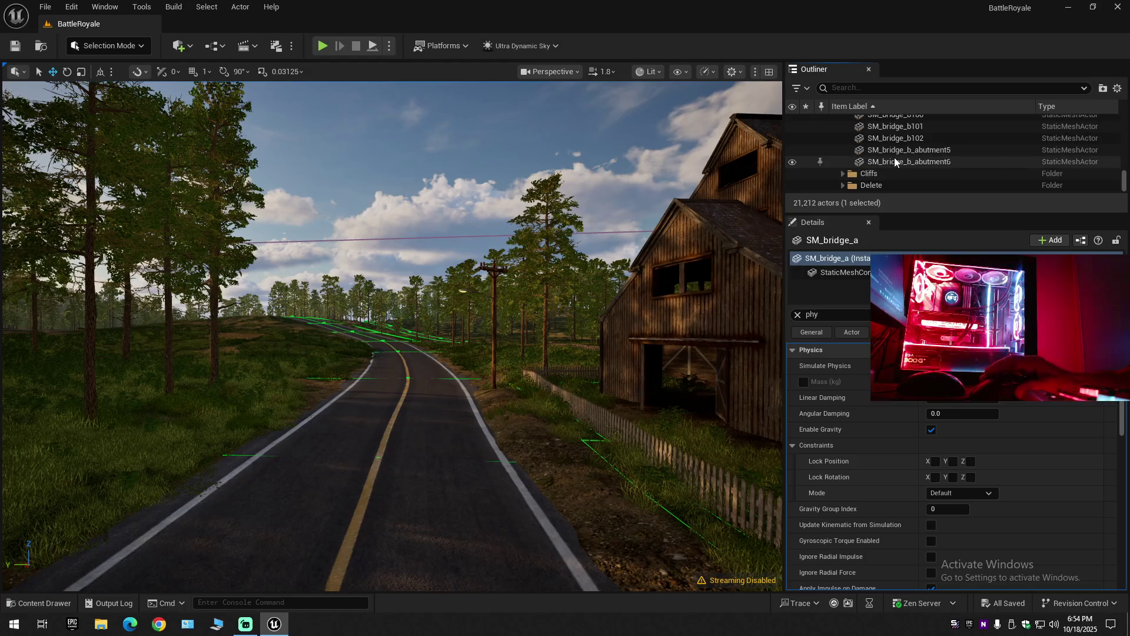
{"action": "left_click", "coordinate": [895, 159], "text": "shift"}
{"action": "mouse_move", "coordinate": [551, 257]}
{"action": "left_mouse_down"}
{"action": "mouse_move", "coordinate": [772, 109]}
{"action": "mouse_move", "coordinate": [735, 121]}
{"action": "left_mouse_up"}
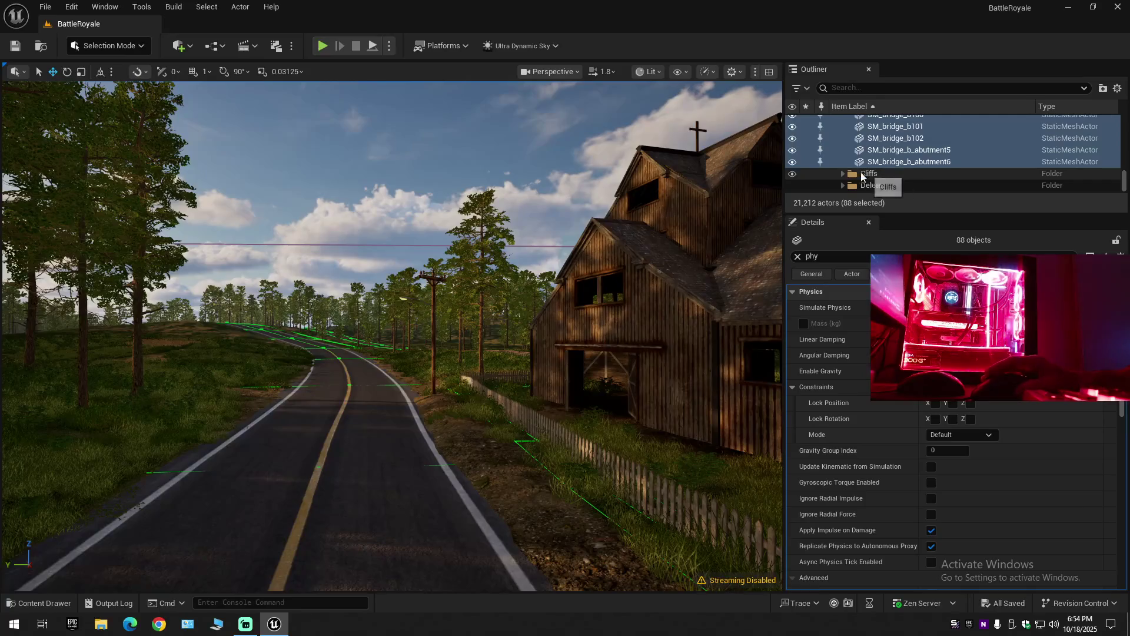
Select cliff_a through cliff_h29, then pick Ultra_Dynamic_Sky and fly further down the road.
{"action": "left_click", "coordinate": [841, 175]}
{"action": "left_click", "coordinate": [882, 185]}
{"action": "scroll", "coordinate": [883, 177], "scroll_direction": "down", "scroll_amount": 5}
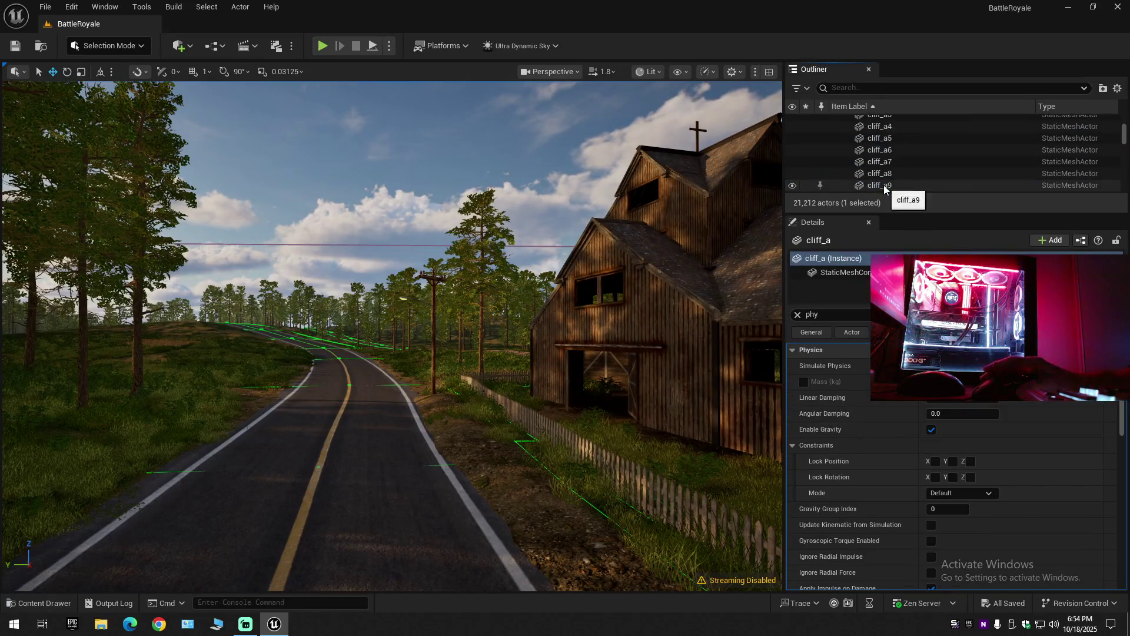
{"action": "scroll", "coordinate": [1023, 165], "scroll_direction": "down", "scroll_amount": 10}
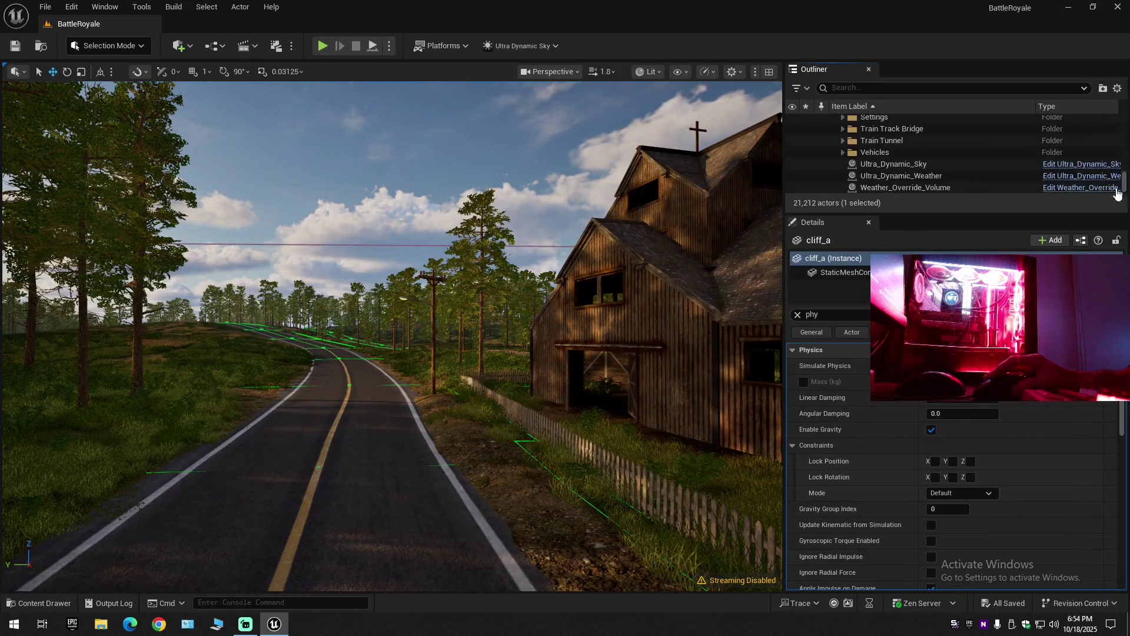
{"action": "scroll", "coordinate": [906, 159], "scroll_direction": "up", "scroll_amount": 3}
{"action": "left_click", "coordinate": [882, 136], "text": "shift"}
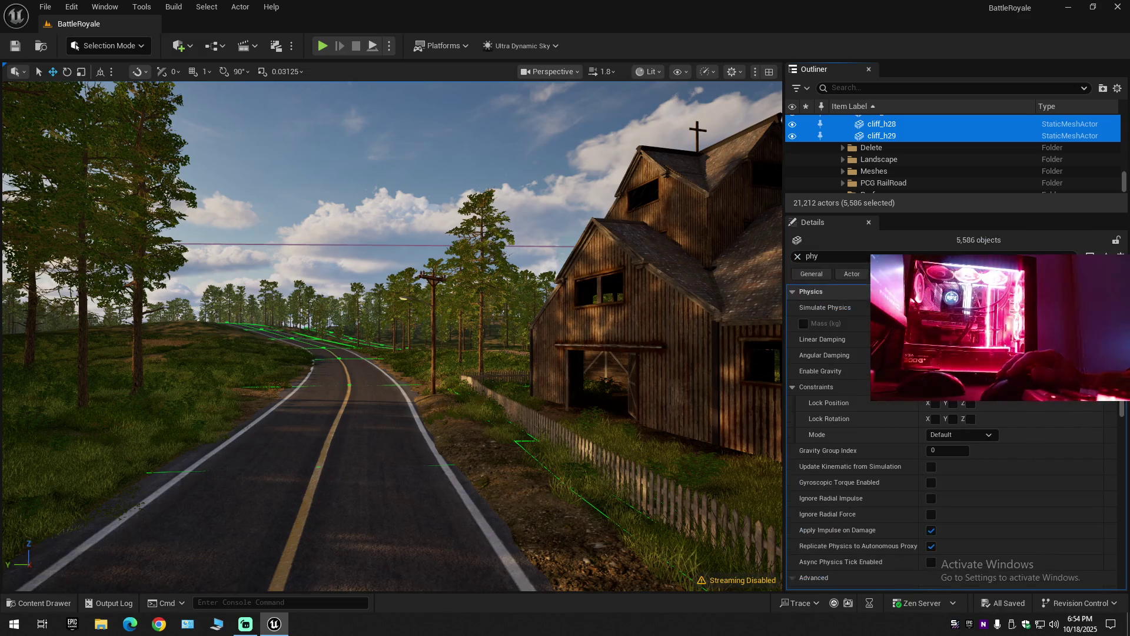
{"action": "right_click", "coordinate": [564, 281]}
{"action": "left_click_drag", "start_coordinate": [529, 354], "coordinate": [506, 306]}
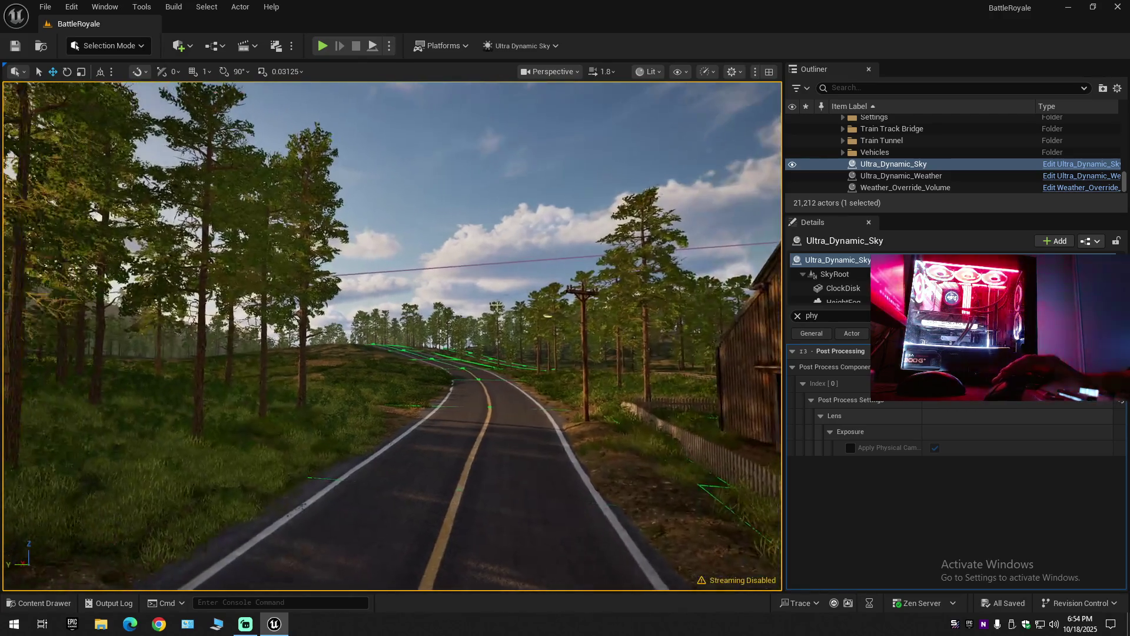
Expand the Train Tunnel folder in the Outliner, look through it, then collapse it again.
{"action": "left_click", "coordinate": [842, 140]}
{"action": "scroll", "coordinate": [850, 175], "scroll_direction": "down", "scroll_amount": 2}
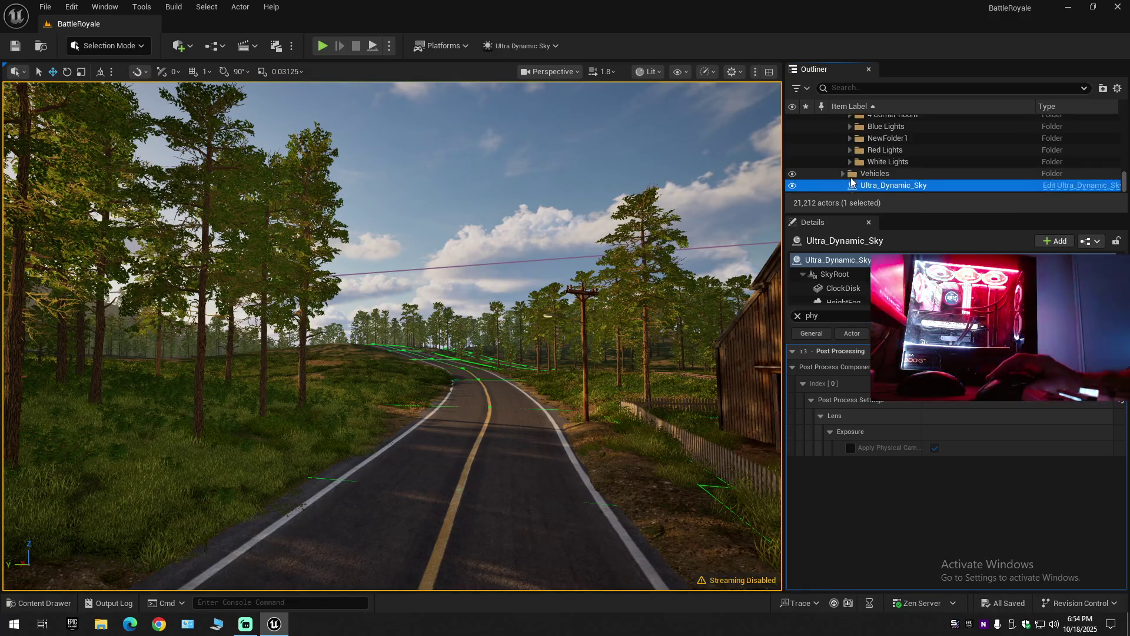
{"action": "scroll", "coordinate": [850, 179], "scroll_direction": "up", "scroll_amount": 3}
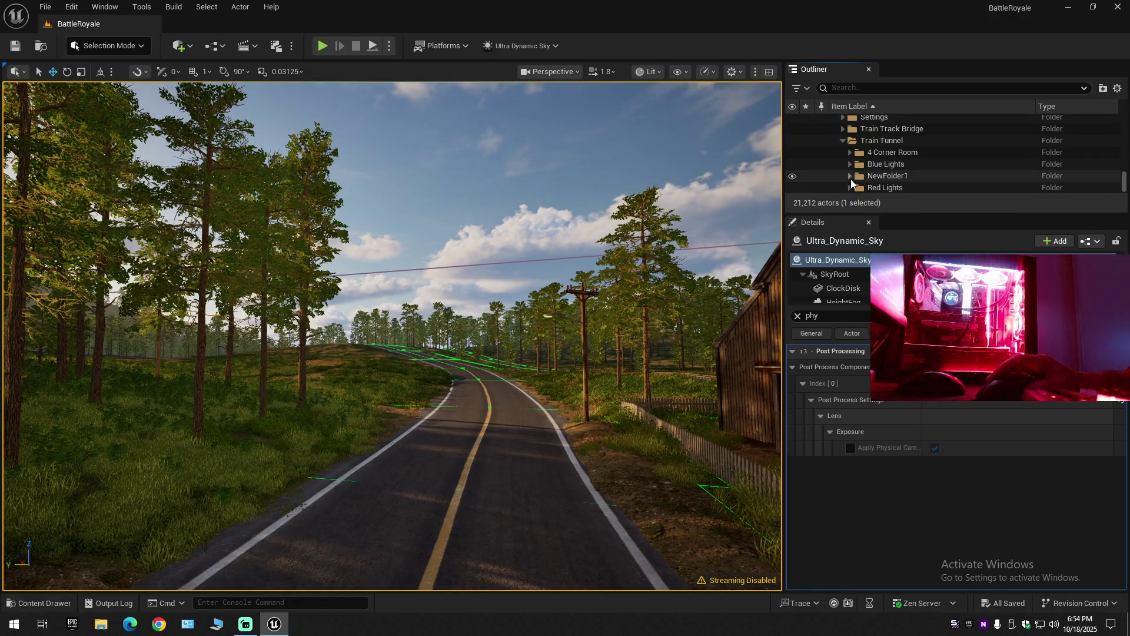
{"action": "left_click", "coordinate": [842, 140]}
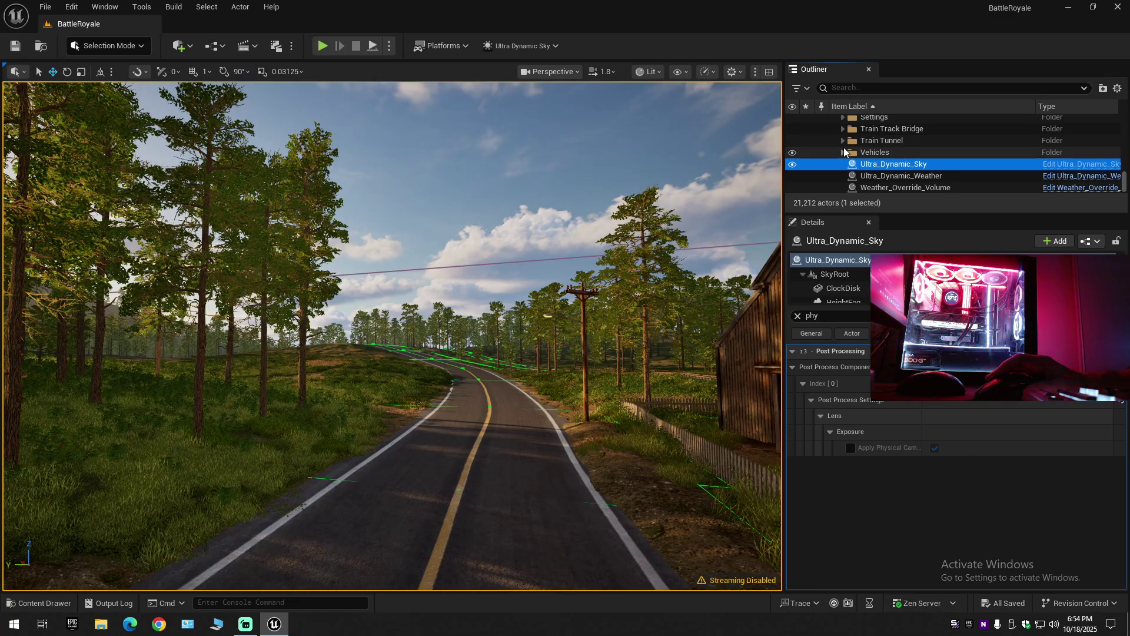
{"action": "scroll", "coordinate": [843, 148], "scroll_direction": "up", "scroll_amount": 1}
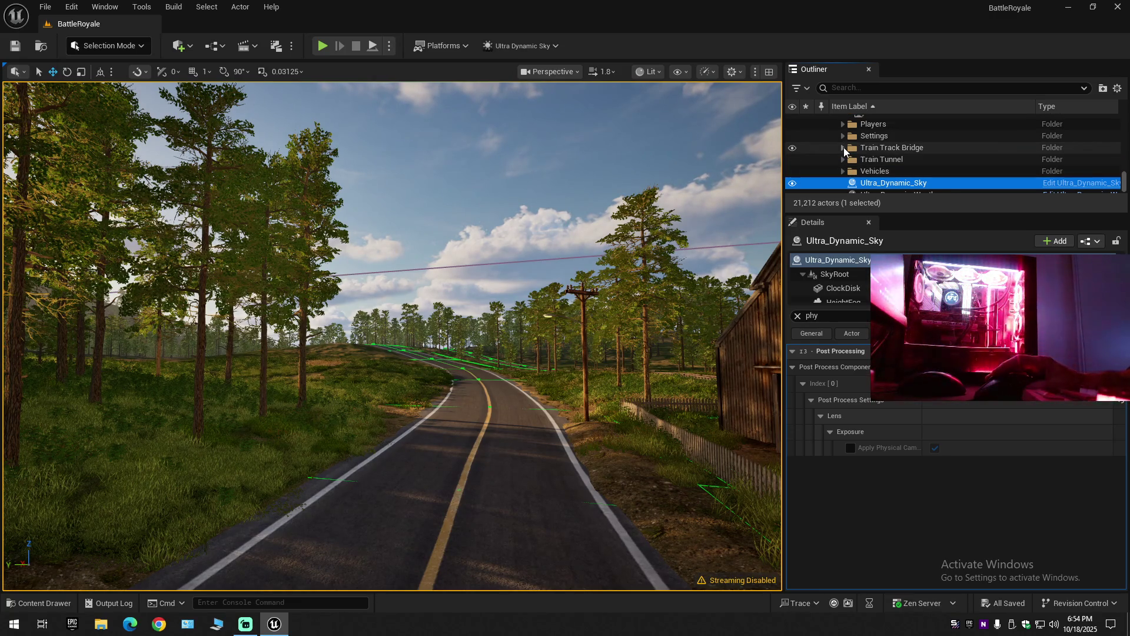
Expand Train Track Bridge, then select ProceduralRoadGenerator_BP and frame it in the viewport.
{"action": "left_click", "coordinate": [843, 148]}
{"action": "left_click", "coordinate": [890, 160]}
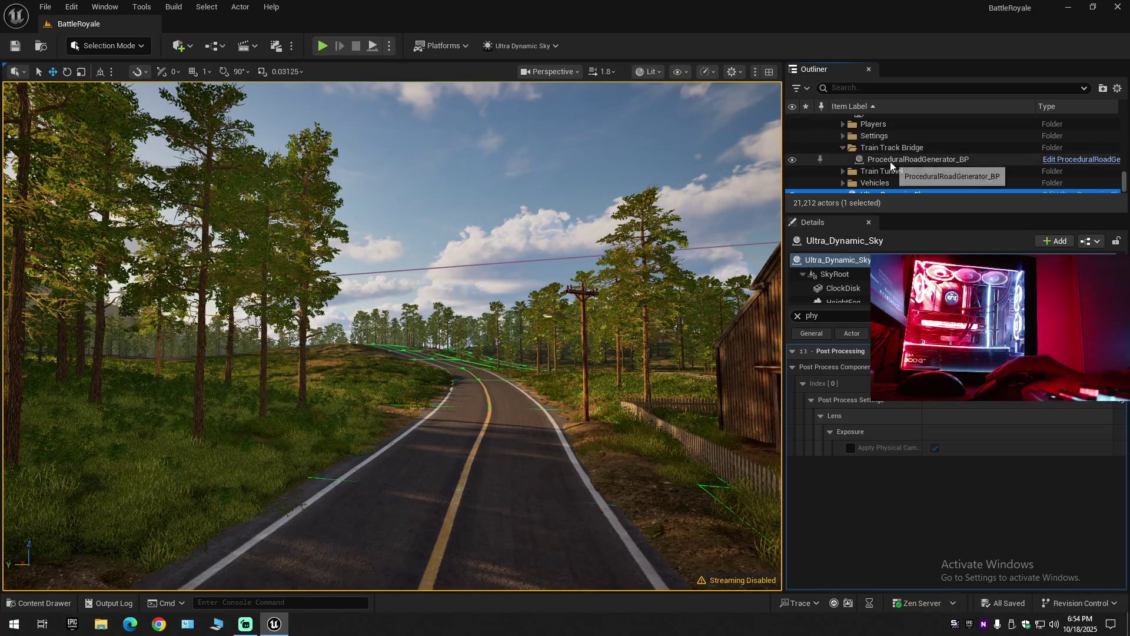
{"action": "double_click", "coordinate": [890, 161]}
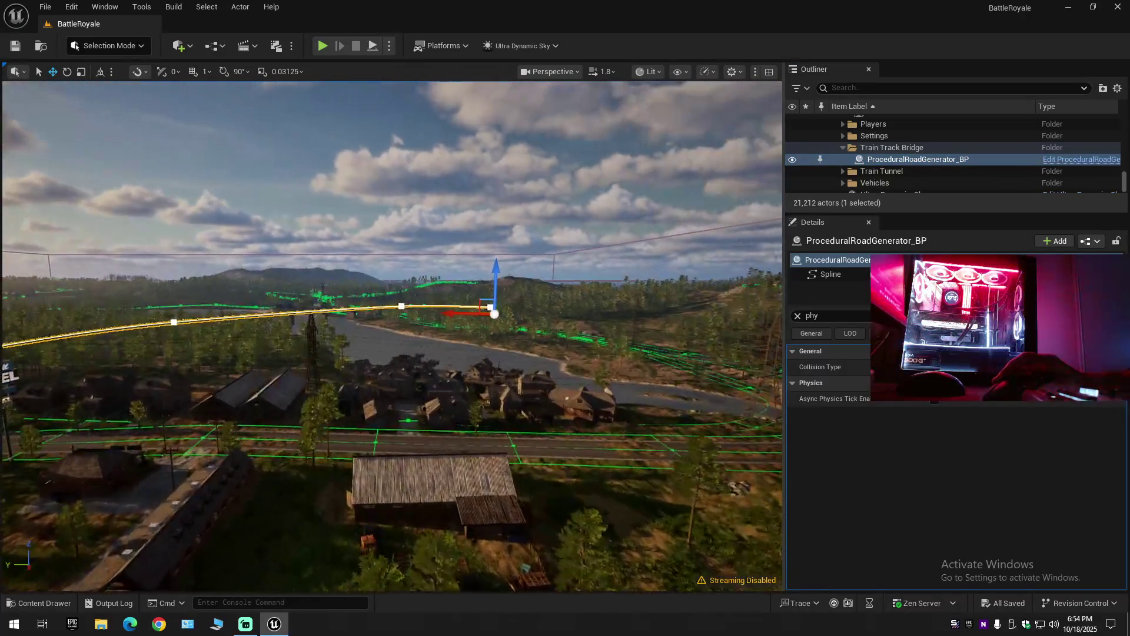
Fly the camera down toward the treetops around the road generator.
{"action": "scroll", "coordinate": [392, 337], "scroll_direction": "up", "scroll_amount": 2}
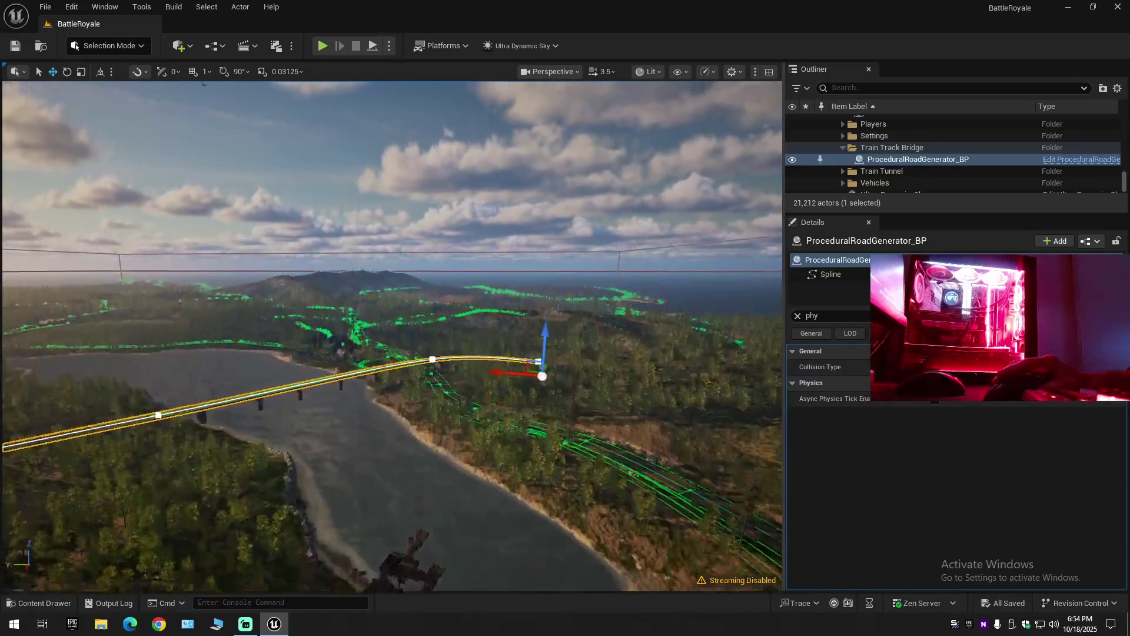
{"action": "key", "text": "w"}
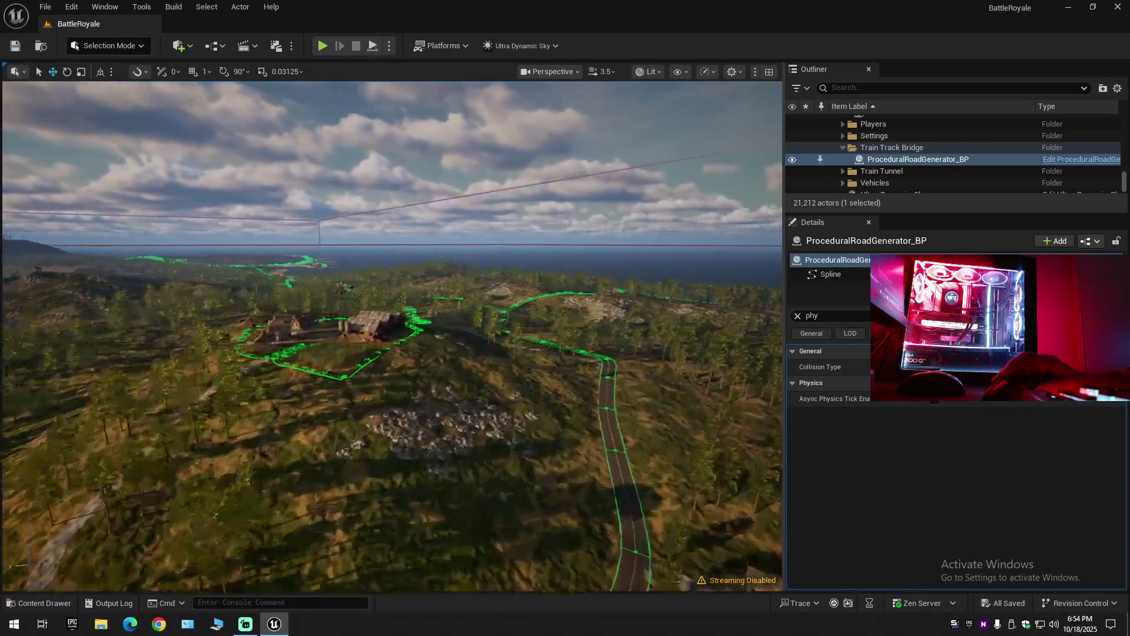
{"action": "scroll", "coordinate": [392, 336], "scroll_direction": "up", "scroll_amount": 2}
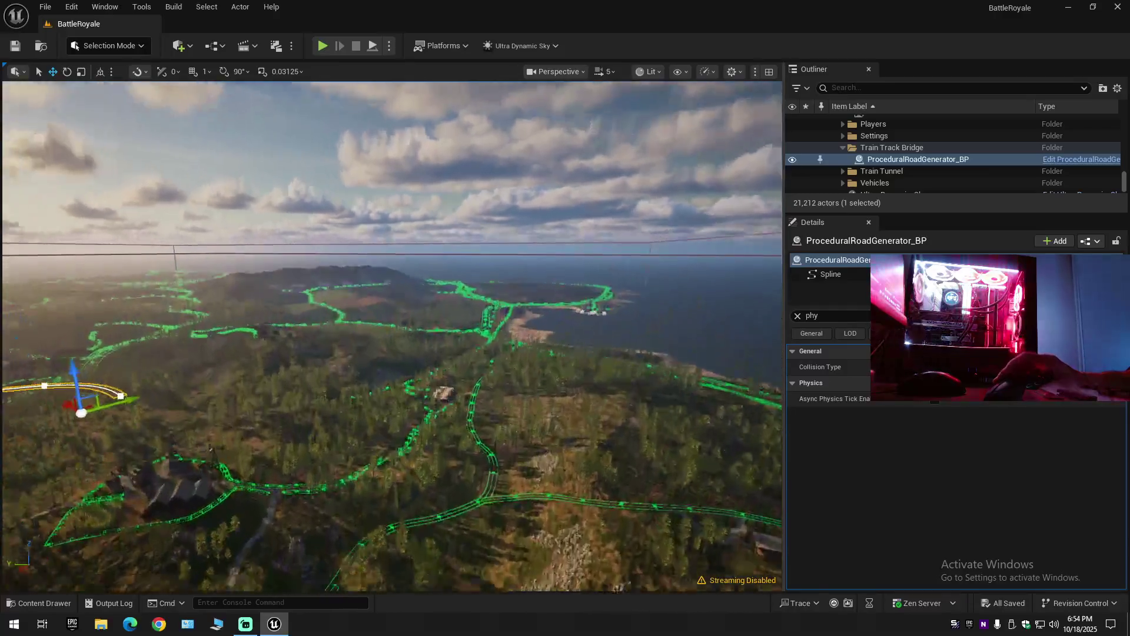
{"action": "key", "text": "w"}
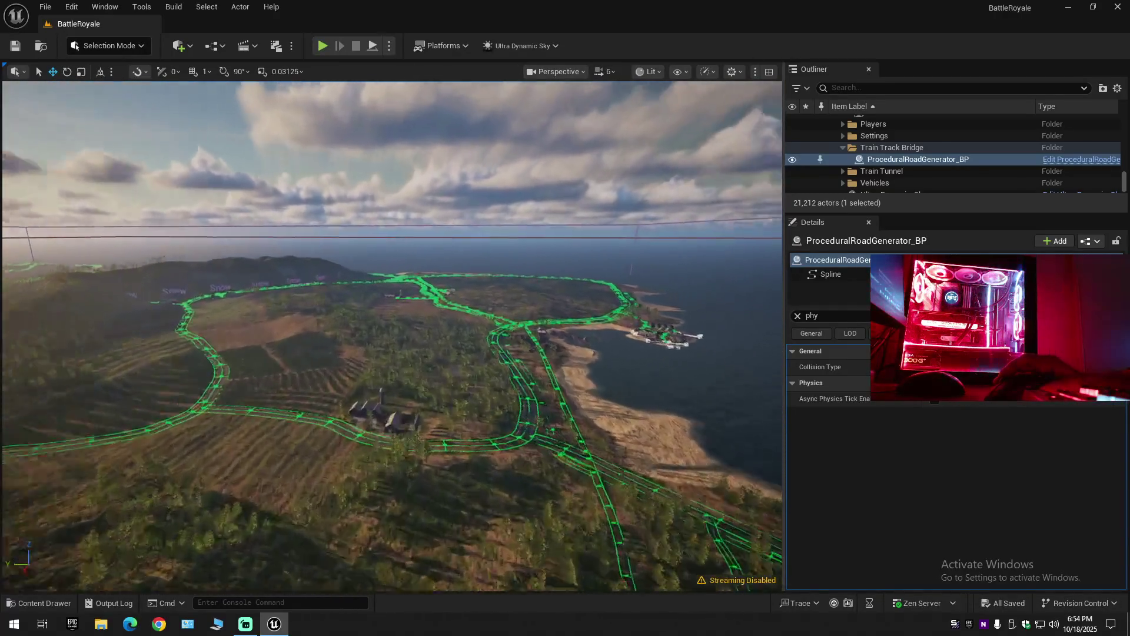
{"action": "scroll", "coordinate": [392, 337], "scroll_direction": "down", "scroll_amount": 2}
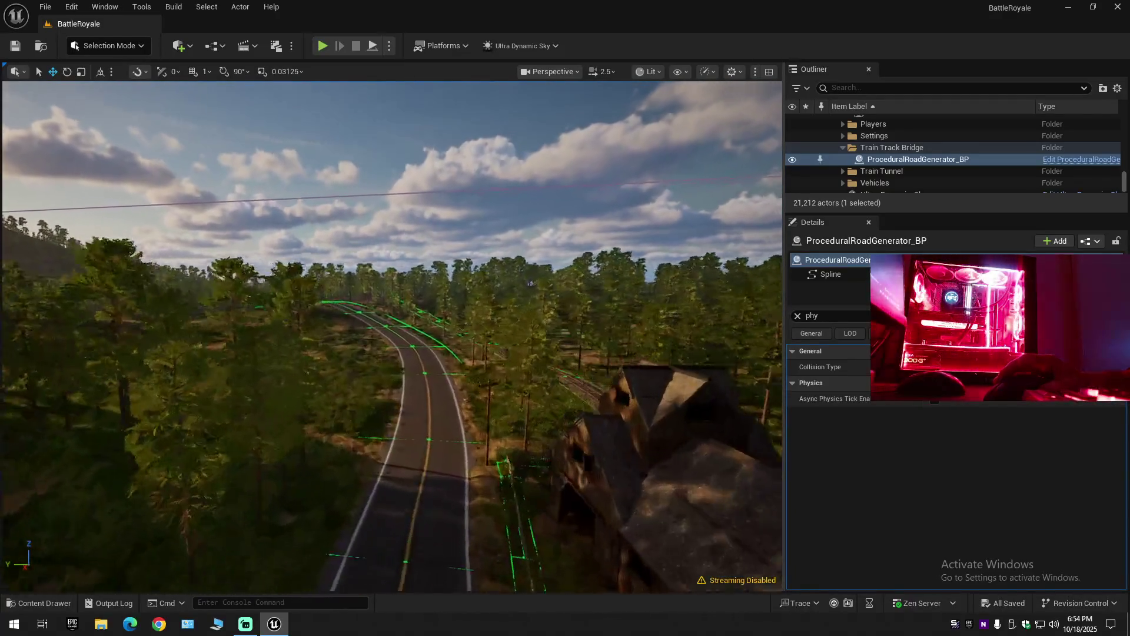
{"action": "scroll", "coordinate": [392, 337], "scroll_direction": "down", "scroll_amount": 1}
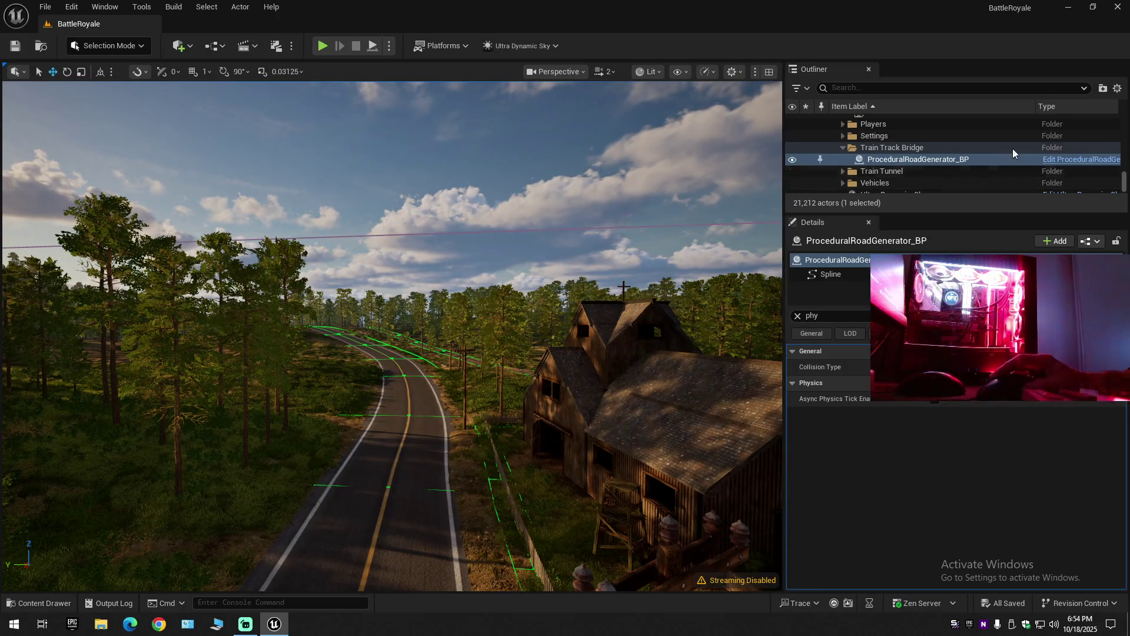
Collapse the Outliner tree back to the BattleRoyale level's top-level folders.
{"action": "left_click", "coordinate": [1117, 88]}
{"action": "left_click", "coordinate": [1020, 147]}
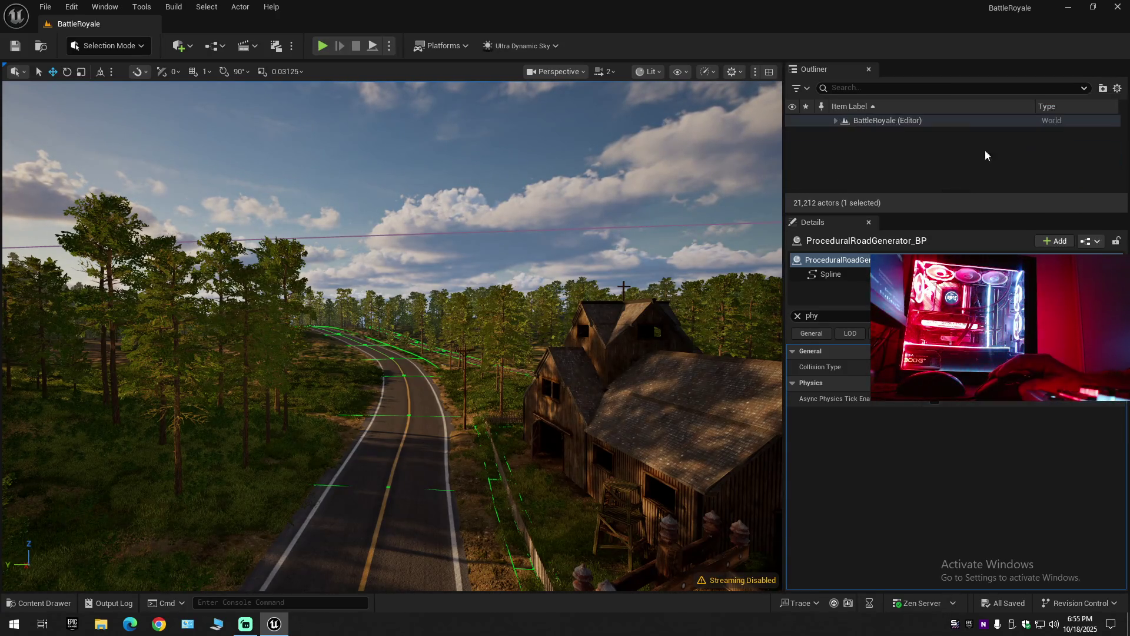
{"action": "left_click", "coordinate": [836, 121]}
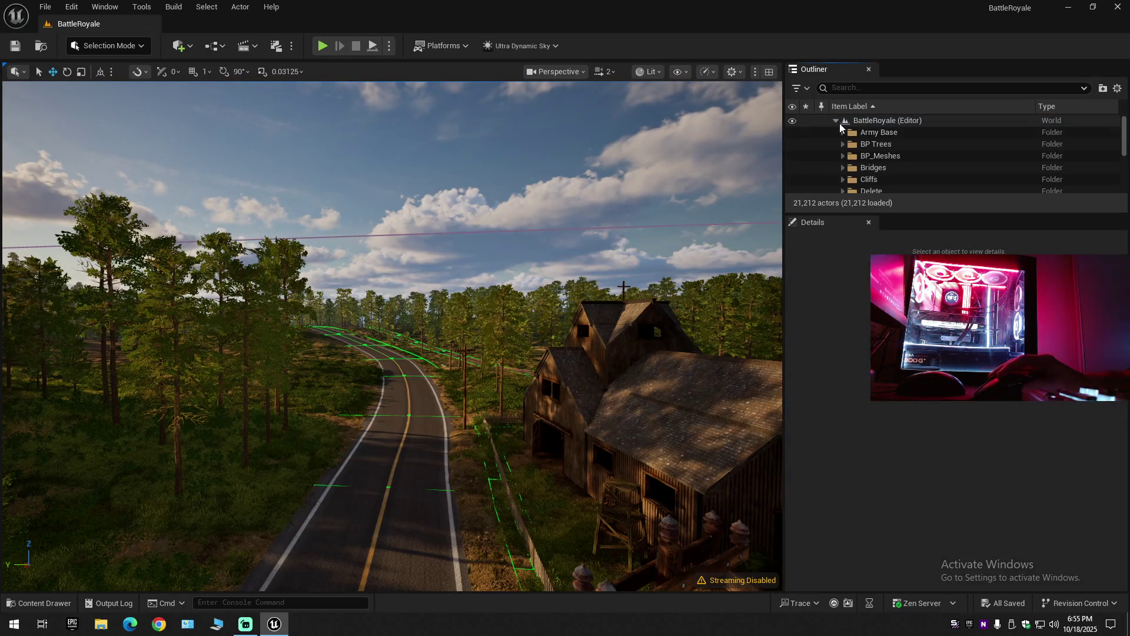
{"action": "left_click", "coordinate": [159, 625]}
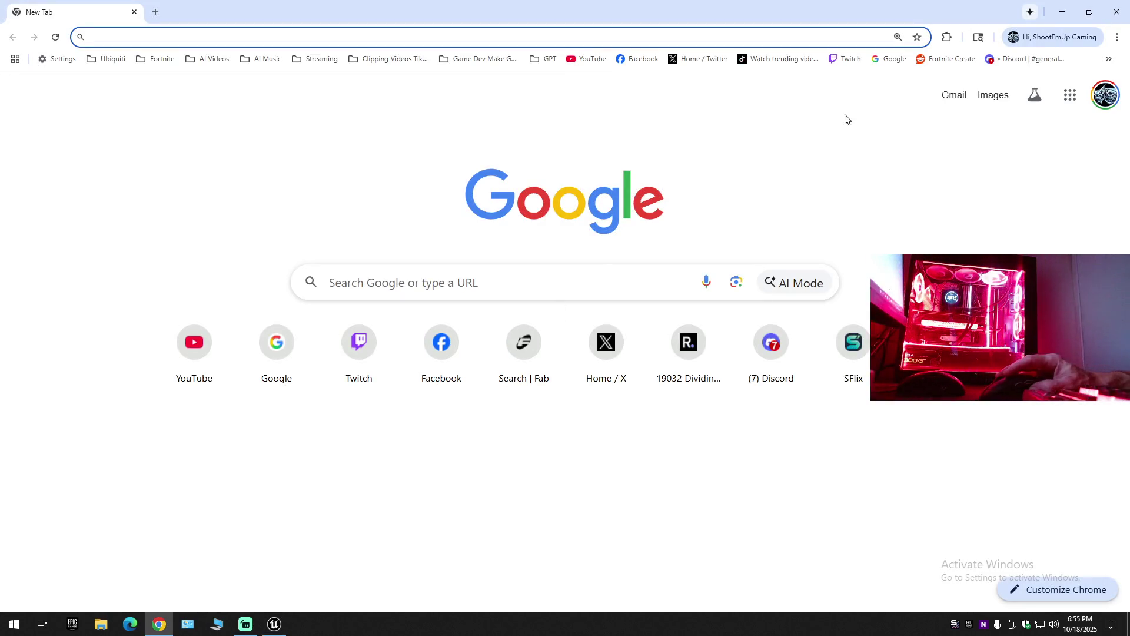
Search Google for 'unreal engine marketplace'.
{"action": "left_click", "coordinate": [889, 58]}
{"action": "left_click", "coordinate": [428, 266]}
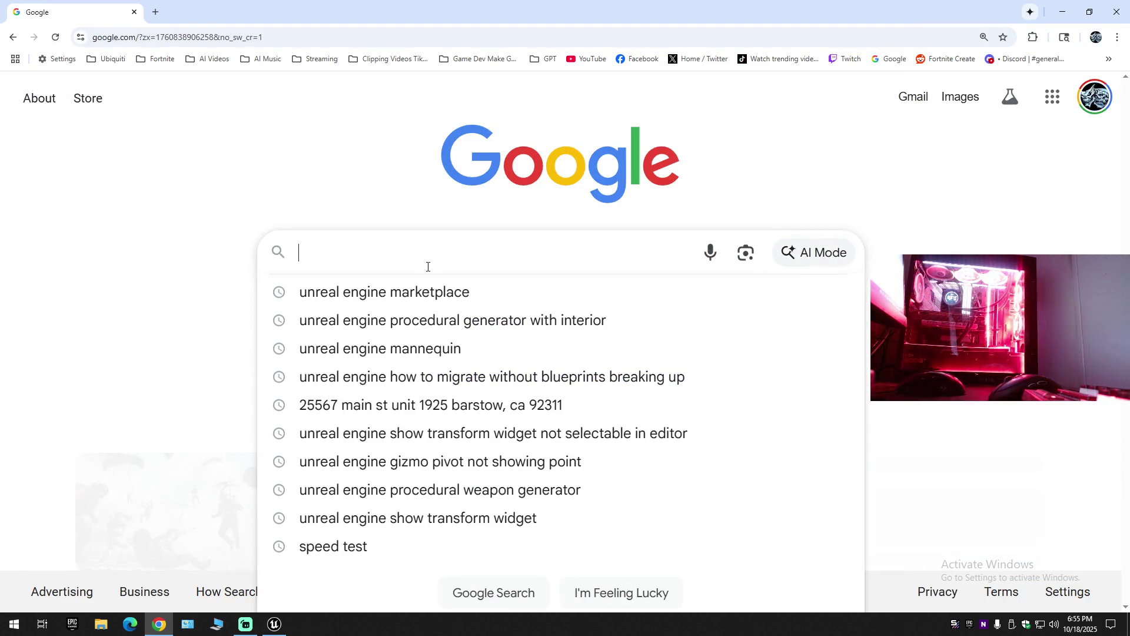
{"action": "type", "text": "u"}
{"action": "left_click", "coordinate": [405, 297]}
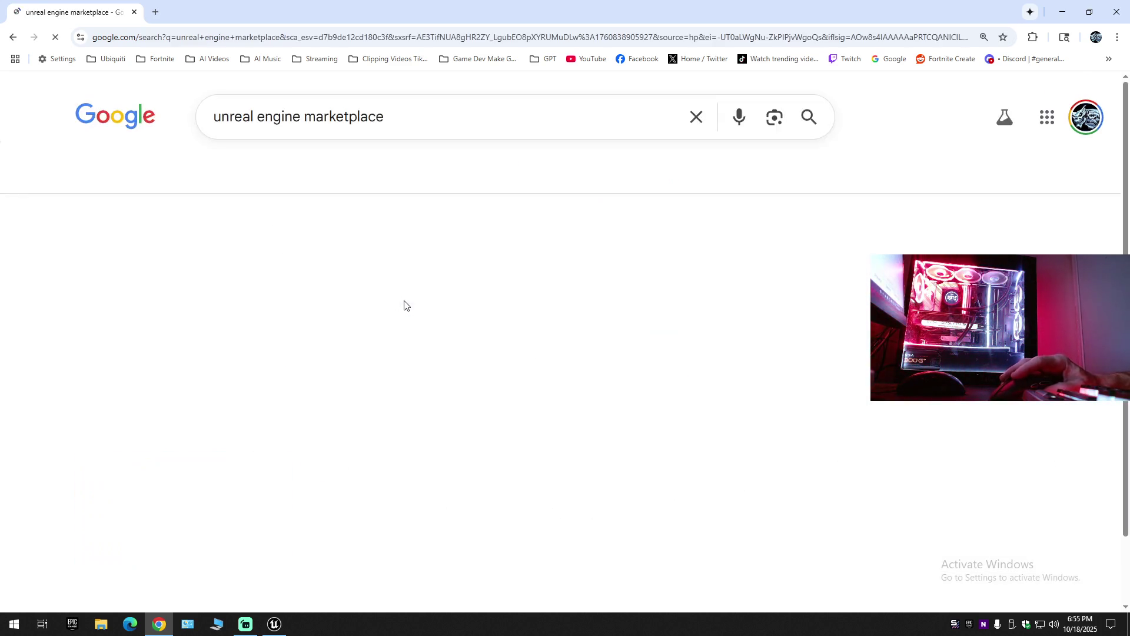
Replace 'marketplace' with 'how to find invisable' and run the new search.
{"action": "left_click_drag", "start_coordinate": [305, 113], "coordinate": [756, 124]}
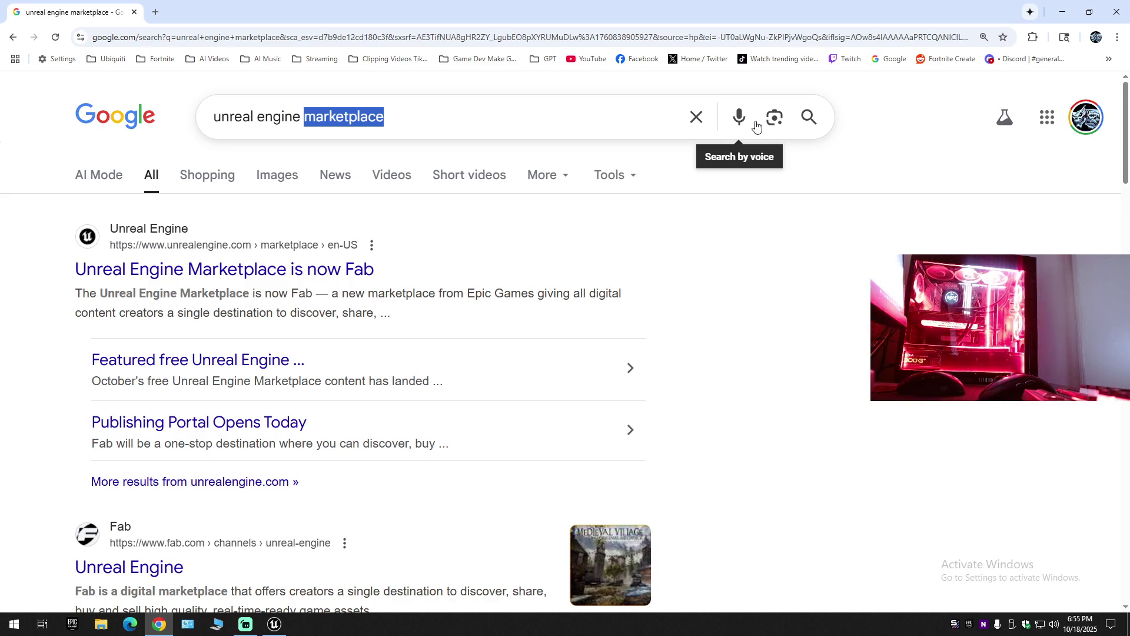
{"action": "key", "text": "alt+Tab"}
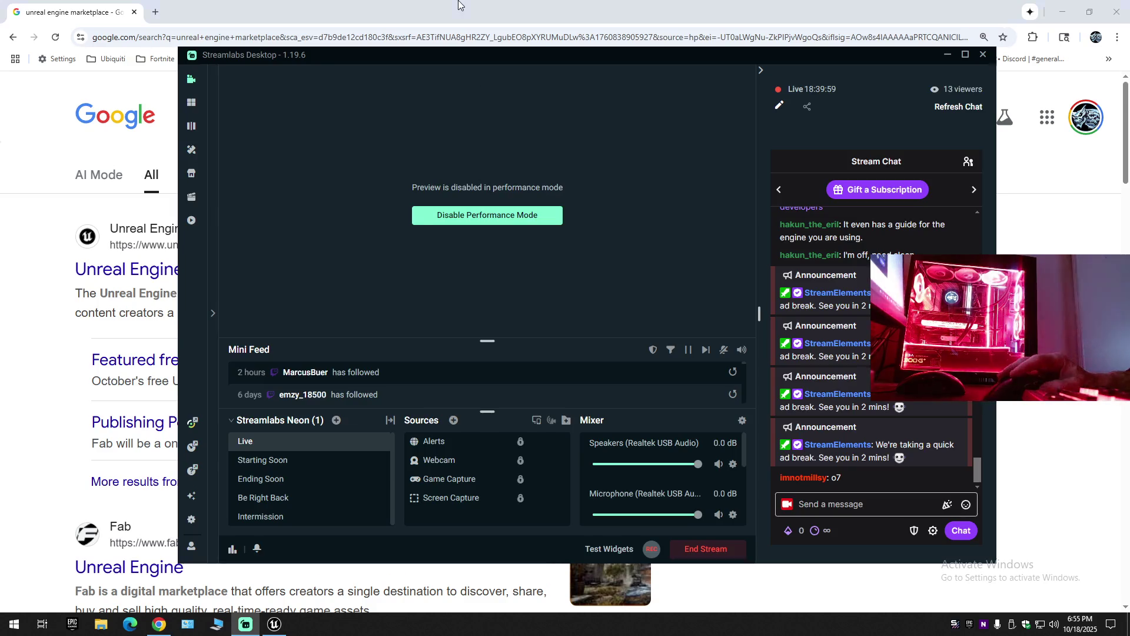
{"action": "key", "text": "alt+Tab"}
{"action": "left_click", "coordinate": [373, 119]}
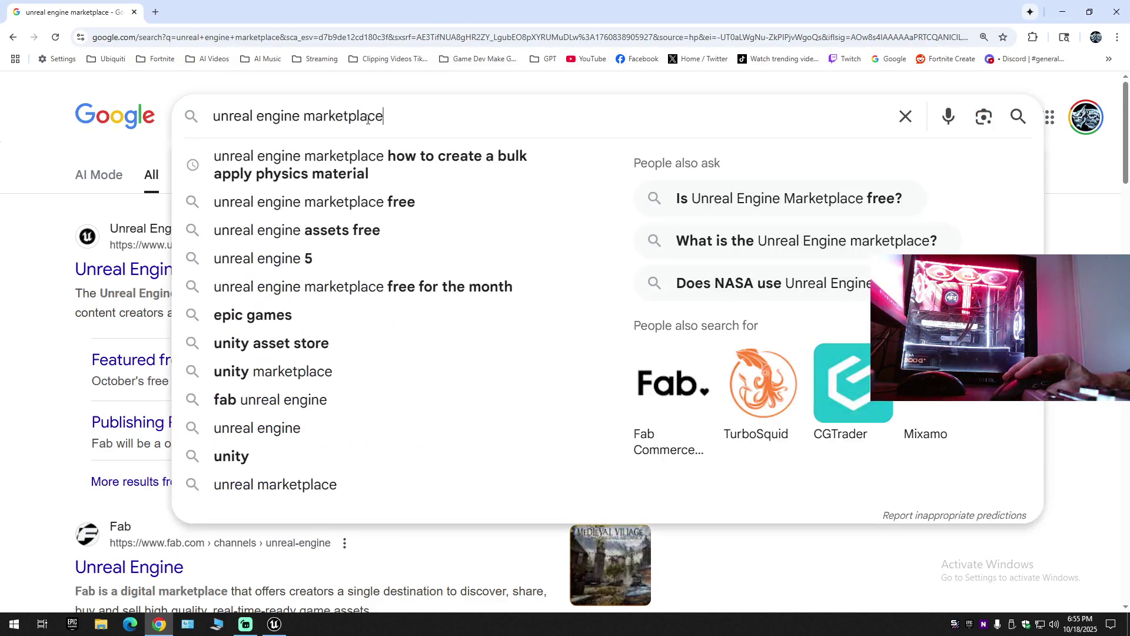
{"action": "left_click_drag", "start_coordinate": [304, 117], "coordinate": [528, 116]}
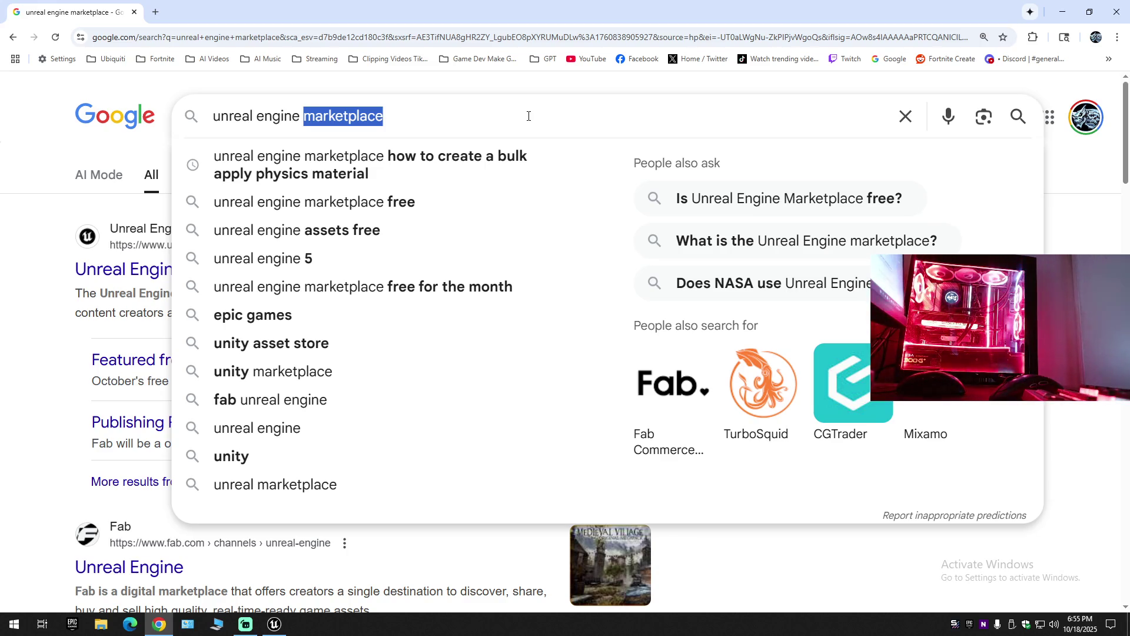
{"action": "type", "text": "how"}
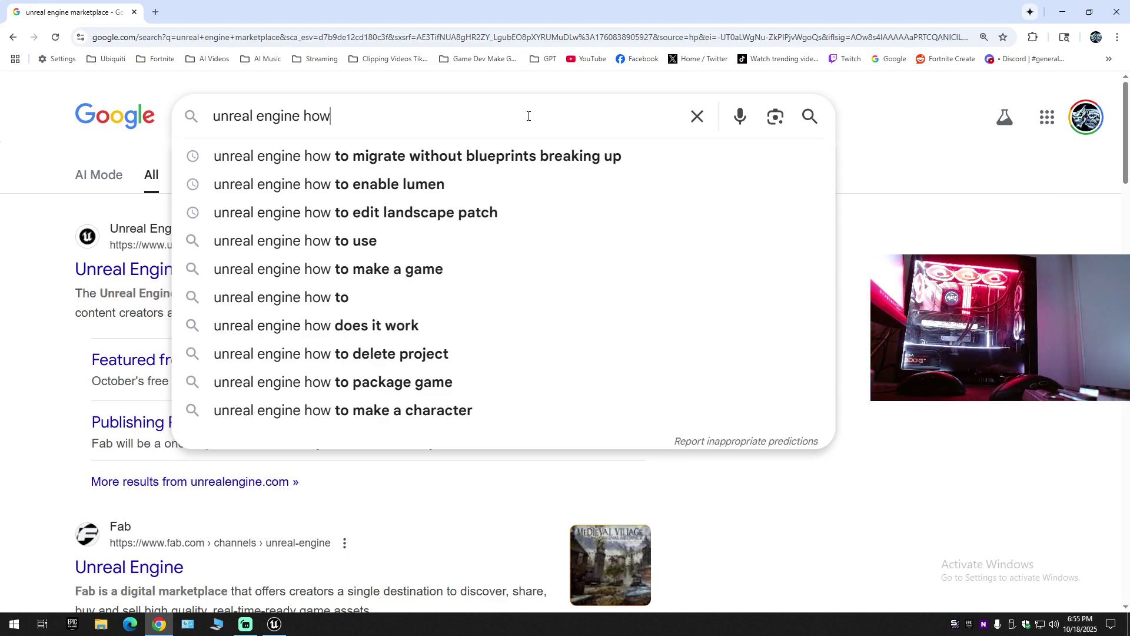
{"action": "type", "text": " to fi"}
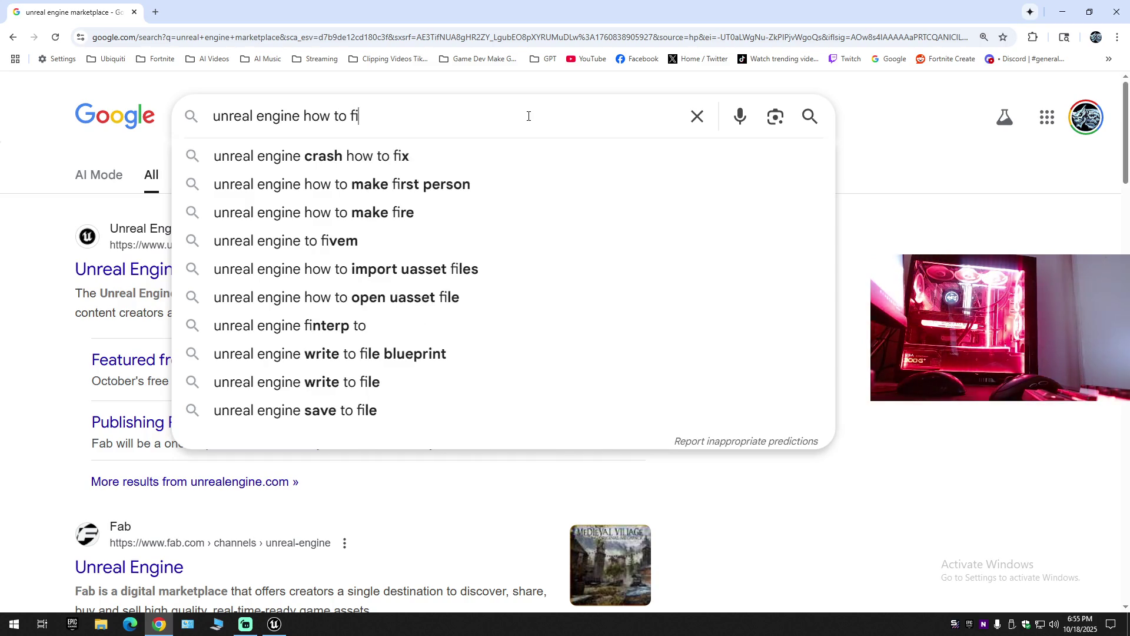
{"action": "type", "text": "nd inv"}
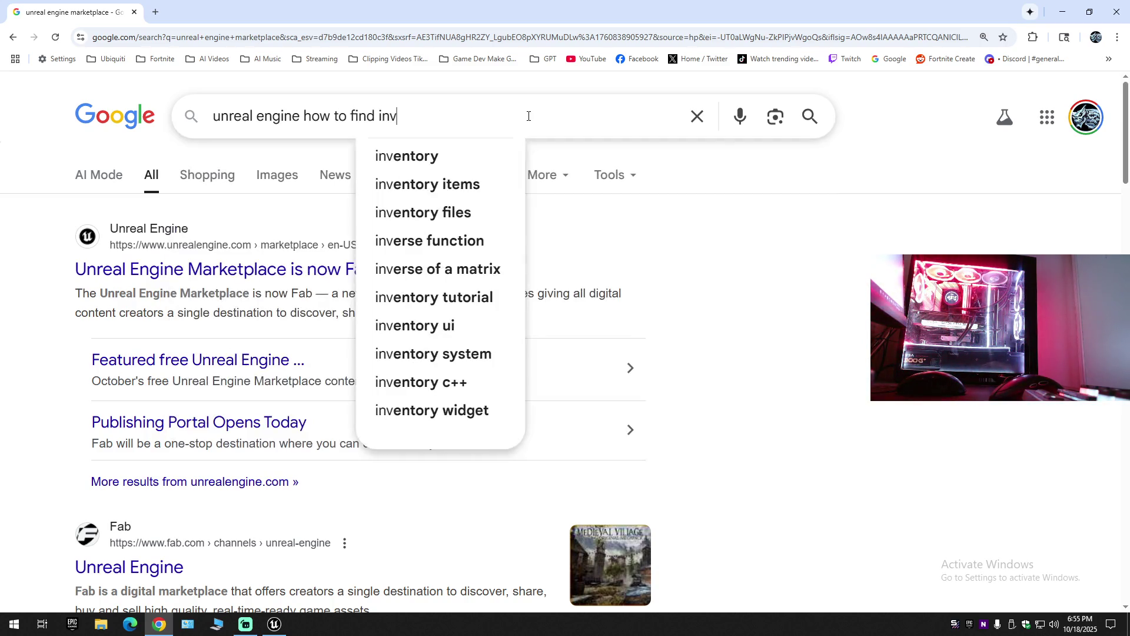
{"action": "type", "text": "isable"}
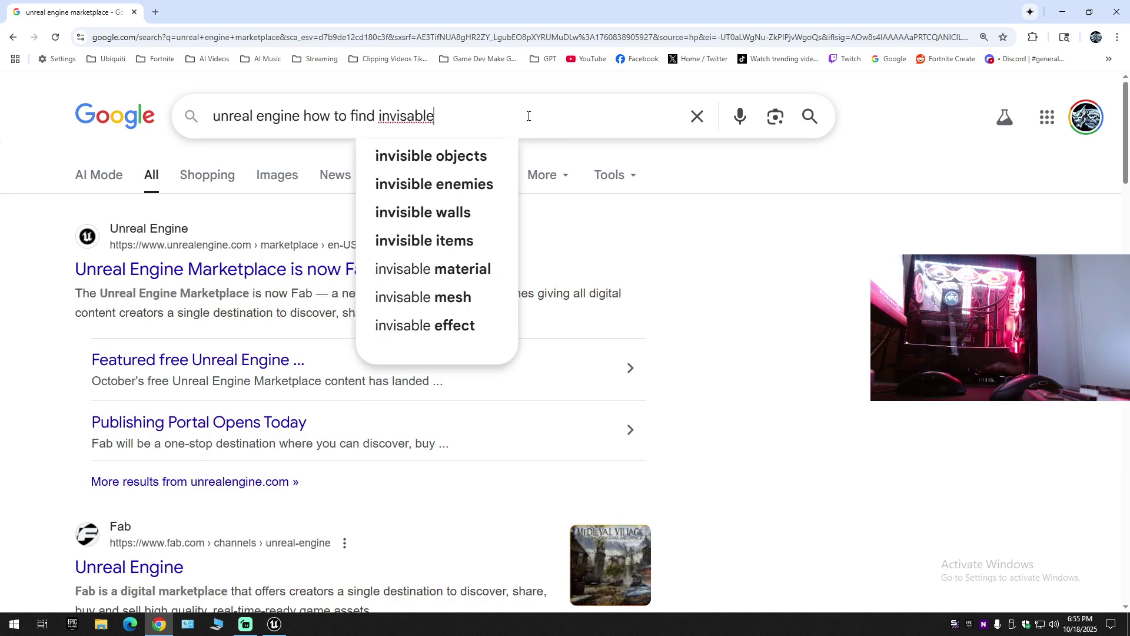
{"action": "left_click", "coordinate": [444, 157]}
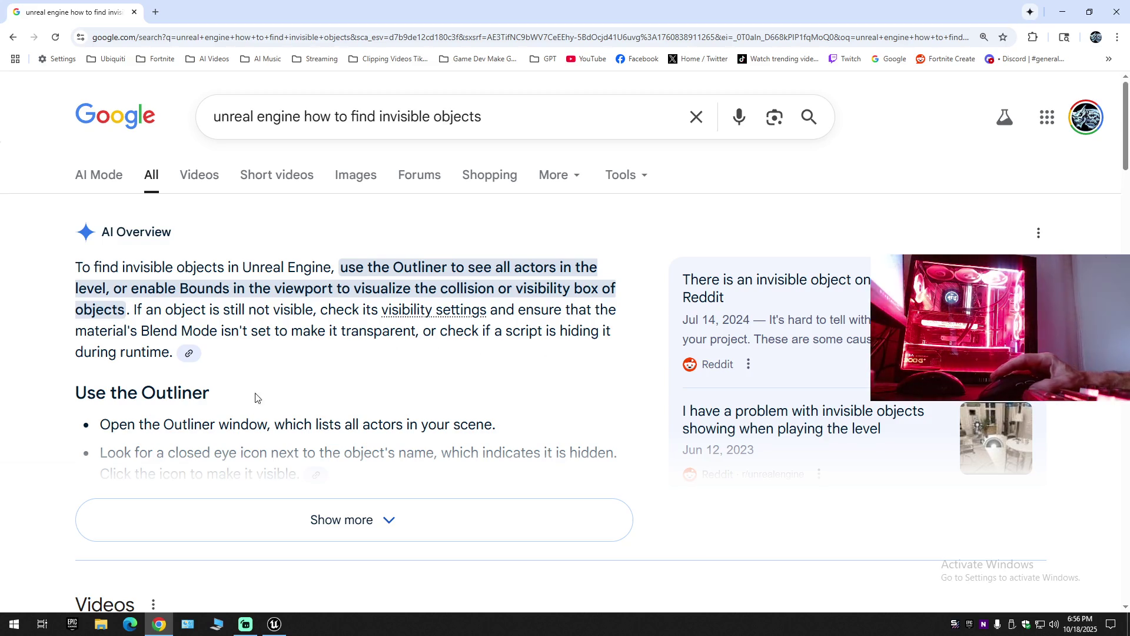
Read the full AI Overview on revealing hidden objects, then return to the Unreal Editor.
{"action": "left_click", "coordinate": [258, 512]}
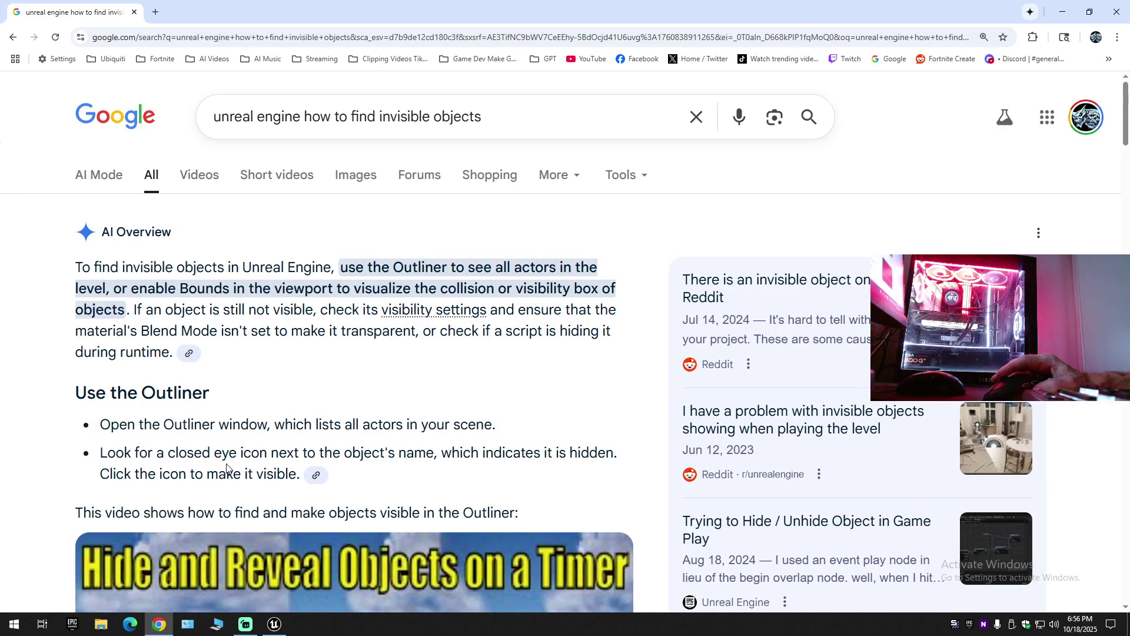
{"action": "scroll", "coordinate": [227, 468], "scroll_direction": "down", "scroll_amount": 5}
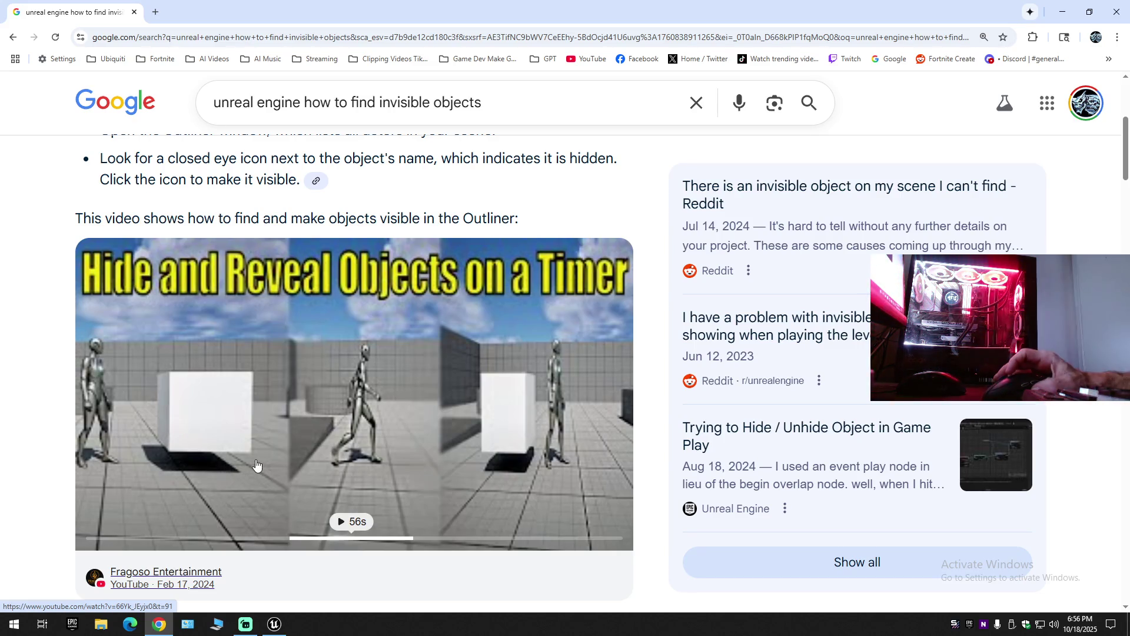
{"action": "scroll", "coordinate": [268, 465], "scroll_direction": "up", "scroll_amount": 5}
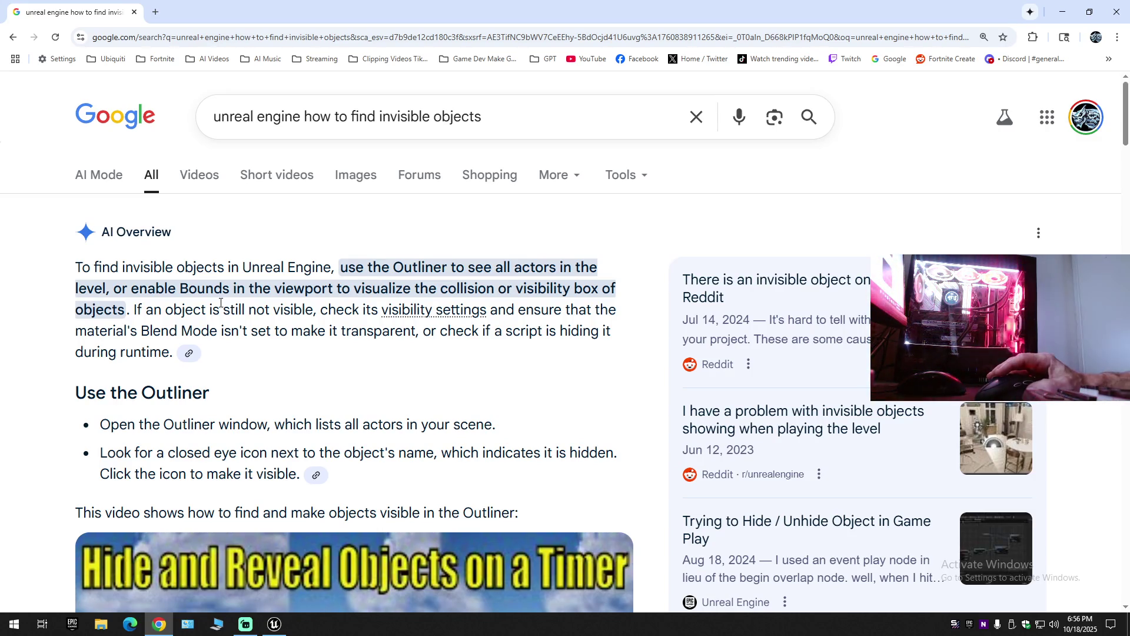
{"action": "left_click", "coordinate": [274, 624]}
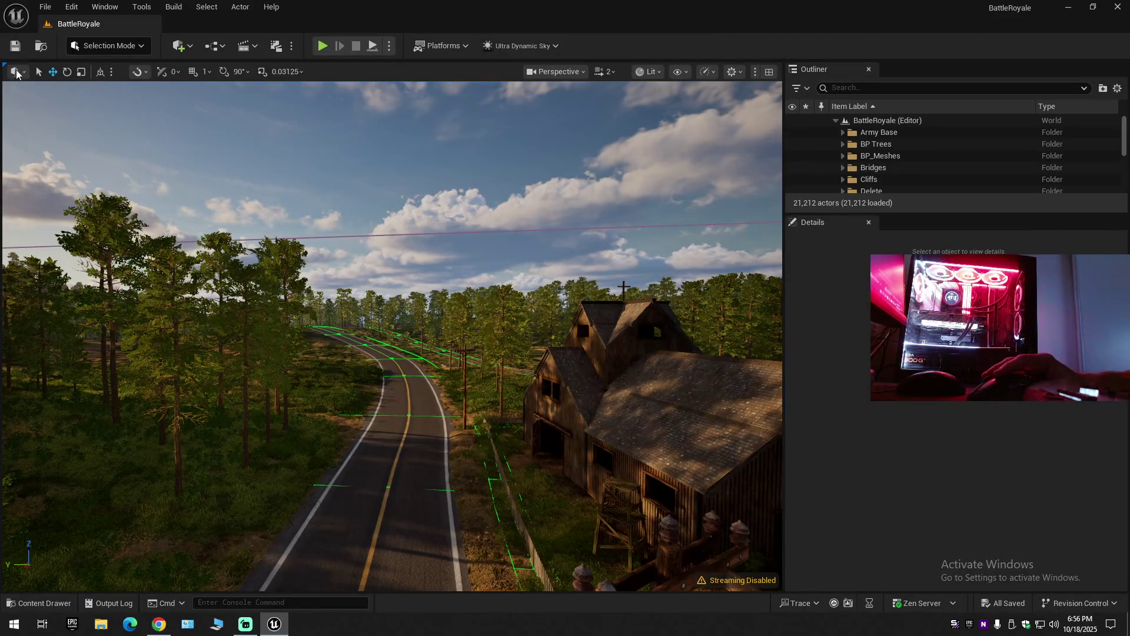
Change the viewport transform coordinate system from World Space to Local Space.
{"action": "left_click", "coordinate": [16, 72]}
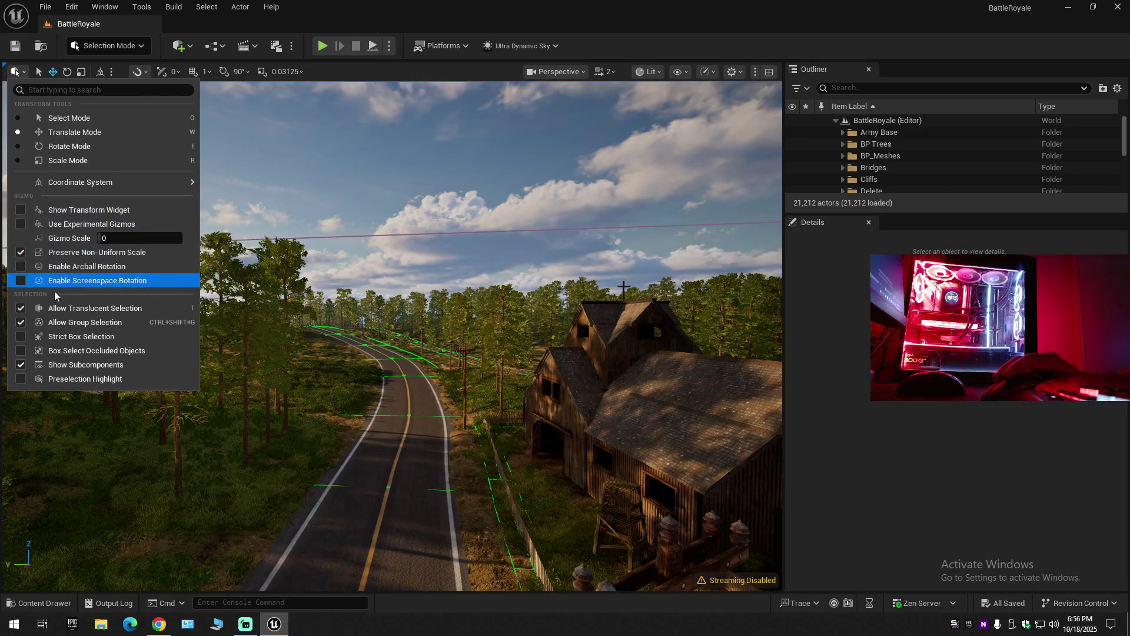
{"action": "mouse_move", "coordinate": [68, 177]}
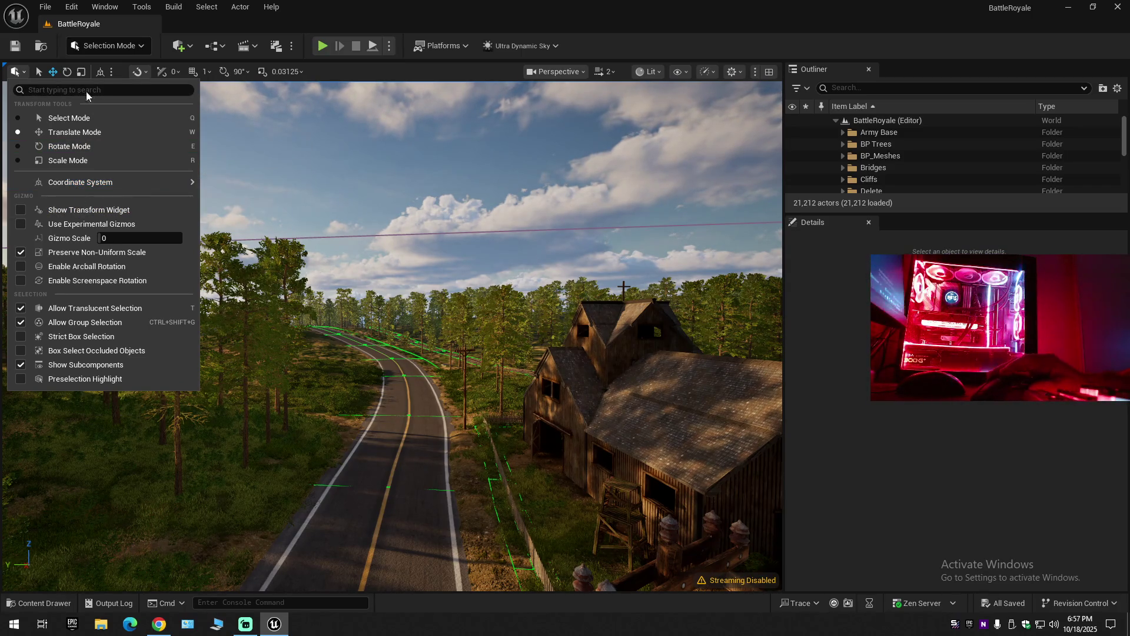
{"action": "left_click", "coordinate": [98, 71]}
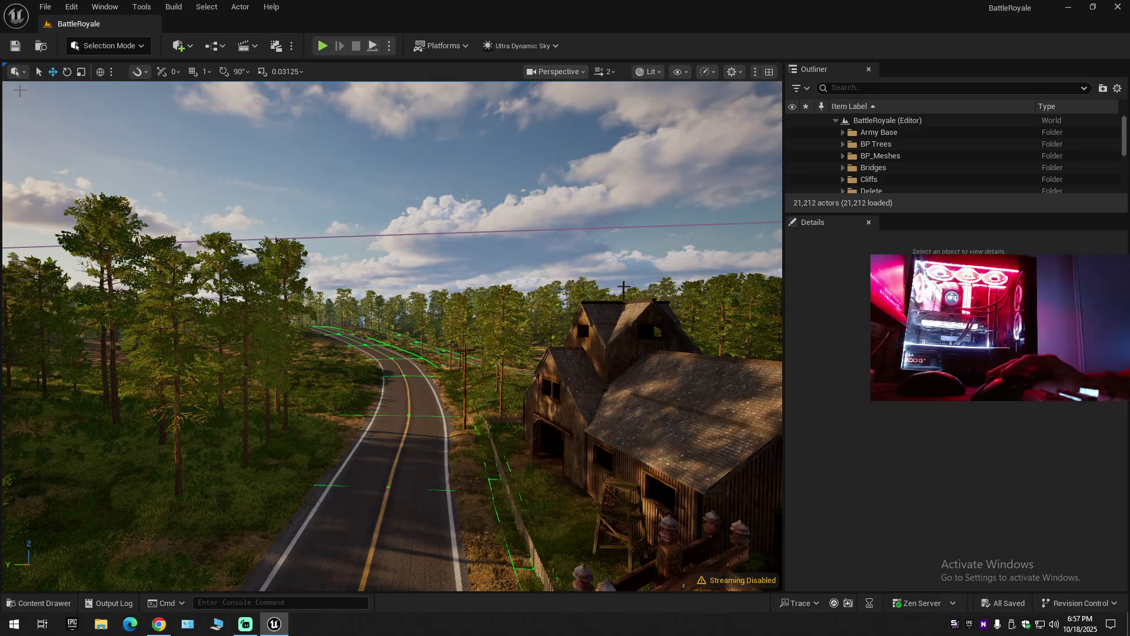
{"action": "left_click", "coordinate": [16, 71]}
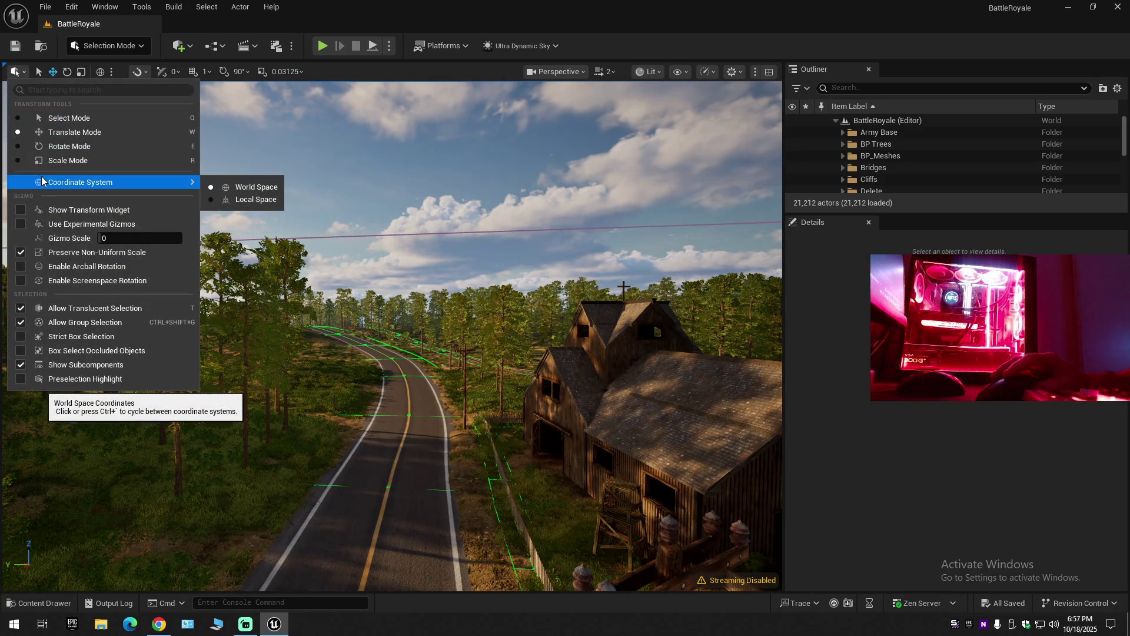
{"action": "left_click", "coordinate": [100, 71]}
{"action": "left_click", "coordinate": [19, 71]}
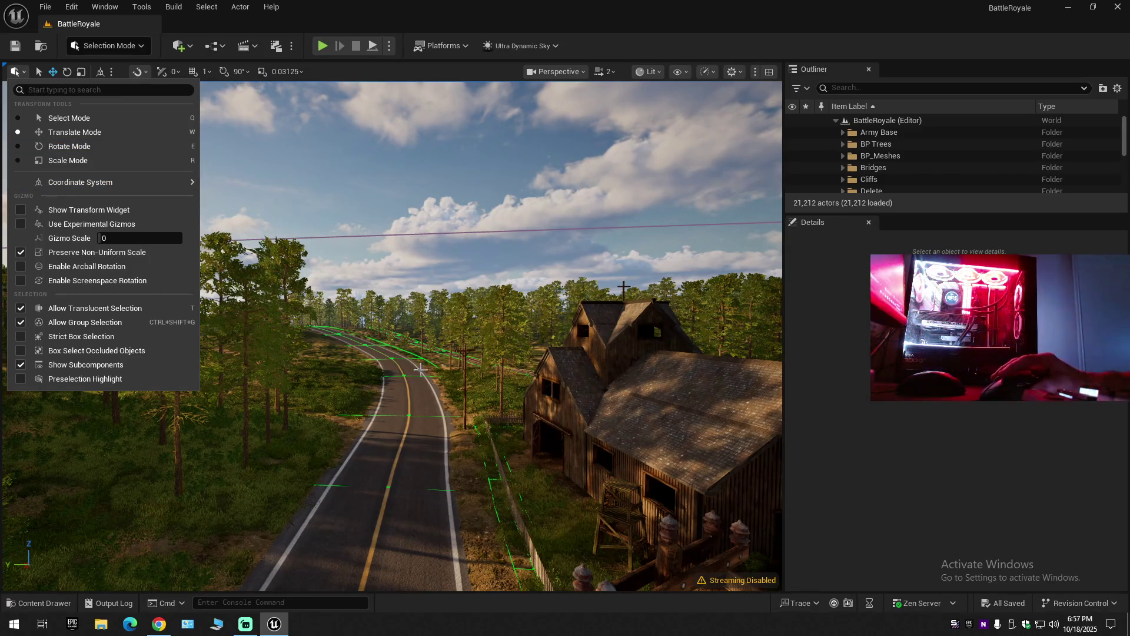
{"action": "left_click_drag", "start_coordinate": [405, 383], "coordinate": [406, 129]}
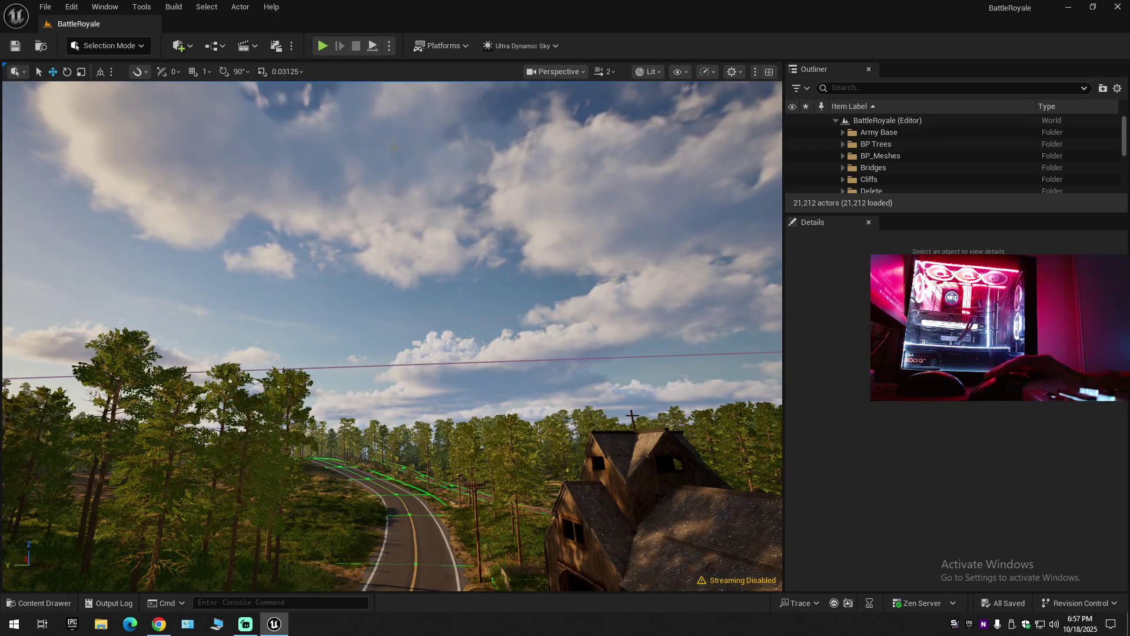
{"action": "mouse_move", "coordinate": [421, 245]}
{"action": "left_mouse_down"}
{"action": "mouse_move", "coordinate": [430, 312]}
{"action": "mouse_move", "coordinate": [433, 276]}
{"action": "mouse_move", "coordinate": [406, 283]}
{"action": "mouse_move", "coordinate": [426, 276]}
{"action": "mouse_move", "coordinate": [421, 248]}
{"action": "left_mouse_up"}
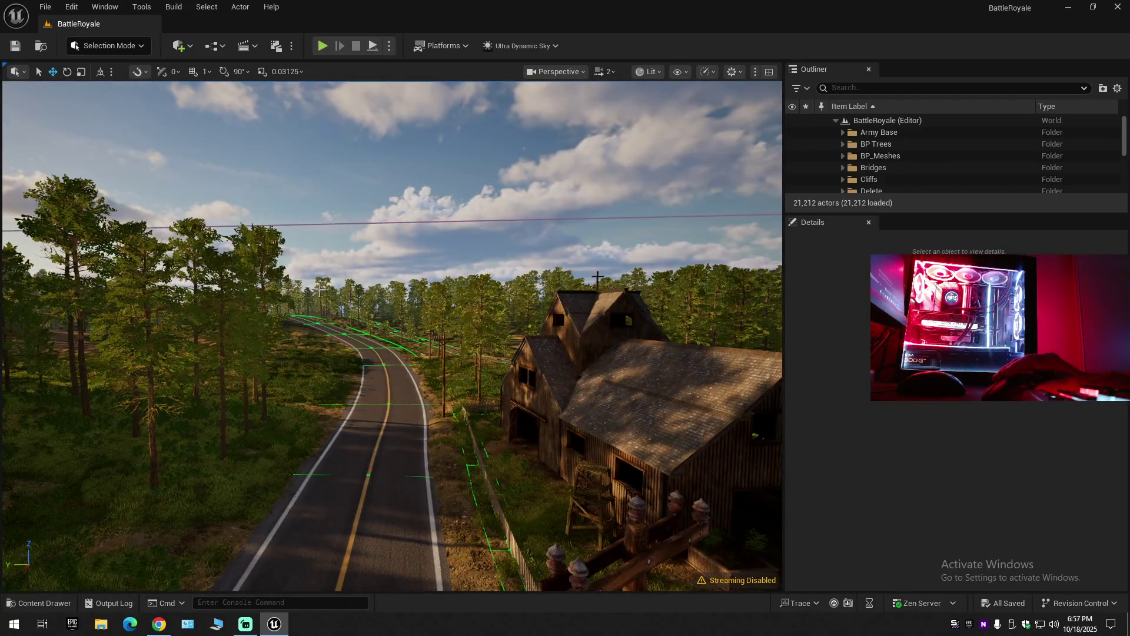
{"action": "scroll", "coordinate": [420, 248], "scroll_direction": "down", "scroll_amount": 10}
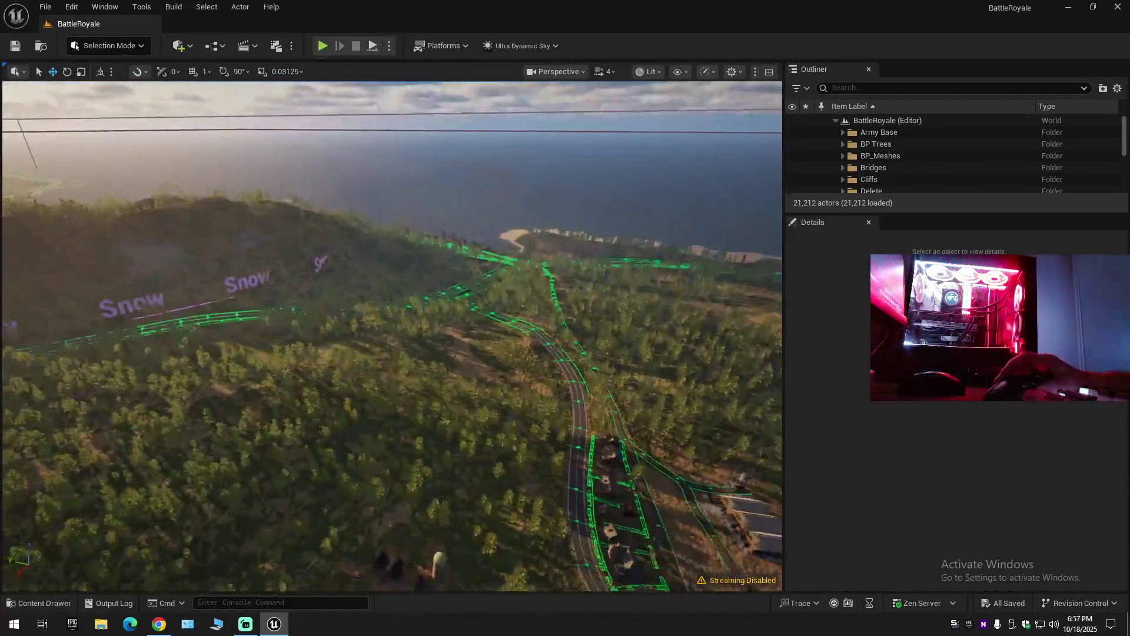
{"action": "scroll", "coordinate": [420, 248], "scroll_direction": "down", "scroll_amount": 8}
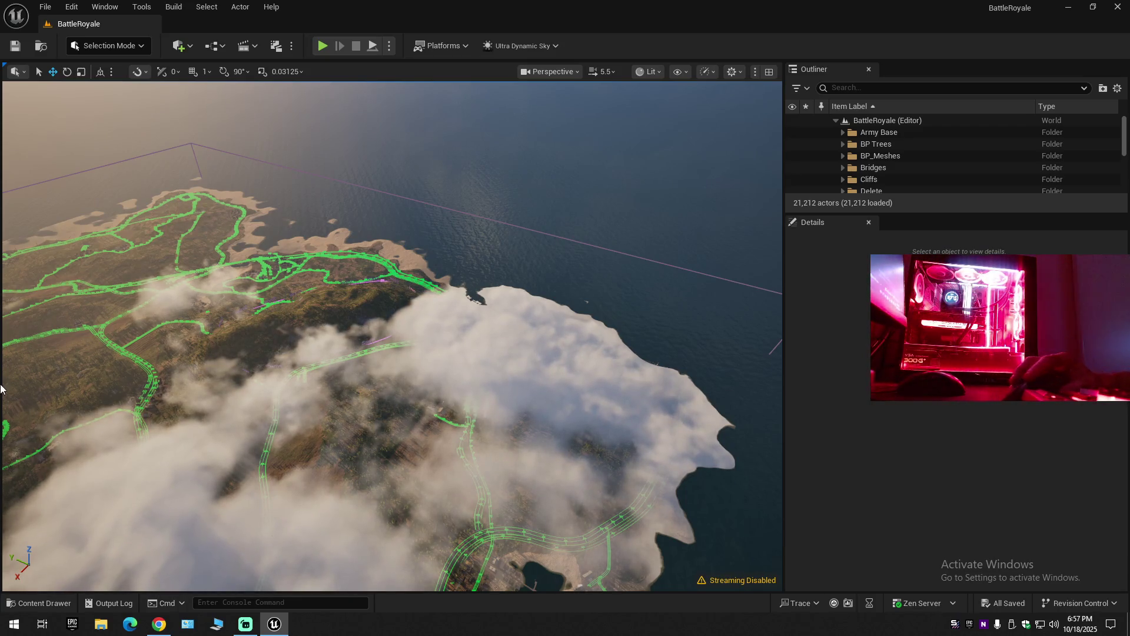
{"action": "left_click_drag", "start_coordinate": [265, 386], "coordinate": [265, 294]}
{"action": "scroll", "coordinate": [265, 312], "scroll_direction": "down", "scroll_amount": 3}
{"action": "scroll", "coordinate": [264, 300], "scroll_direction": "down", "scroll_amount": 2}
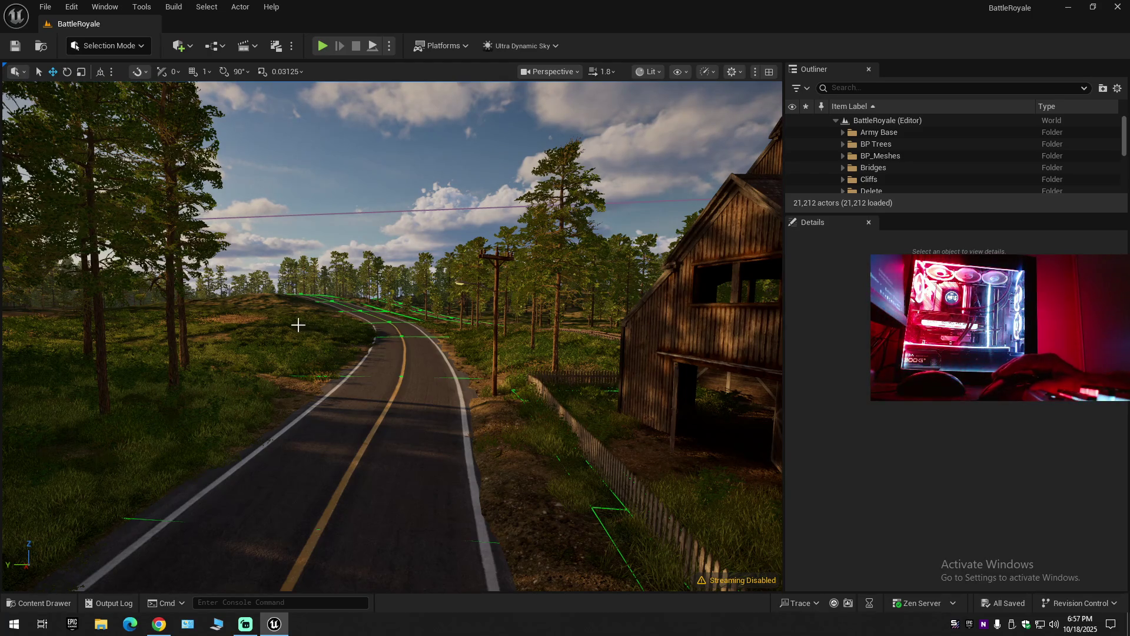
{"action": "scroll", "coordinate": [466, 328], "scroll_direction": "up", "scroll_amount": 5}
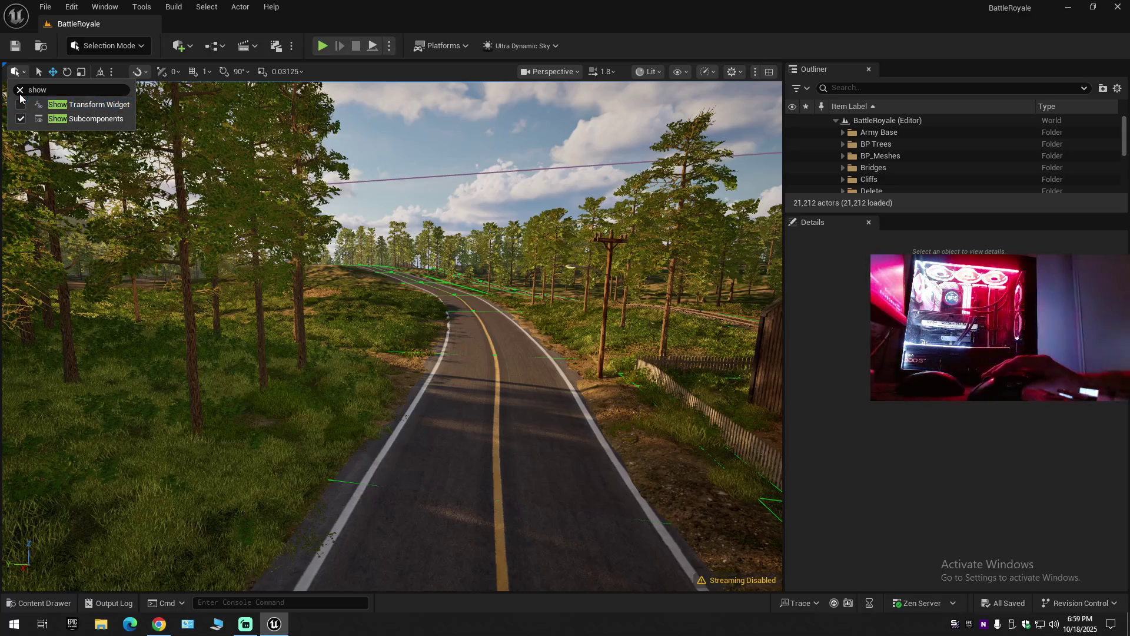
Load another editor layout via Window > Load Layout for a wider level viewport.
{"action": "left_click", "coordinate": [16, 71]}
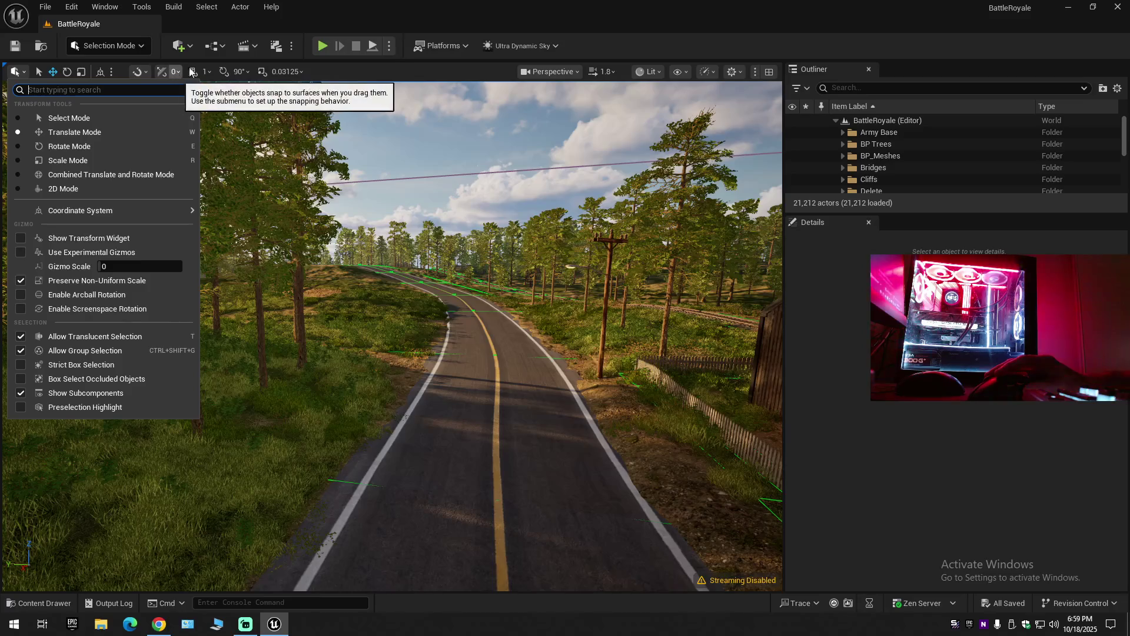
{"action": "left_click", "coordinate": [221, 16]}
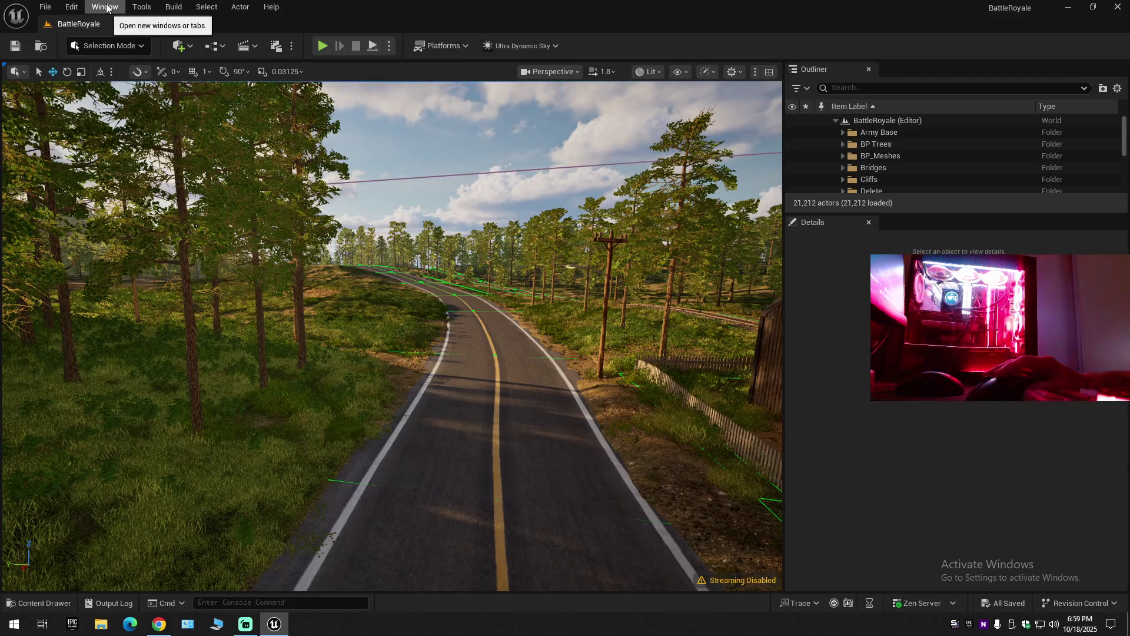
{"action": "left_click", "coordinate": [98, 8]}
{"action": "scroll", "coordinate": [140, 411], "scroll_direction": "down", "scroll_amount": 3}
{"action": "mouse_move", "coordinate": [140, 411]}
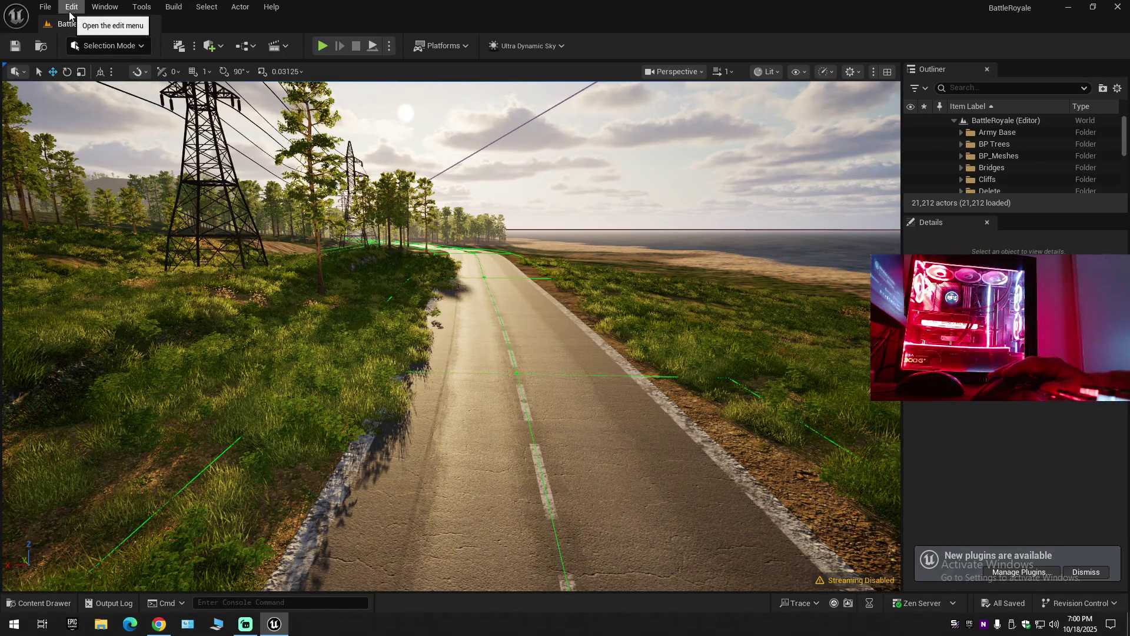
{"action": "left_click", "coordinate": [16, 71]}
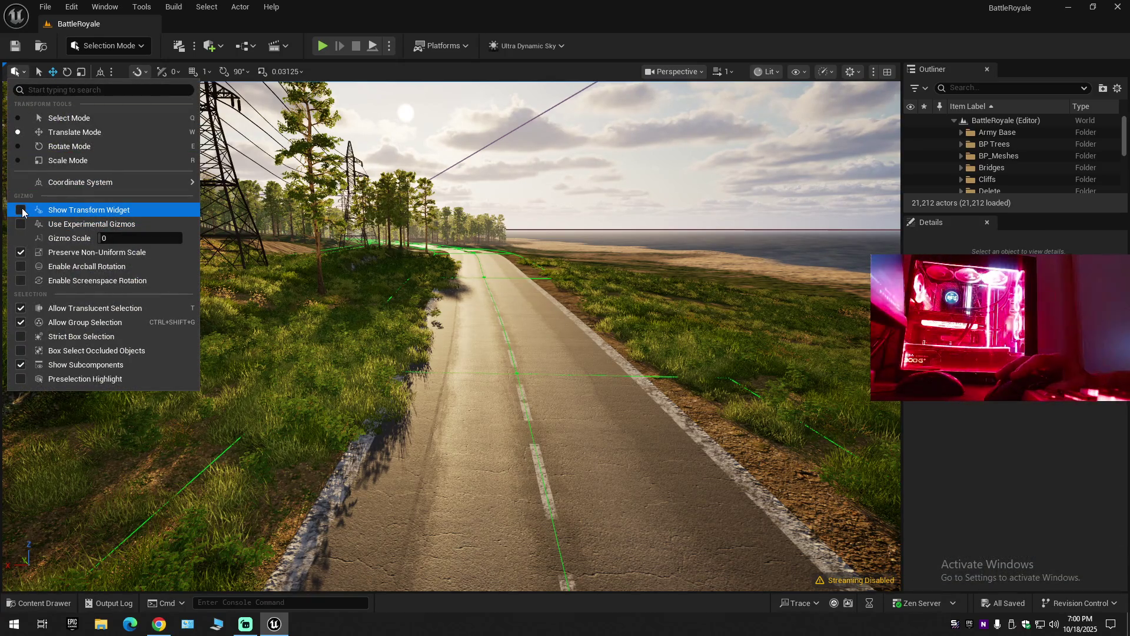
{"action": "mouse_move", "coordinate": [89, 184]}
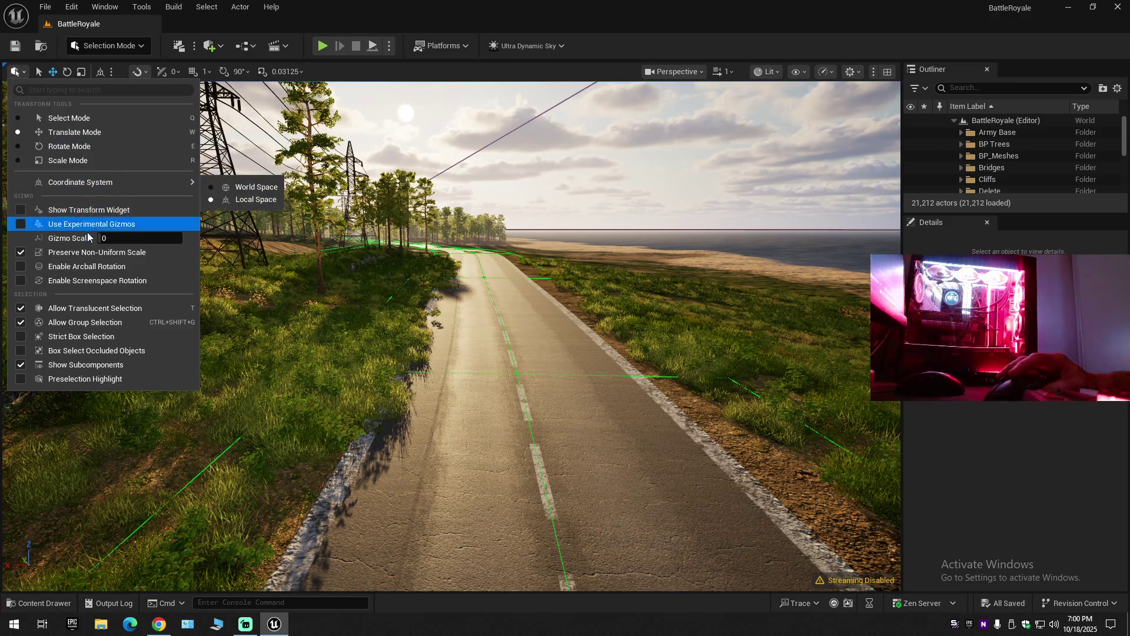
{"action": "mouse_move", "coordinate": [512, 365]}
{"action": "left_mouse_down"}
{"action": "mouse_move", "coordinate": [530, 354]}
{"action": "mouse_move", "coordinate": [647, 353]}
{"action": "mouse_move", "coordinate": [677, 383]}
{"action": "left_mouse_up"}
{"action": "scroll", "coordinate": [529, 353], "scroll_direction": "up", "scroll_amount": 1}
{"action": "mouse_move", "coordinate": [451, 336]}
{"action": "left_mouse_down"}
{"action": "mouse_move", "coordinate": [541, 312]}
{"action": "mouse_move", "coordinate": [529, 356]}
{"action": "mouse_move", "coordinate": [494, 350]}
{"action": "left_mouse_up"}
{"action": "scroll", "coordinate": [494, 324], "scroll_direction": "up", "scroll_amount": 1}
{"action": "scroll", "coordinate": [538, 318], "scroll_direction": "up", "scroll_amount": 1}
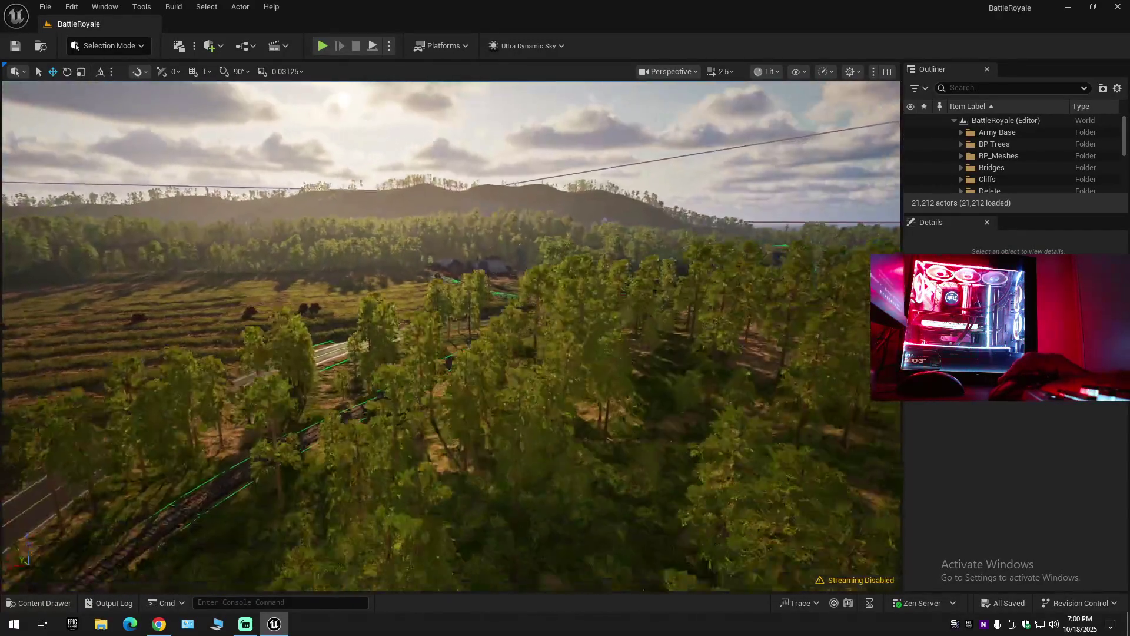
{"action": "scroll", "coordinate": [451, 335], "scroll_direction": "up", "scroll_amount": 1}
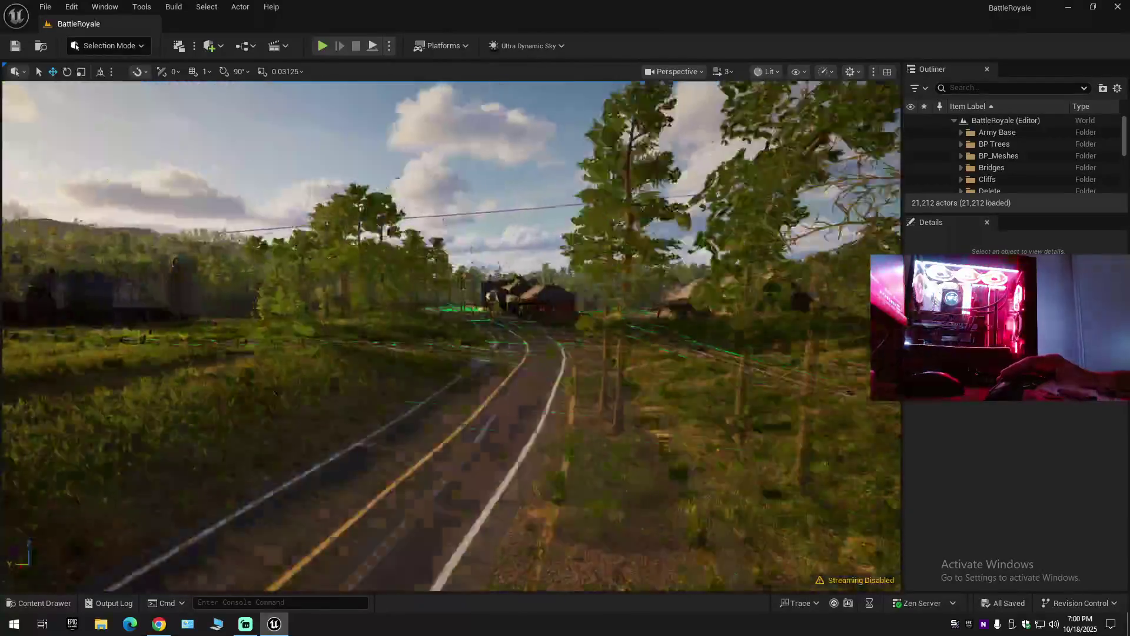
{"action": "scroll", "coordinate": [451, 335], "scroll_direction": "down", "scroll_amount": 2}
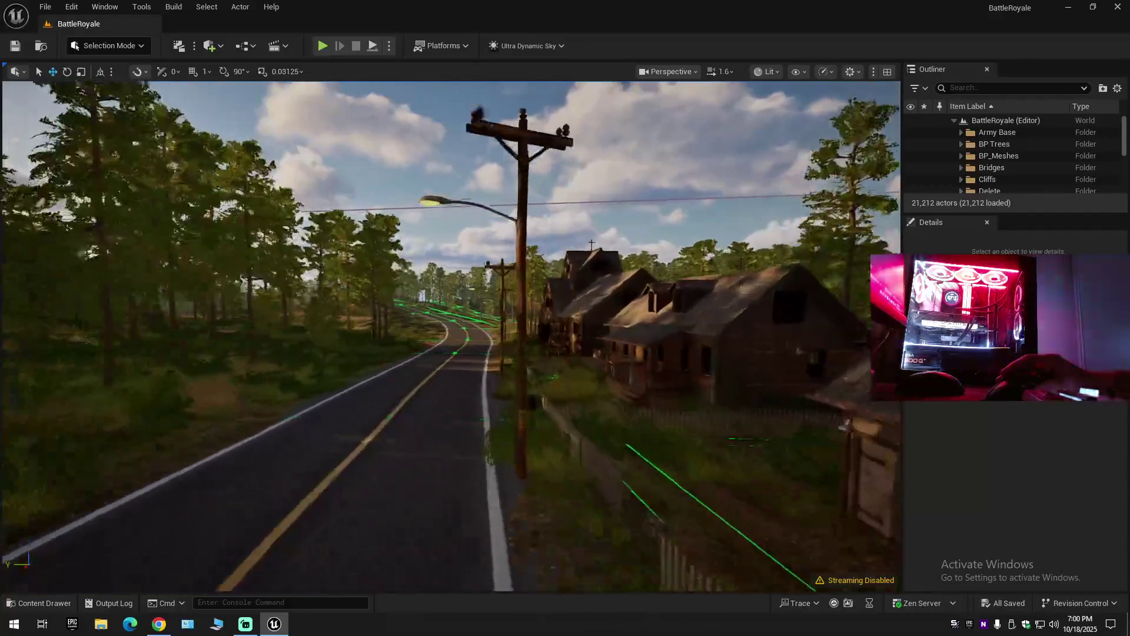
{"action": "key", "text": "w"}
{"action": "key", "text": "w"}
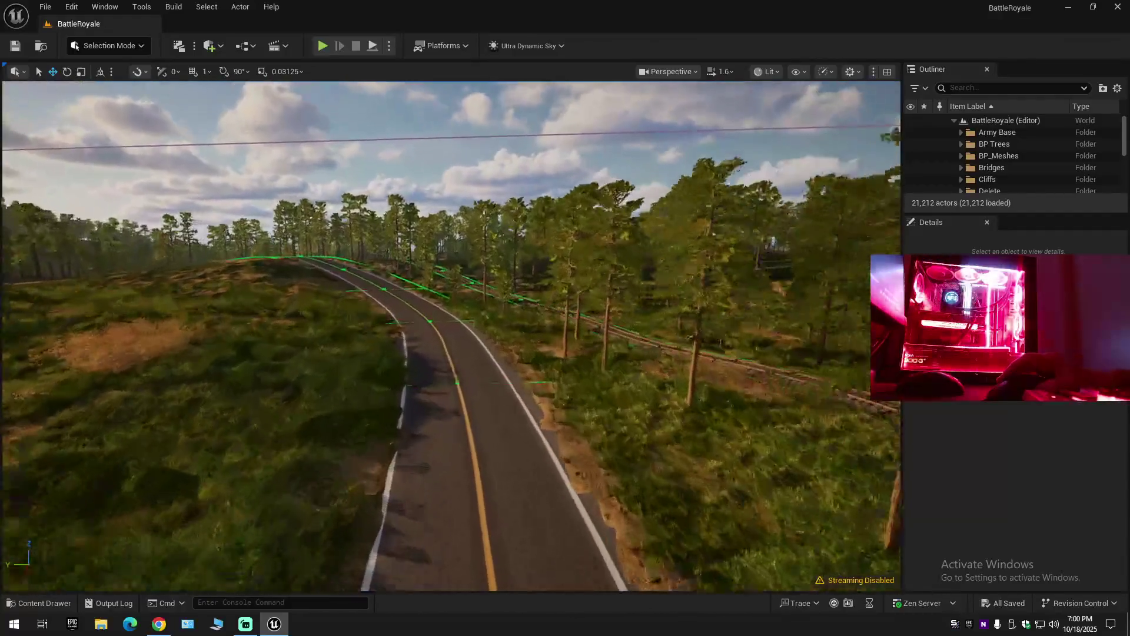
{"action": "key", "text": "s"}
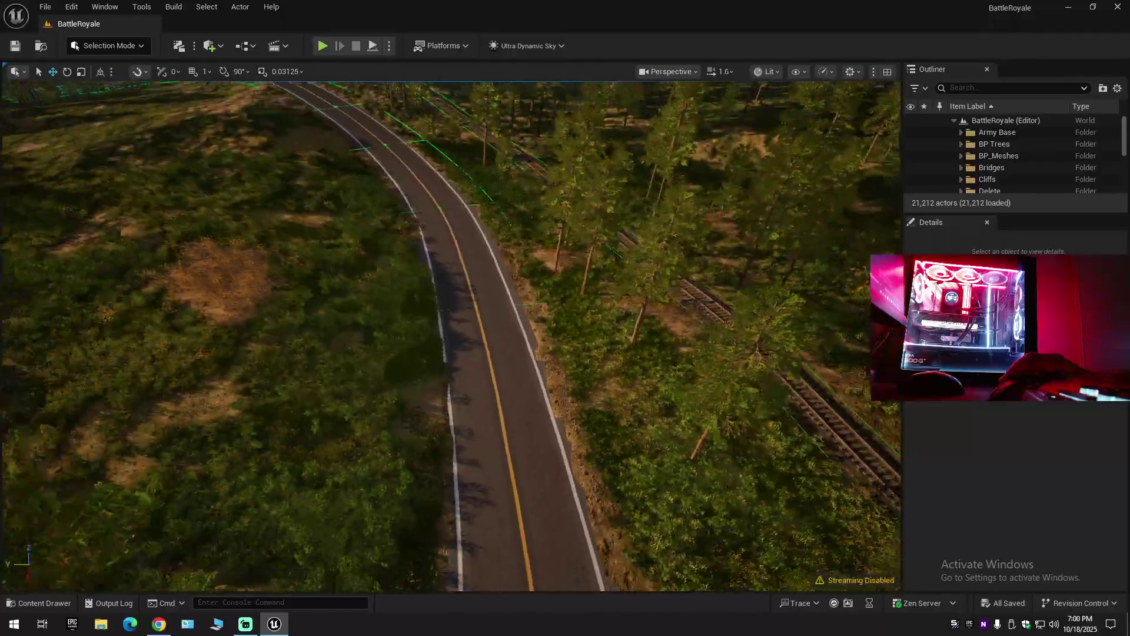
{"action": "key", "text": "w"}
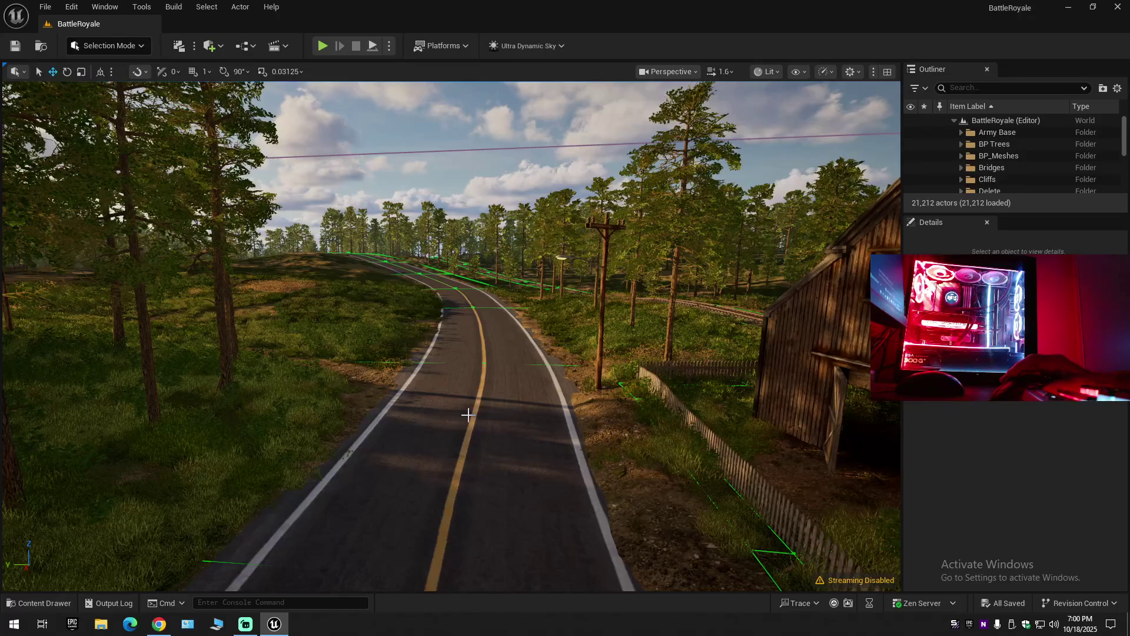
{"action": "left_click_drag", "start_coordinate": [448, 112], "coordinate": [446, 203]}
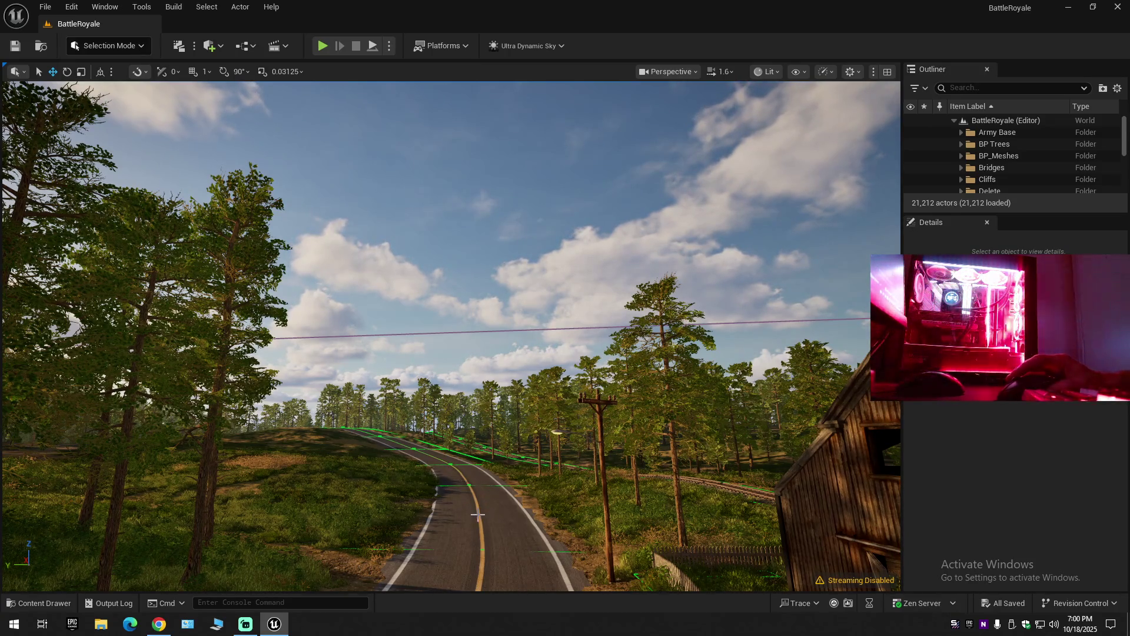
{"action": "mouse_move", "coordinate": [492, 514]}
{"action": "left_mouse_down"}
{"action": "mouse_move", "coordinate": [491, 447]}
{"action": "mouse_move", "coordinate": [485, 508]}
{"action": "left_mouse_up"}
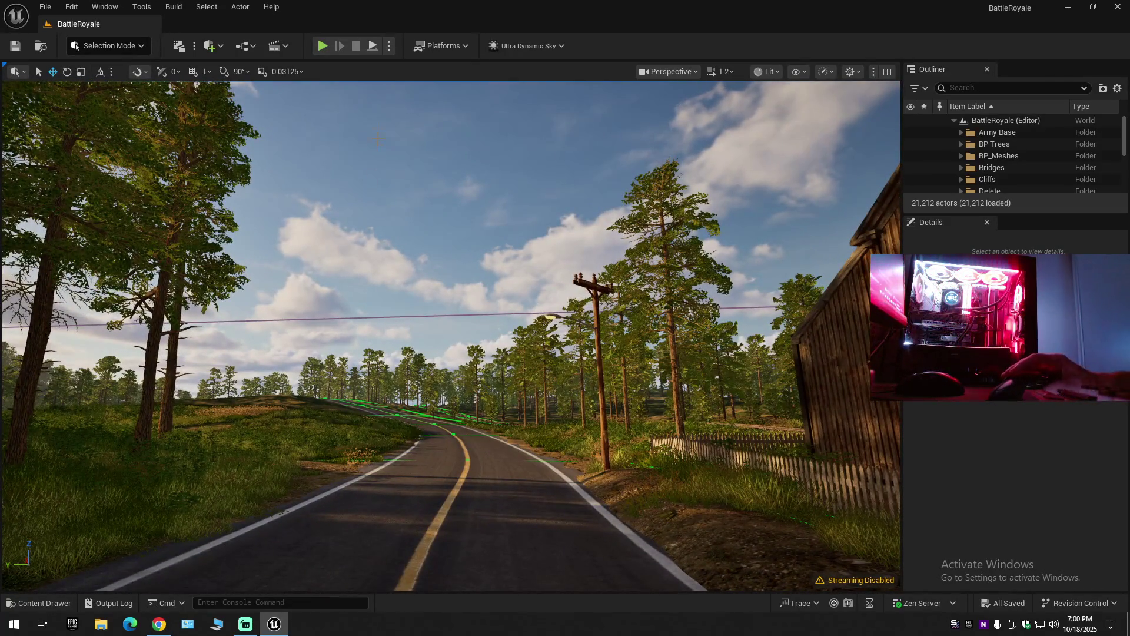
{"action": "left_click", "coordinate": [390, 46]}
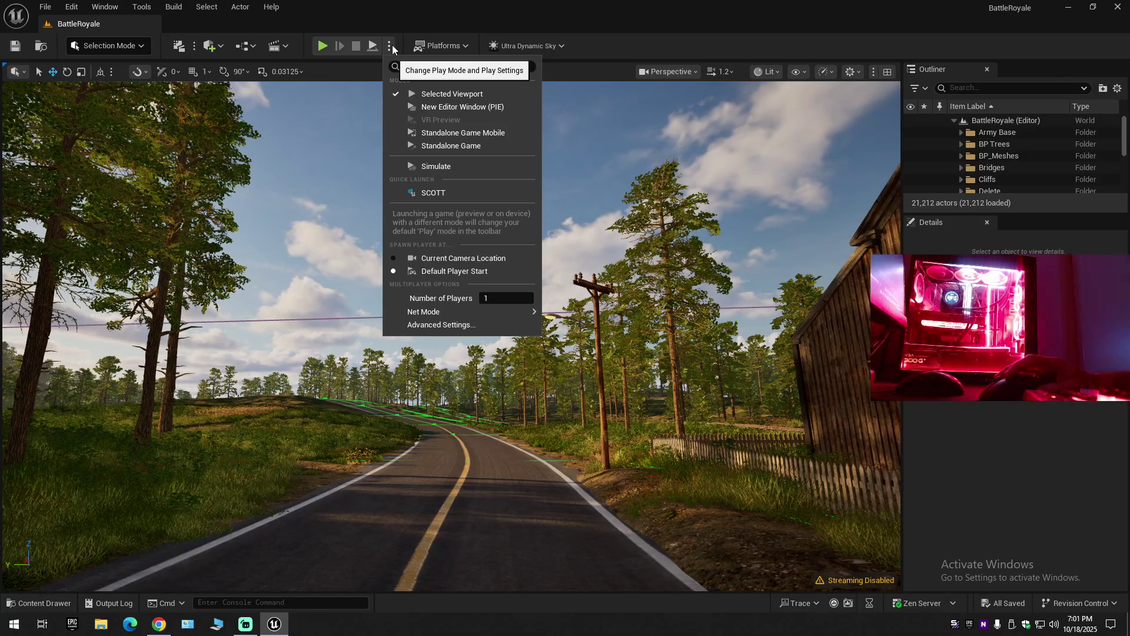
{"action": "left_click", "coordinate": [430, 326]}
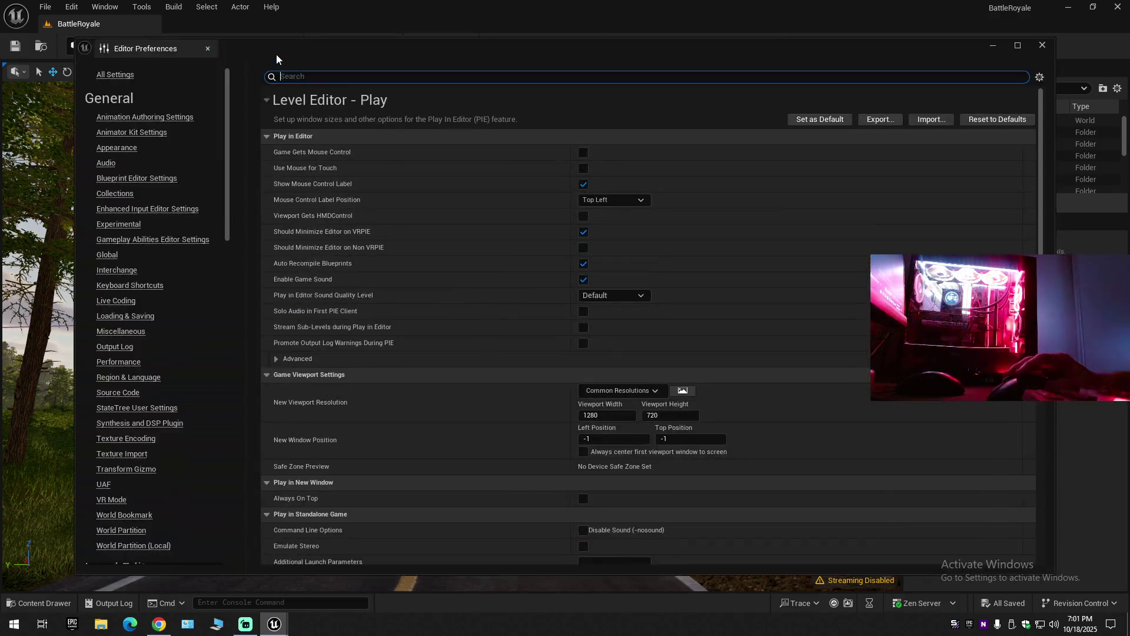
{"action": "left_click", "coordinate": [208, 49]}
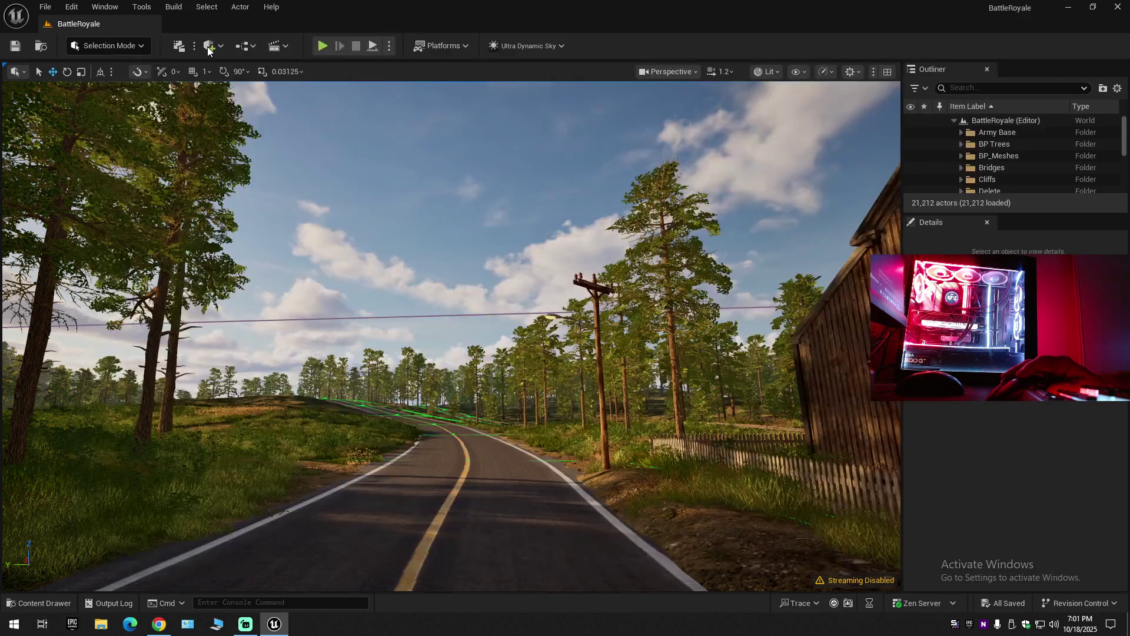
Open the CR_Mannequin_FootIK_Take1 level sequence in Sequencer, then return to the level view.
{"action": "left_click", "coordinate": [286, 46]}
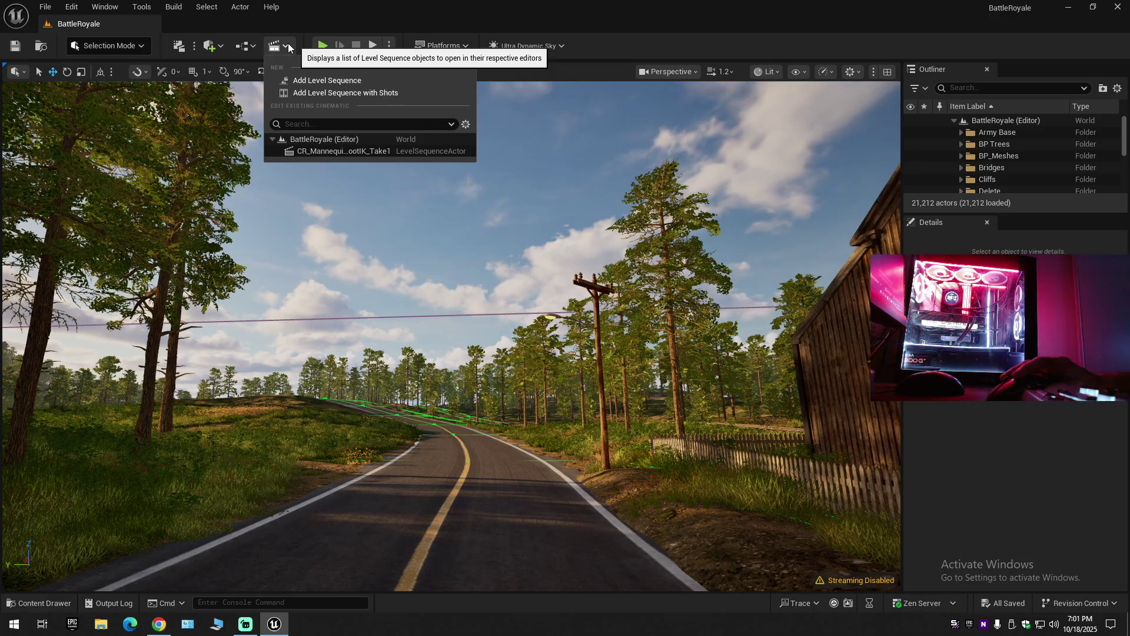
{"action": "left_click", "coordinate": [327, 152]}
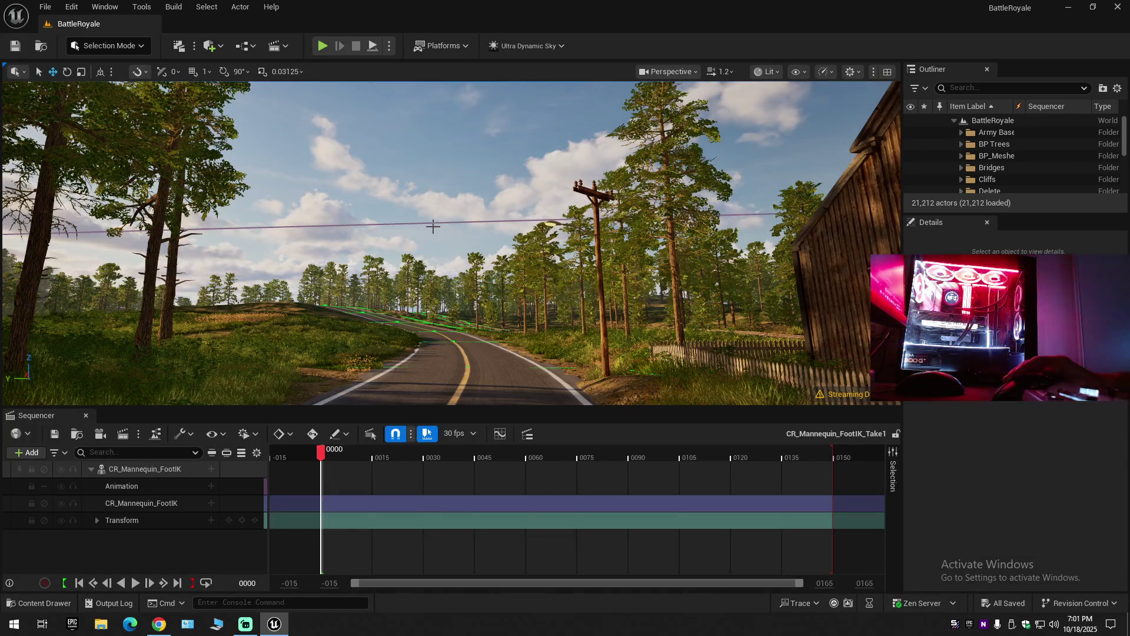
{"action": "mouse_move", "coordinate": [432, 232]}
{"action": "left_mouse_down"}
{"action": "mouse_move", "coordinate": [412, 211]}
{"action": "mouse_move", "coordinate": [433, 233]}
{"action": "left_mouse_up"}
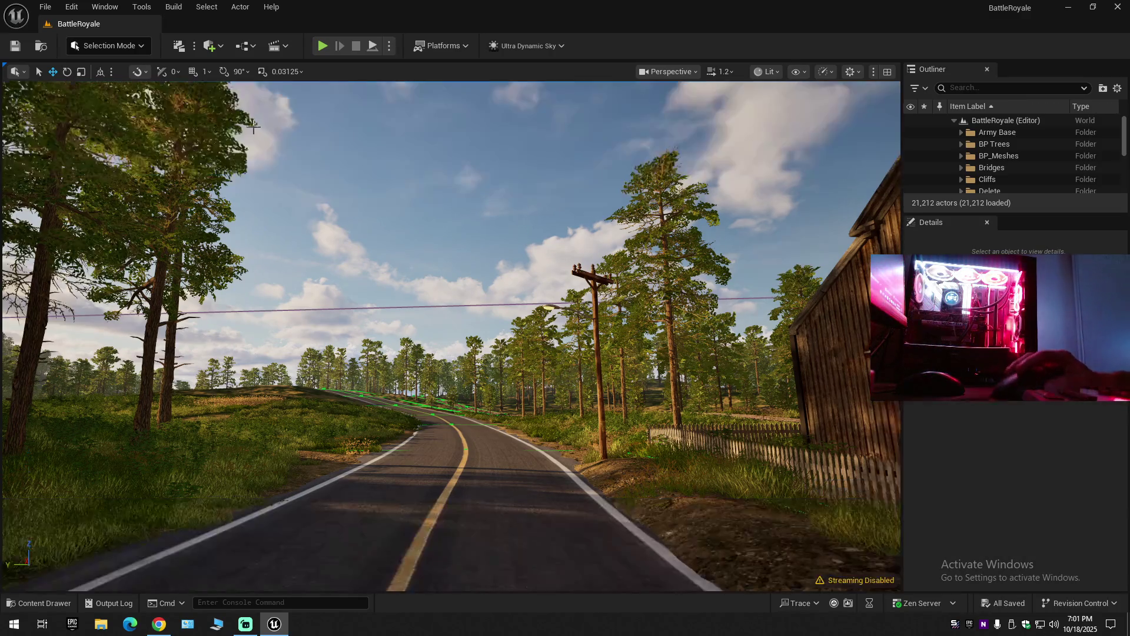
Browse the Build menu down to its map check and level-actor packing entries.
{"action": "left_click", "coordinate": [207, 7]}
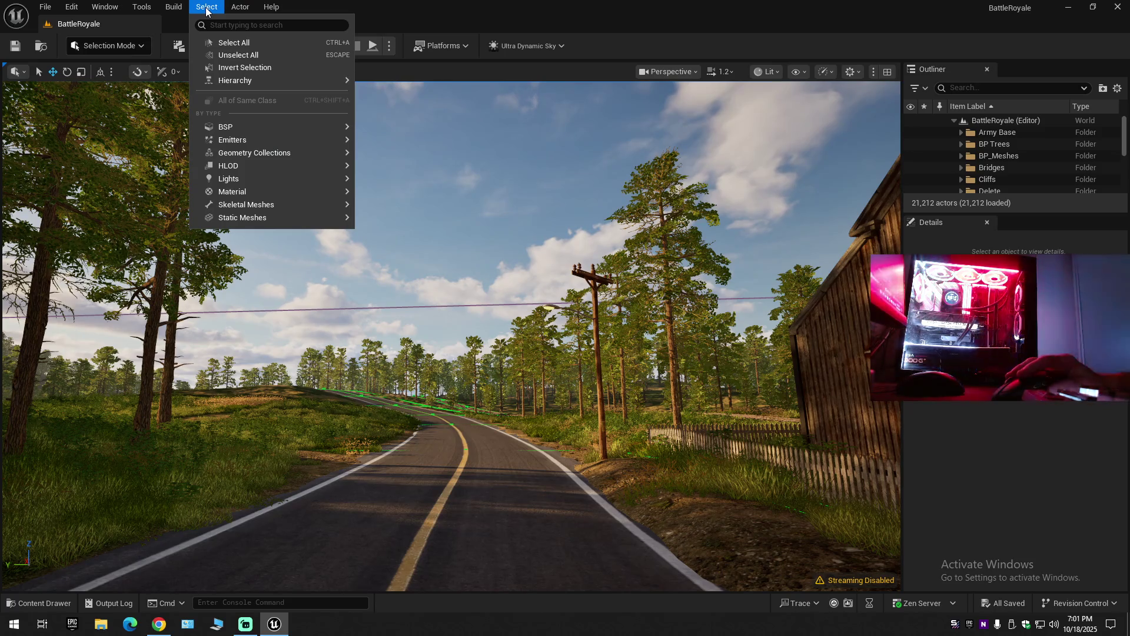
{"action": "mouse_move", "coordinate": [173, 9]}
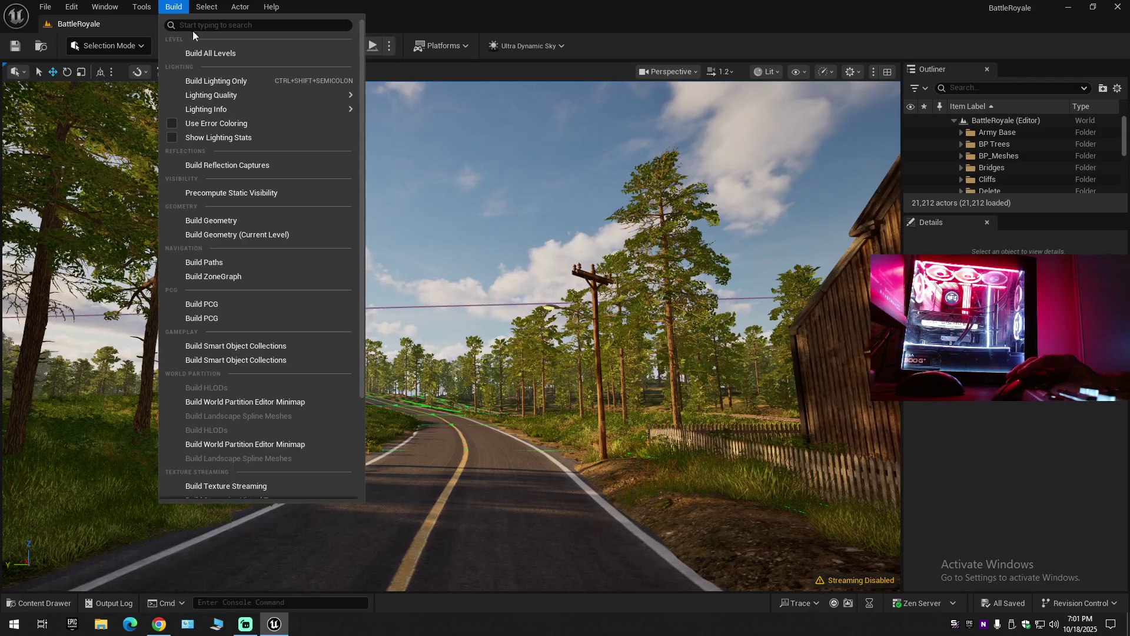
{"action": "mouse_move", "coordinate": [240, 98]}
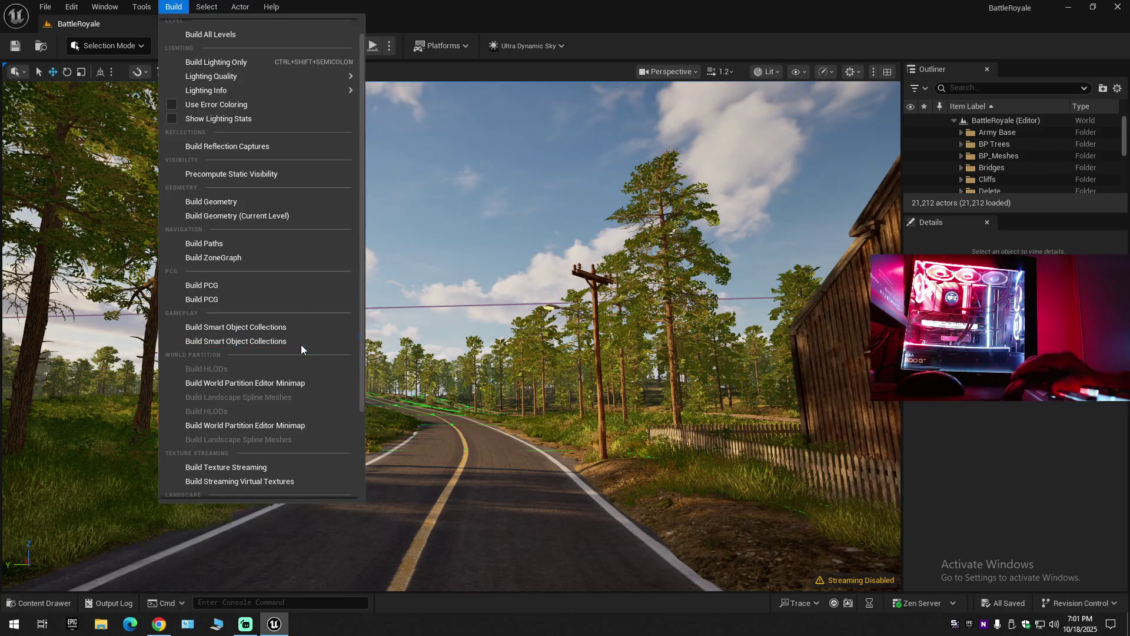
{"action": "scroll", "coordinate": [311, 345], "scroll_direction": "down", "scroll_amount": 3}
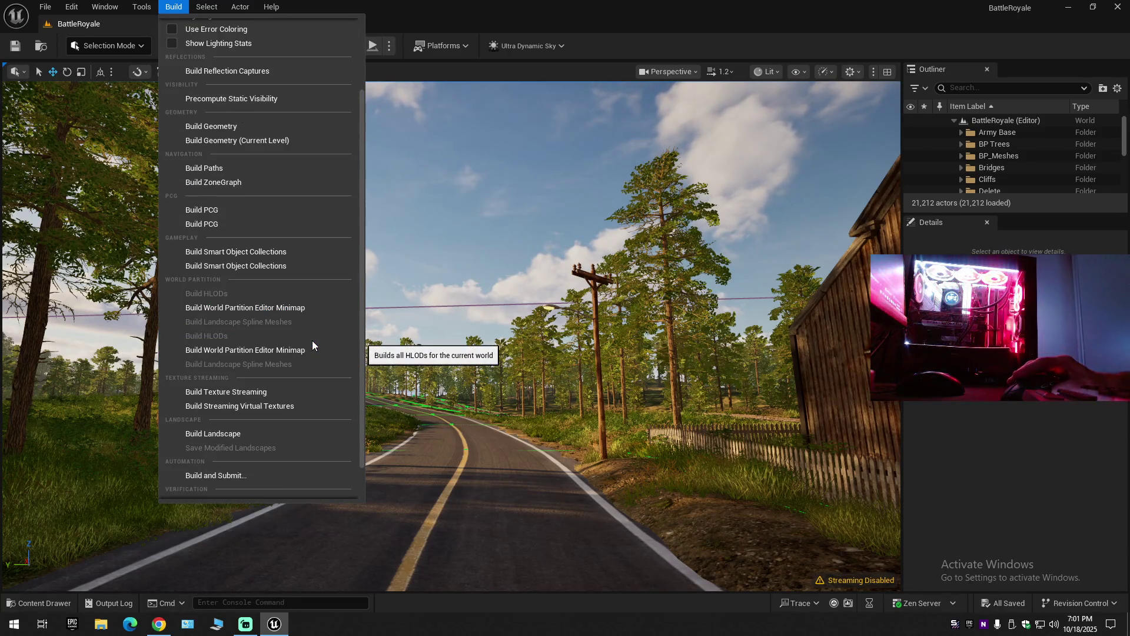
{"action": "scroll", "coordinate": [312, 340], "scroll_direction": "down", "scroll_amount": 2}
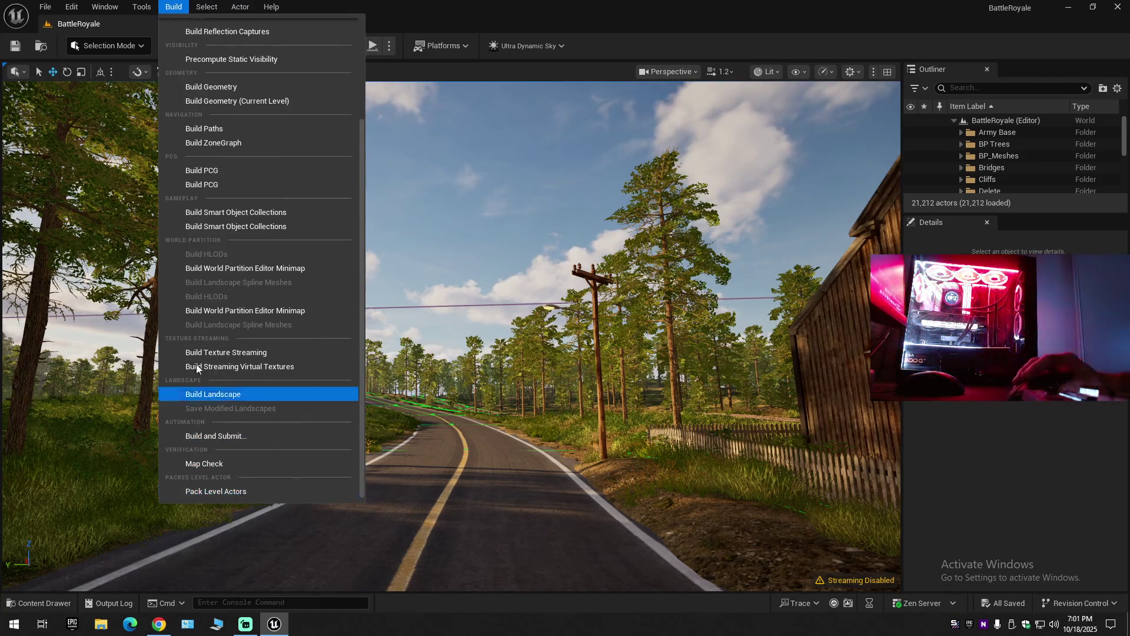
{"action": "left_click", "coordinate": [174, 6]}
Look through the Tools and Build menus without running any build.
{"action": "left_click", "coordinate": [151, 8]}
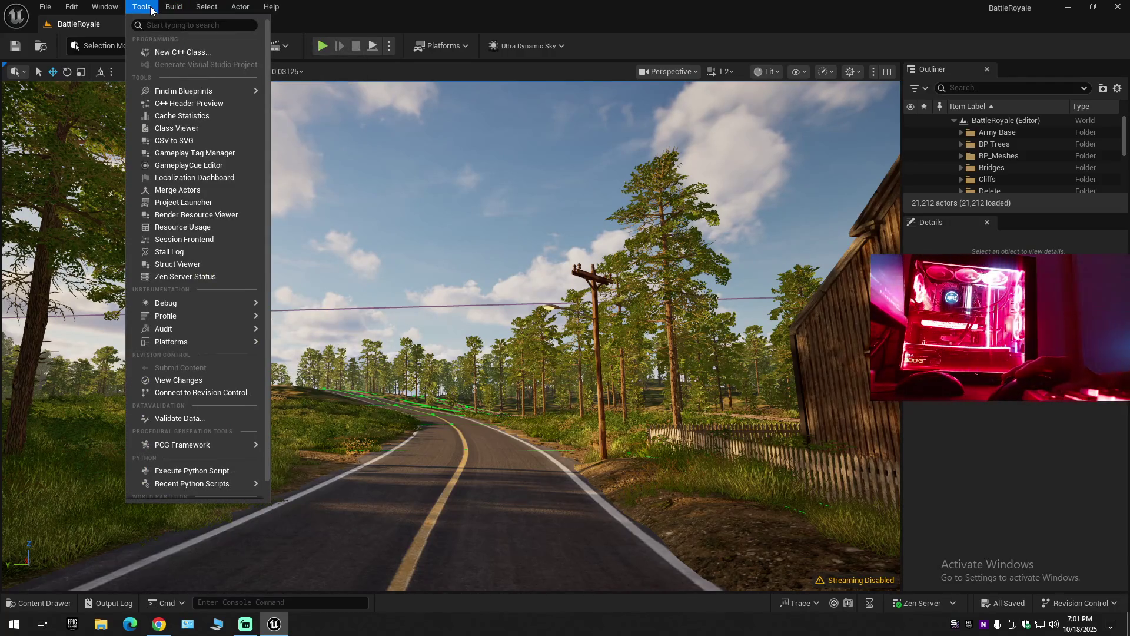
{"action": "left_click", "coordinate": [174, 6]}
{"action": "scroll", "coordinate": [194, 388], "scroll_direction": "down", "scroll_amount": 3}
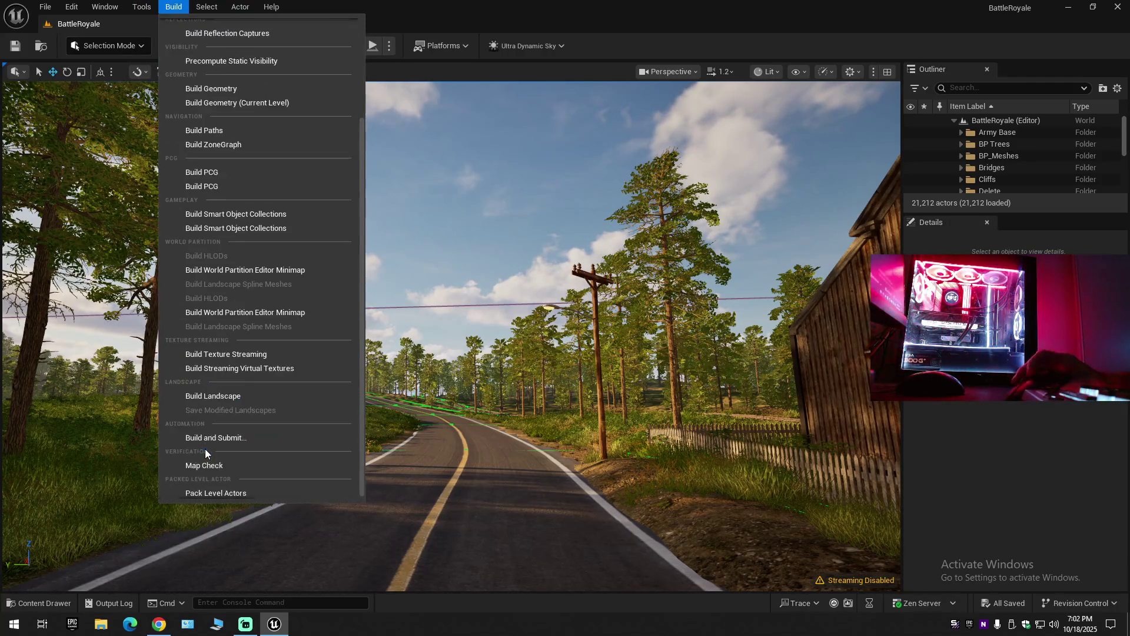
{"action": "left_click", "coordinate": [216, 491]}
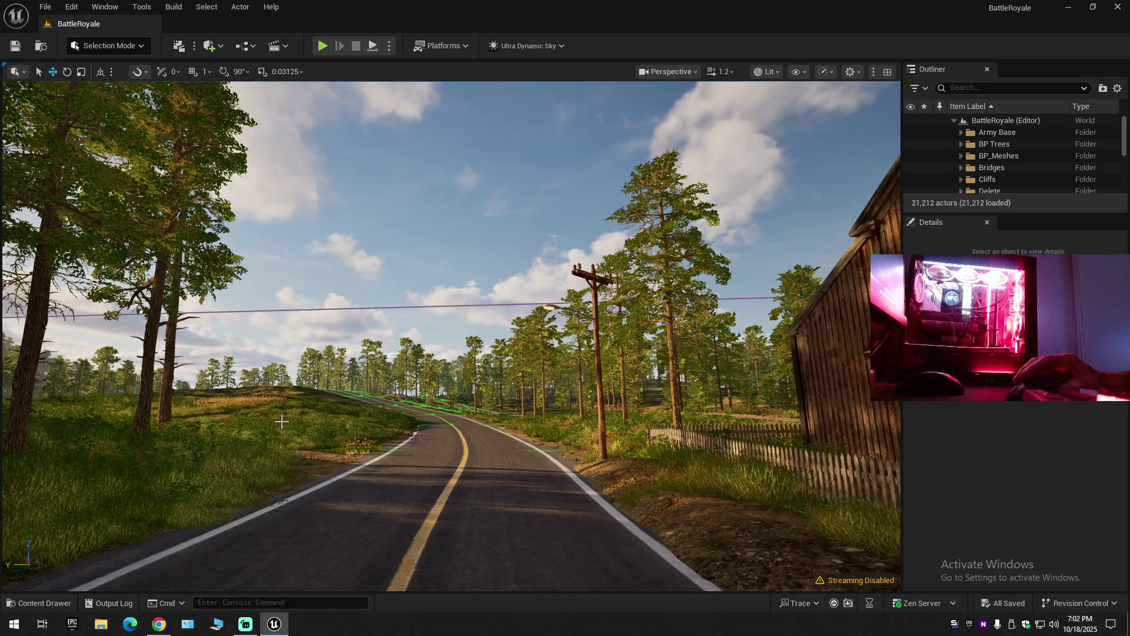
{"action": "left_click", "coordinate": [199, 6]}
{"action": "mouse_move", "coordinate": [178, 10]}
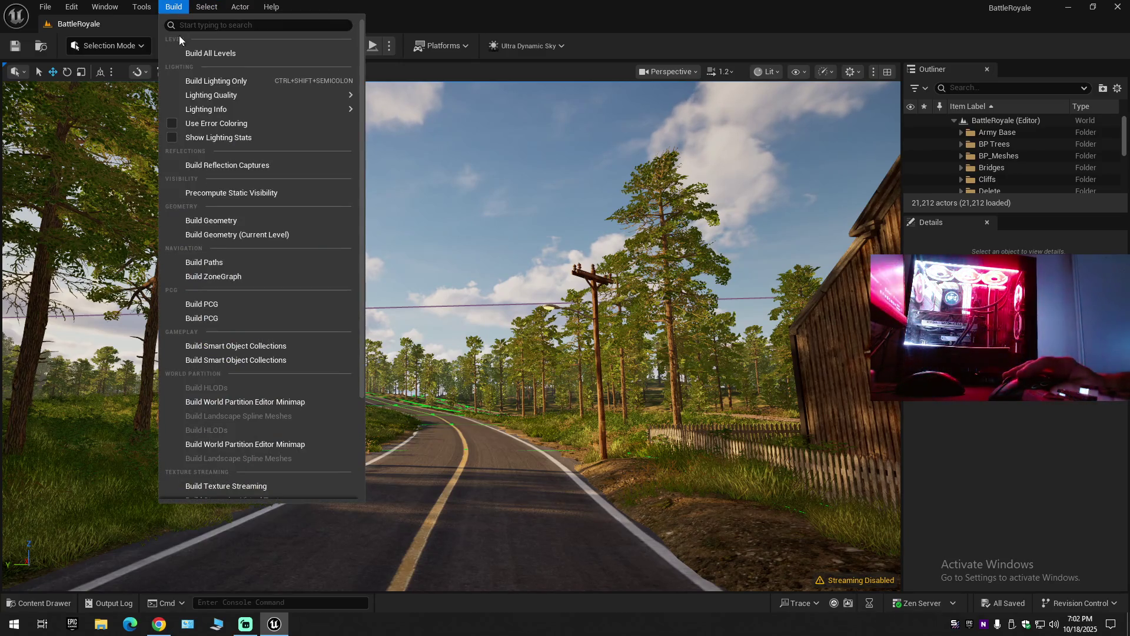
{"action": "scroll", "coordinate": [217, 326], "scroll_direction": "down", "scroll_amount": 4}
{"action": "left_click", "coordinate": [222, 311]}
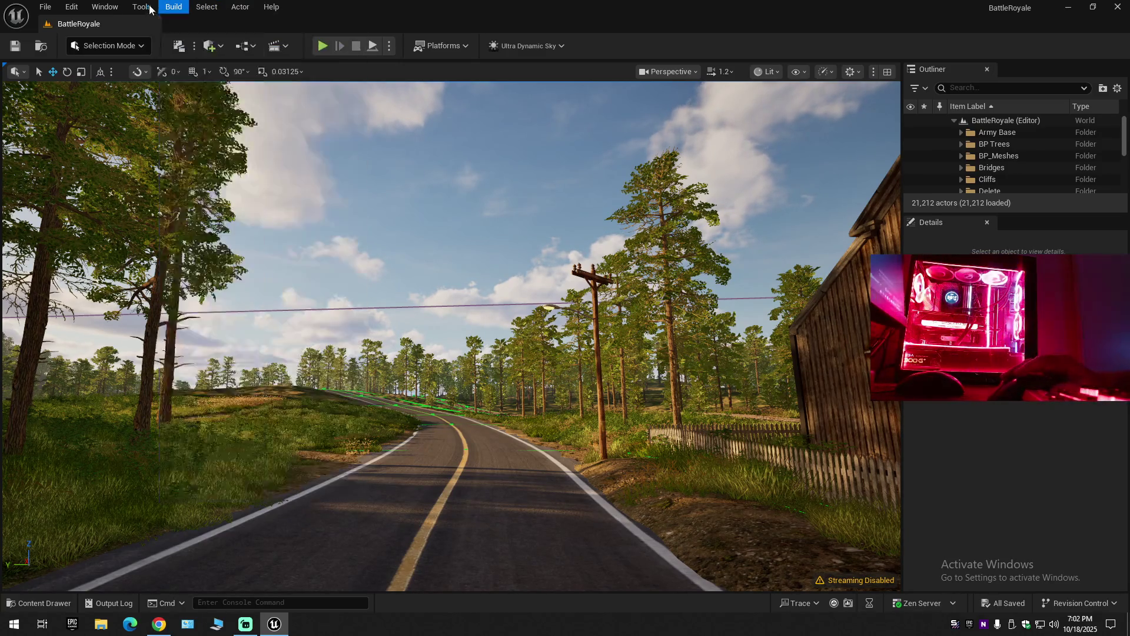
Check the Tools list and snapping settings, then bring up the view-mode list with Lit current.
{"action": "left_click", "coordinate": [150, 8]}
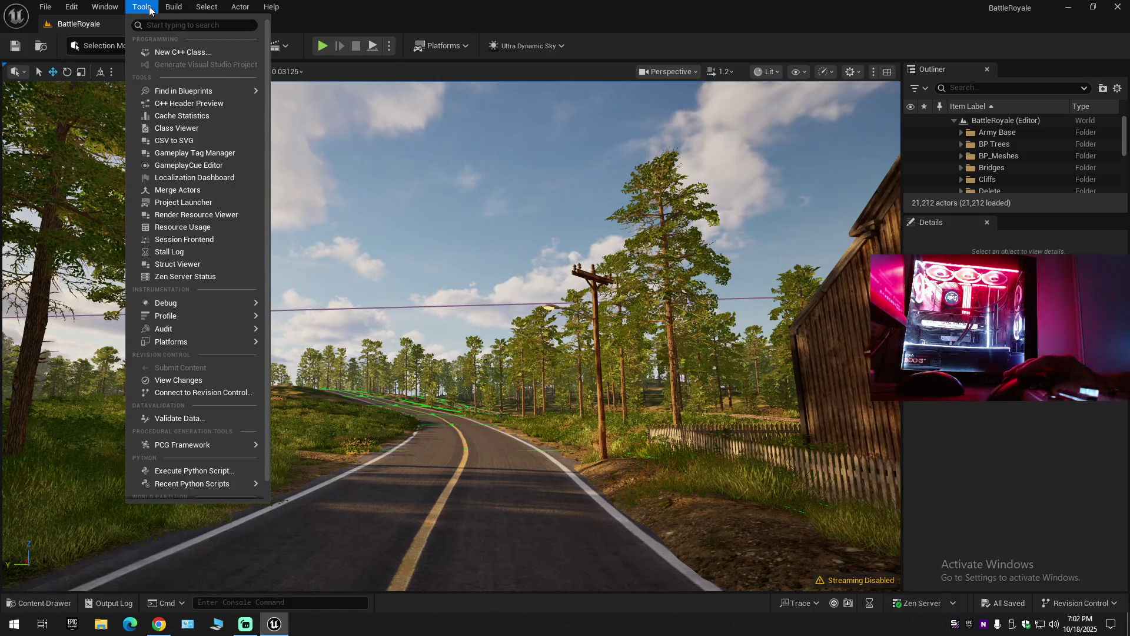
{"action": "mouse_move", "coordinate": [208, 86]}
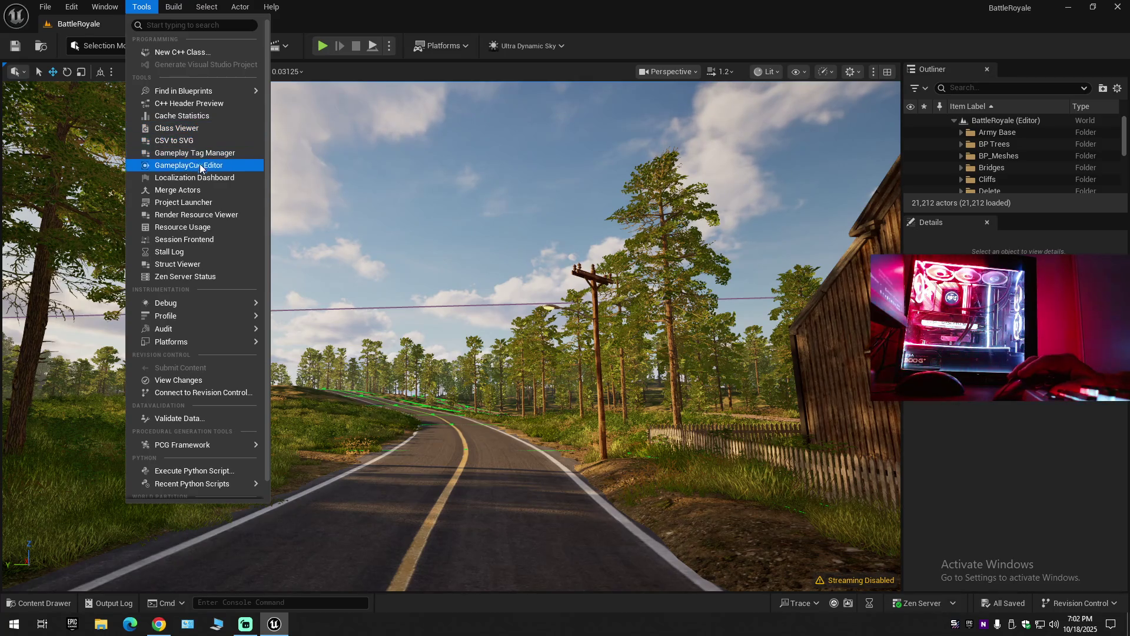
{"action": "mouse_move", "coordinate": [199, 300]}
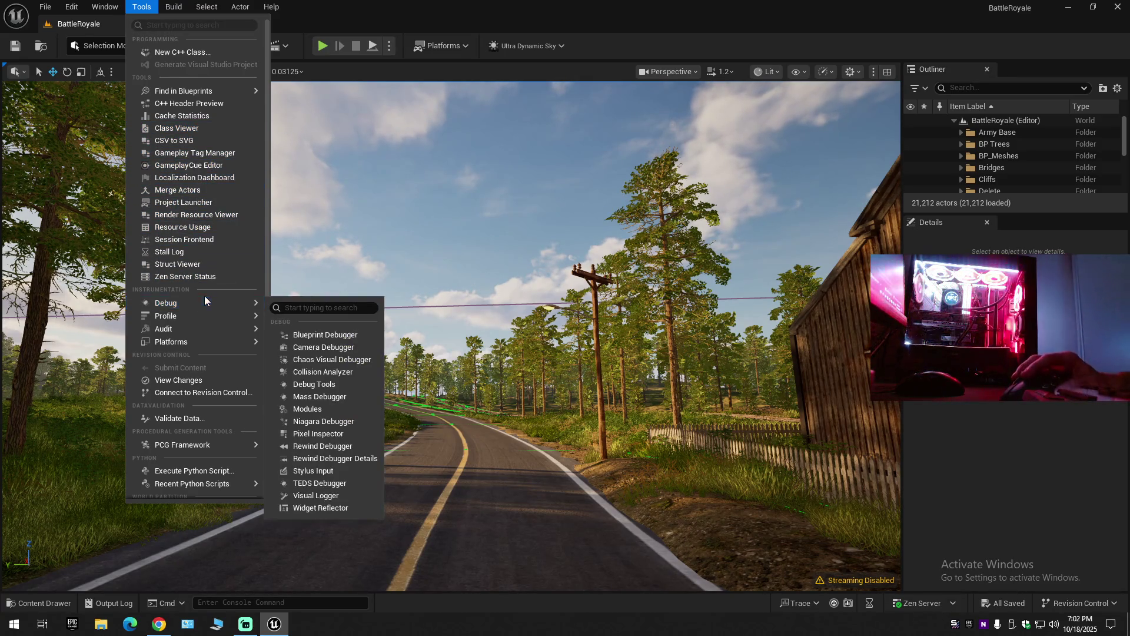
{"action": "left_click", "coordinate": [349, 15]}
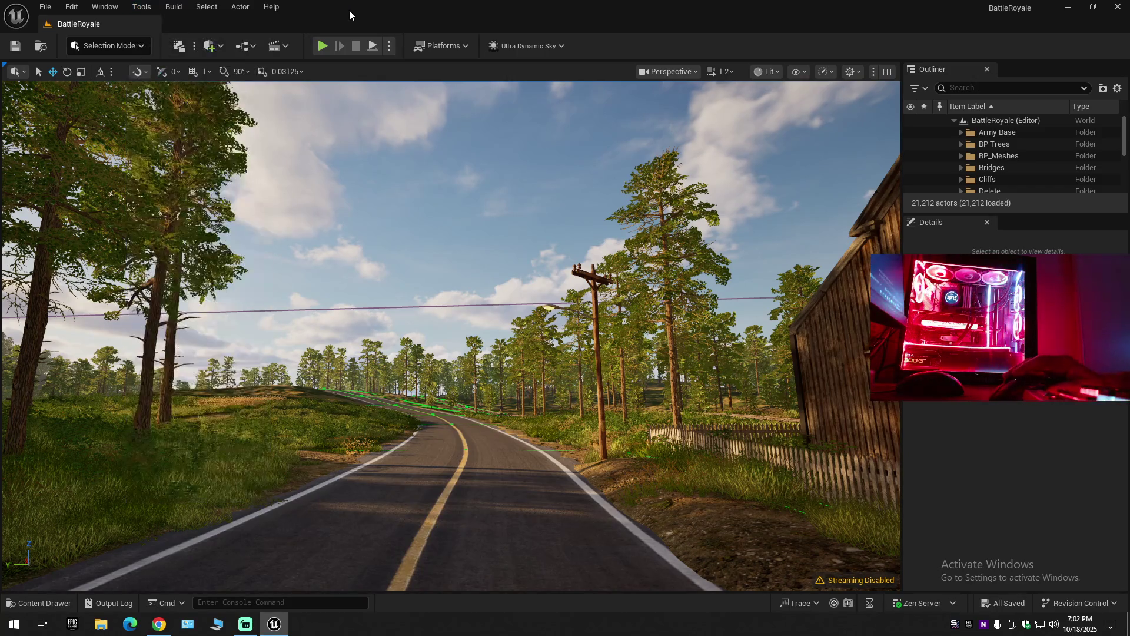
{"action": "left_click", "coordinate": [149, 73]}
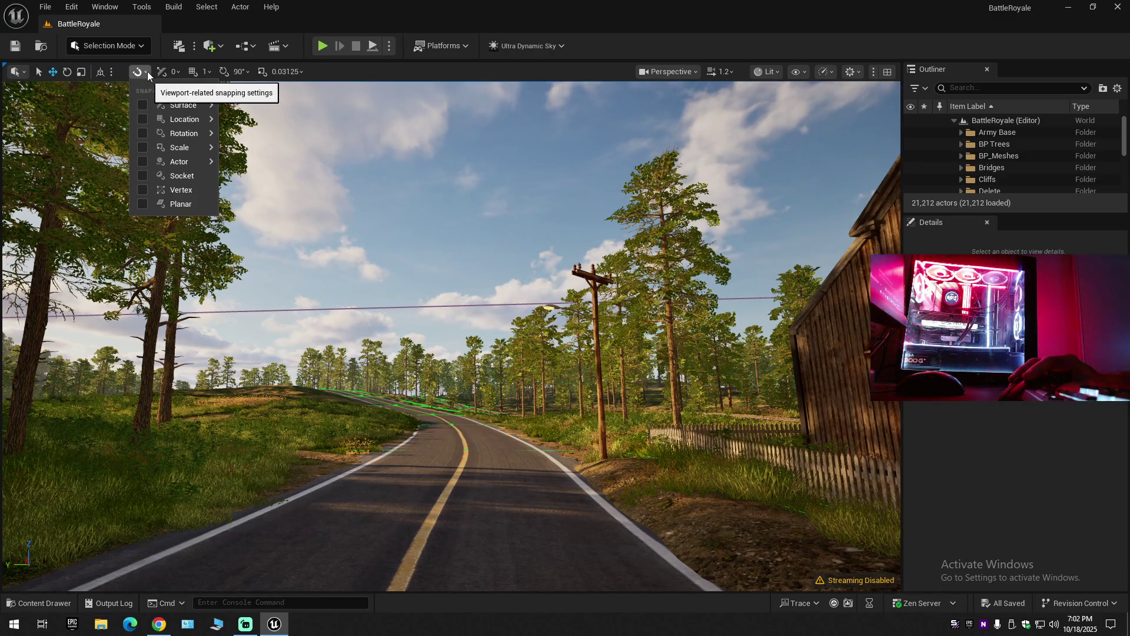
{"action": "left_click", "coordinate": [147, 72]}
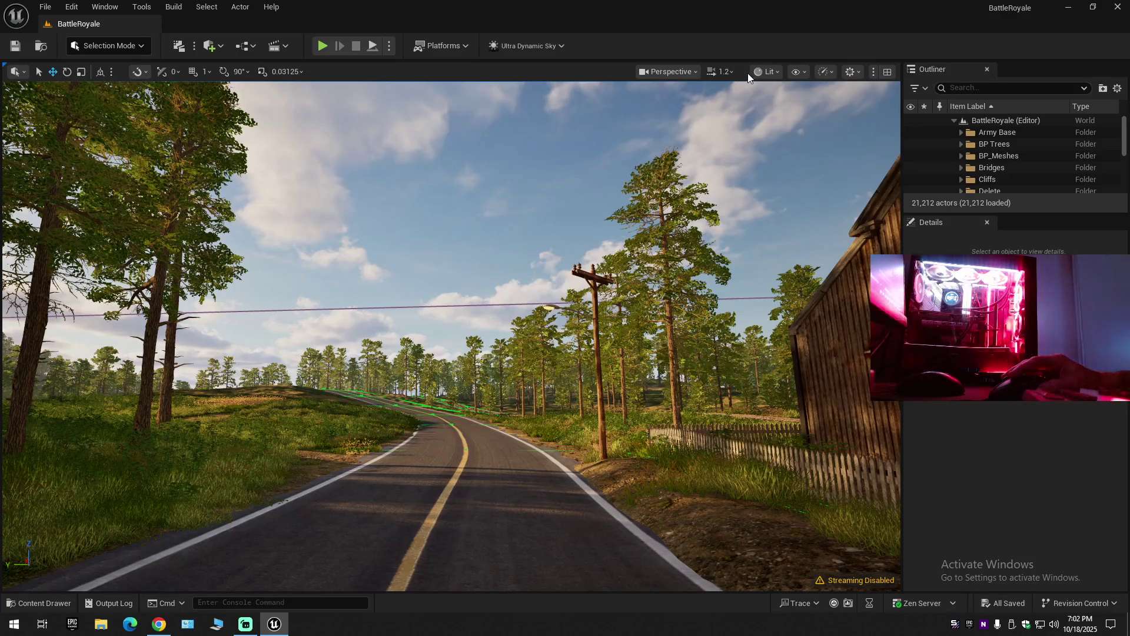
{"action": "left_click", "coordinate": [778, 76]}
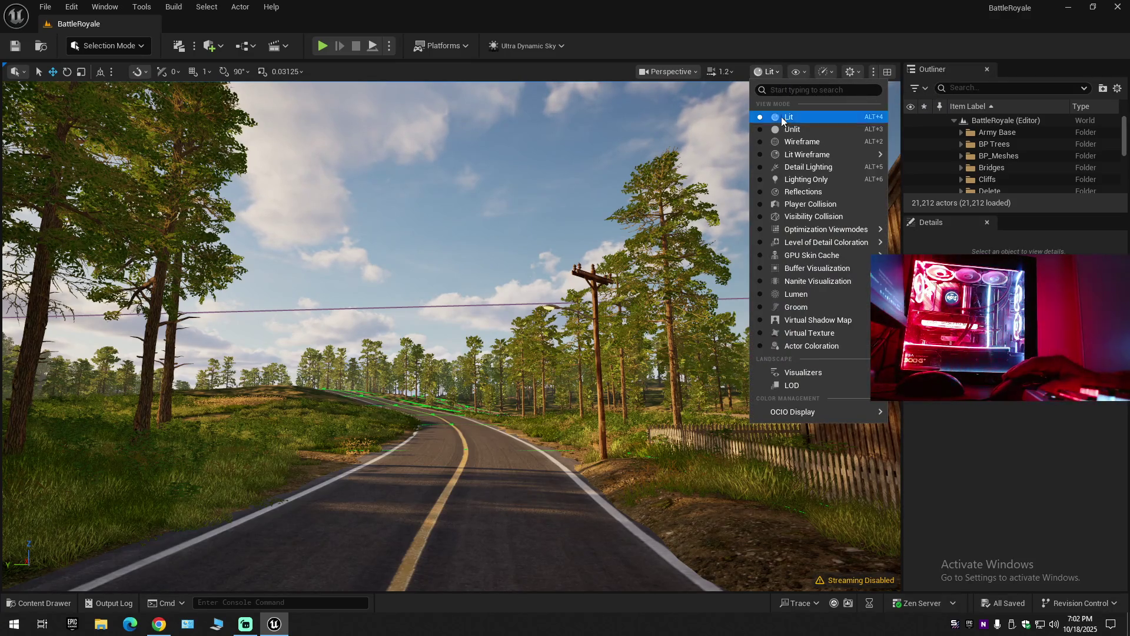
Try Wireframe and Unlit view modes, ending with the viewport in Lit Wireframe.
{"action": "left_click", "coordinate": [759, 140]}
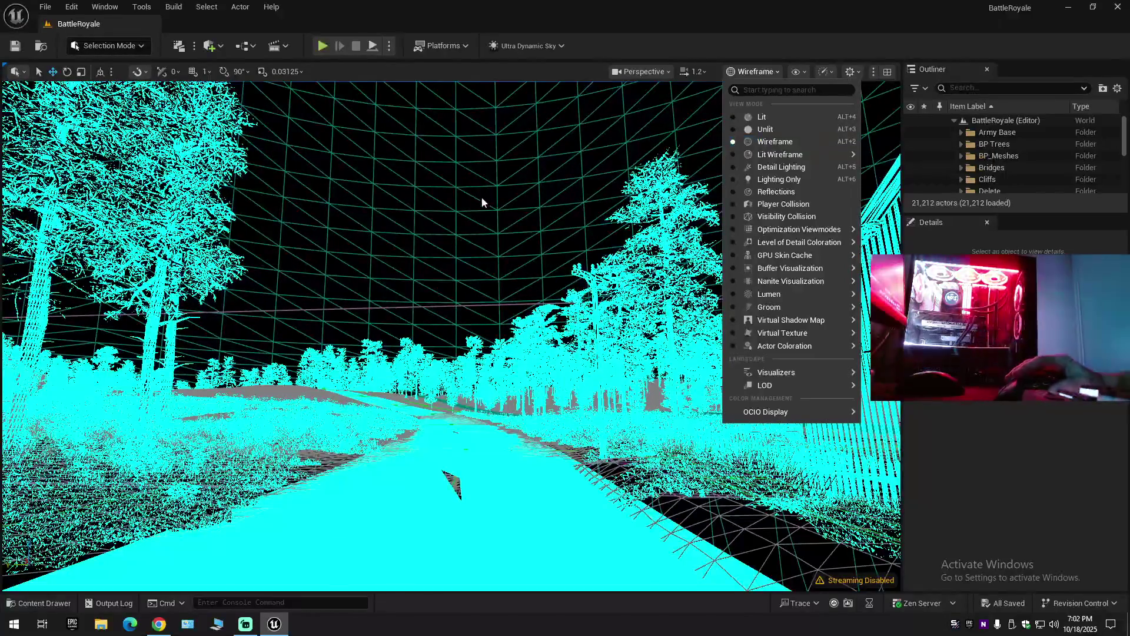
{"action": "mouse_move", "coordinate": [443, 228]}
{"action": "left_mouse_down"}
{"action": "mouse_move", "coordinate": [439, 183]}
{"action": "mouse_move", "coordinate": [442, 231]}
{"action": "left_mouse_up"}
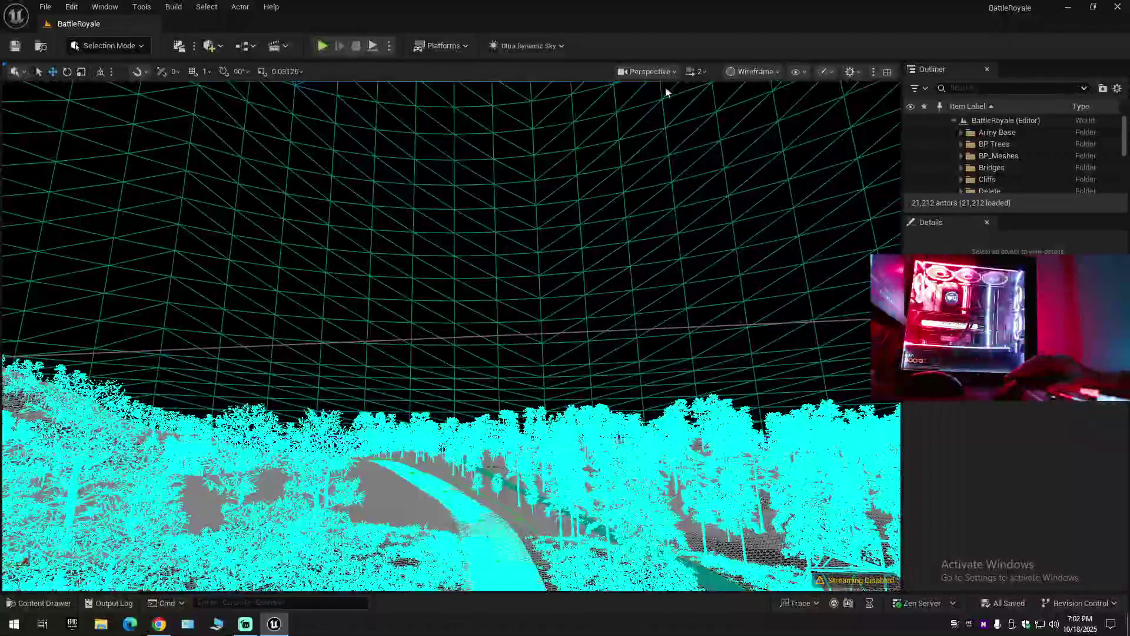
{"action": "left_click", "coordinate": [799, 73]}
{"action": "left_click", "coordinate": [772, 73]}
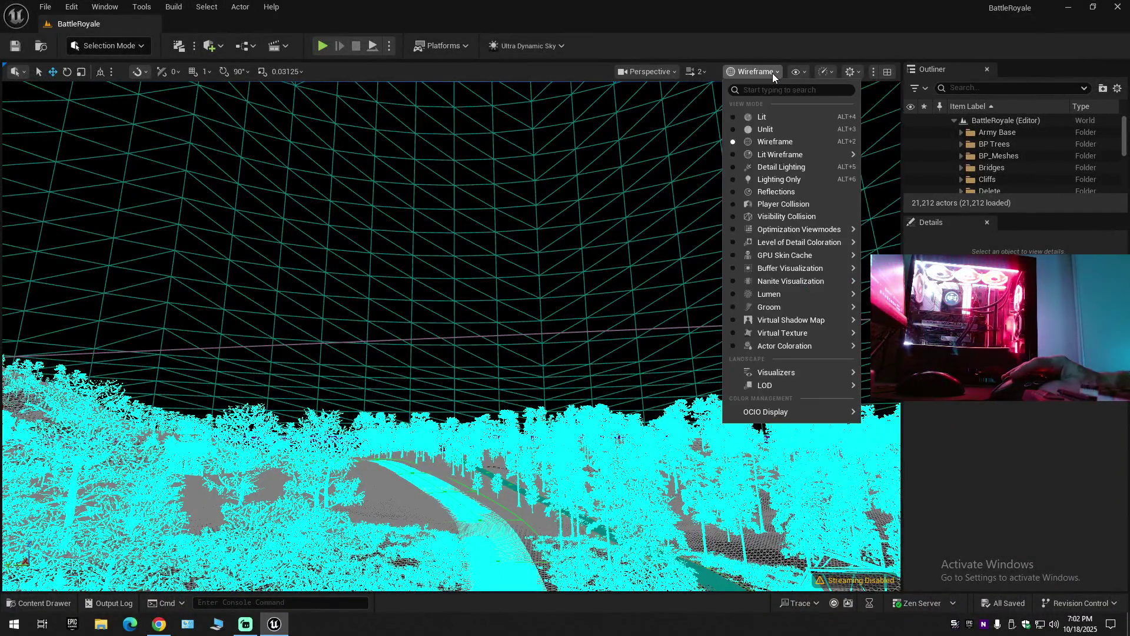
{"action": "left_click", "coordinate": [732, 130]}
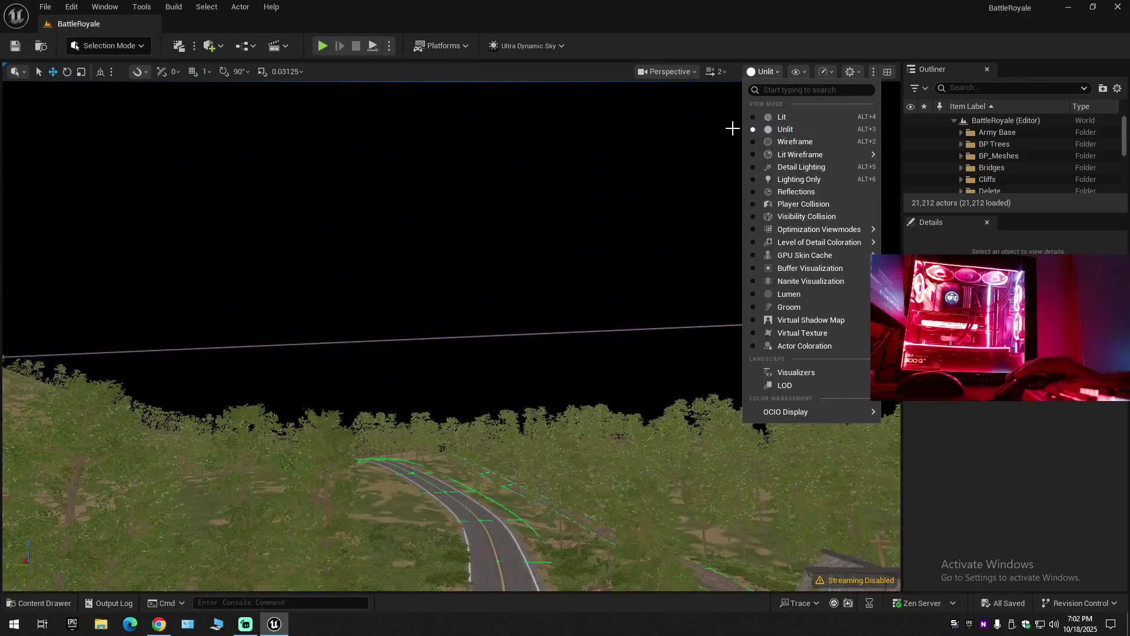
{"action": "left_click", "coordinate": [754, 154]}
{"action": "mouse_move", "coordinate": [677, 236]}
{"action": "left_mouse_down"}
{"action": "mouse_move", "coordinate": [588, 265]}
{"action": "mouse_move", "coordinate": [512, 236]}
{"action": "mouse_move", "coordinate": [513, 548]}
{"action": "left_mouse_up"}
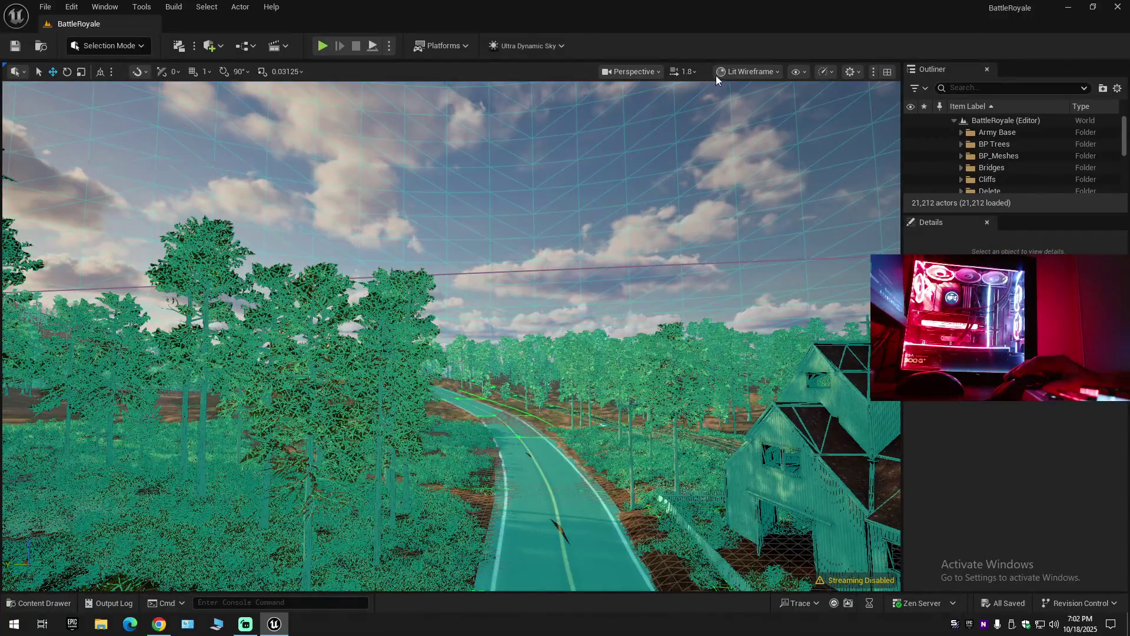
{"action": "left_click", "coordinate": [735, 71]}
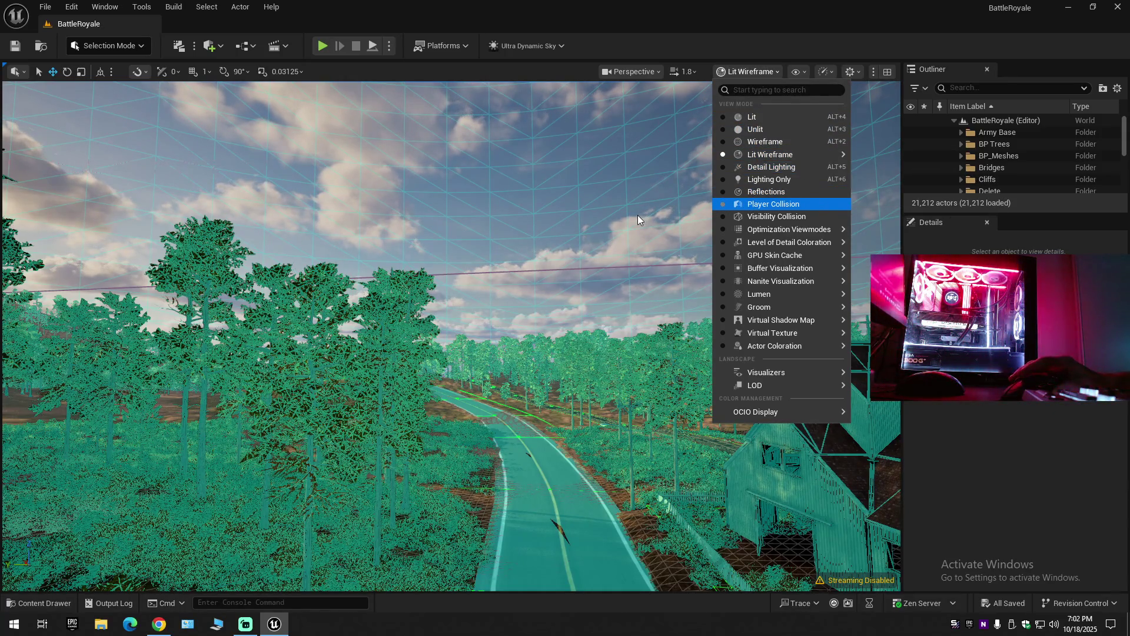
Switch the viewport to Player Collision, fly up over the houses, and select the Map_Airbase_Demo level instance.
{"action": "left_click", "coordinate": [773, 204]}
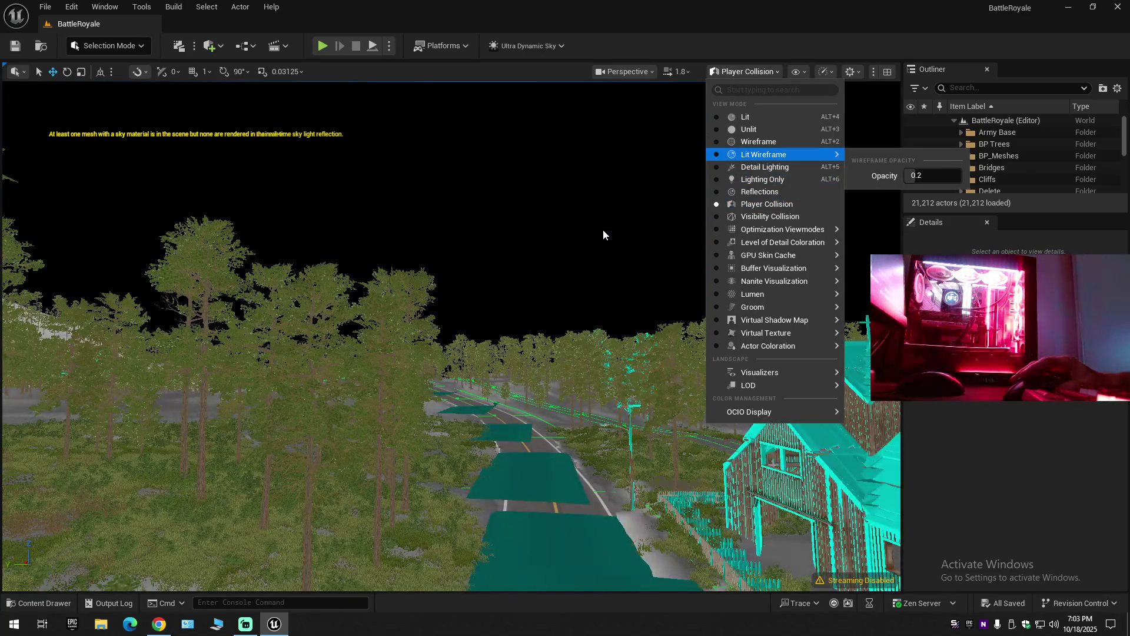
{"action": "mouse_move", "coordinate": [603, 229]}
{"action": "left_mouse_down"}
{"action": "mouse_move", "coordinate": [602, 212]}
{"action": "mouse_move", "coordinate": [553, 206]}
{"action": "mouse_move", "coordinate": [541, 236]}
{"action": "mouse_move", "coordinate": [518, 228]}
{"action": "mouse_move", "coordinate": [515, 212]}
{"action": "mouse_move", "coordinate": [515, 233]}
{"action": "mouse_move", "coordinate": [538, 236]}
{"action": "mouse_move", "coordinate": [521, 237]}
{"action": "mouse_move", "coordinate": [565, 187]}
{"action": "left_mouse_up"}
{"action": "scroll", "coordinate": [521, 233], "scroll_direction": "up", "scroll_amount": 2}
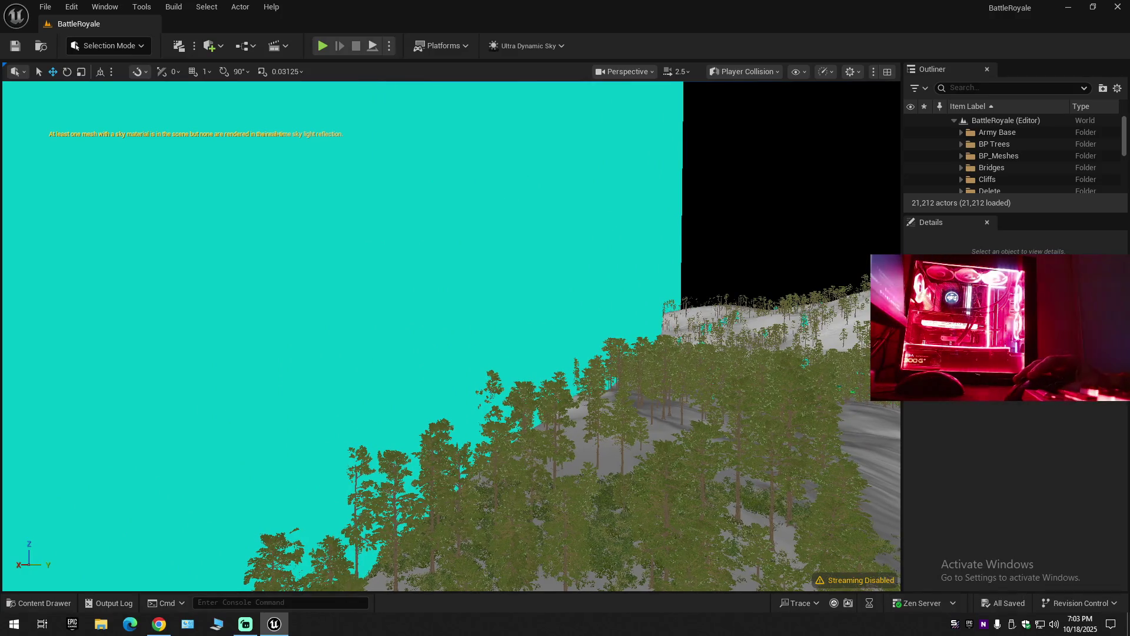
{"action": "left_click", "coordinate": [504, 208]}
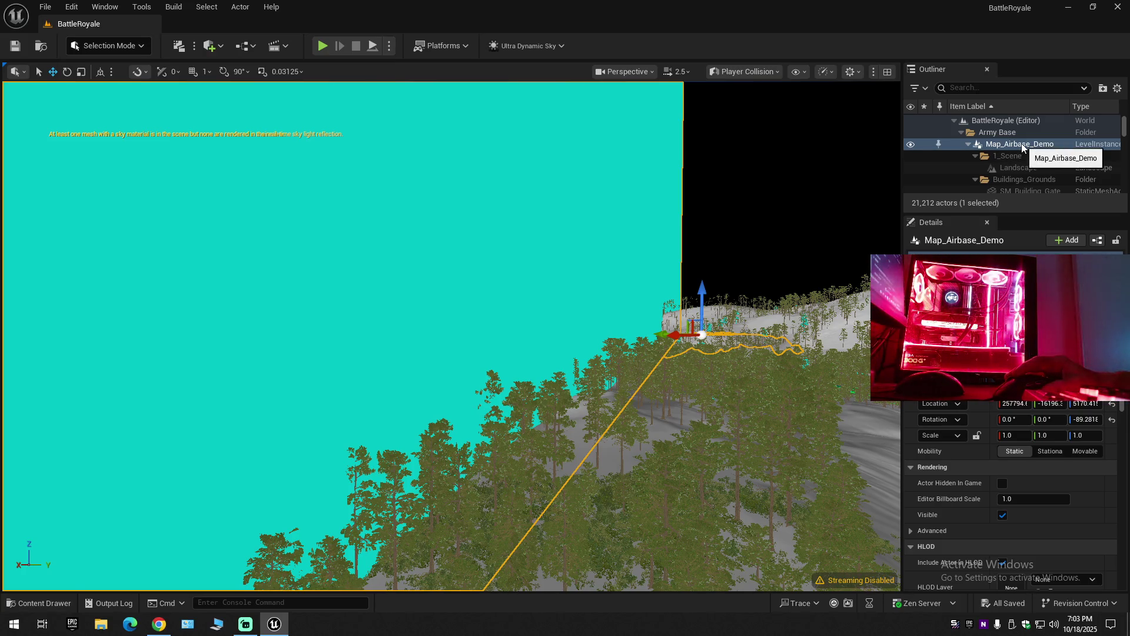
Collapse the Map_Airbase_Demo and Showreel_Scene entries, then collapse every Outliner branch.
{"action": "left_click", "coordinate": [968, 144]}
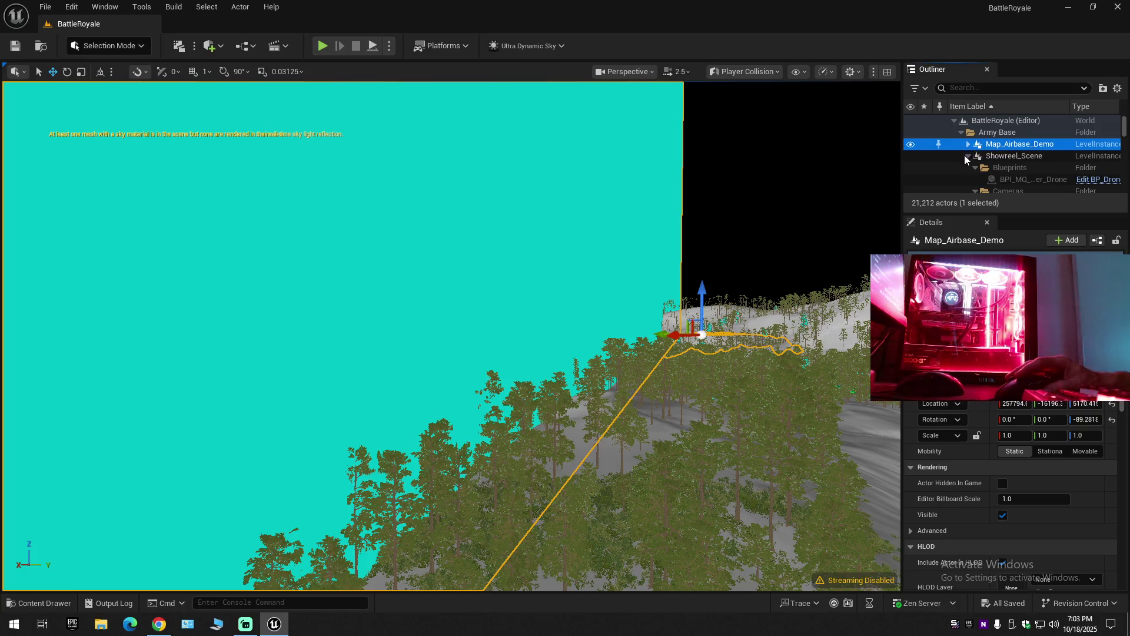
{"action": "left_click", "coordinate": [968, 156]}
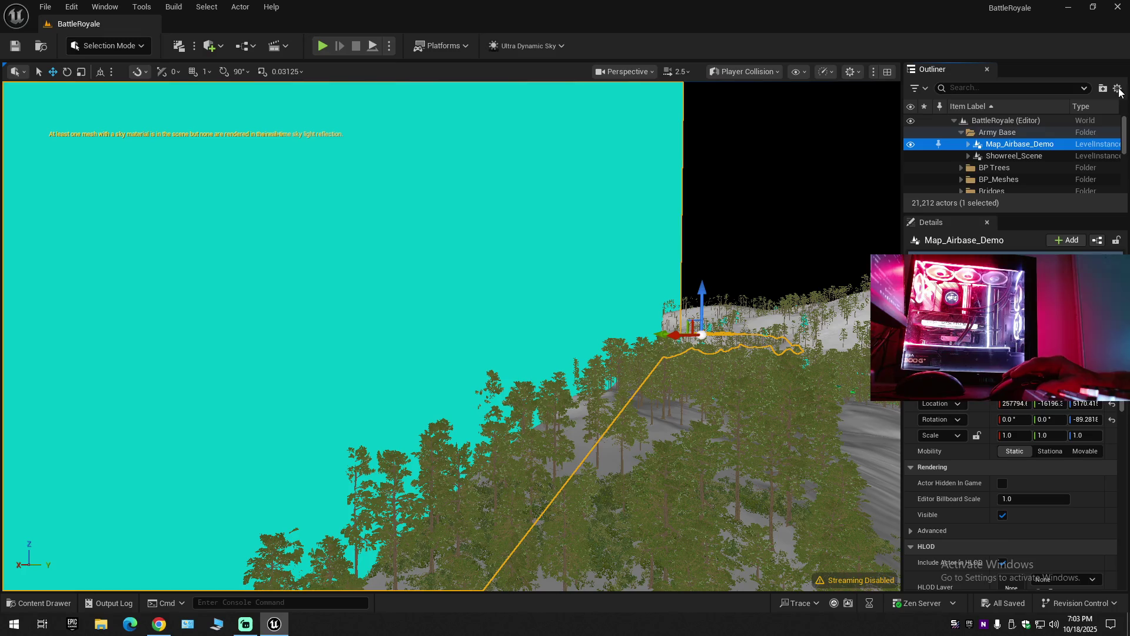
{"action": "left_click", "coordinate": [1117, 89]}
{"action": "left_click", "coordinate": [1025, 145]}
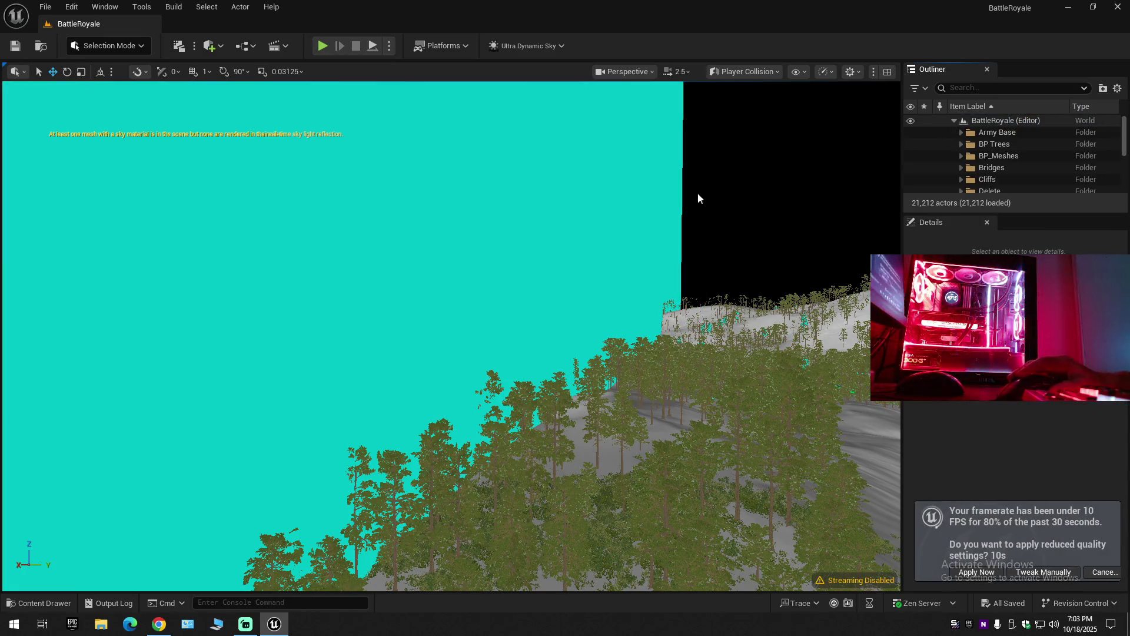
Reselect Map_Airbase_Demo and expand it to list its folders and meshes.
{"action": "left_click", "coordinate": [551, 261]}
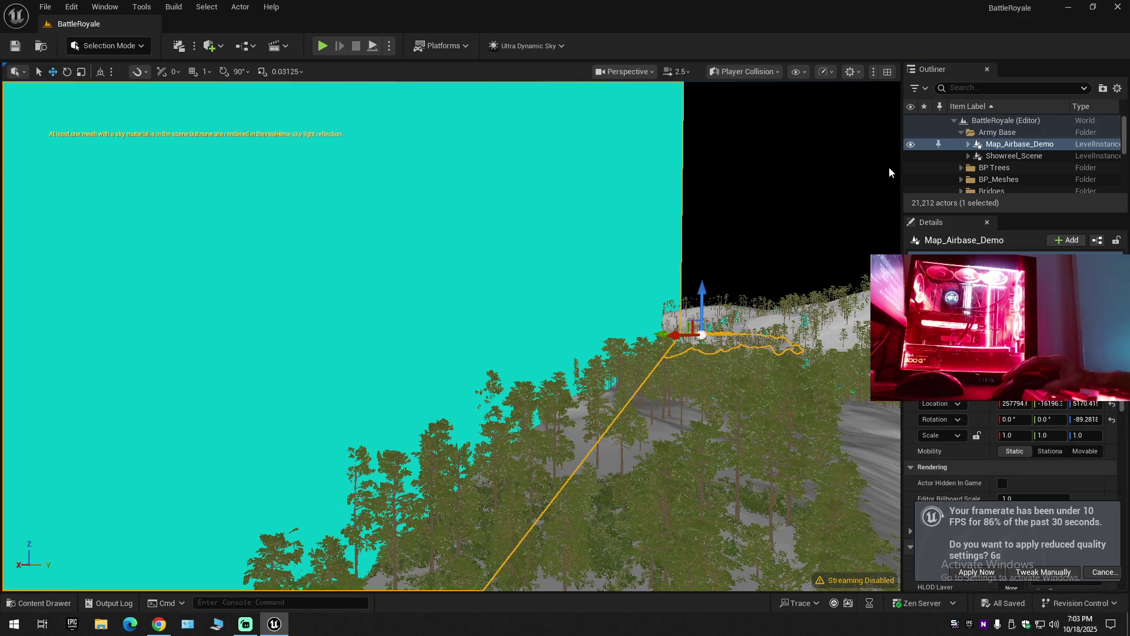
{"action": "left_click", "coordinate": [969, 145]}
{"action": "scroll", "coordinate": [1051, 179], "scroll_direction": "down", "scroll_amount": 3}
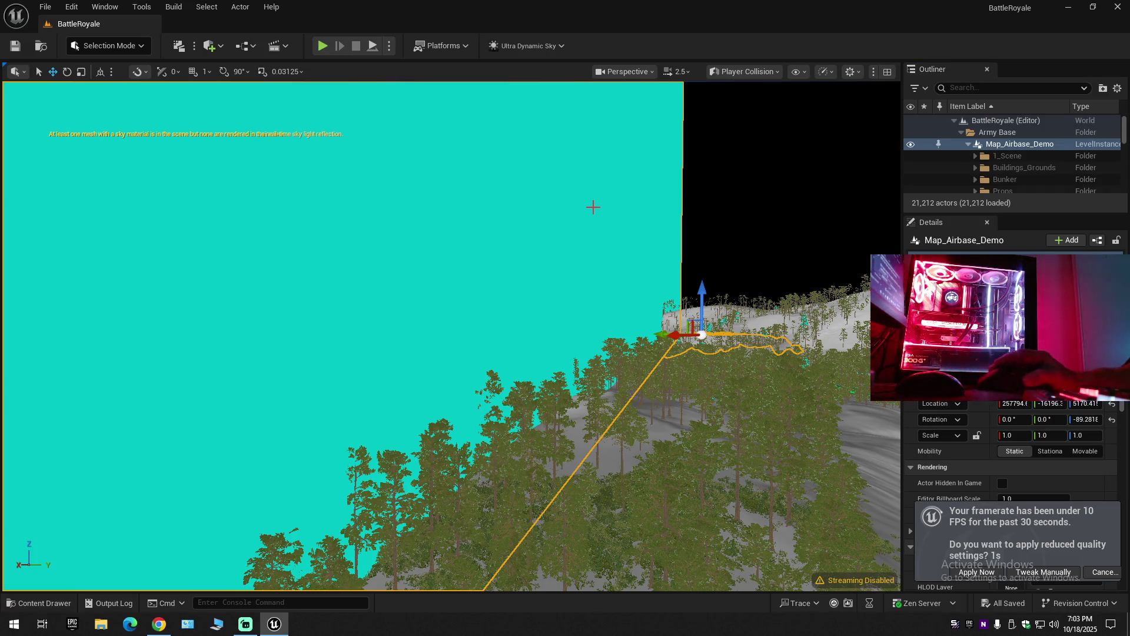
{"action": "left_click_drag", "start_coordinate": [1124, 133], "coordinate": [1117, 188]}
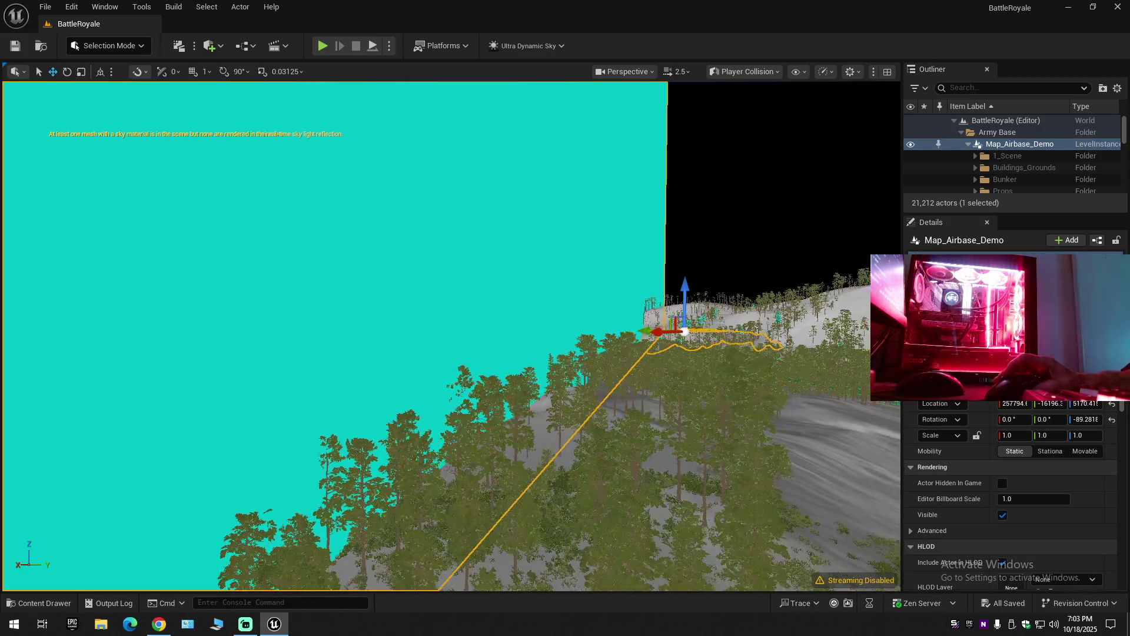
Fly the camera back across the terrain toward the airbase.
{"action": "scroll", "coordinate": [451, 335], "scroll_direction": "up", "scroll_amount": 1}
{"action": "key", "text": "w"}
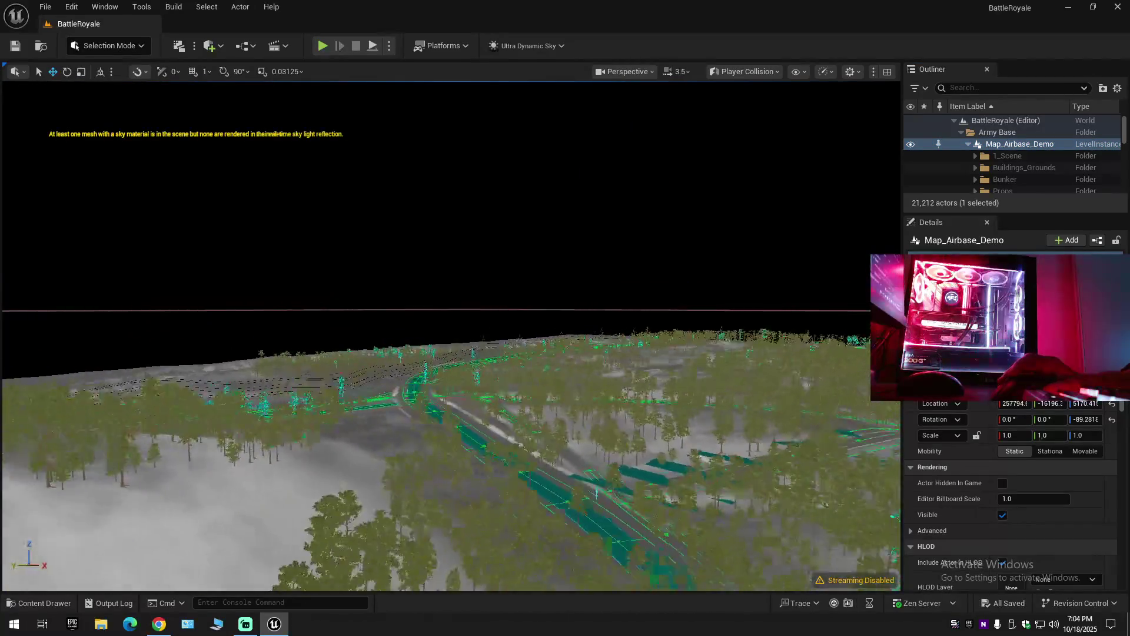
{"action": "key", "text": "a"}
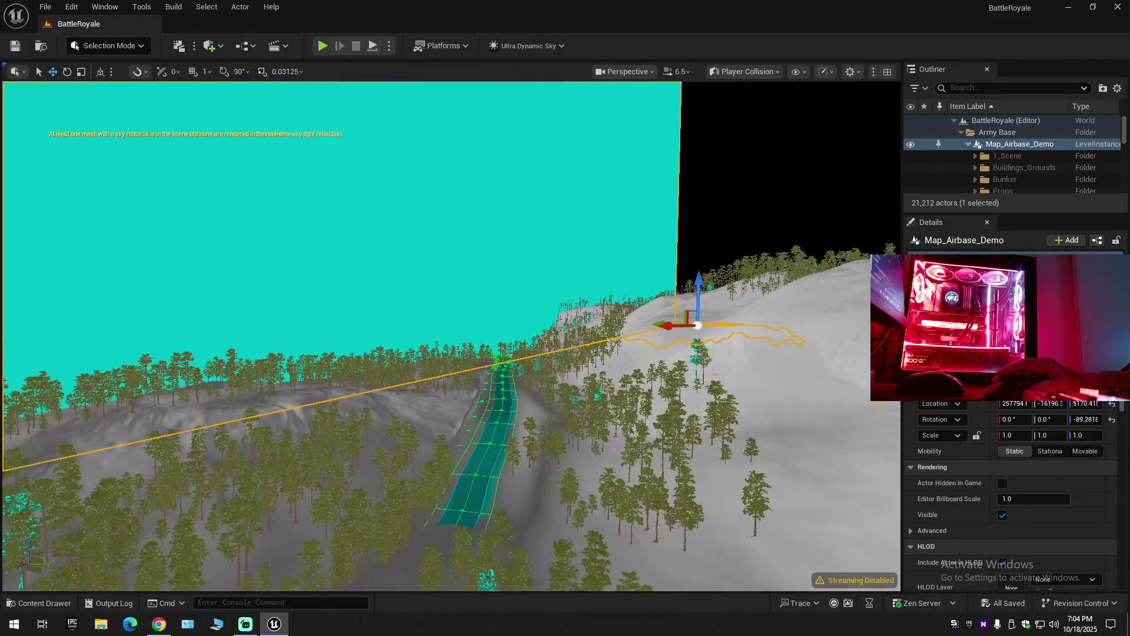
{"action": "scroll", "coordinate": [451, 336], "scroll_direction": "up", "scroll_amount": 2}
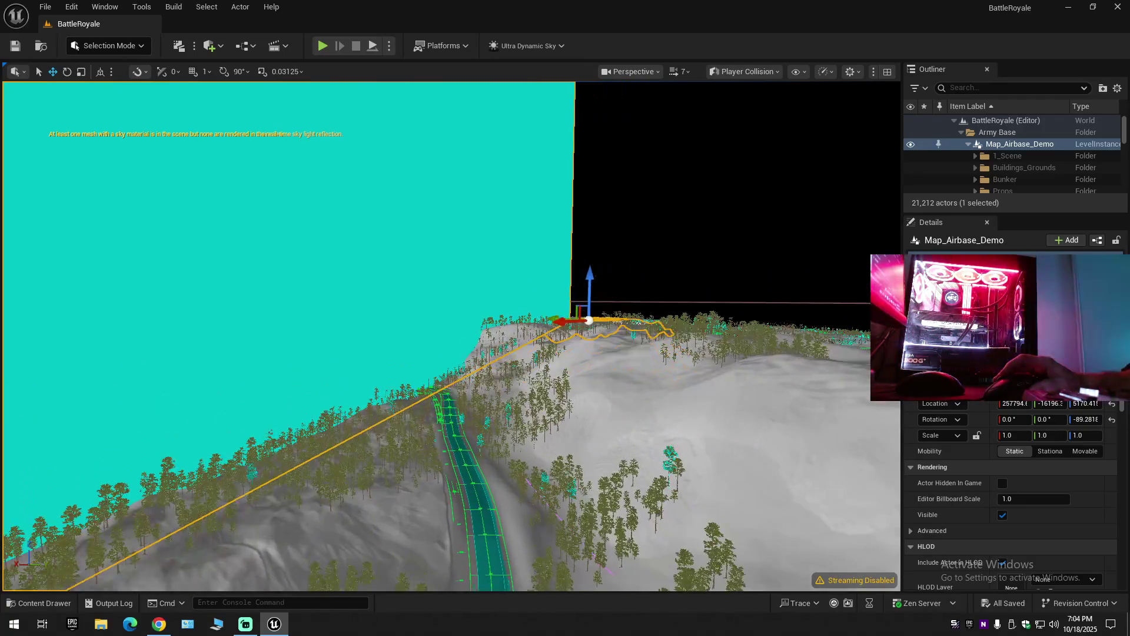
{"action": "scroll", "coordinate": [451, 335], "scroll_direction": "up", "scroll_amount": 1}
{"action": "scroll", "coordinate": [451, 335], "scroll_direction": "up", "scroll_amount": 1}
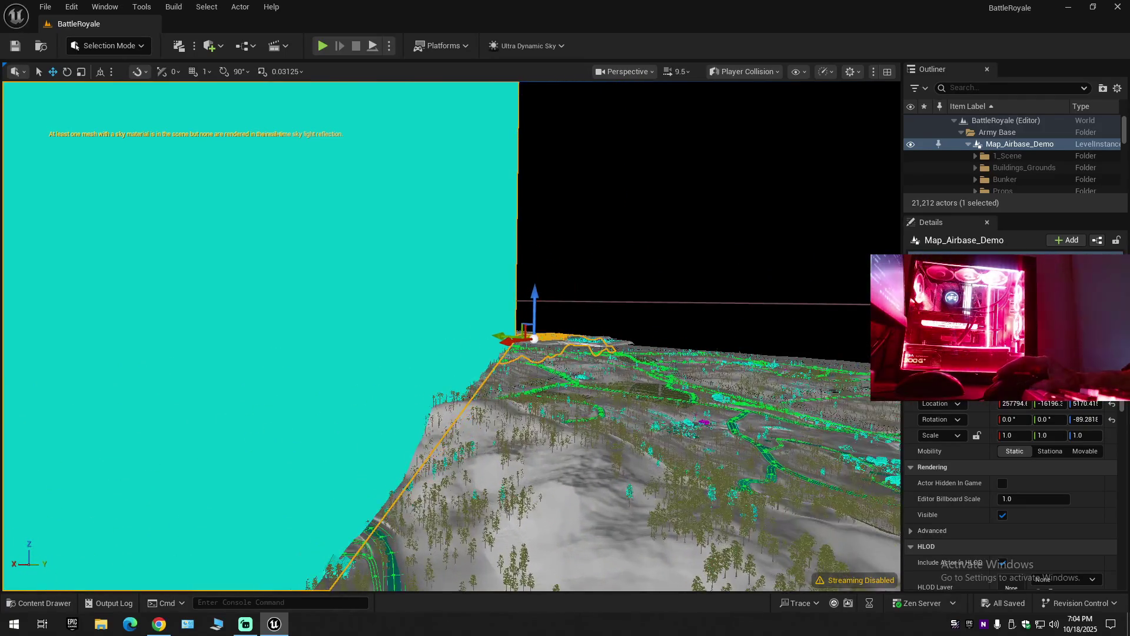
{"action": "key", "text": "w"}
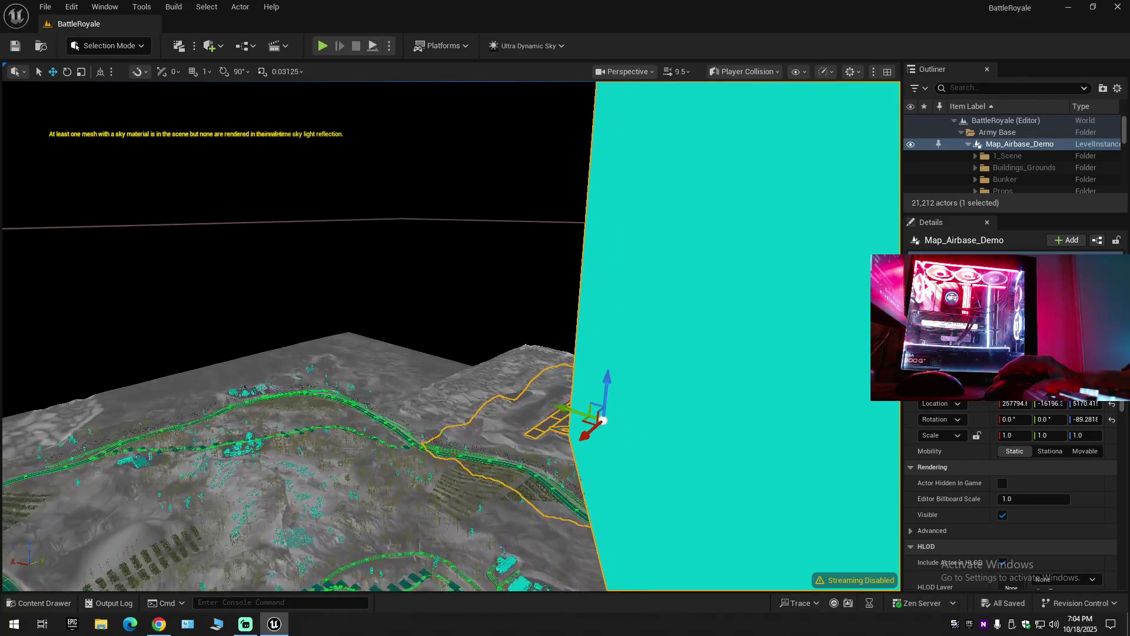
{"action": "scroll", "coordinate": [451, 335], "scroll_direction": "down", "scroll_amount": 2}
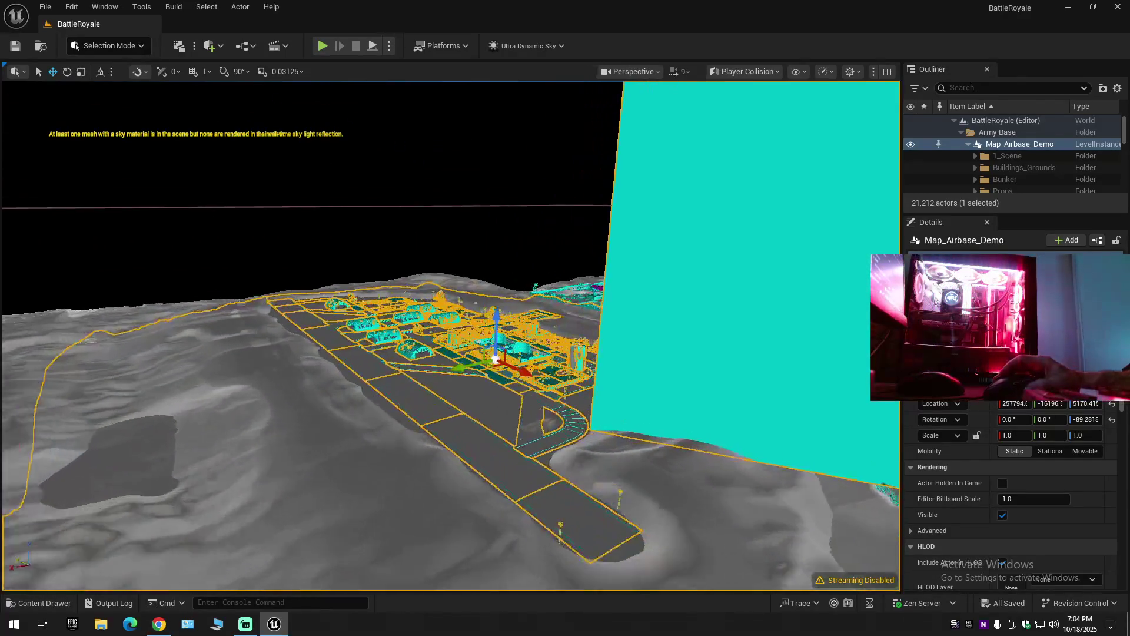
Fly through the cyan collision wall, back out over the airbase, and switch to Lit view.
{"action": "key", "text": "w"}
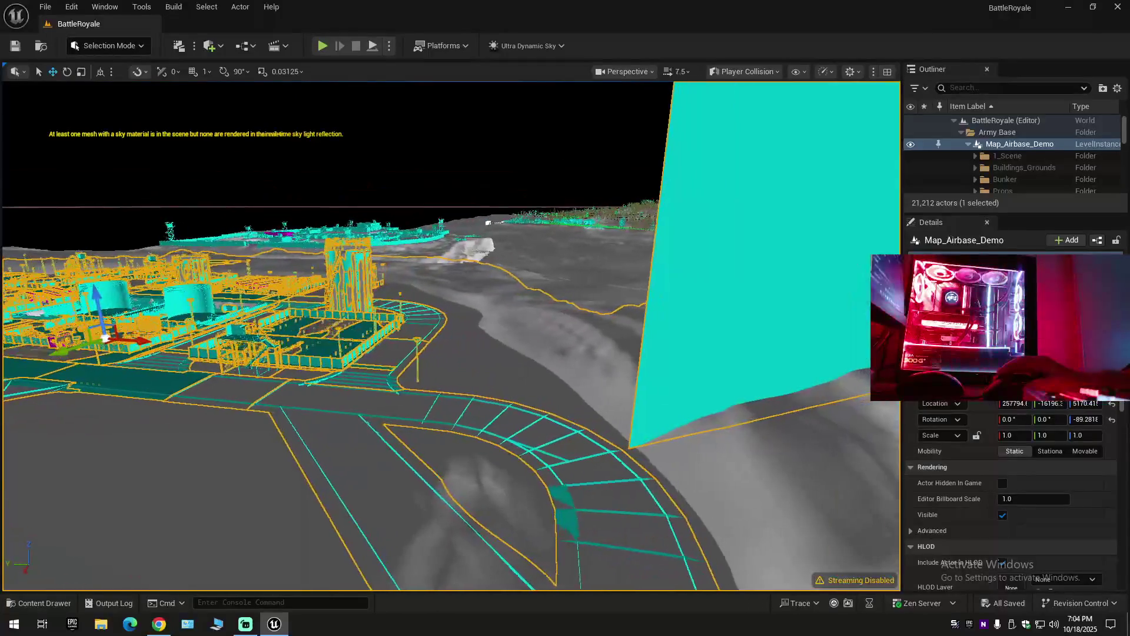
{"action": "key", "text": "w"}
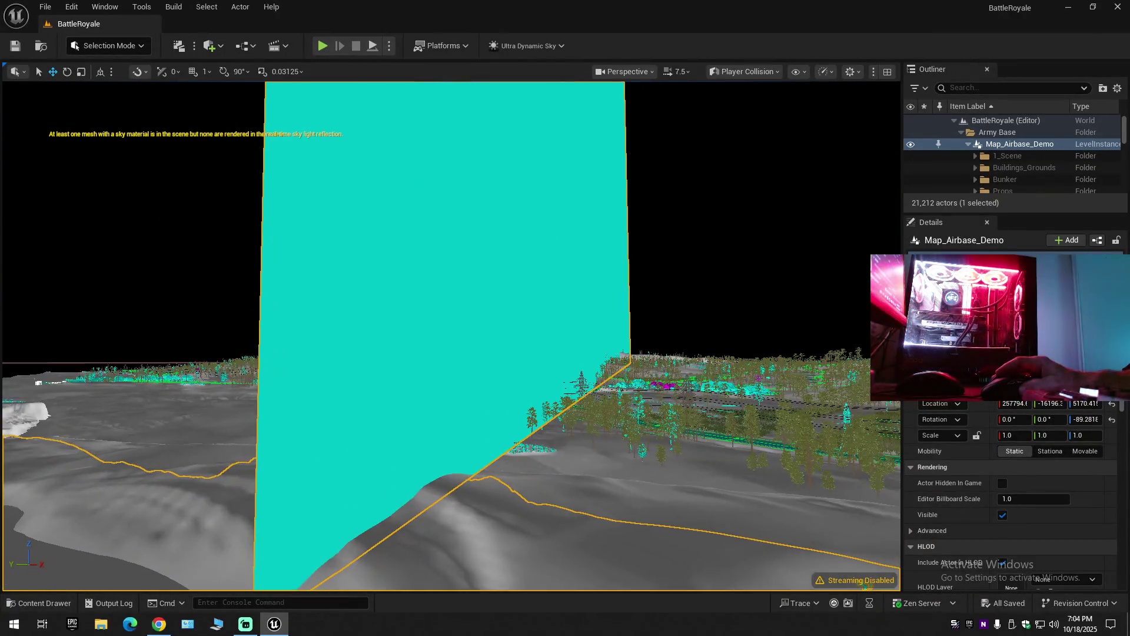
{"action": "key", "text": "w"}
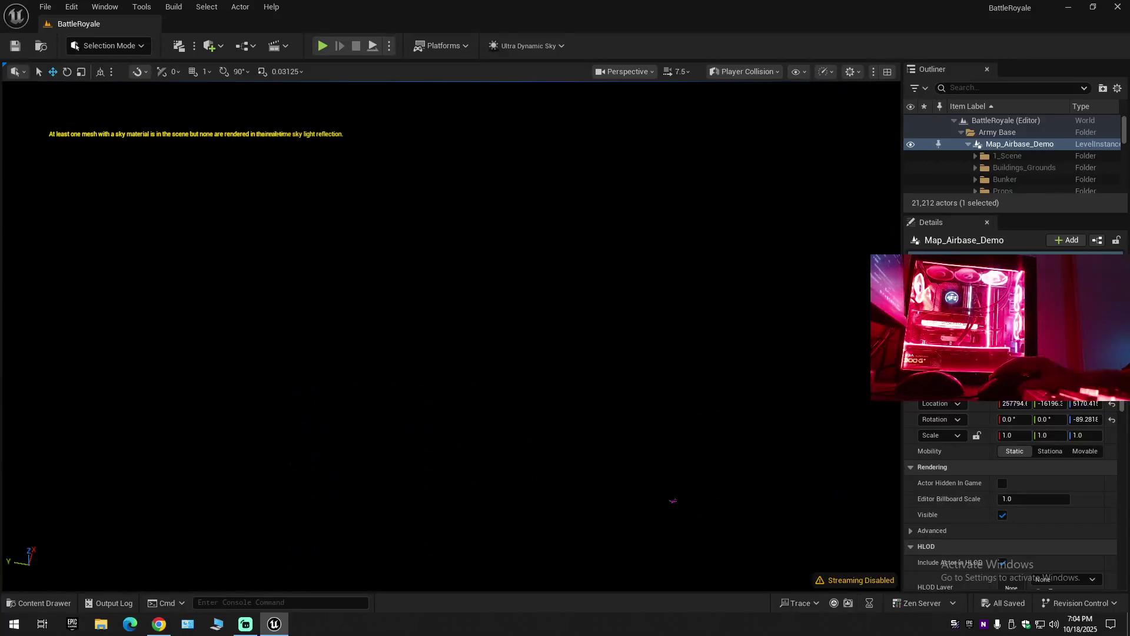
{"action": "key", "text": "w"}
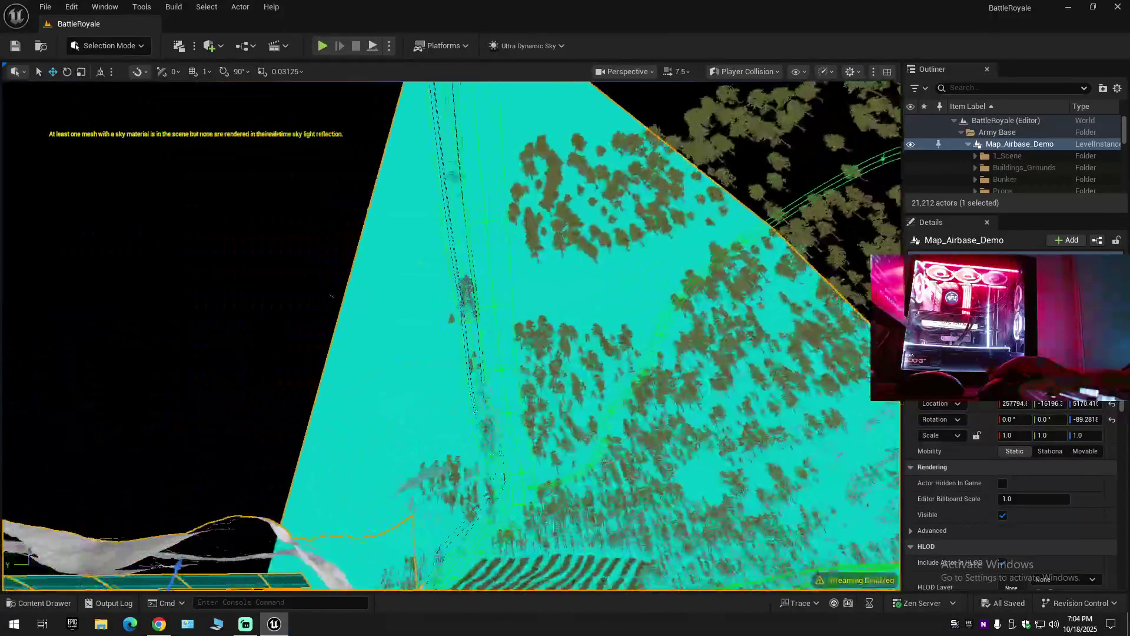
{"action": "key", "text": "s"}
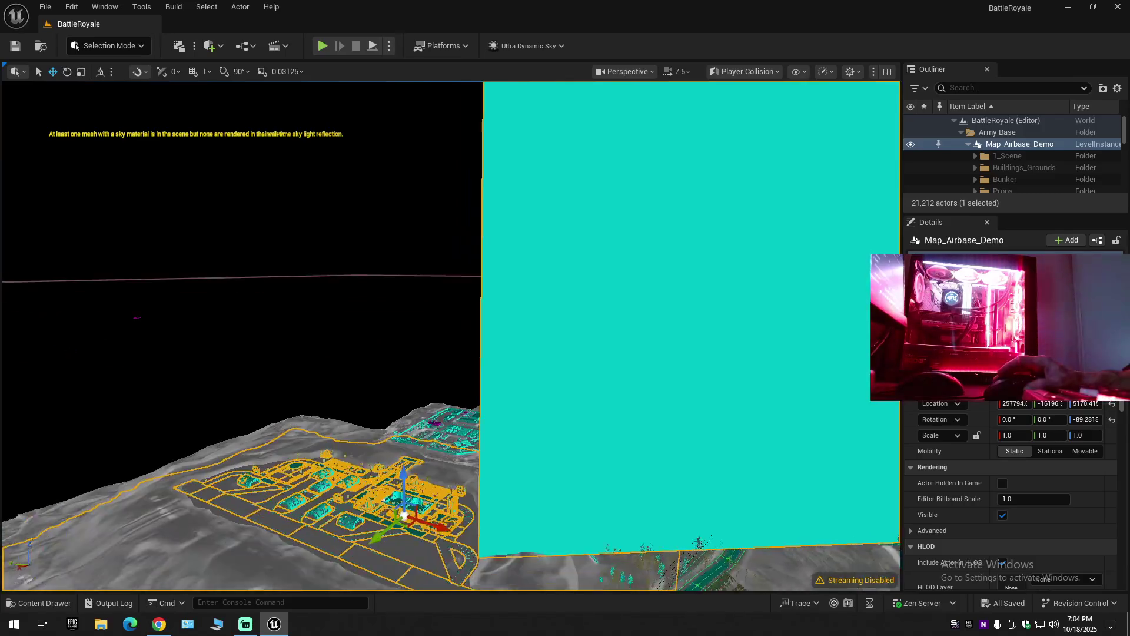
{"action": "key", "text": "w"}
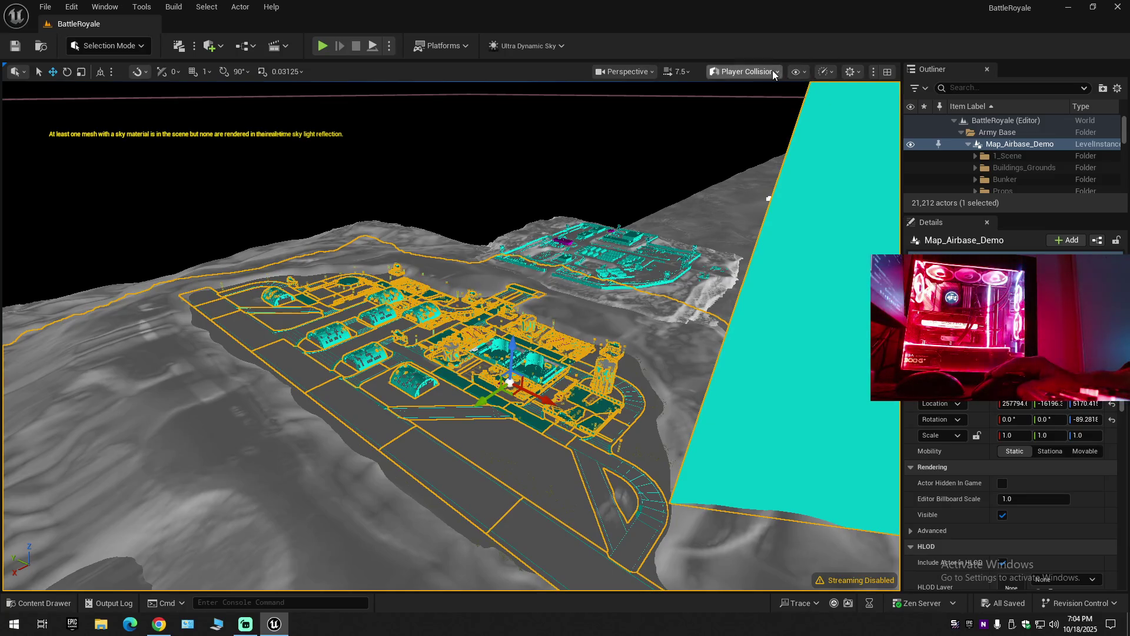
{"action": "left_click", "coordinate": [772, 71]}
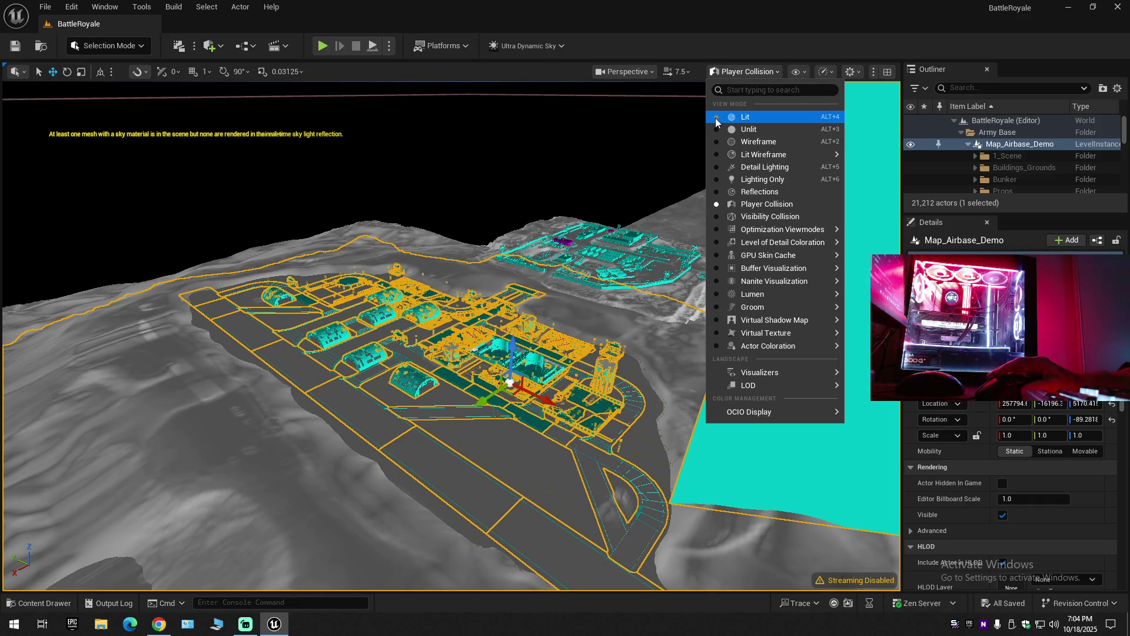
{"action": "key", "text": "alt+4"}
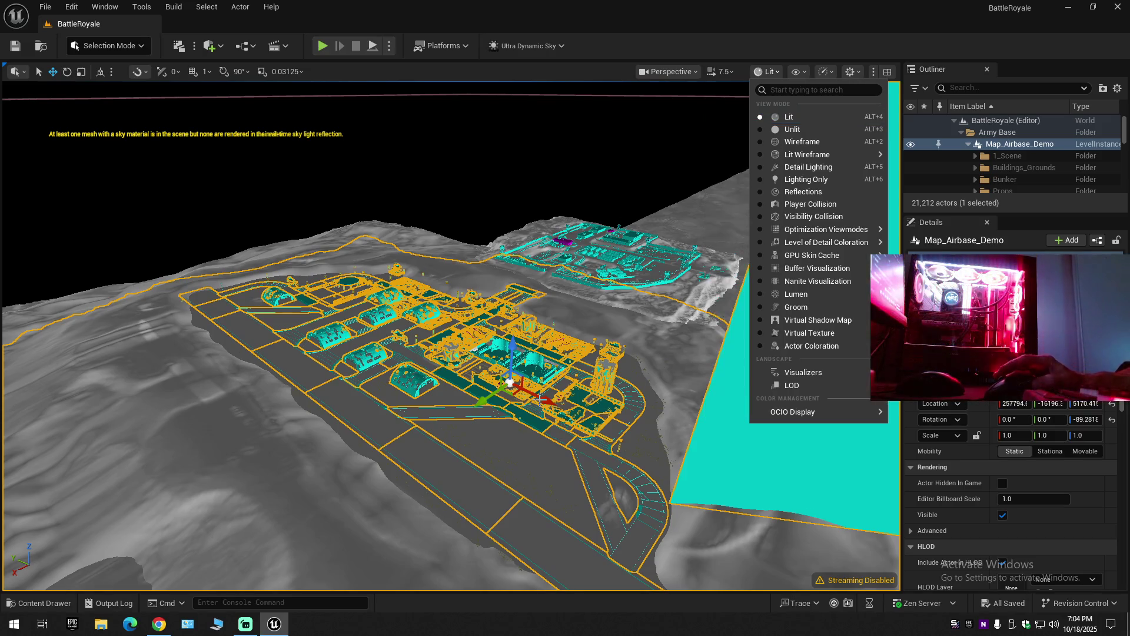
Open Map_Airbase_Demo for level instance editing and look around the airbase and nearby water.
{"action": "right_click", "coordinate": [577, 405]}
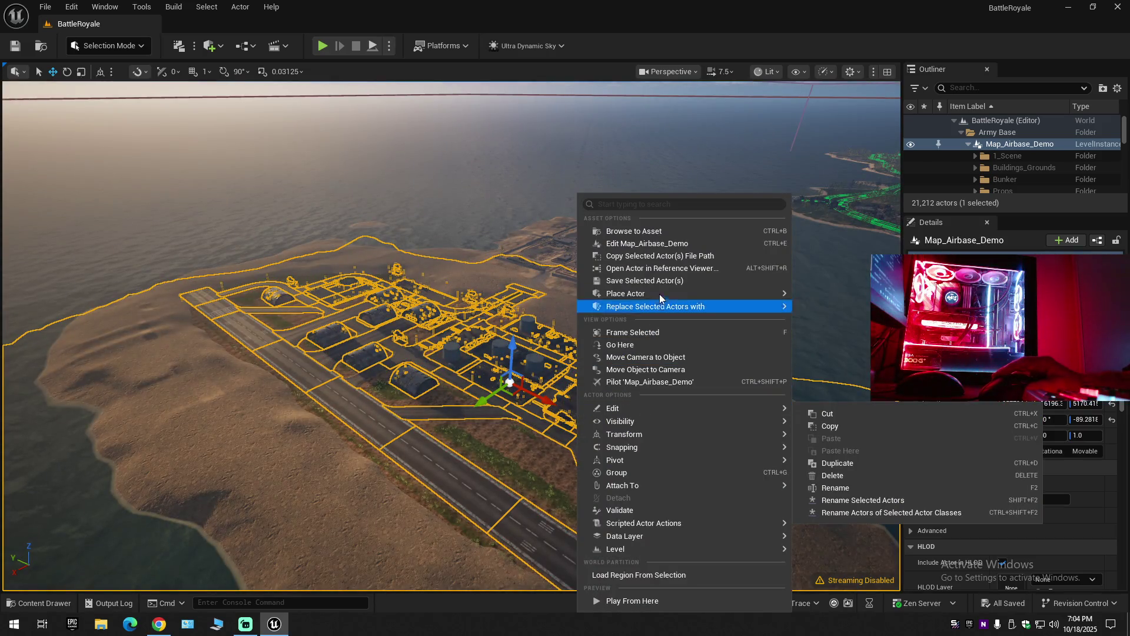
{"action": "left_click", "coordinate": [671, 244]}
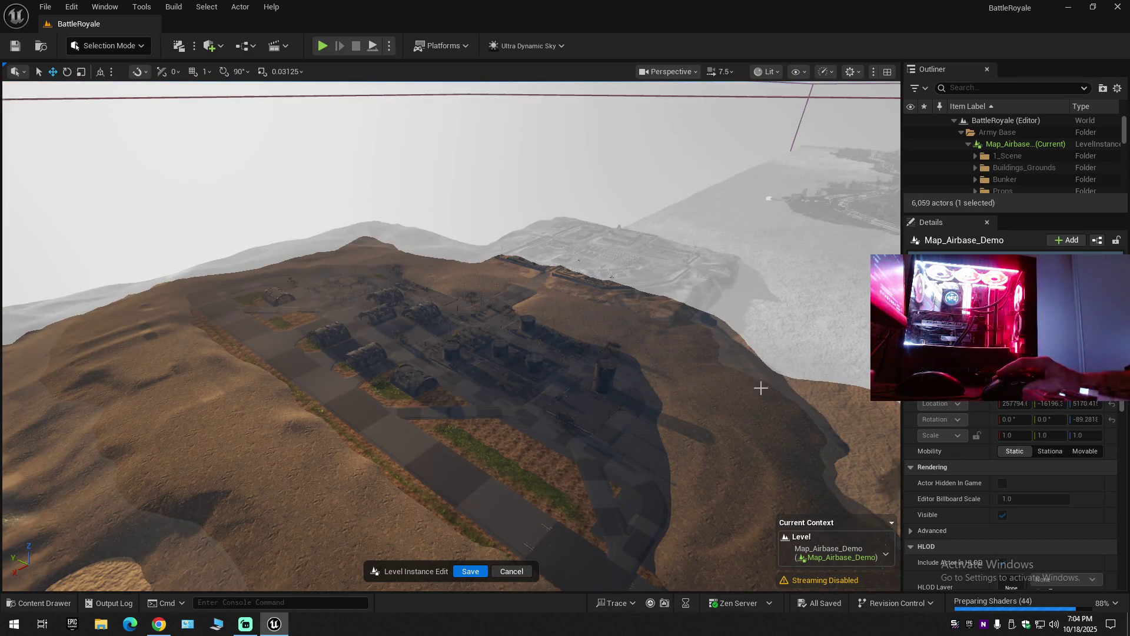
{"action": "left_click_drag", "start_coordinate": [627, 385], "coordinate": [747, 390]}
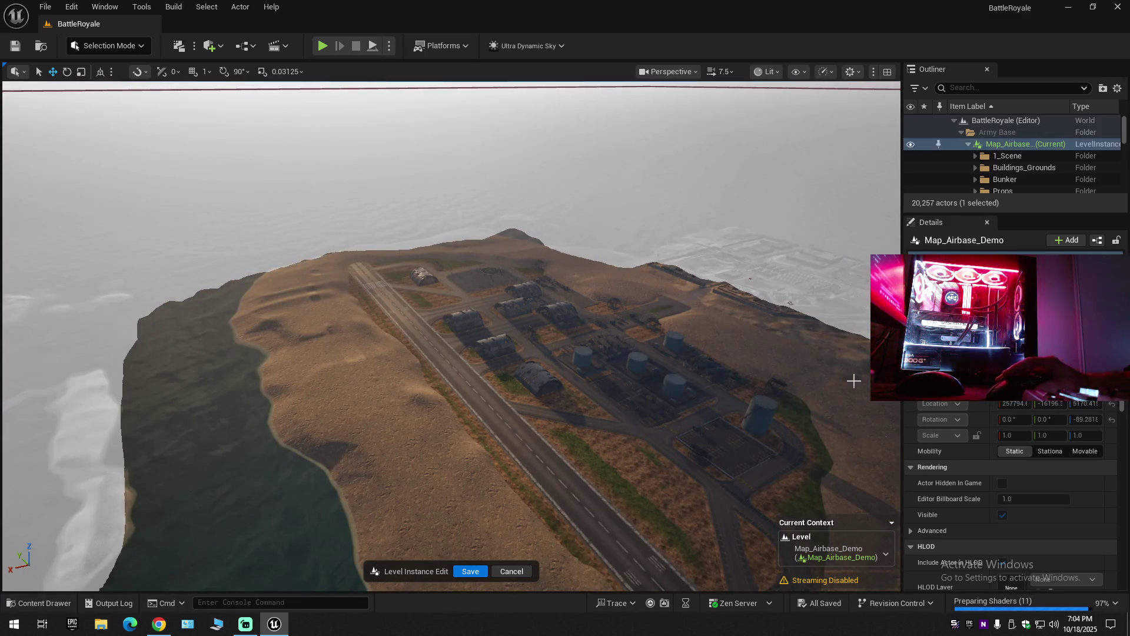
{"action": "left_click_drag", "start_coordinate": [645, 375], "coordinate": [695, 376]}
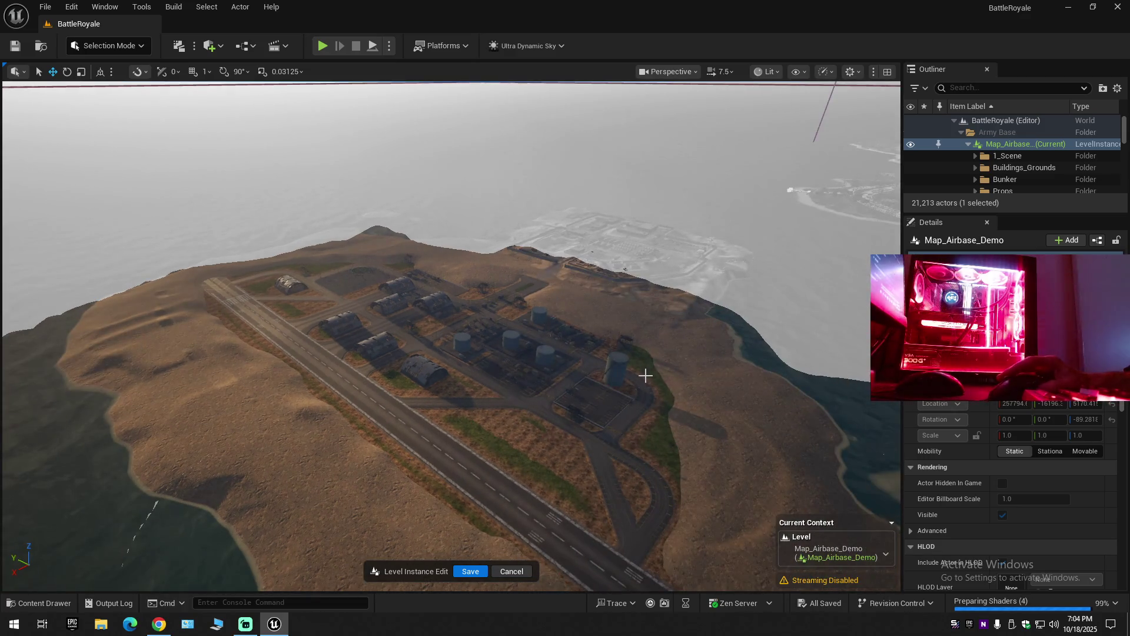
{"action": "scroll", "coordinate": [606, 385], "scroll_direction": "down", "scroll_amount": 10}
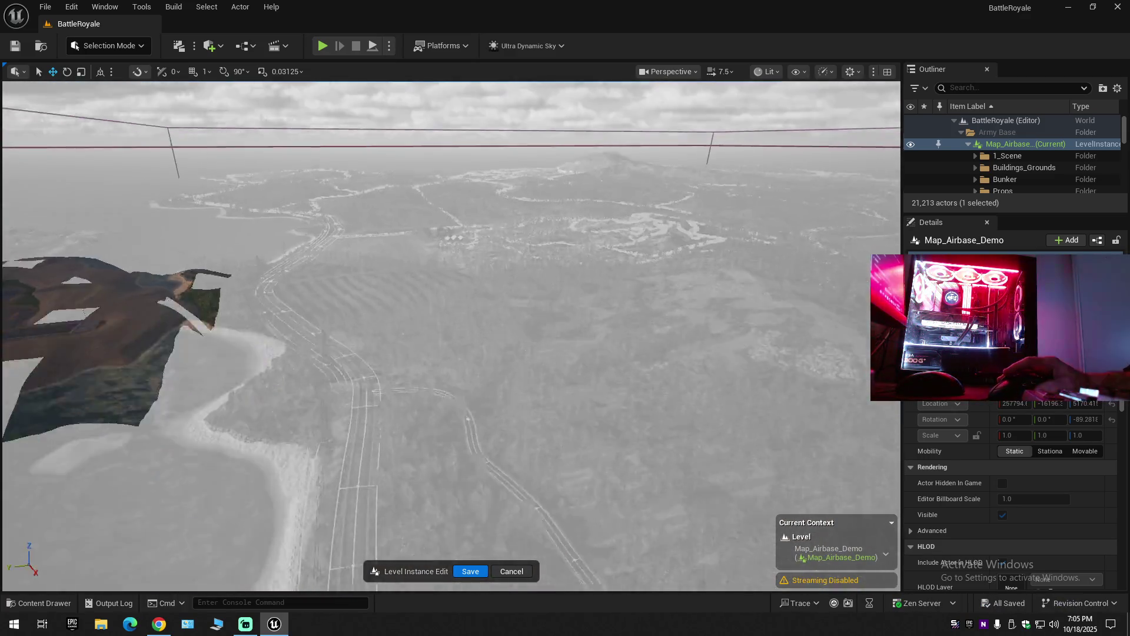
{"action": "mouse_move", "coordinate": [606, 385]}
{"action": "left_mouse_down"}
{"action": "mouse_move", "coordinate": [606, 330]}
{"action": "mouse_move", "coordinate": [577, 335]}
{"action": "mouse_move", "coordinate": [579, 347]}
{"action": "left_mouse_up"}
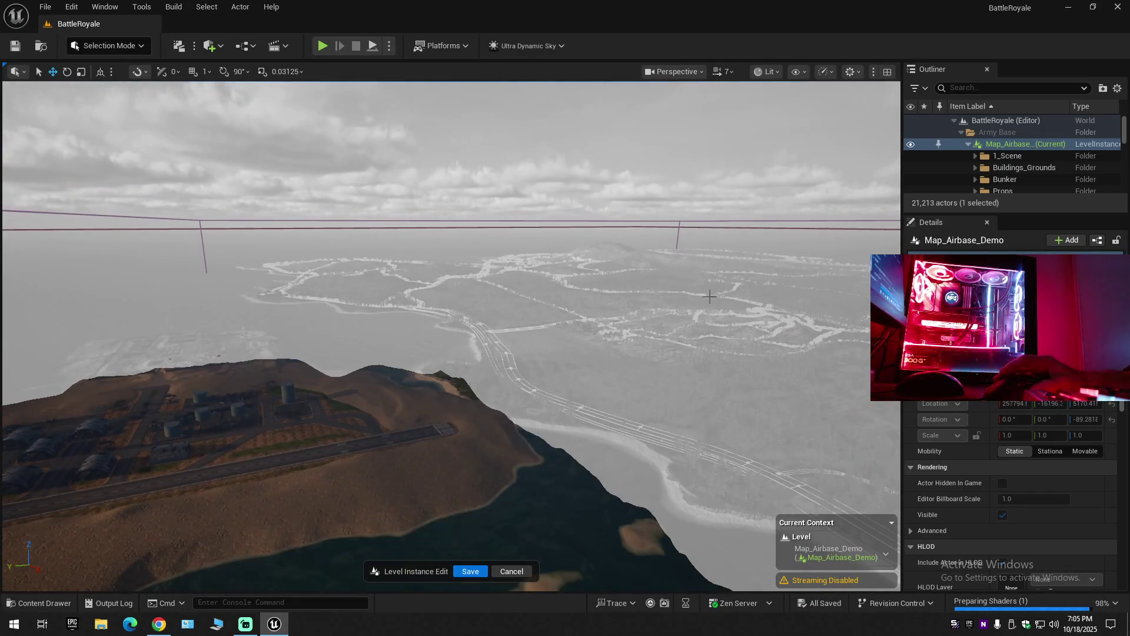
{"action": "left_click", "coordinate": [772, 73]}
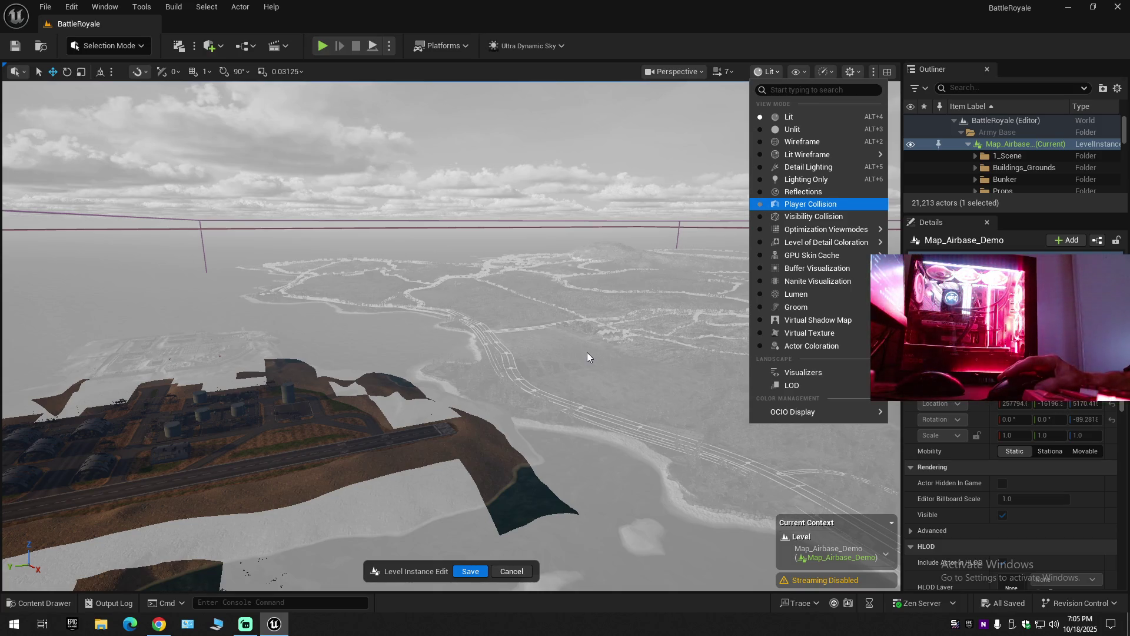
Show the edited airbase in Player Collision view and select the asphalt road corner piece.
{"action": "key", "text": "Return"}
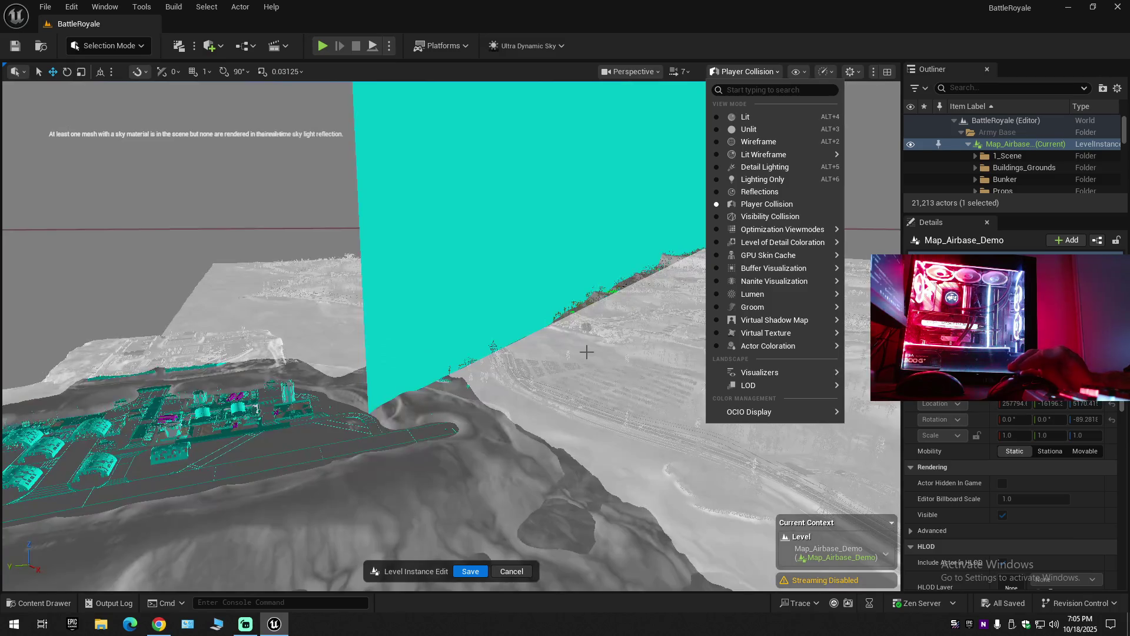
{"action": "left_click", "coordinate": [389, 208]}
{"action": "left_click", "coordinate": [389, 207]}
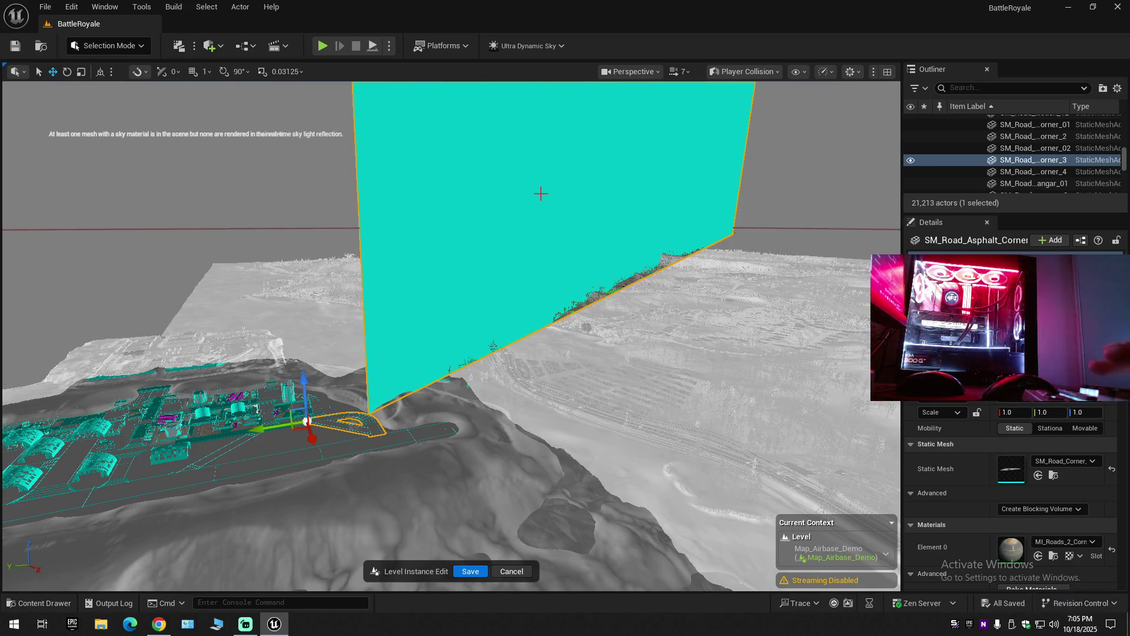
{"action": "mouse_move", "coordinate": [447, 336]}
{"action": "left_mouse_down"}
{"action": "mouse_move", "coordinate": [406, 329]}
{"action": "mouse_move", "coordinate": [454, 332]}
{"action": "mouse_move", "coordinate": [389, 425]}
{"action": "left_mouse_up"}
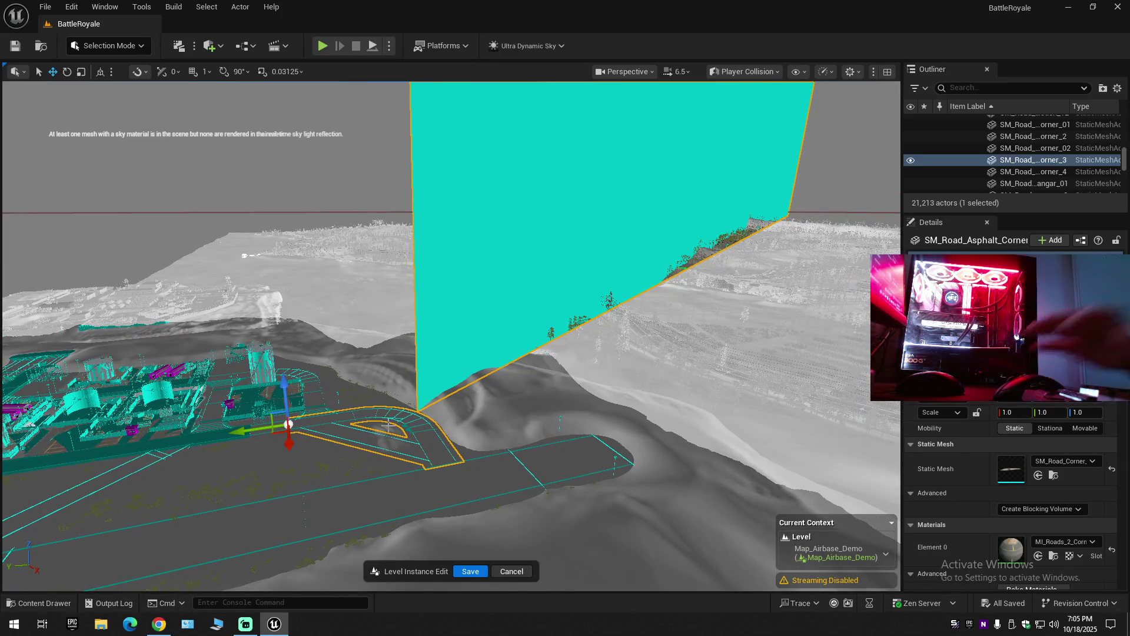
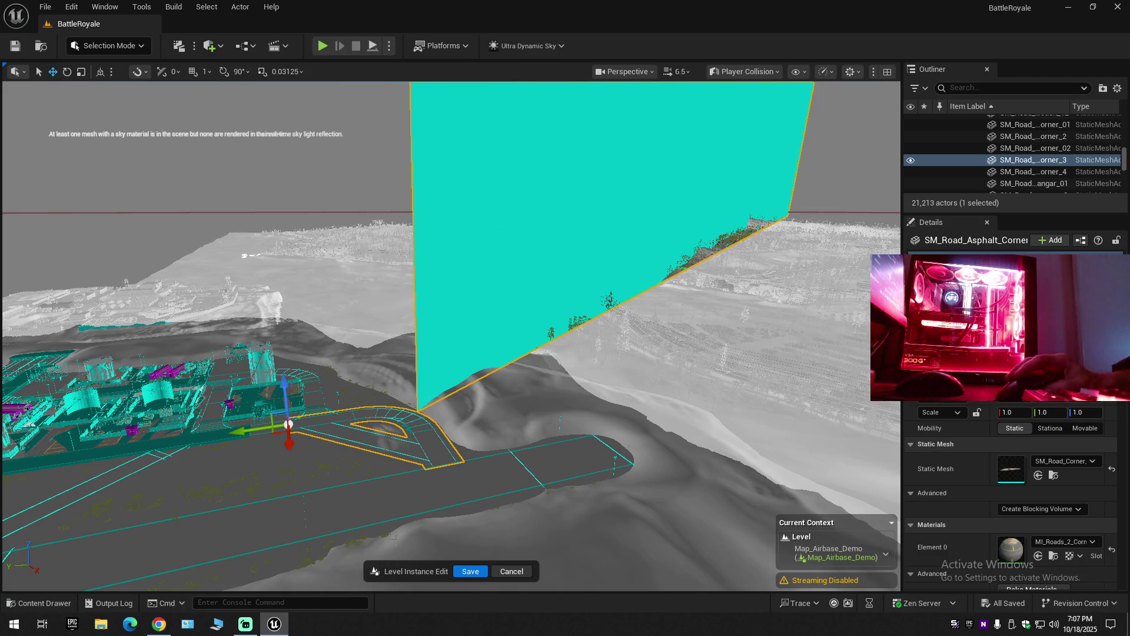
Delete the road-corner actor and its wall, then undo the deletion and frame the cyan wall.
{"action": "key", "text": "Delete"}
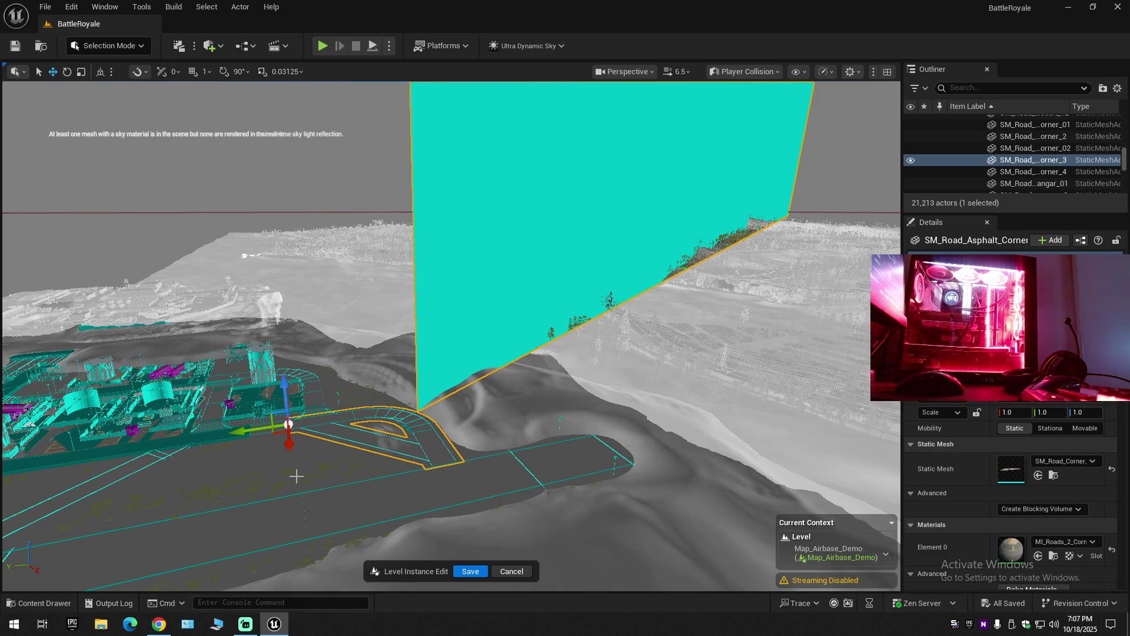
{"action": "key", "text": "Delete"}
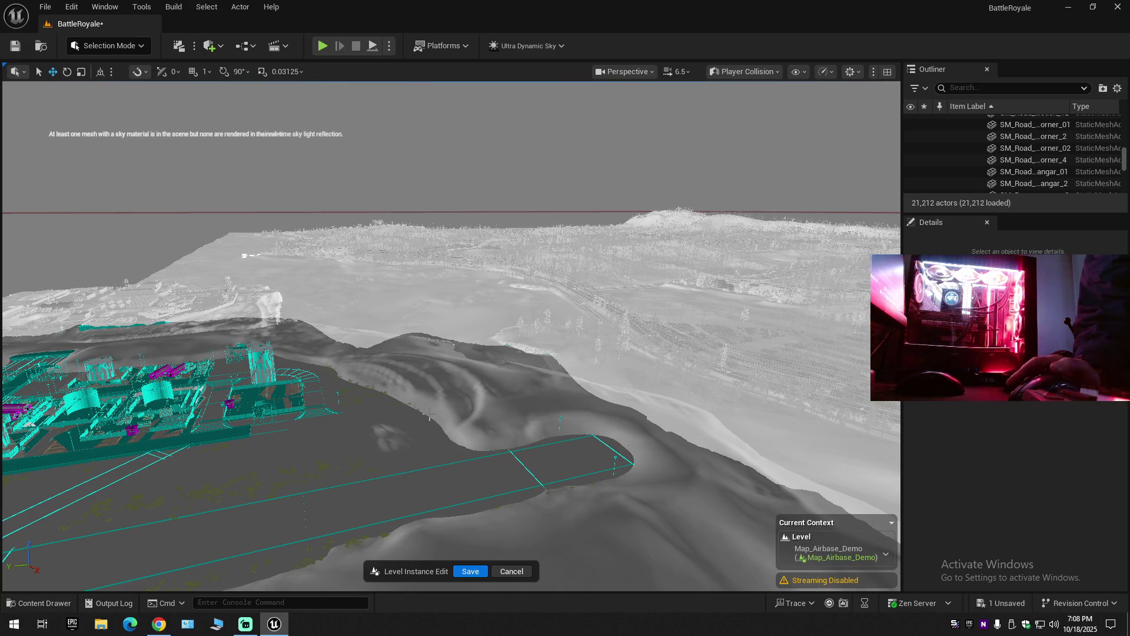
{"action": "key", "text": "ctrl+z"}
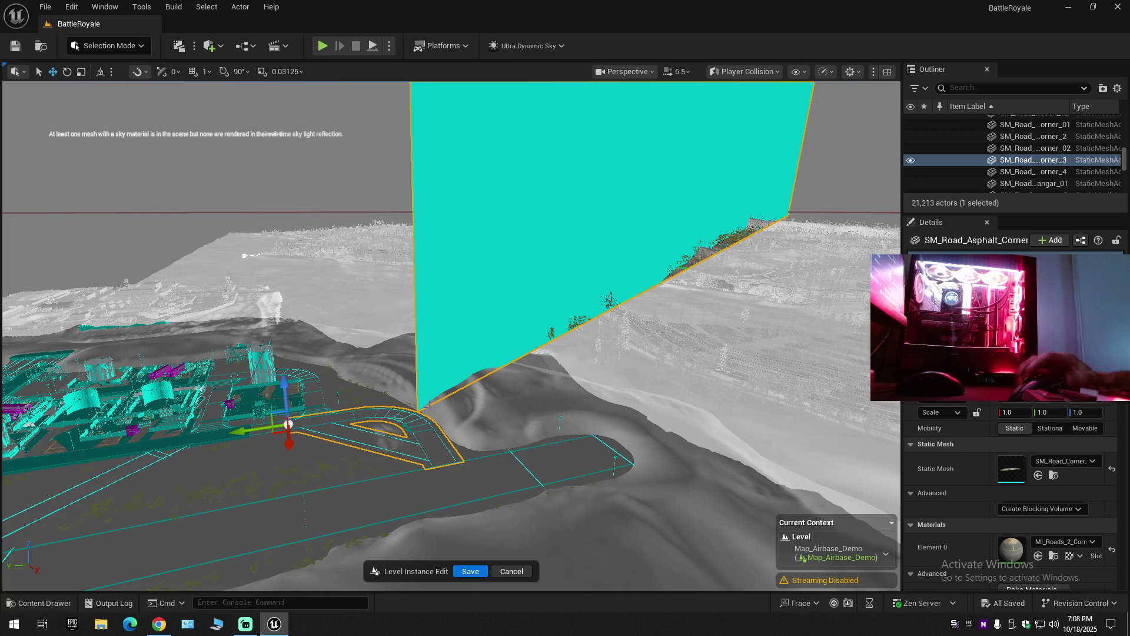
{"action": "mouse_move", "coordinate": [576, 380]}
{"action": "left_mouse_down"}
{"action": "mouse_move", "coordinate": [576, 200]}
{"action": "mouse_move", "coordinate": [612, 327]}
{"action": "mouse_move", "coordinate": [535, 383]}
{"action": "left_mouse_up"}
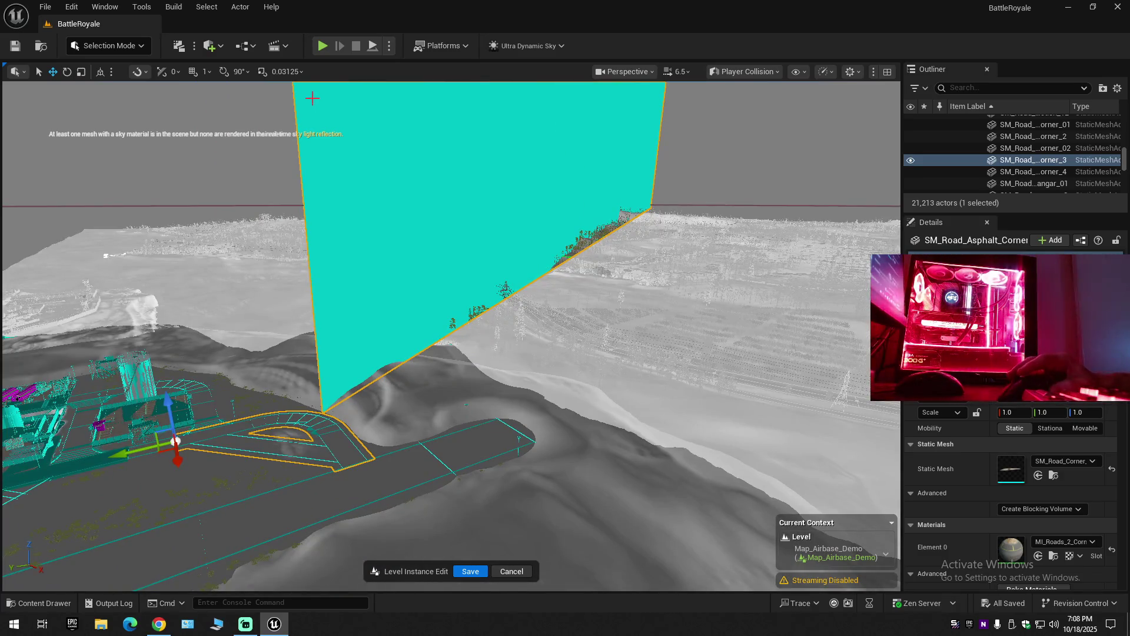
Switch the editor into Modeling Mode with Shift+5.
{"action": "left_click", "coordinate": [109, 47]}
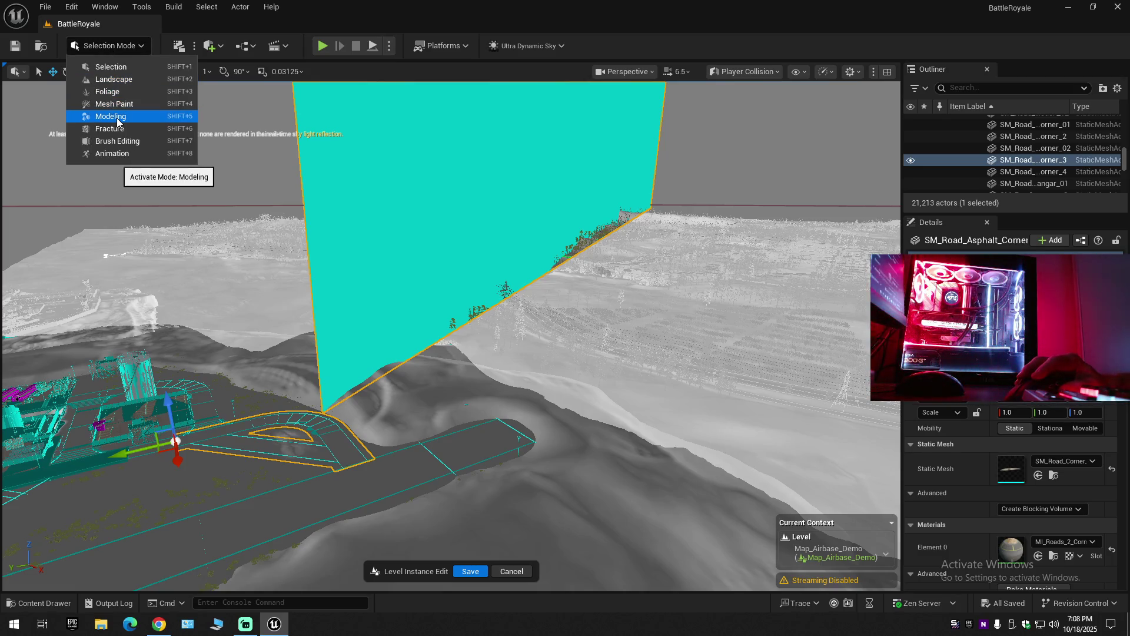
{"action": "key", "text": "Escape"}
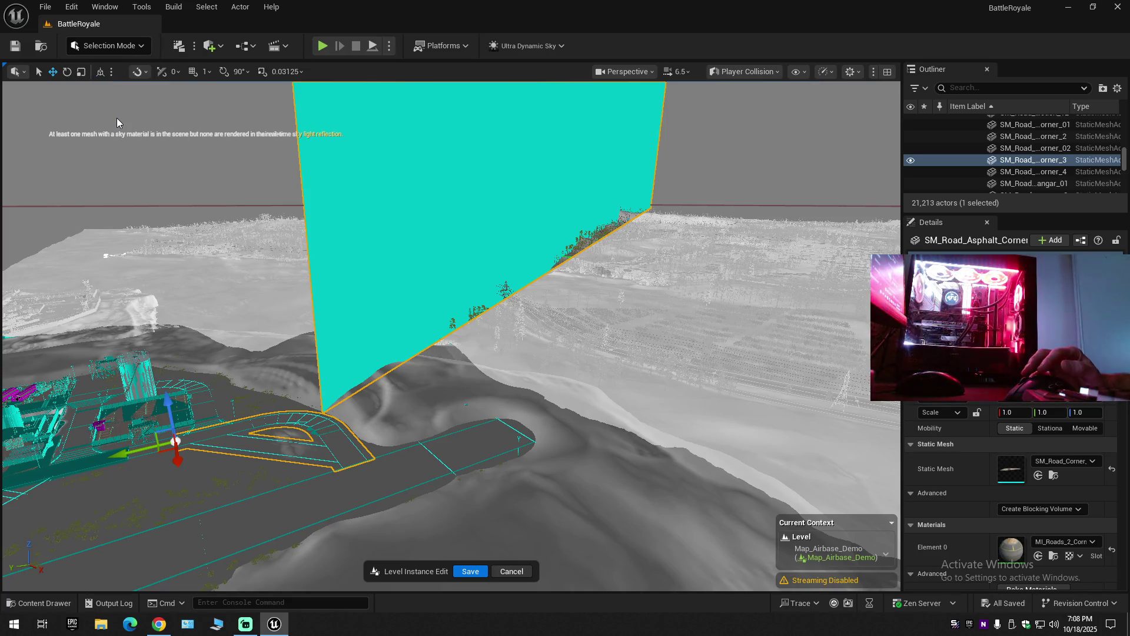
{"action": "key", "text": "shift+5"}
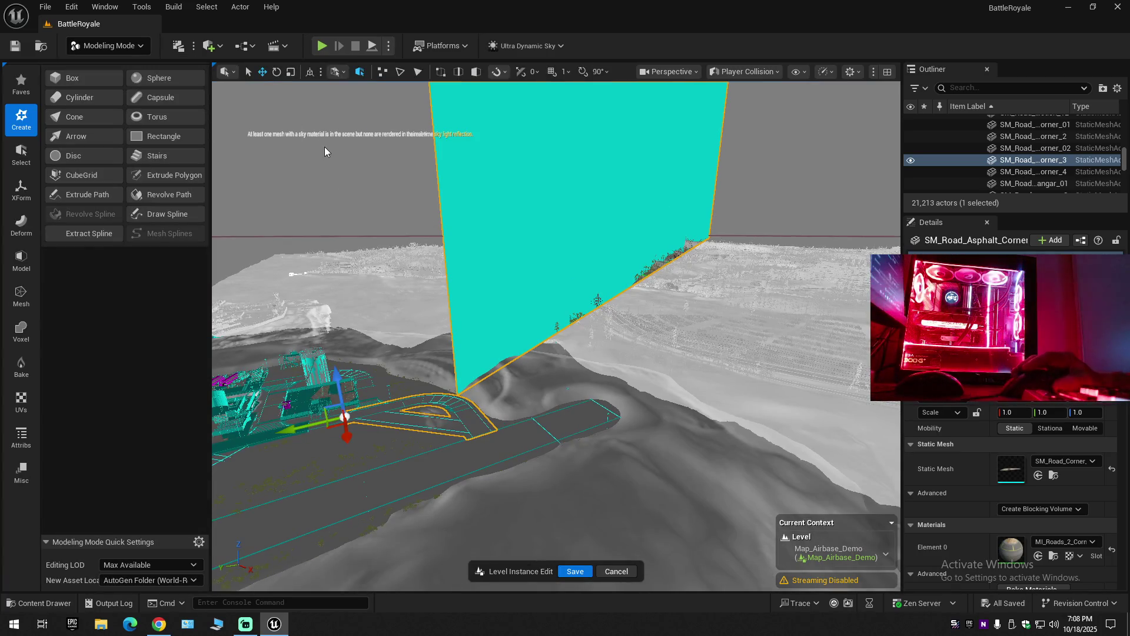
Browse the Faves, Select, XForm, Deform, Model and Mesh tool categories, then open and cancel Triangle Edit.
{"action": "left_click", "coordinate": [27, 87]}
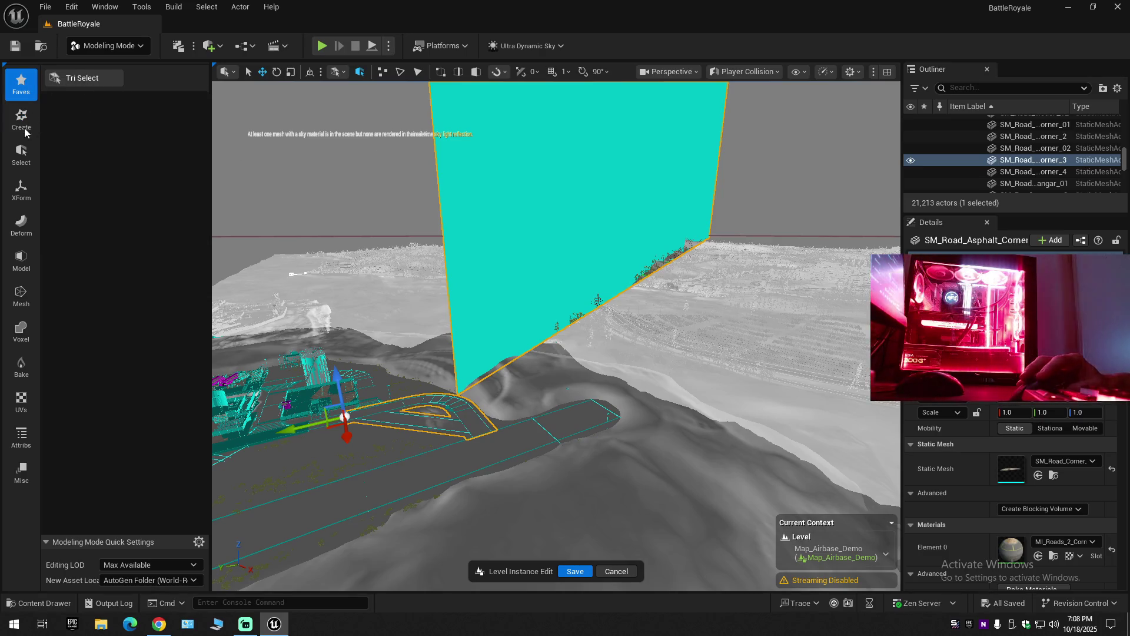
{"action": "left_click", "coordinate": [21, 165]}
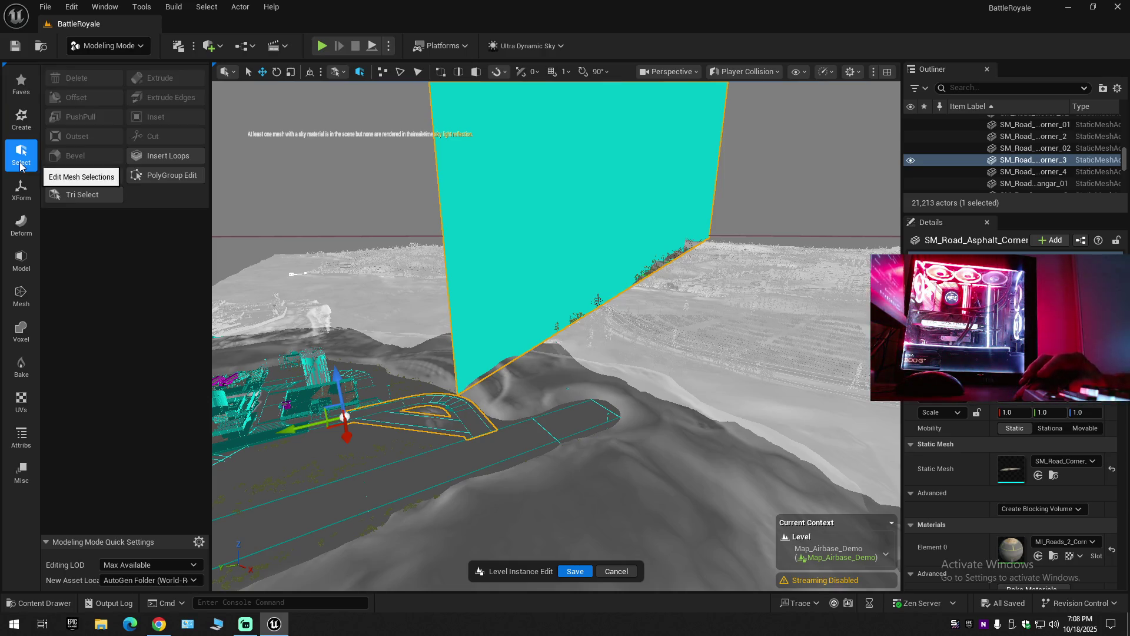
{"action": "left_click", "coordinate": [17, 193]}
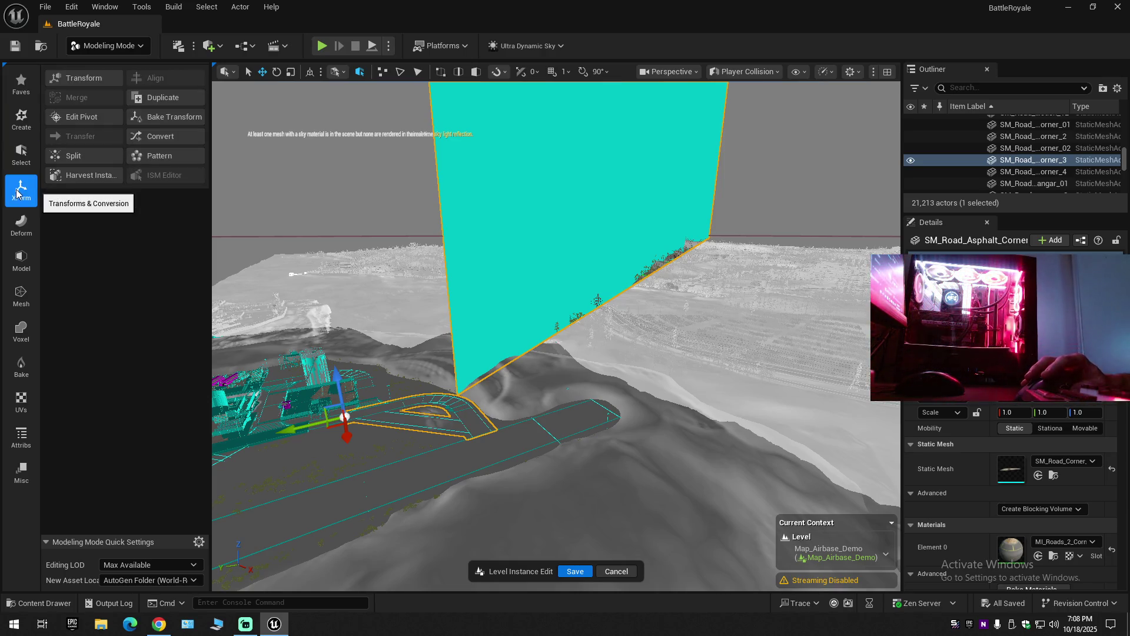
{"action": "left_click", "coordinate": [17, 235]}
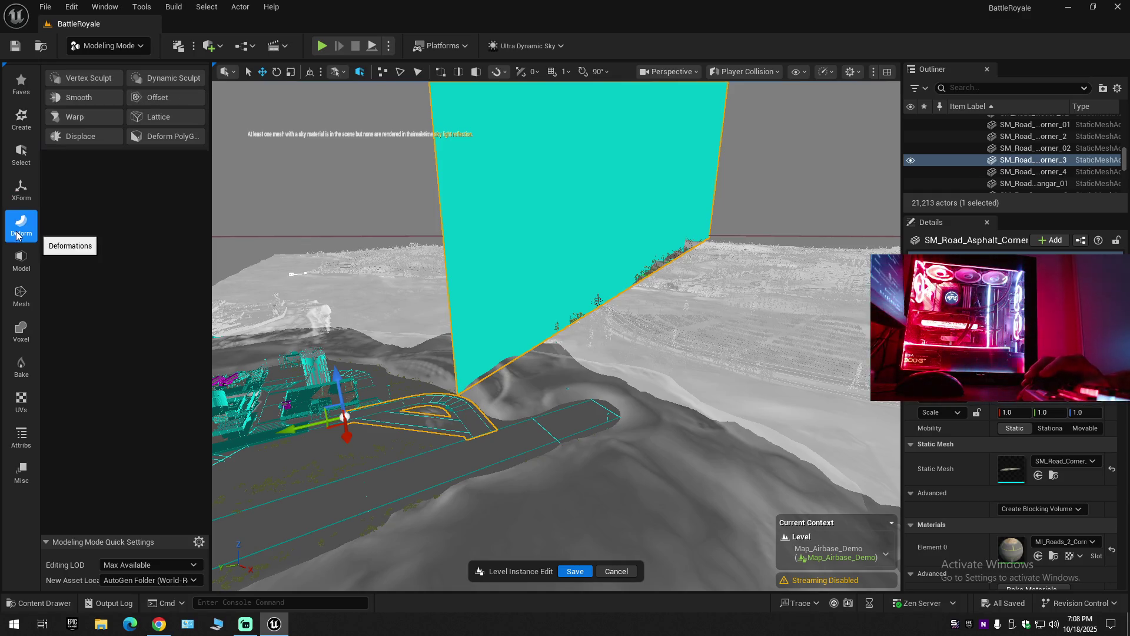
{"action": "left_click", "coordinate": [23, 271]}
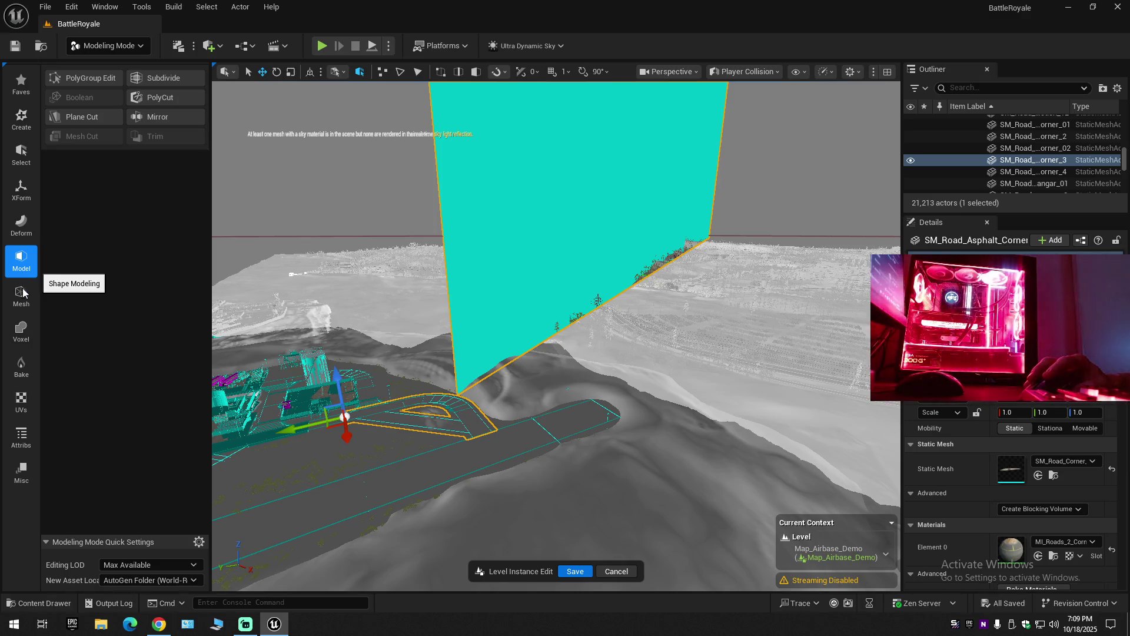
{"action": "left_click", "coordinate": [23, 294]}
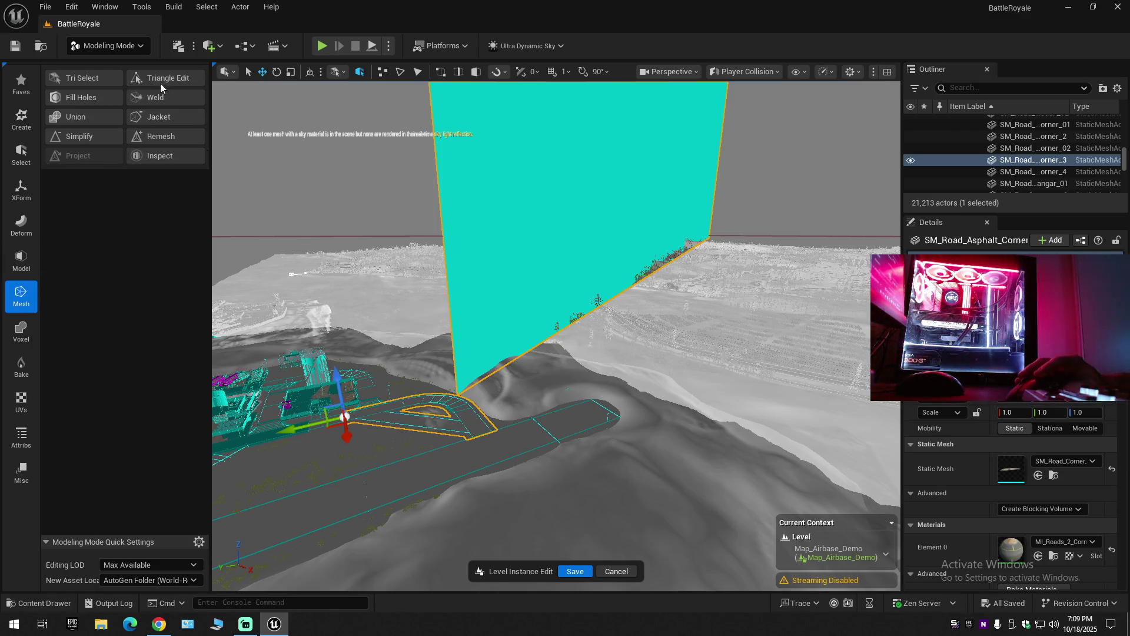
{"action": "left_click", "coordinate": [160, 77]}
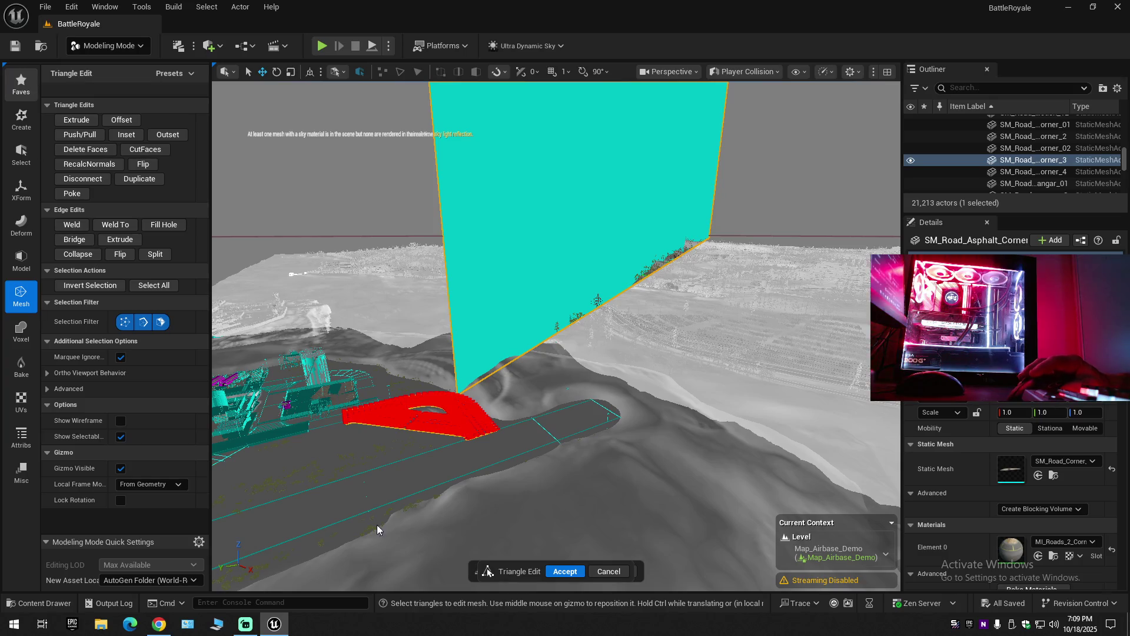
{"action": "left_click", "coordinate": [603, 571]}
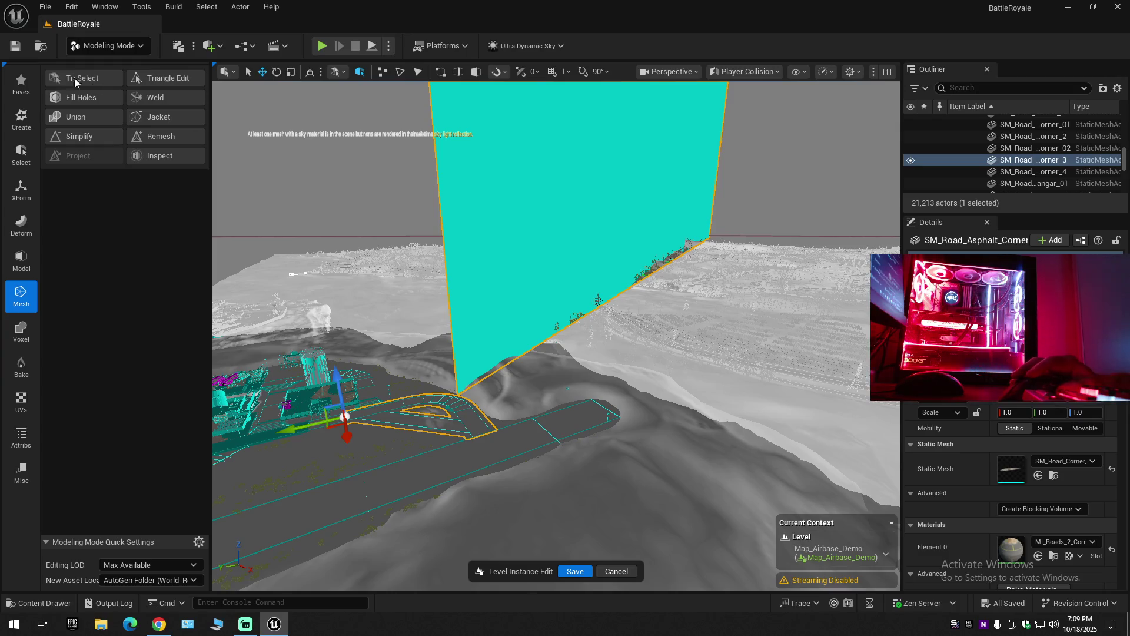
Start Tri Select from Faves with All Connected selection mode and orbit to see the wall edge-on.
{"action": "left_click", "coordinate": [20, 81]}
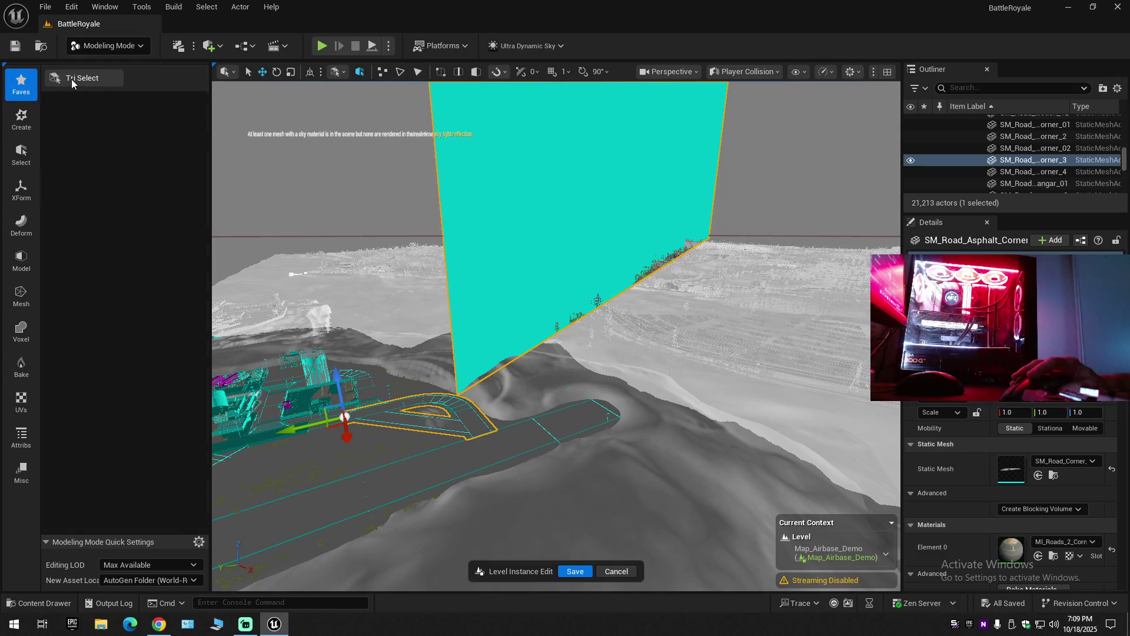
{"action": "left_click", "coordinate": [72, 79]}
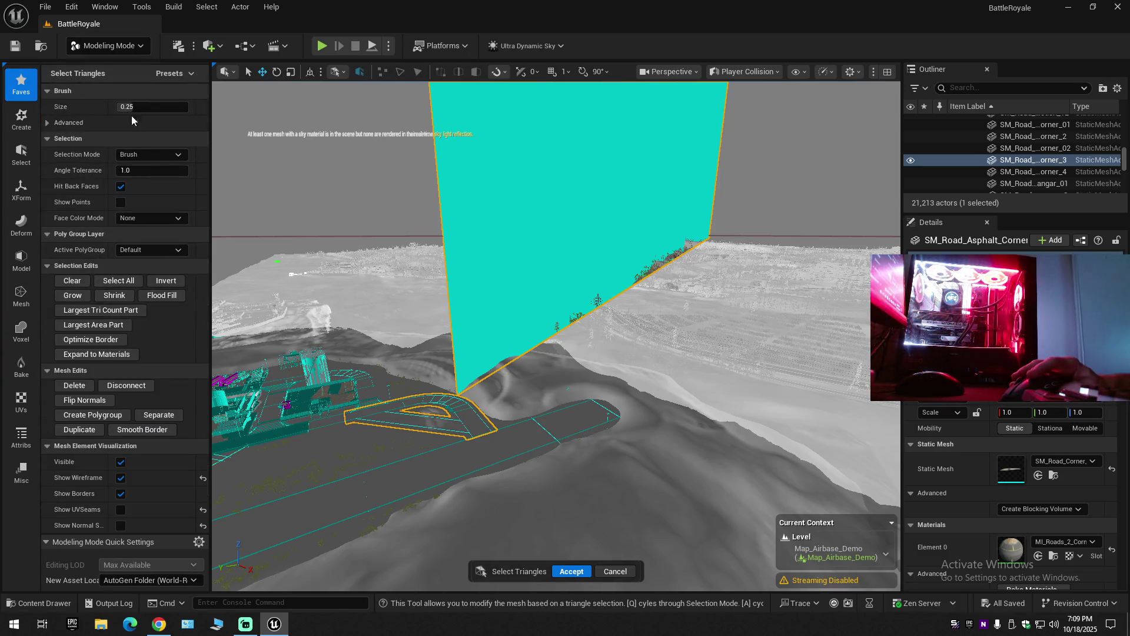
{"action": "left_click", "coordinate": [154, 154]}
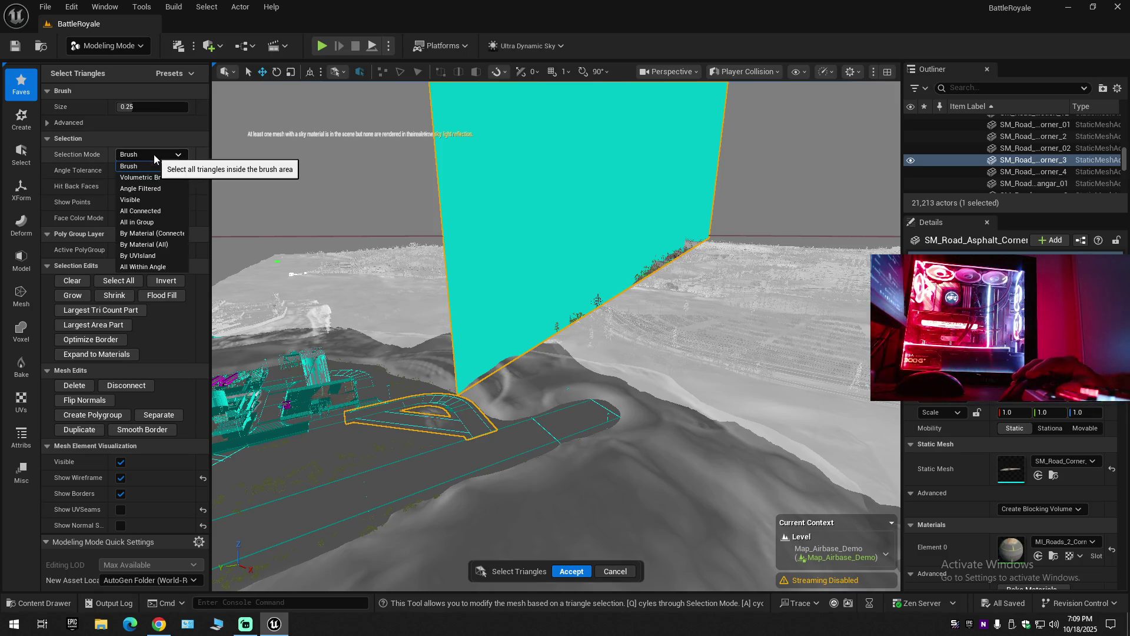
{"action": "left_click", "coordinate": [149, 211]}
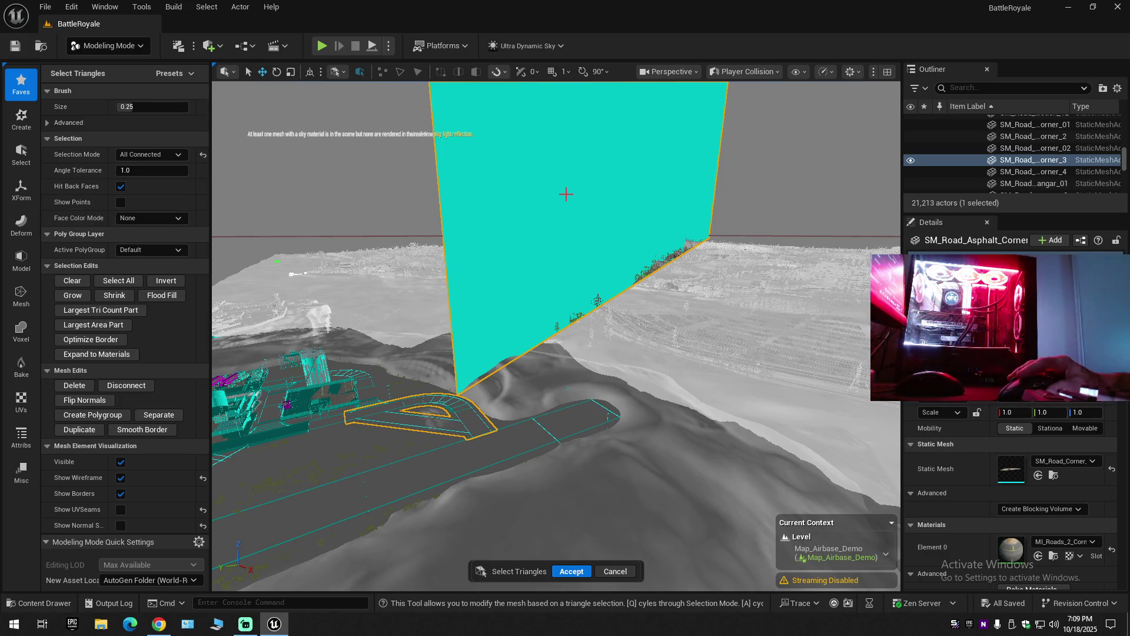
{"action": "mouse_move", "coordinate": [567, 194]}
{"action": "left_mouse_down"}
{"action": "mouse_move", "coordinate": [506, 206]}
{"action": "mouse_move", "coordinate": [604, 202]}
{"action": "mouse_move", "coordinate": [409, 227]}
{"action": "left_mouse_up"}
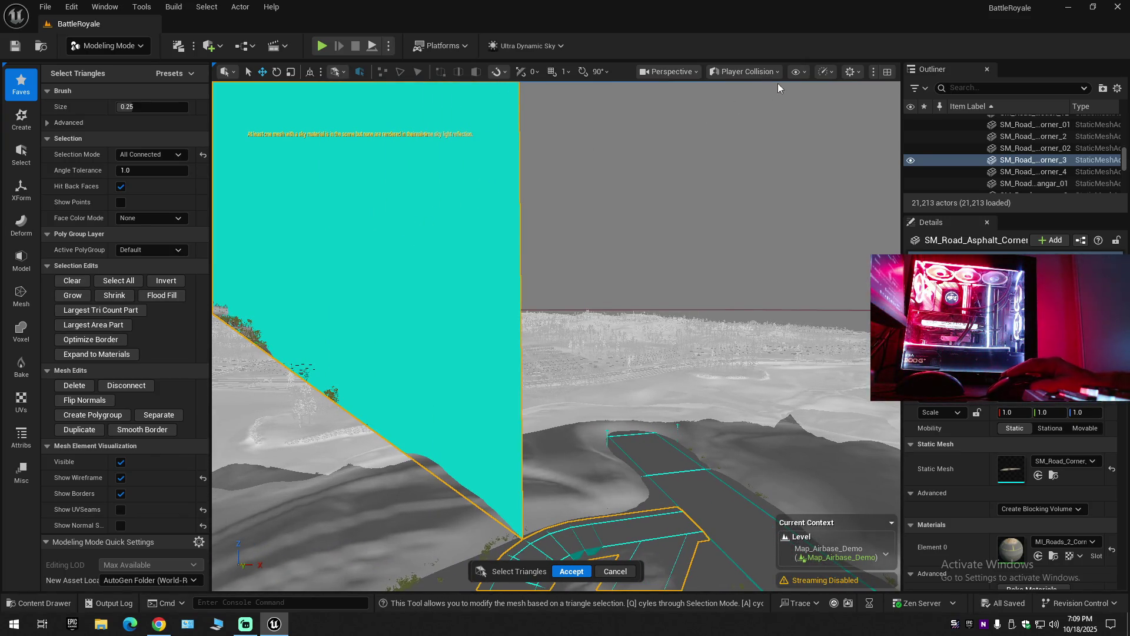
{"action": "left_click", "coordinate": [747, 73]}
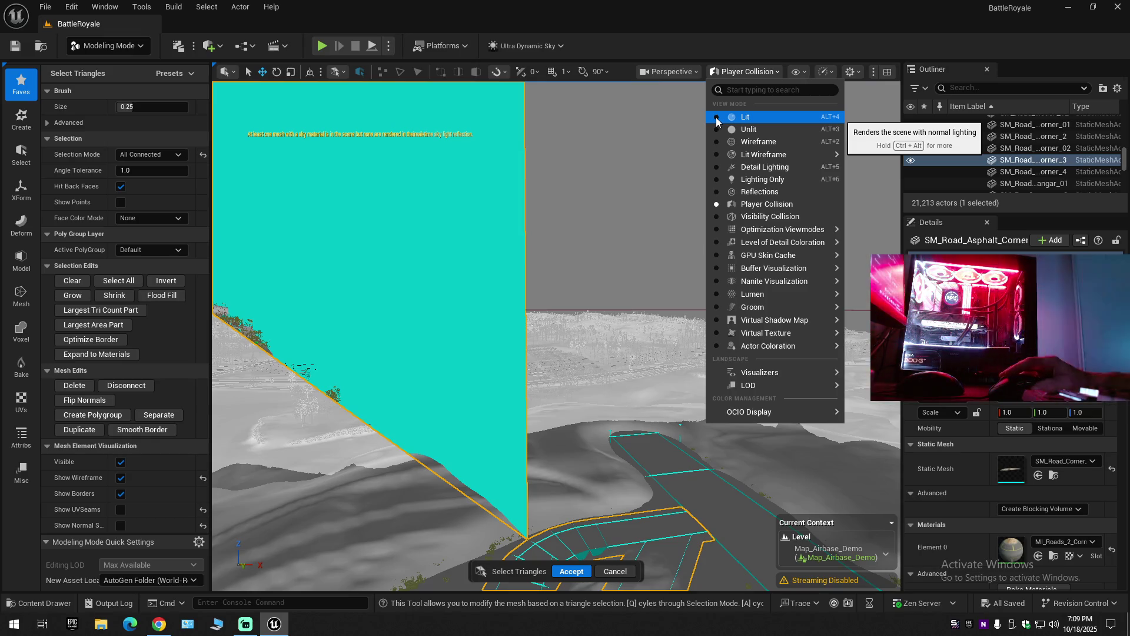
Return the viewport to Lit rendering and move the camera for a wide terrain view.
{"action": "key", "text": "alt+4"}
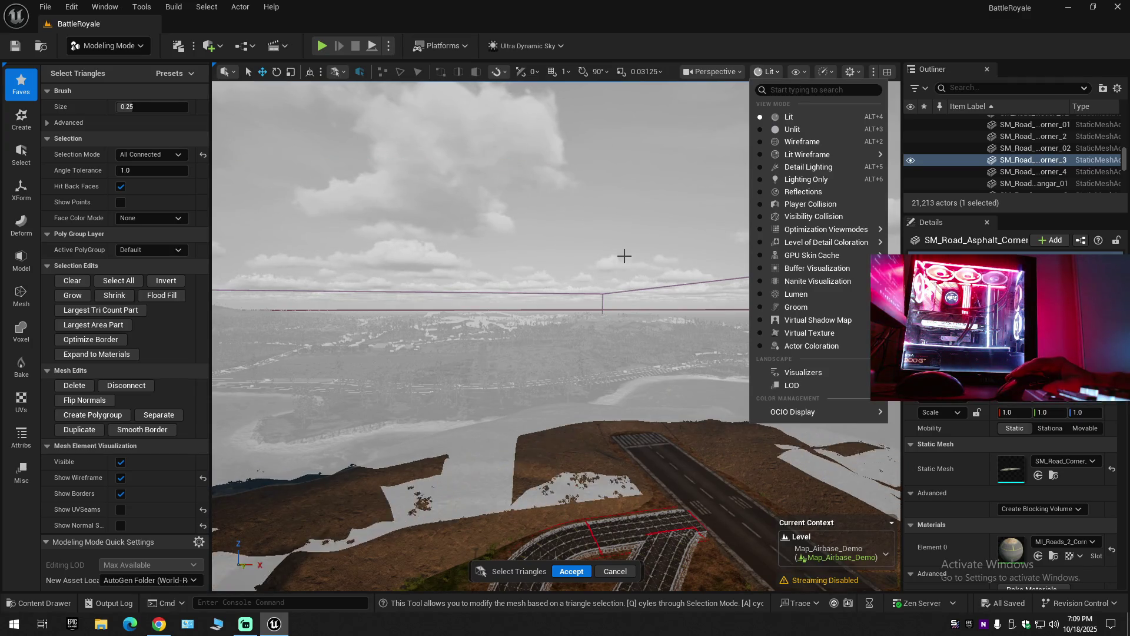
{"action": "left_click_drag", "start_coordinate": [646, 255], "coordinate": [646, 255]}
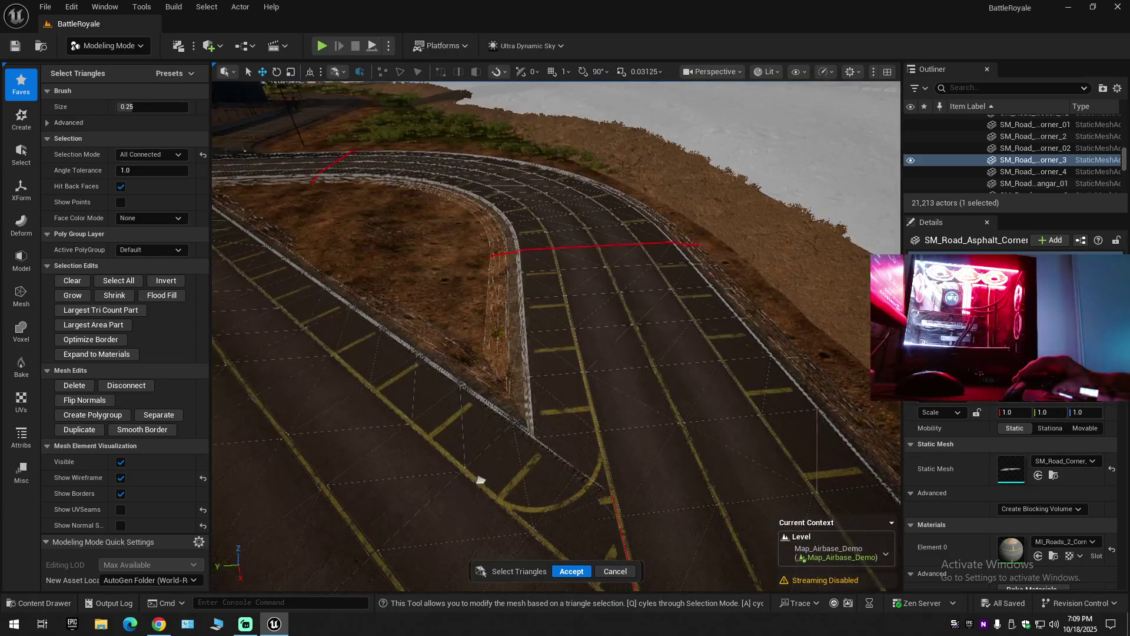
{"action": "left_click_drag", "start_coordinate": [512, 420], "coordinate": [512, 420]}
{"action": "left_click_drag", "start_coordinate": [676, 174], "coordinate": [676, 174]}
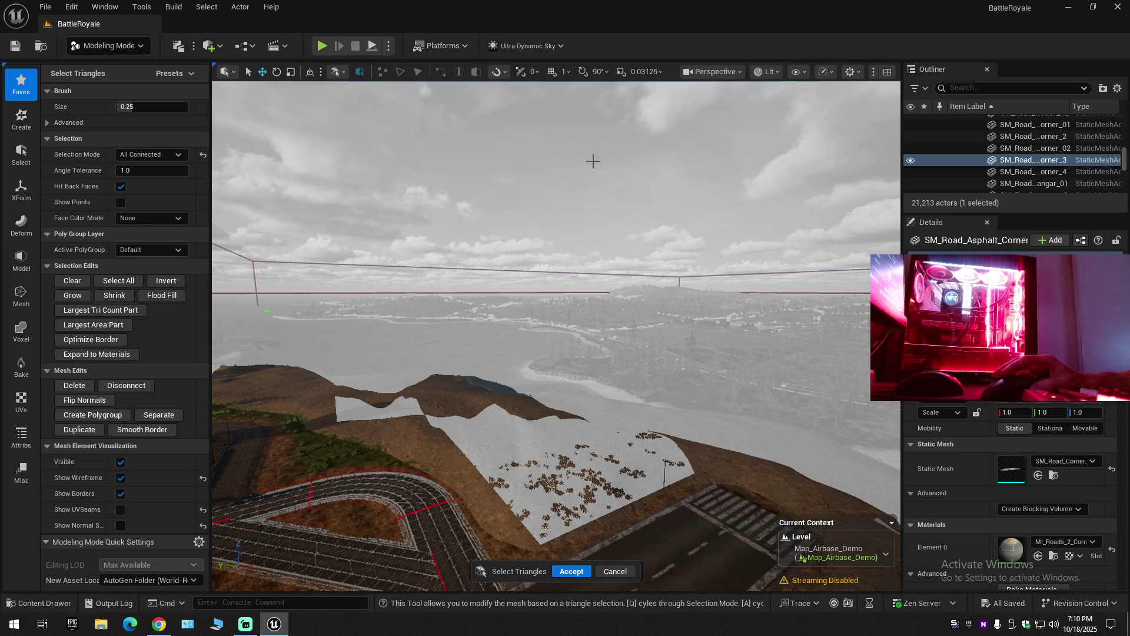
Cycle the view mode through Unlit, Wireframe, Lit Wireframe, Detail Lighting, Lighting Only and Reflections.
{"action": "left_click", "coordinate": [724, 73]}
{"action": "left_click", "coordinate": [725, 67]}
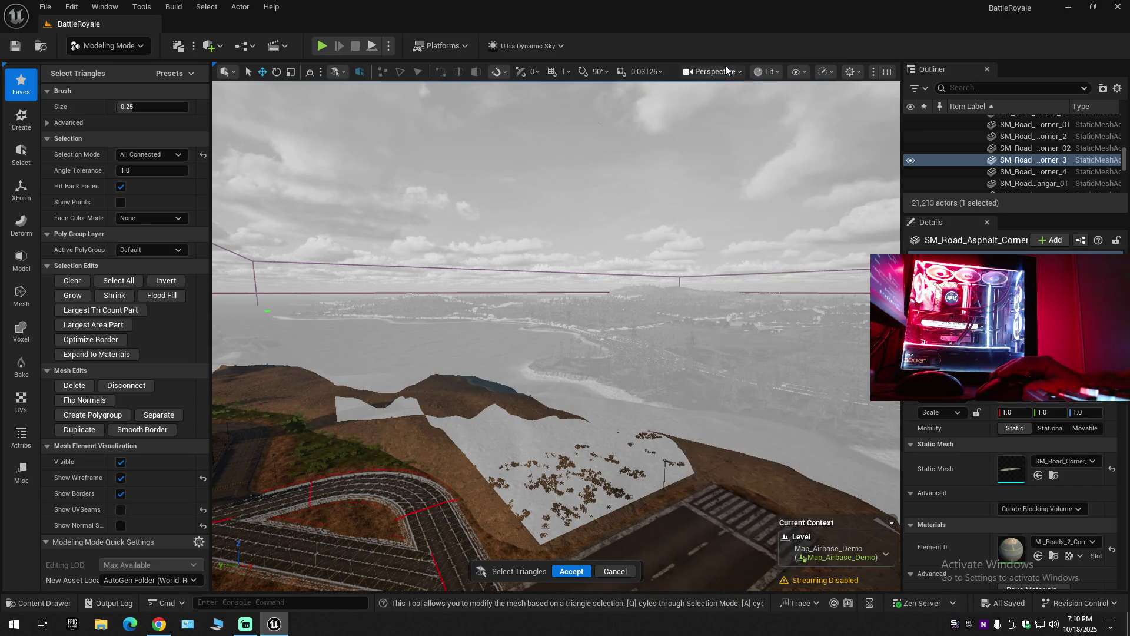
{"action": "left_click", "coordinate": [756, 71]}
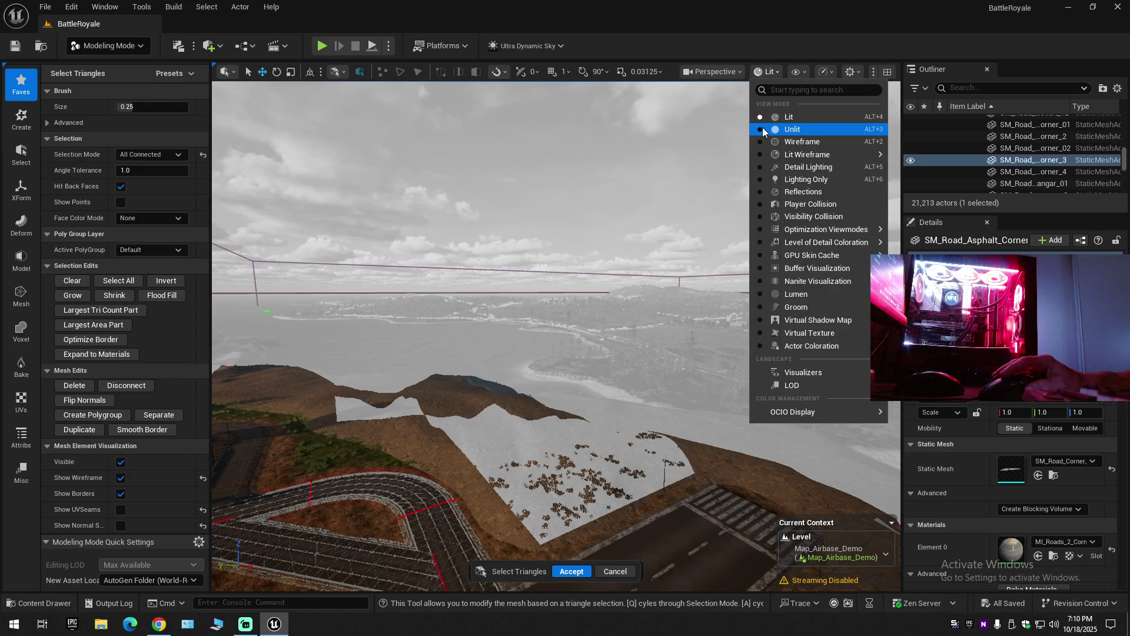
{"action": "left_click", "coordinate": [765, 129]}
{"action": "left_click", "coordinate": [757, 144]}
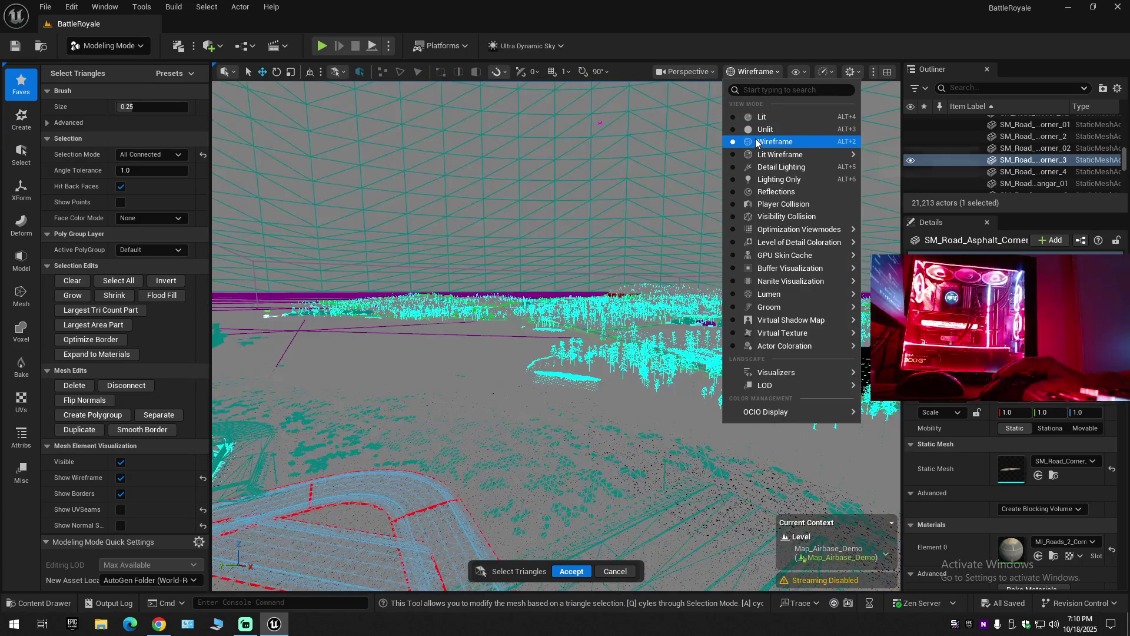
{"action": "left_click", "coordinate": [753, 154]}
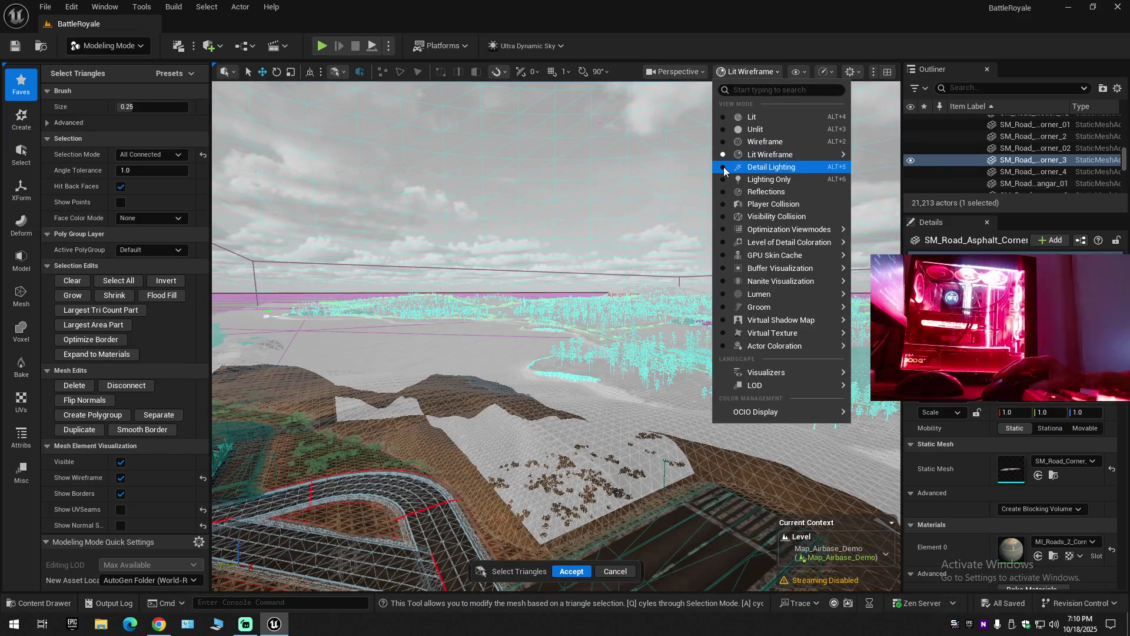
{"action": "left_click", "coordinate": [724, 169]}
{"action": "left_click", "coordinate": [723, 178]}
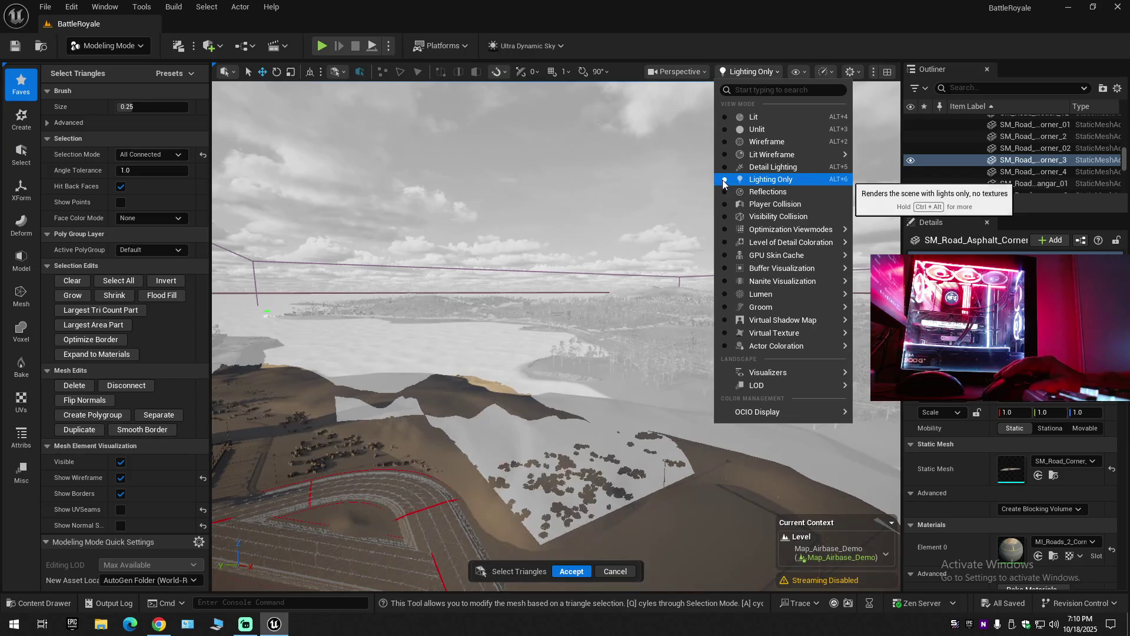
{"action": "left_click", "coordinate": [721, 190]}
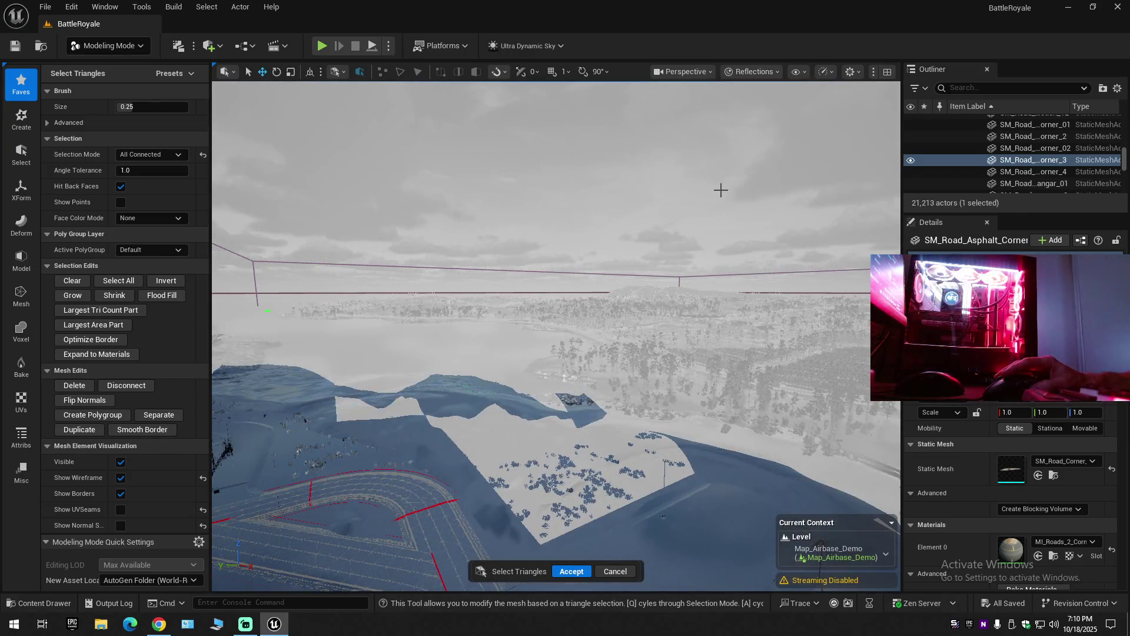
Frame the road-corner mesh and switch the view mode to Visibility Collision.
{"action": "left_click_drag", "start_coordinate": [636, 232], "coordinate": [636, 276]}
{"action": "key", "text": "f"}
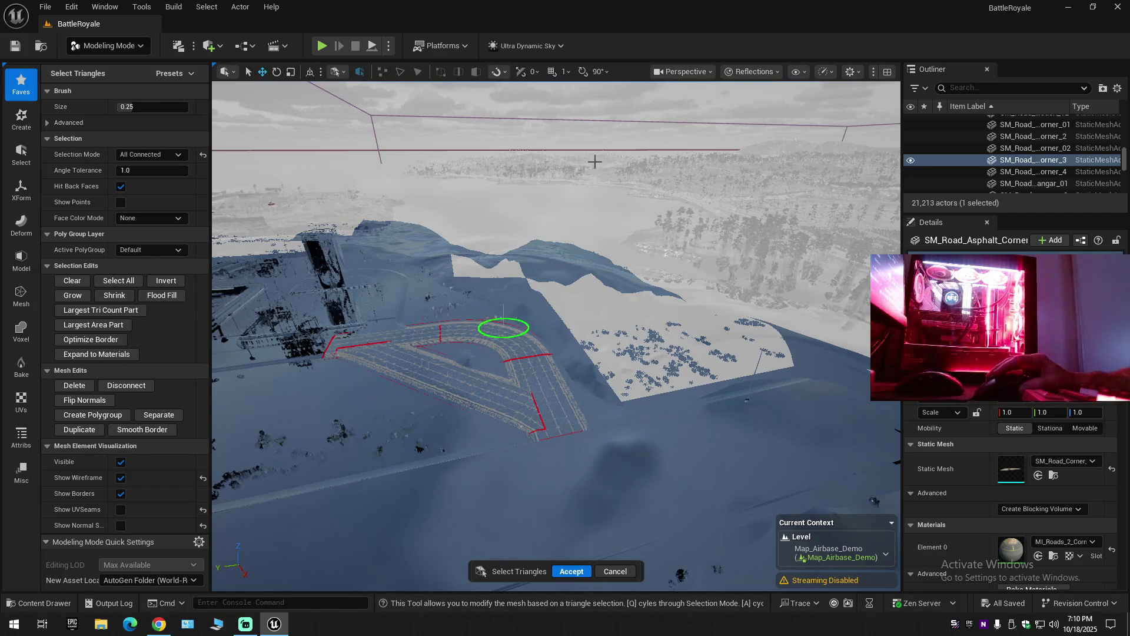
{"action": "left_click", "coordinate": [761, 72]}
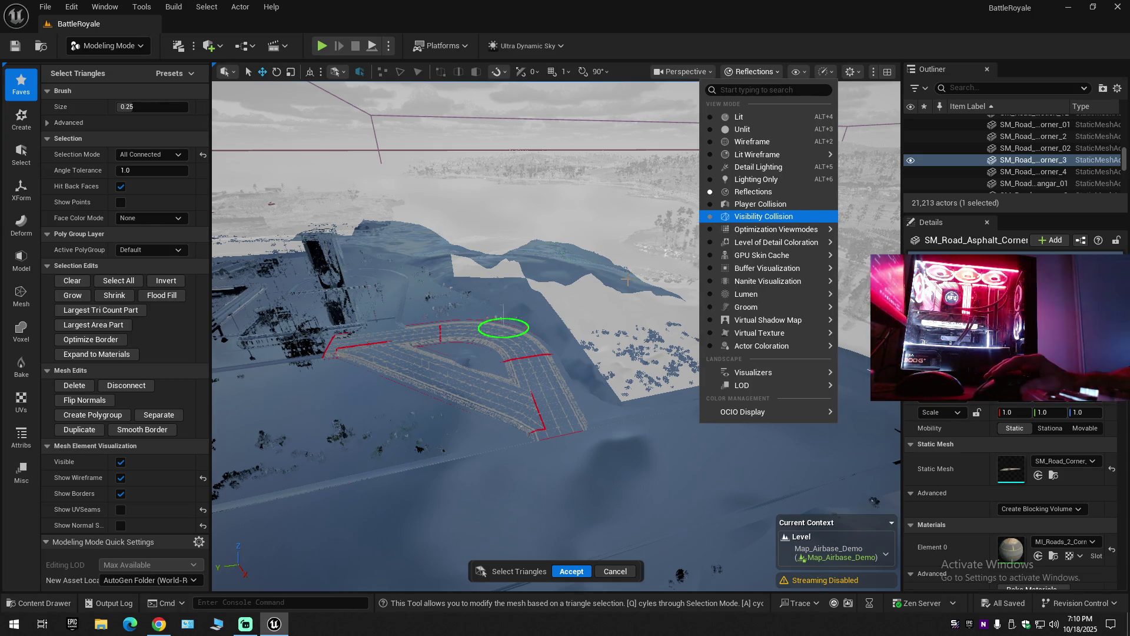
{"action": "left_click", "coordinate": [763, 216]}
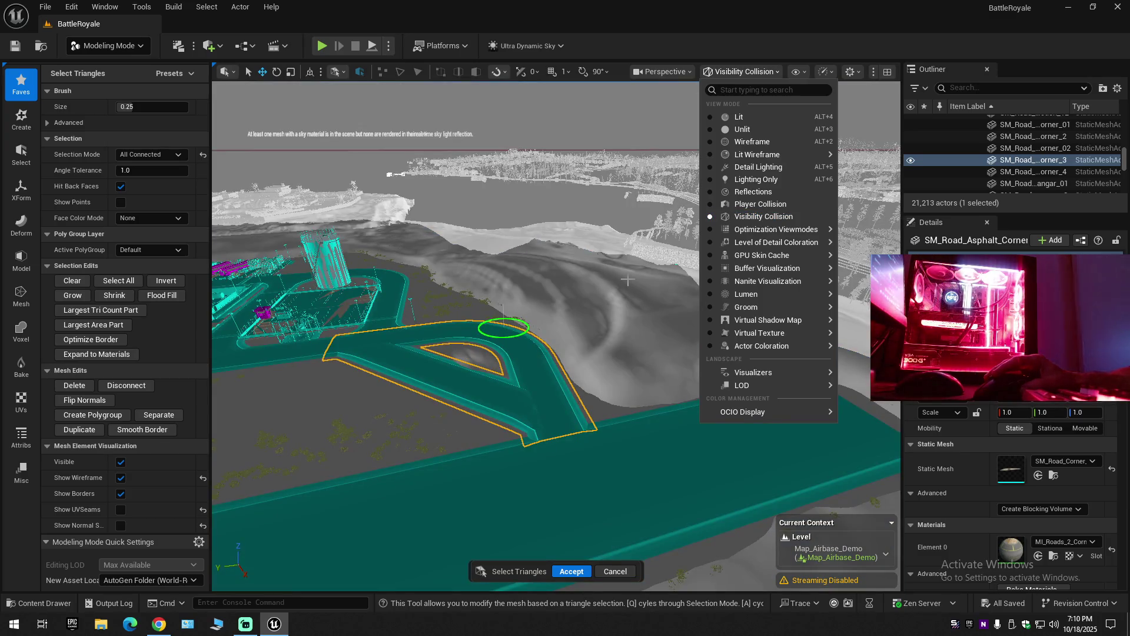
Switch to Player Collision view, zoom around the road corner's cyan wall, and cancel Select Triangles.
{"action": "left_click", "coordinate": [710, 205]}
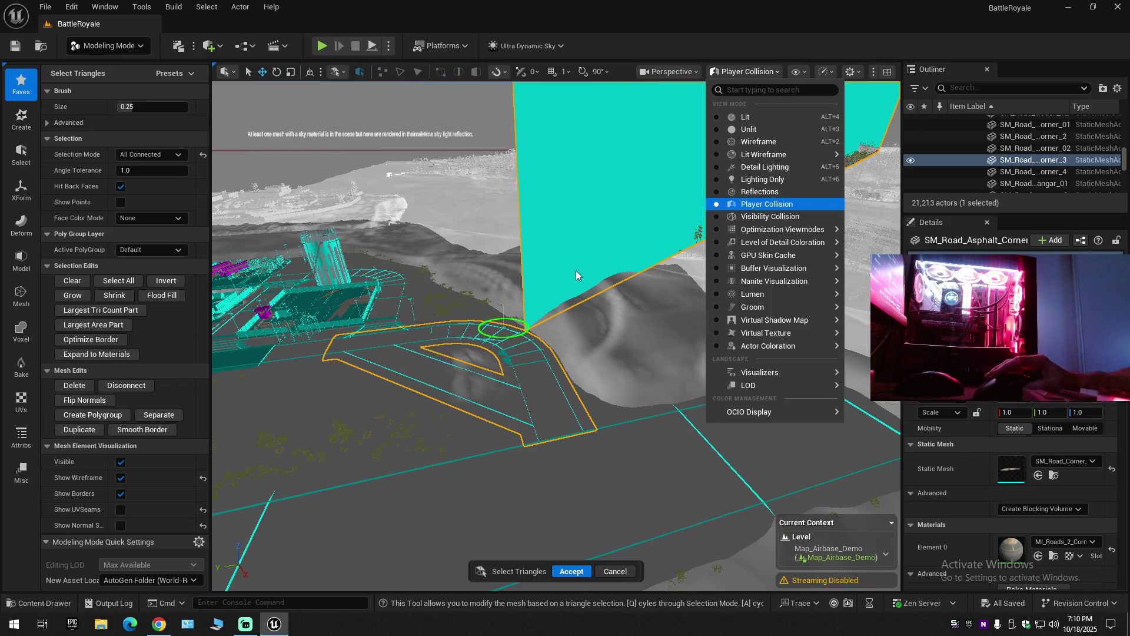
{"action": "left_click", "coordinate": [575, 212]}
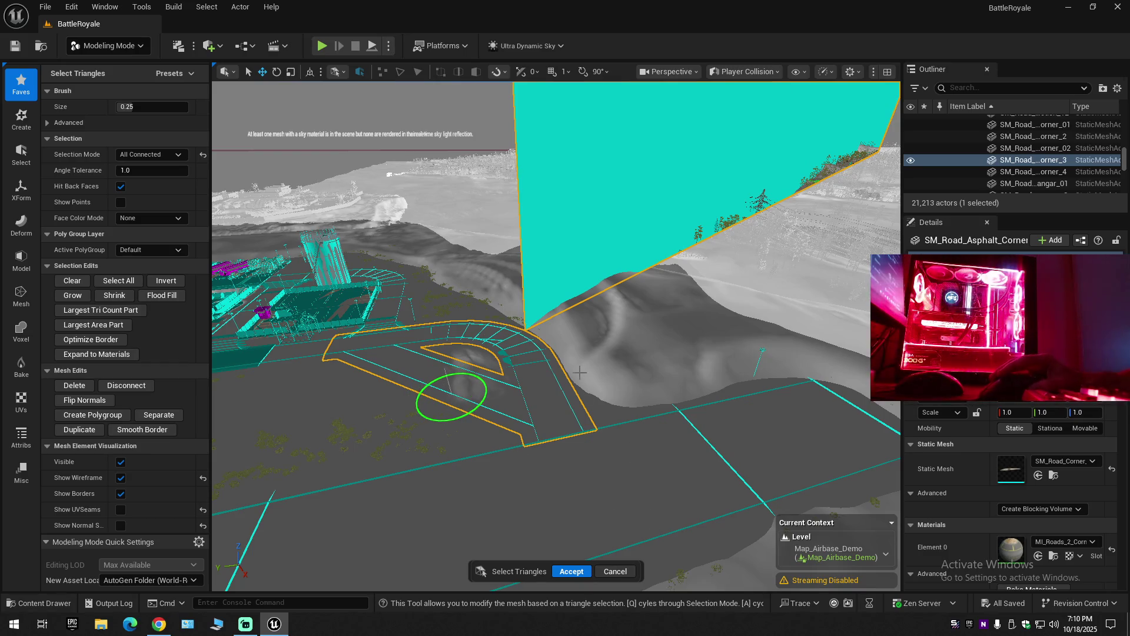
{"action": "scroll", "coordinate": [451, 397], "scroll_direction": "down", "scroll_amount": 10}
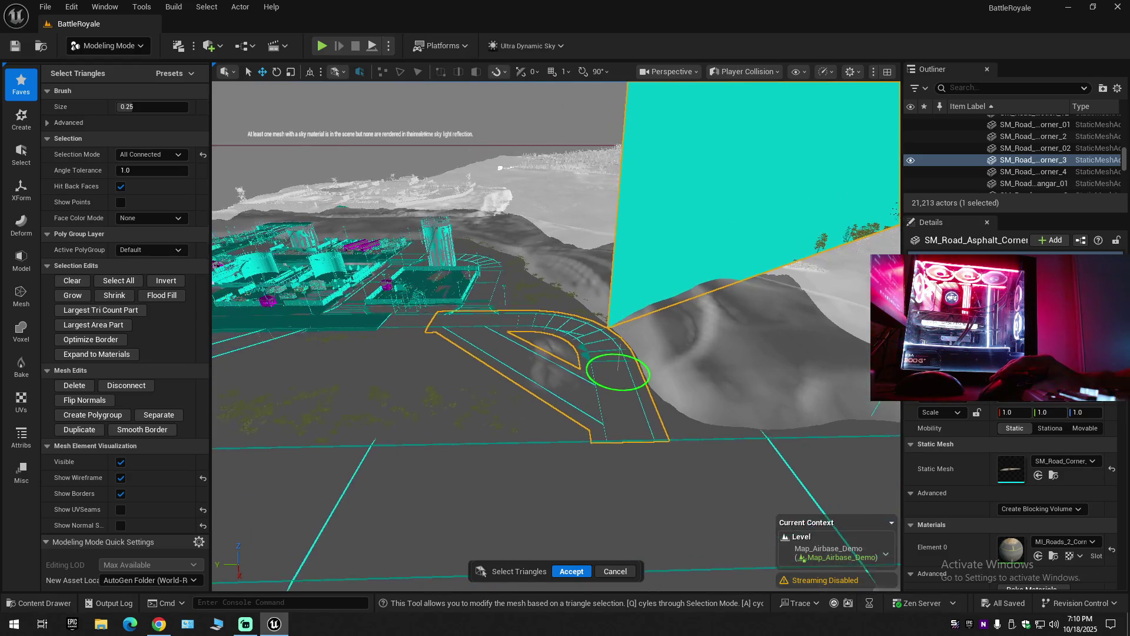
{"action": "scroll", "coordinate": [677, 547], "scroll_direction": "up", "scroll_amount": 8}
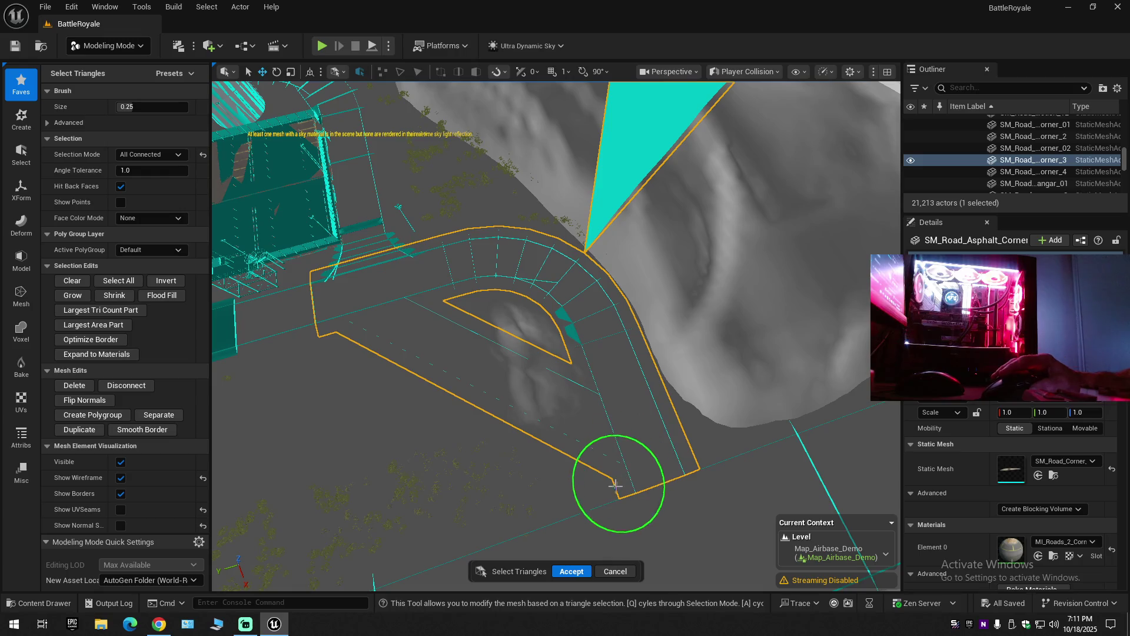
{"action": "left_click", "coordinate": [617, 571]}
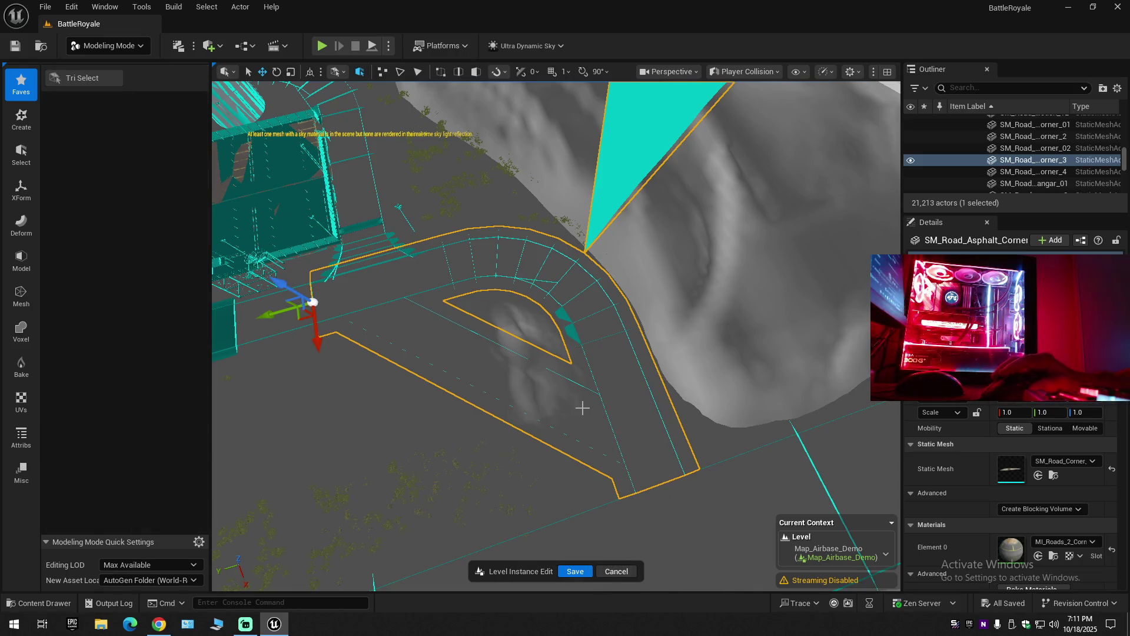
Set the view mode to Lit and brush-select the road corner's triangles with Tri Select.
{"action": "left_click", "coordinate": [757, 72]}
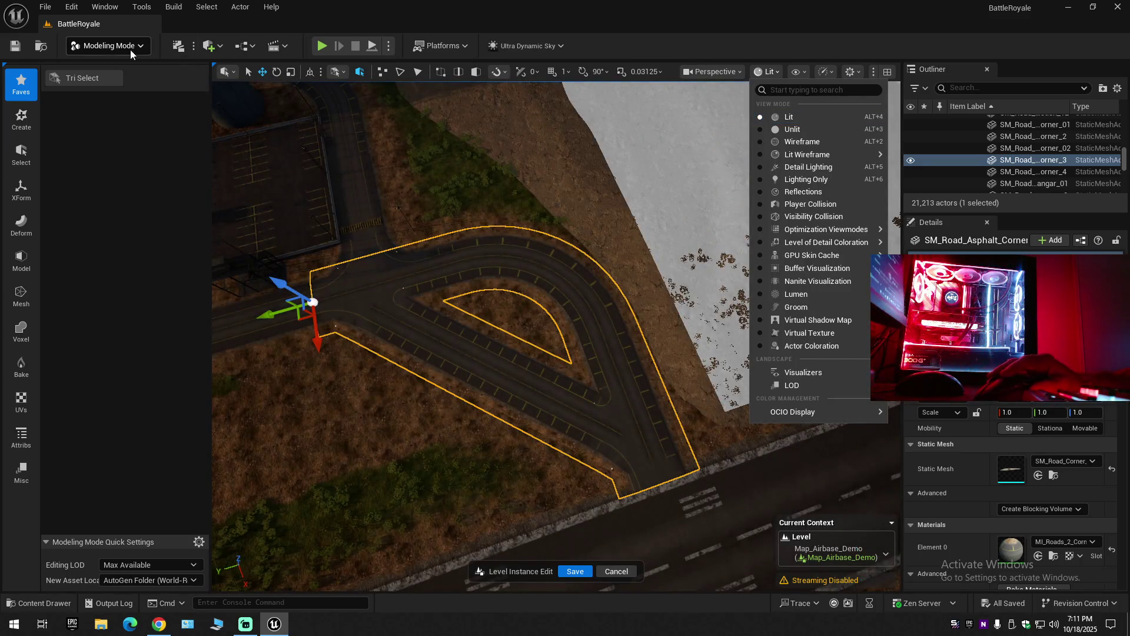
{"action": "left_click", "coordinate": [97, 77]}
{"action": "mouse_move", "coordinate": [389, 285]}
{"action": "left_mouse_down"}
{"action": "mouse_move", "coordinate": [373, 285]}
{"action": "mouse_move", "coordinate": [491, 264]}
{"action": "mouse_move", "coordinate": [610, 333]}
{"action": "mouse_move", "coordinate": [606, 398]}
{"action": "mouse_move", "coordinate": [565, 404]}
{"action": "mouse_move", "coordinate": [515, 375]}
{"action": "left_mouse_up"}
Zoom in and out to check the red triangle selection, then accept it.
{"action": "scroll", "coordinate": [515, 375], "scroll_direction": "down", "scroll_amount": 5}
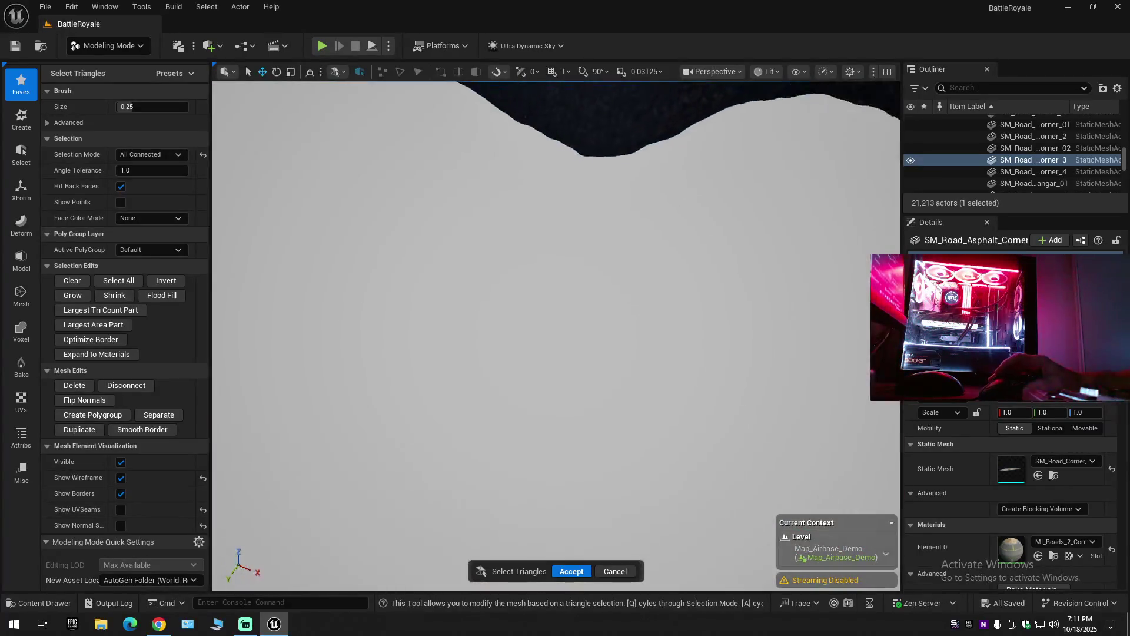
{"action": "scroll", "coordinate": [497, 310], "scroll_direction": "down", "scroll_amount": 5}
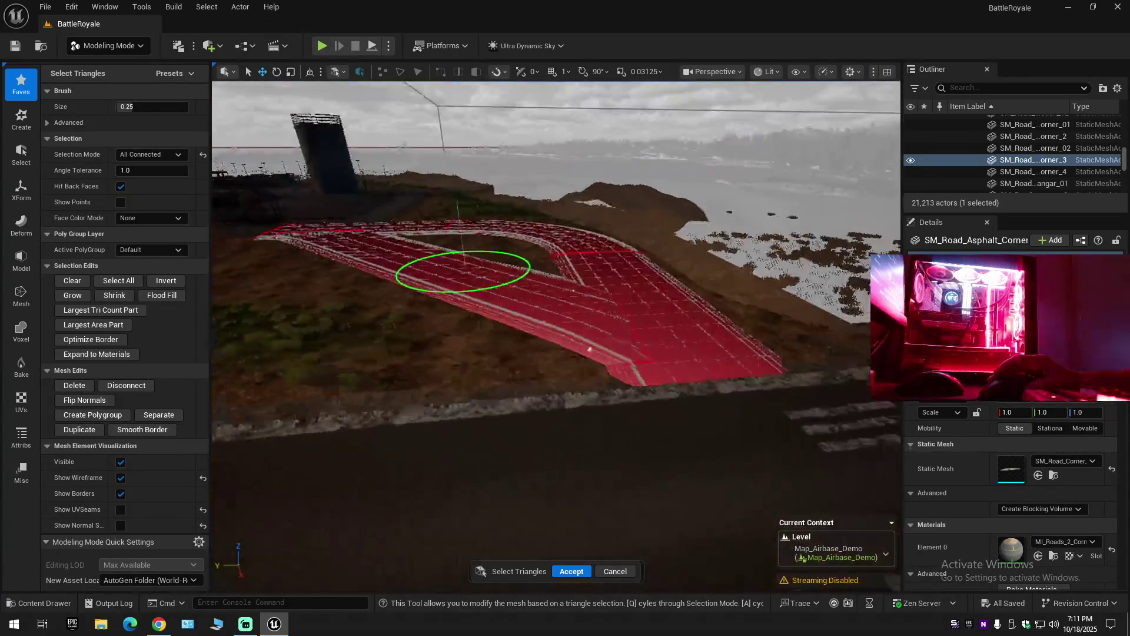
{"action": "scroll", "coordinate": [510, 325], "scroll_direction": "down", "scroll_amount": 5}
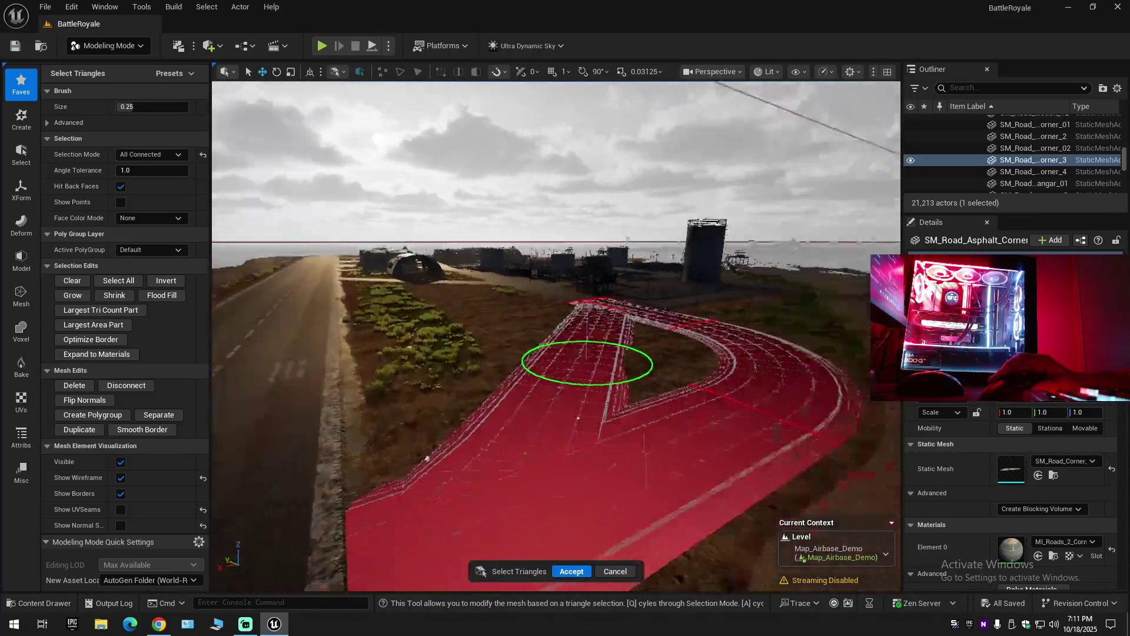
{"action": "scroll", "coordinate": [421, 396], "scroll_direction": "down", "scroll_amount": 5}
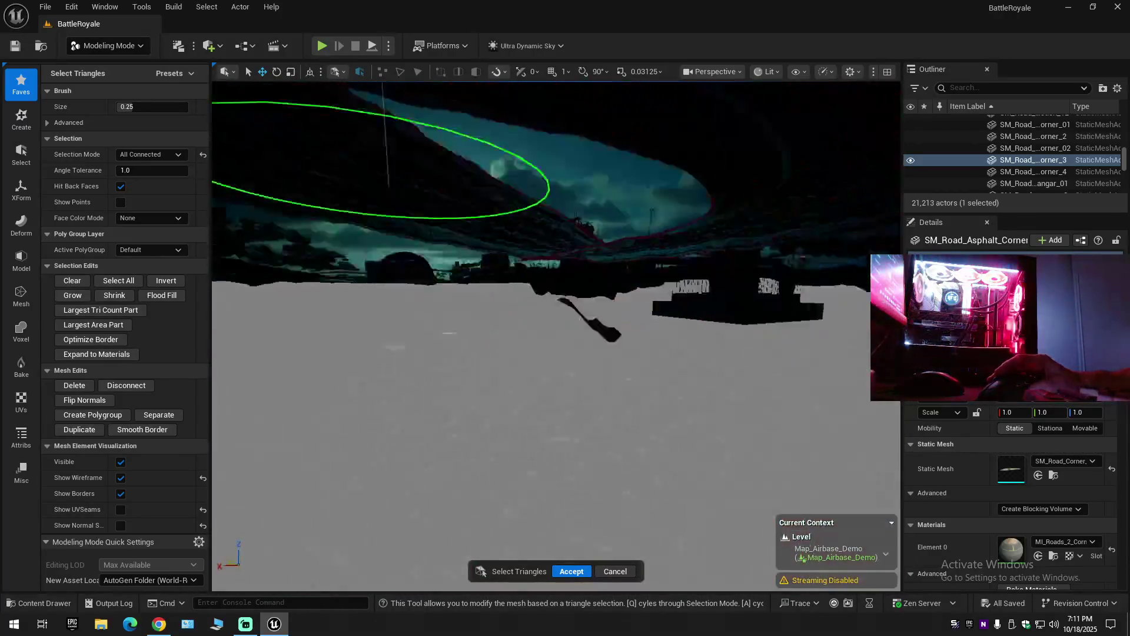
{"action": "scroll", "coordinate": [517, 444], "scroll_direction": "up", "scroll_amount": 5}
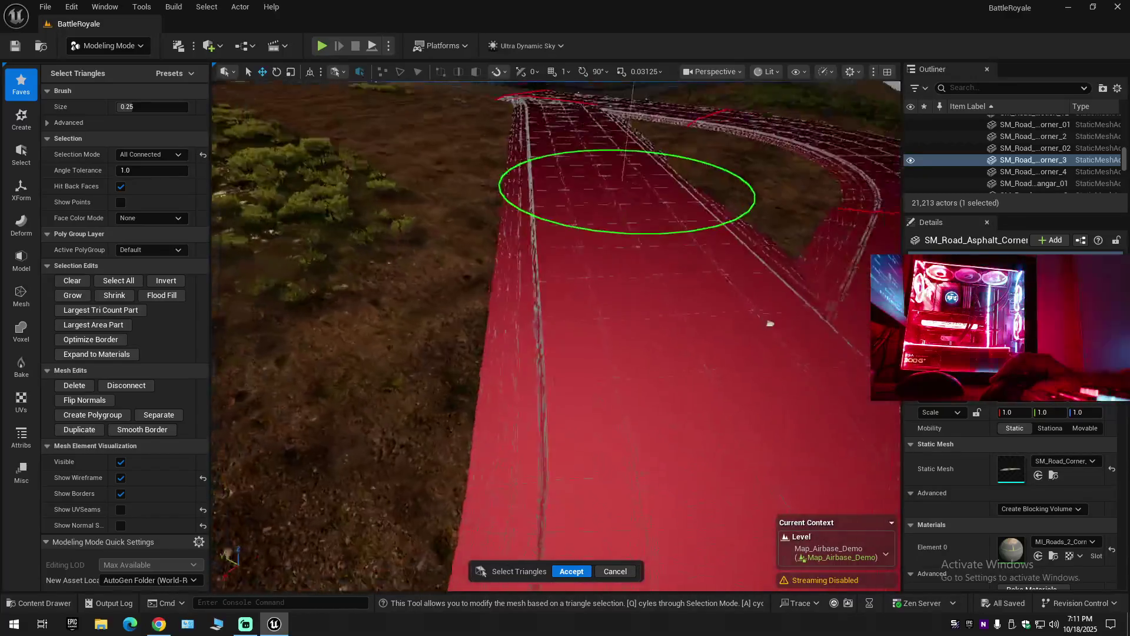
{"action": "scroll", "coordinate": [517, 445], "scroll_direction": "up", "scroll_amount": 3}
{"action": "scroll", "coordinate": [517, 377], "scroll_direction": "down", "scroll_amount": 5}
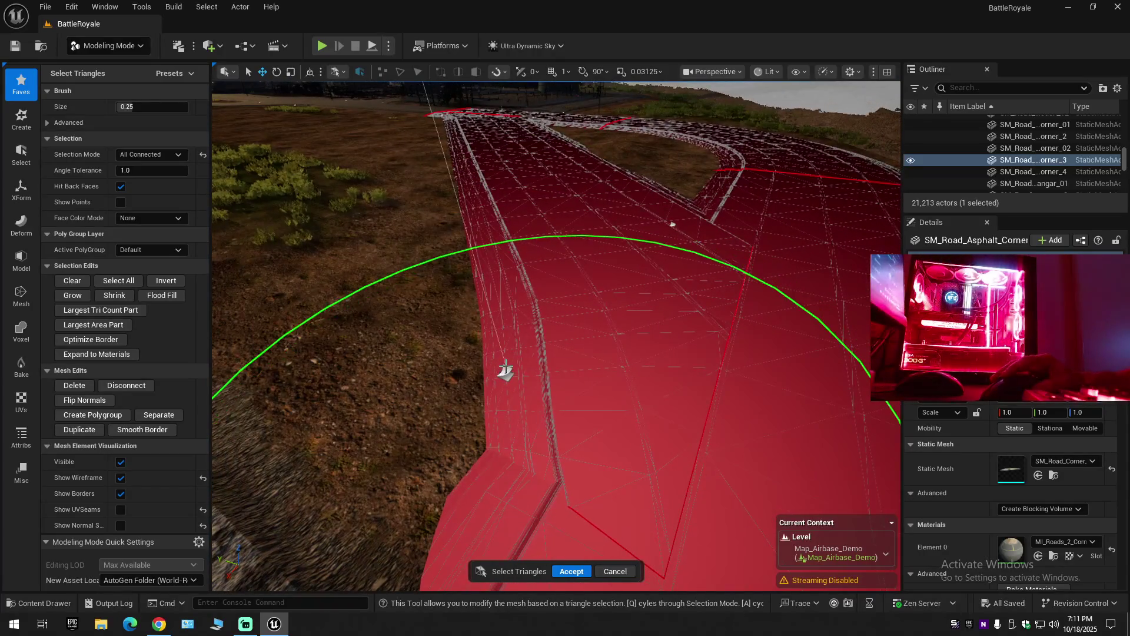
{"action": "scroll", "coordinate": [506, 371], "scroll_direction": "up", "scroll_amount": 5}
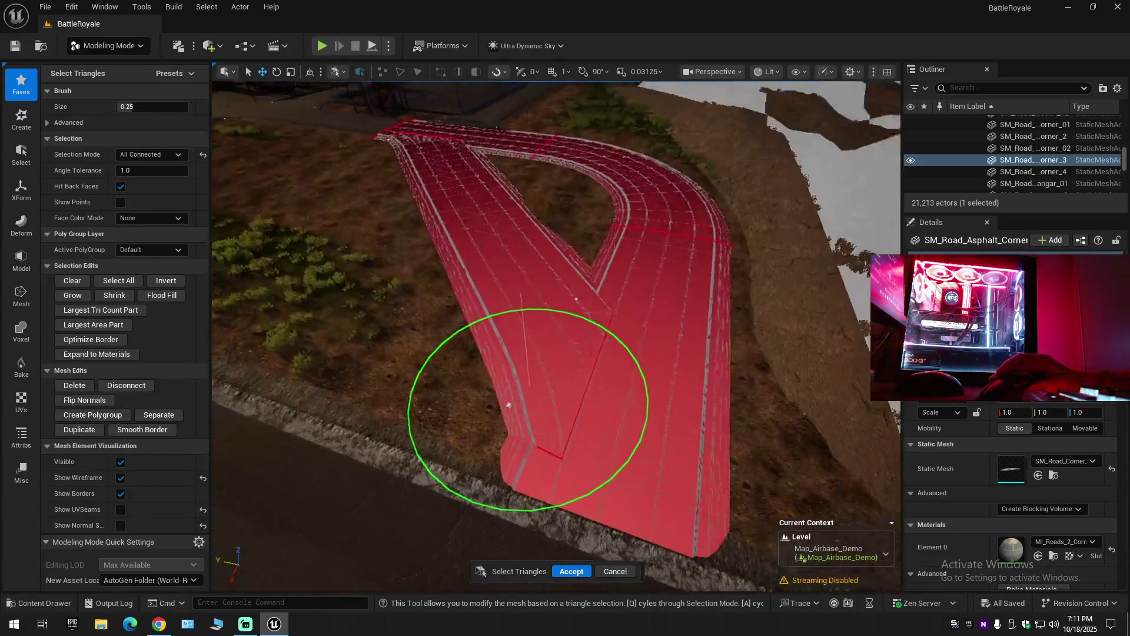
{"action": "scroll", "coordinate": [504, 466], "scroll_direction": "down", "scroll_amount": 5}
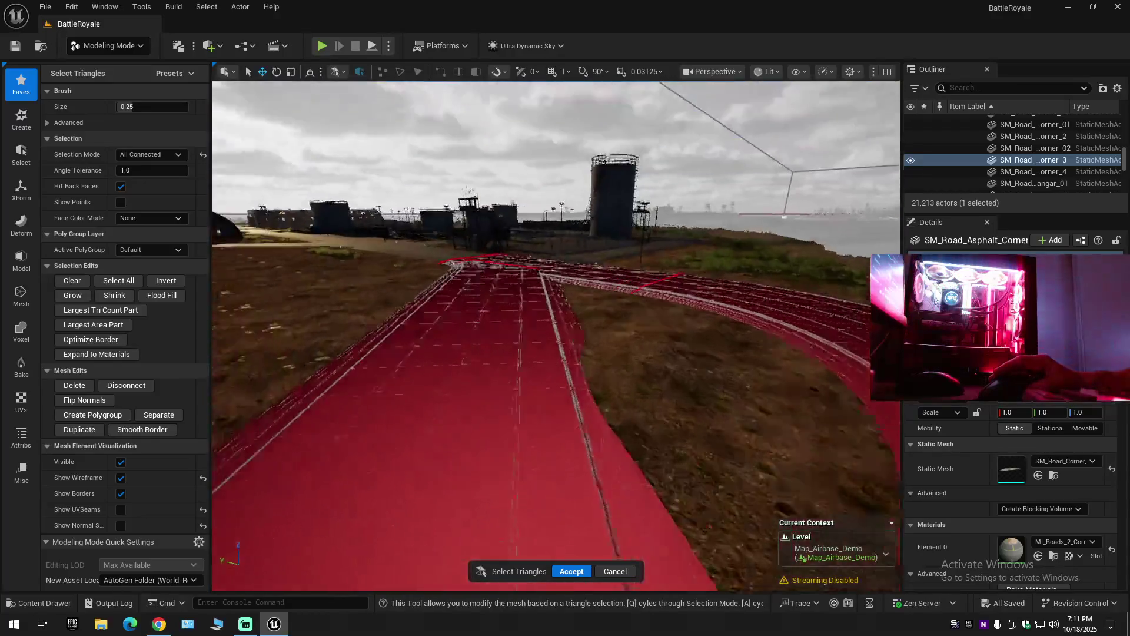
{"action": "scroll", "coordinate": [647, 412], "scroll_direction": "down", "scroll_amount": 5}
{"action": "scroll", "coordinate": [618, 253], "scroll_direction": "up", "scroll_amount": 4}
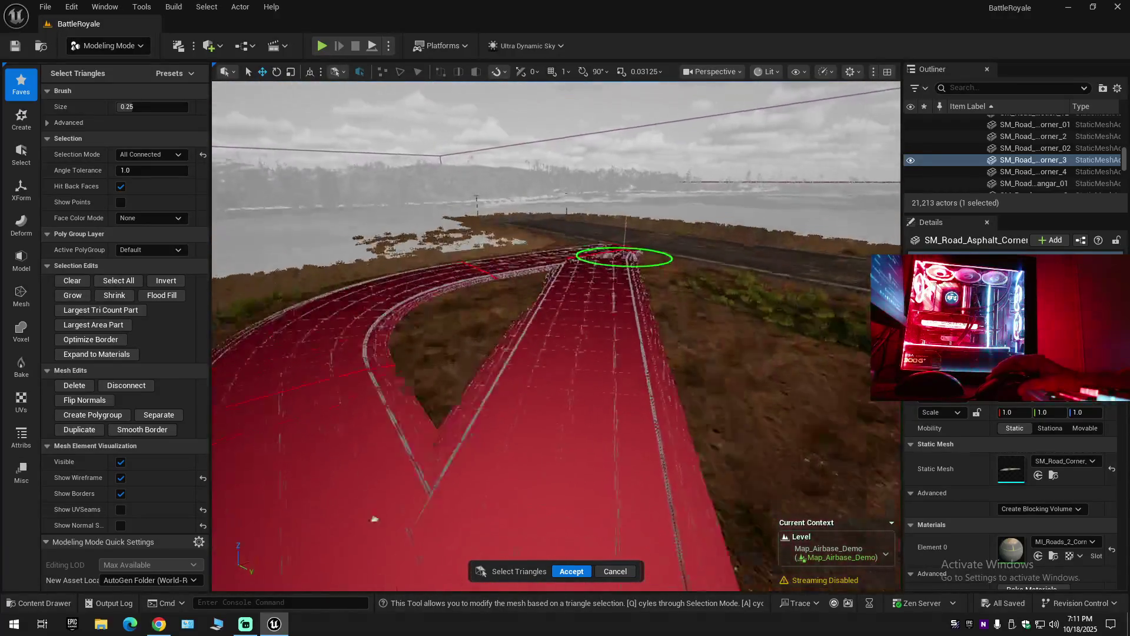
{"action": "scroll", "coordinate": [684, 488], "scroll_direction": "down", "scroll_amount": 3}
{"action": "scroll", "coordinate": [698, 465], "scroll_direction": "down", "scroll_amount": 5}
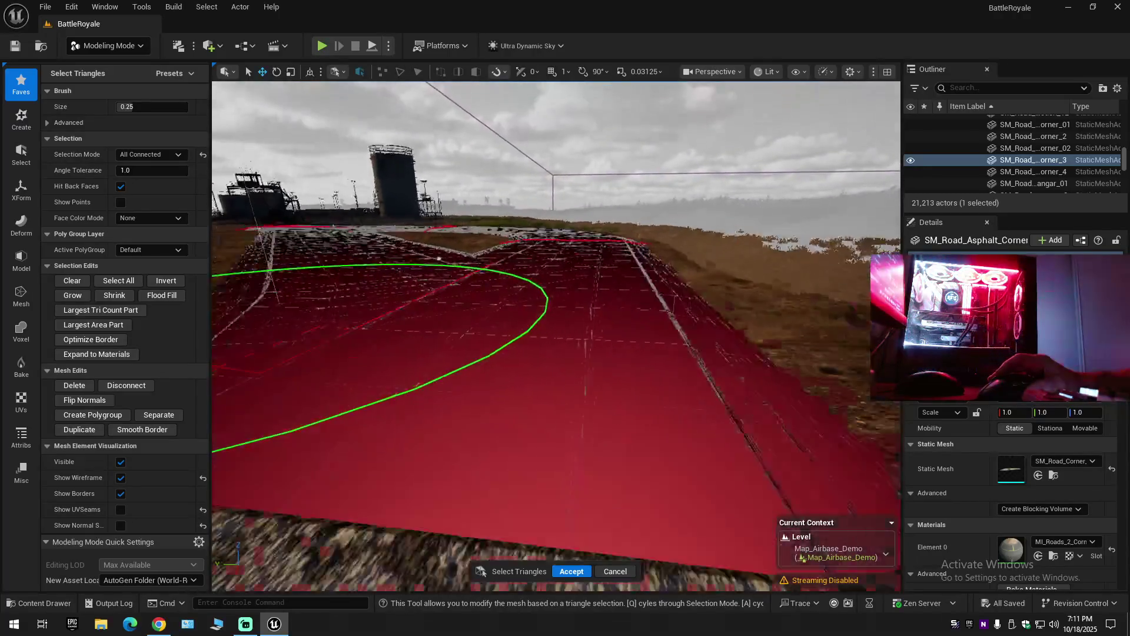
{"action": "scroll", "coordinate": [457, 371], "scroll_direction": "up", "scroll_amount": 3}
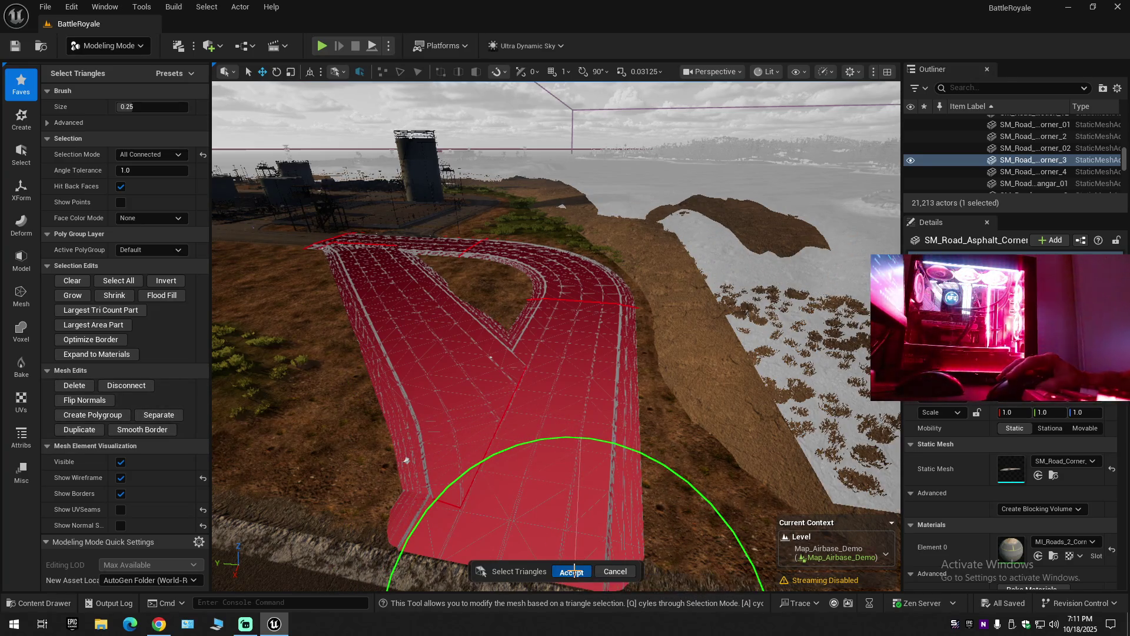
{"action": "key", "text": "Return"}
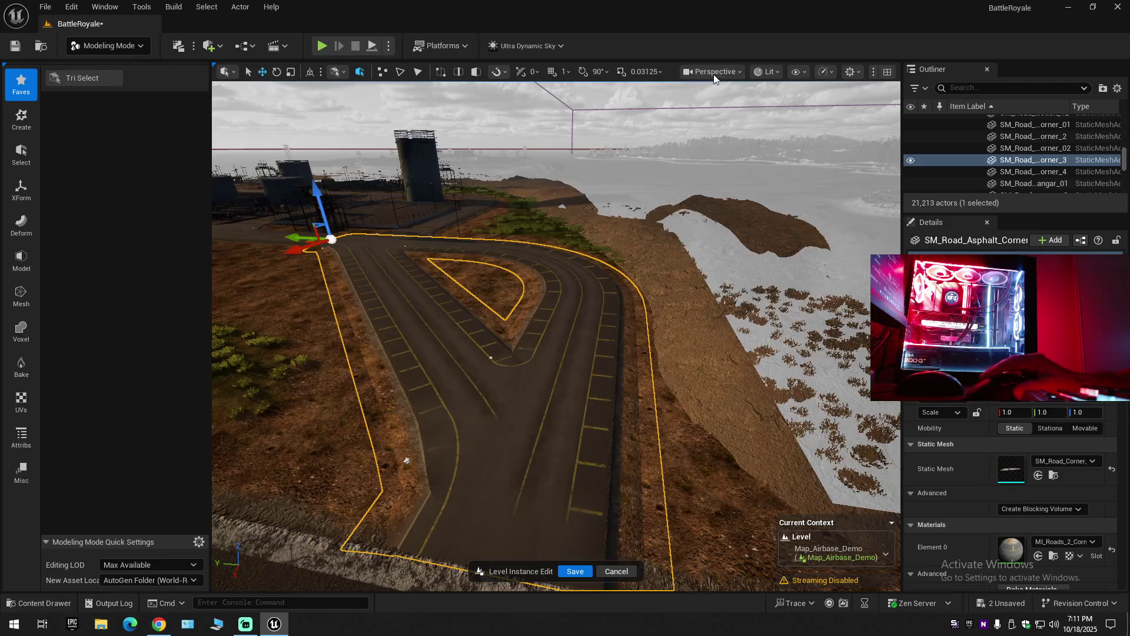
Switch the viewport to Player Collision and orbit toward the cyan collision wall.
{"action": "left_click", "coordinate": [760, 72]}
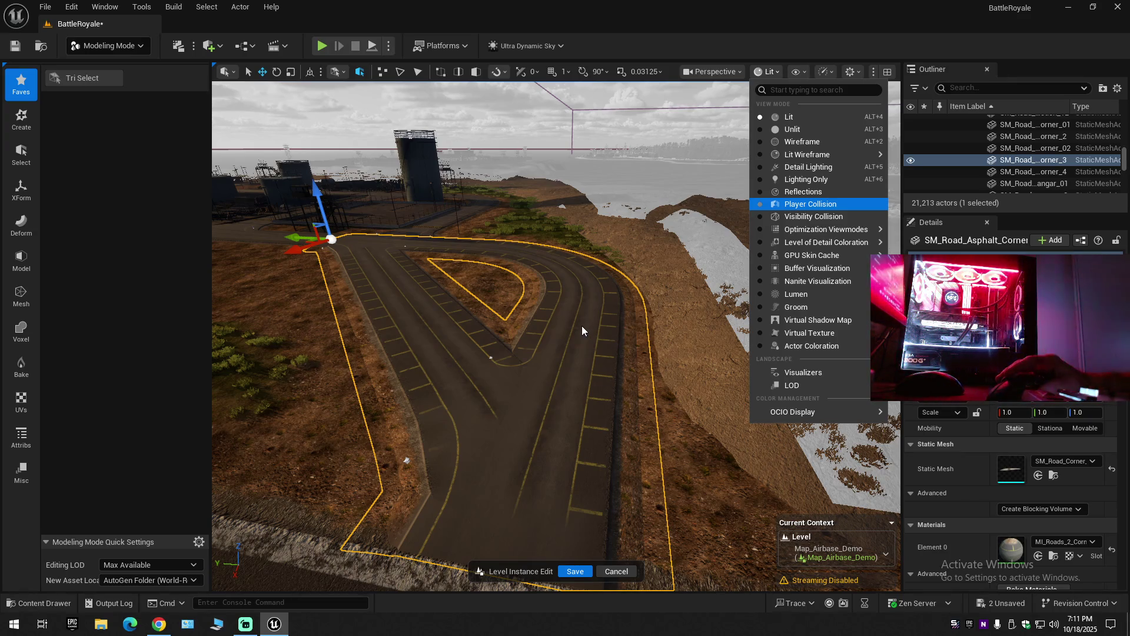
{"action": "key", "text": "Return"}
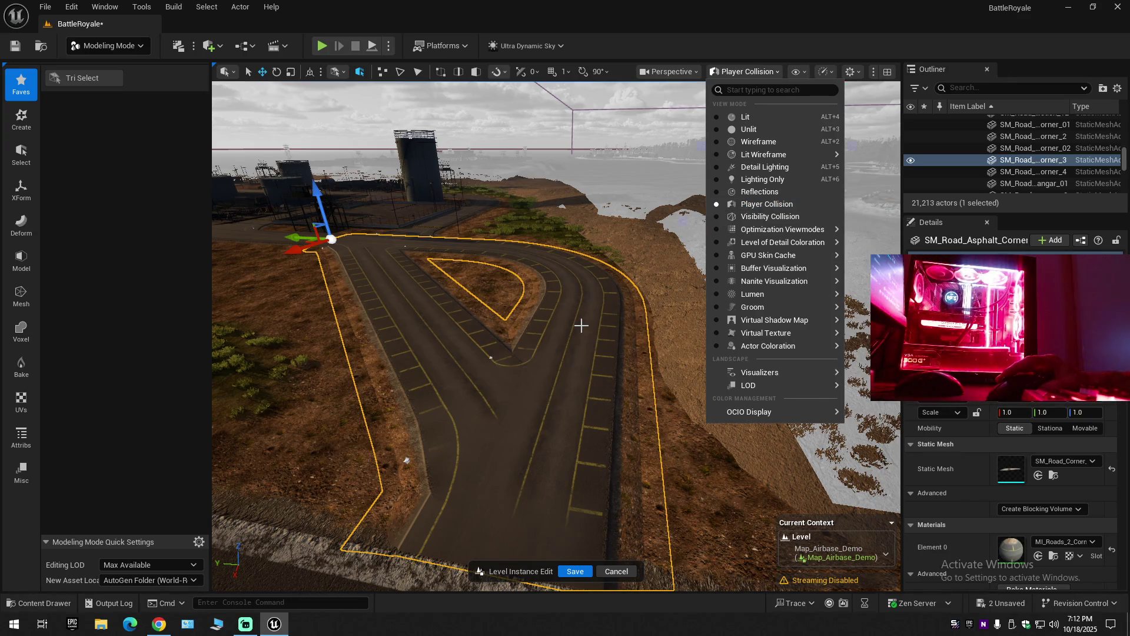
{"action": "left_click", "coordinate": [668, 178]}
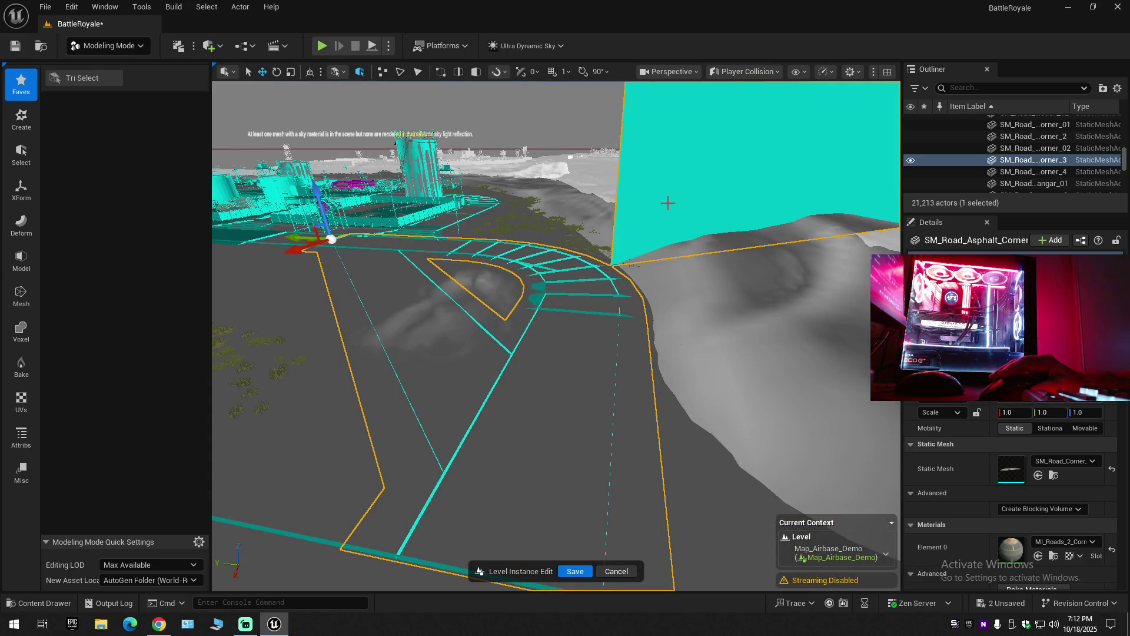
{"action": "mouse_move", "coordinate": [671, 191]}
{"action": "left_mouse_down"}
{"action": "mouse_move", "coordinate": [759, 197]}
{"action": "mouse_move", "coordinate": [759, 147]}
{"action": "mouse_move", "coordinate": [759, 221]}
{"action": "mouse_move", "coordinate": [424, 330]}
{"action": "mouse_move", "coordinate": [391, 298]}
{"action": "mouse_move", "coordinate": [391, 253]}
{"action": "mouse_move", "coordinate": [356, 240]}
{"action": "mouse_move", "coordinate": [356, 263]}
{"action": "left_mouse_up"}
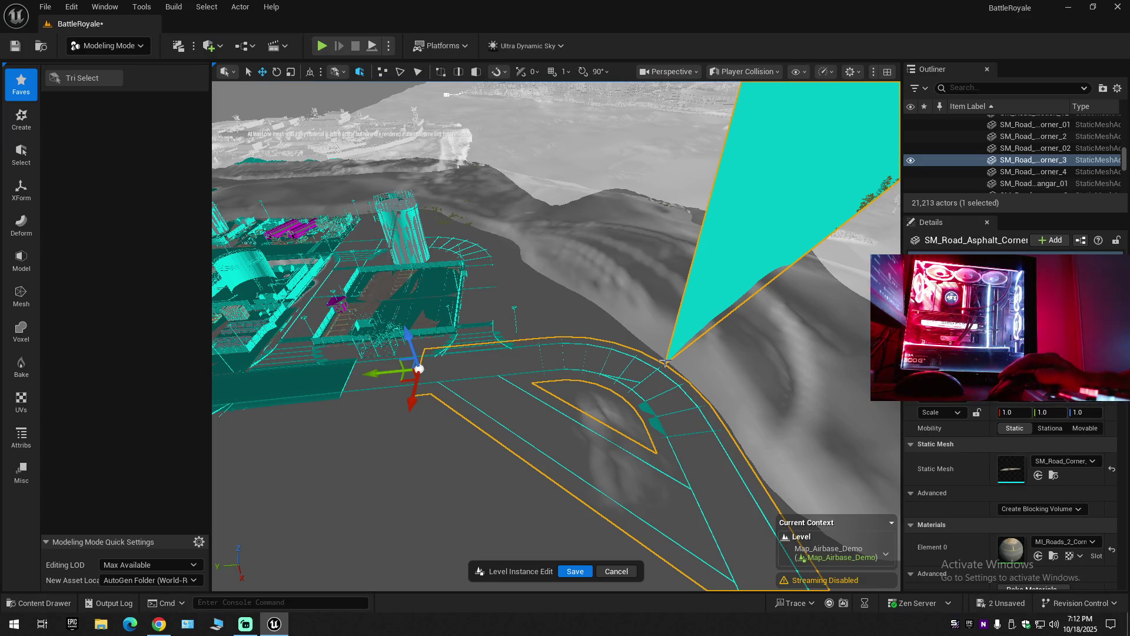
{"action": "left_click", "coordinate": [77, 80]}
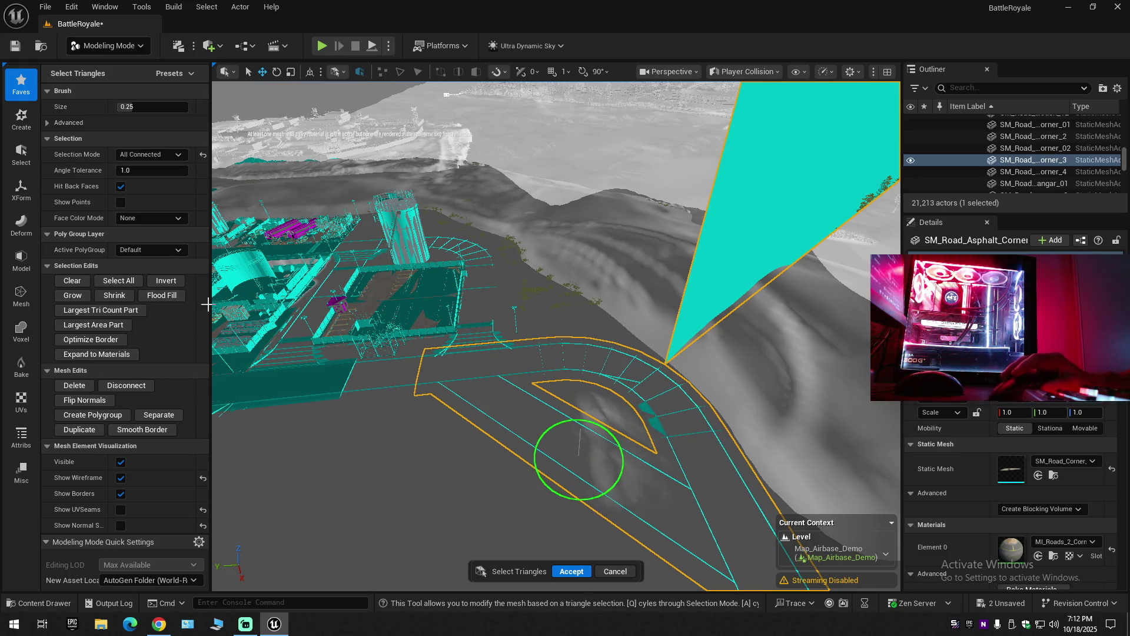
Cancel the triangle selection, return the viewport to Lit shading, and restart Tri Select.
{"action": "left_click", "coordinate": [127, 388]}
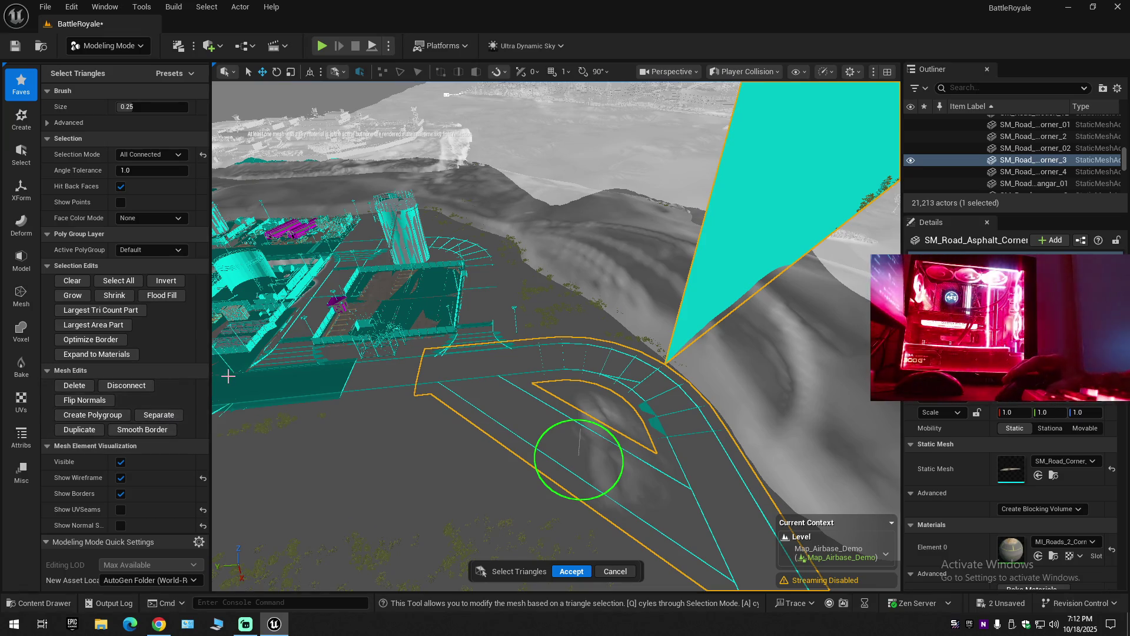
{"action": "left_click", "coordinate": [624, 571]}
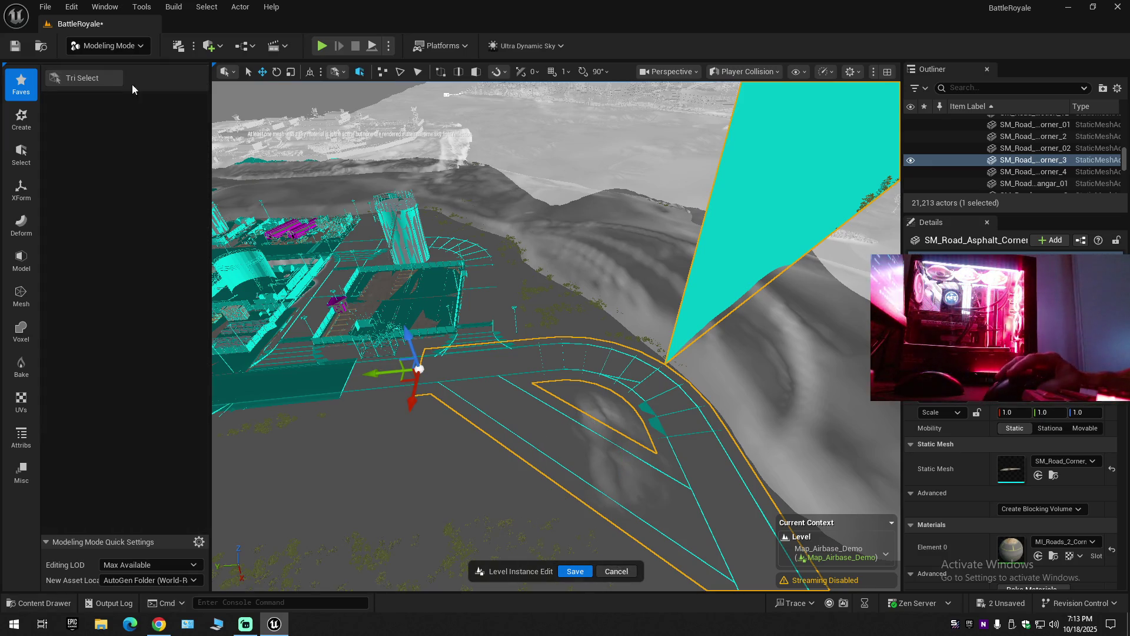
{"action": "left_click", "coordinate": [123, 44]}
{"action": "left_click", "coordinate": [123, 44]}
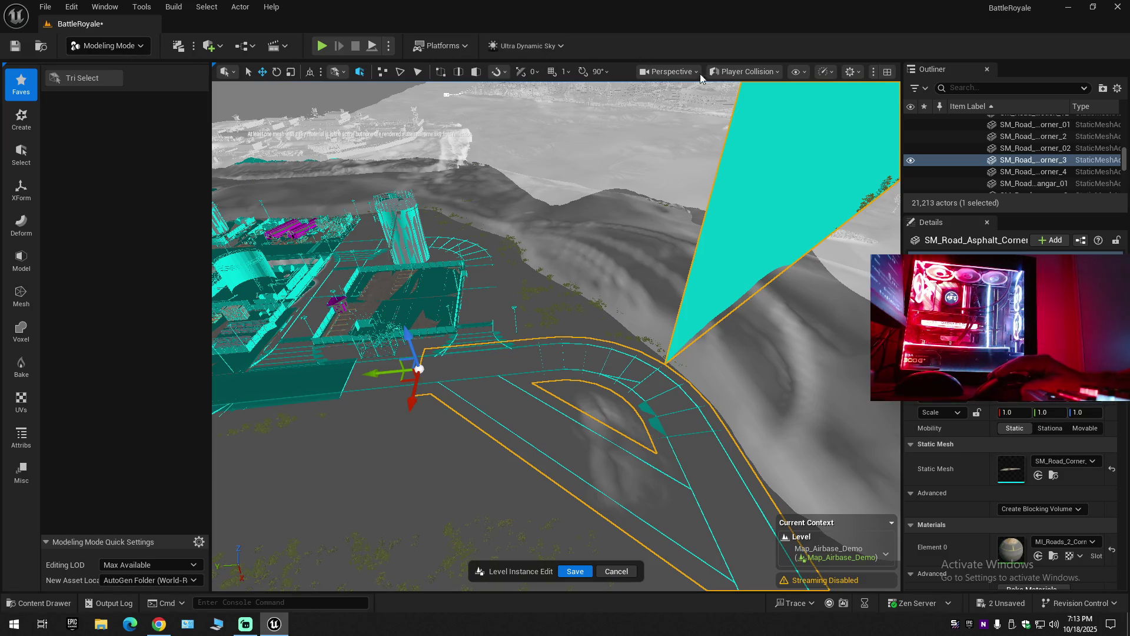
{"action": "left_click", "coordinate": [765, 71]}
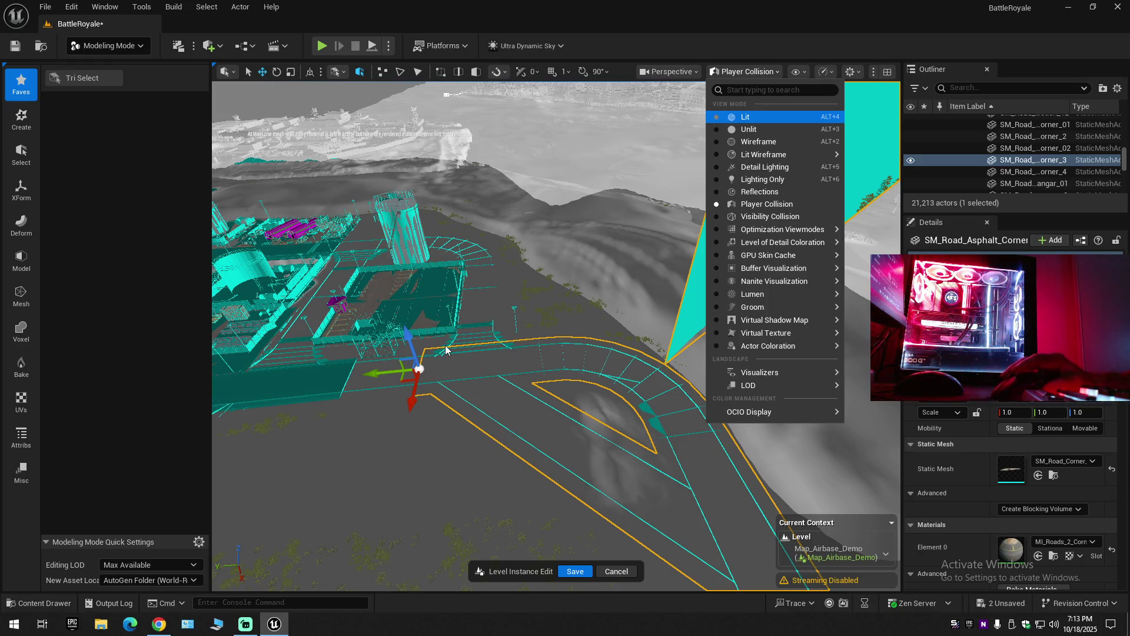
{"action": "key", "text": "alt+4"}
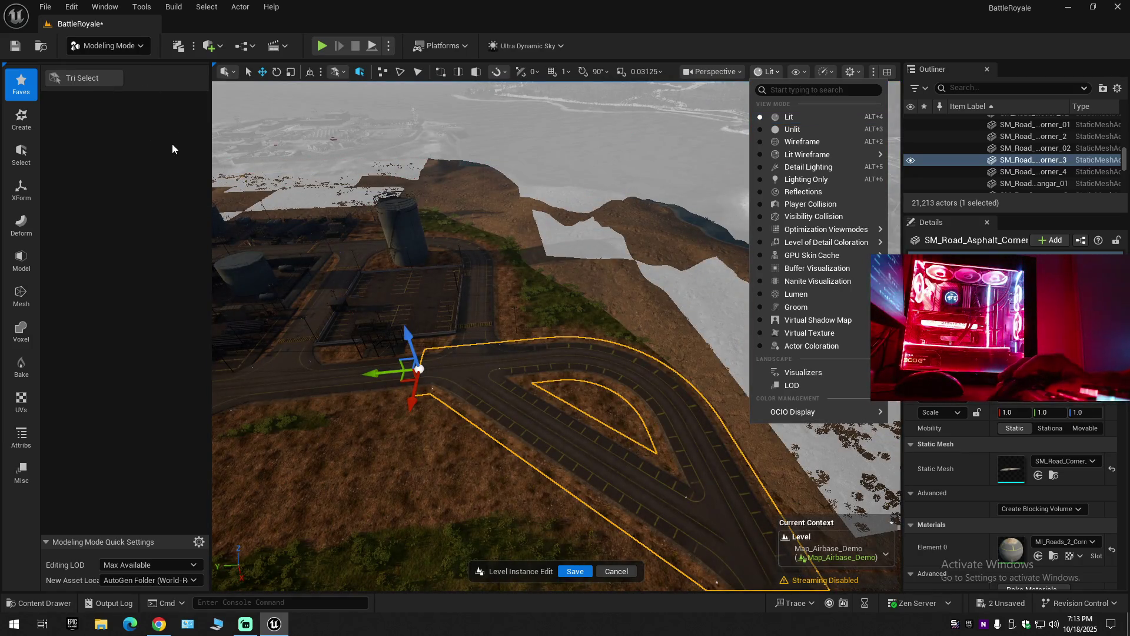
{"action": "left_click", "coordinate": [101, 78]}
Brush-select the road corner's triangles, zoom to inspect them, and exit without keeping changes.
{"action": "mouse_move", "coordinate": [538, 448]}
{"action": "left_mouse_down"}
{"action": "mouse_move", "coordinate": [471, 365]}
{"action": "mouse_move", "coordinate": [587, 365]}
{"action": "mouse_move", "coordinate": [692, 440]}
{"action": "left_mouse_up"}
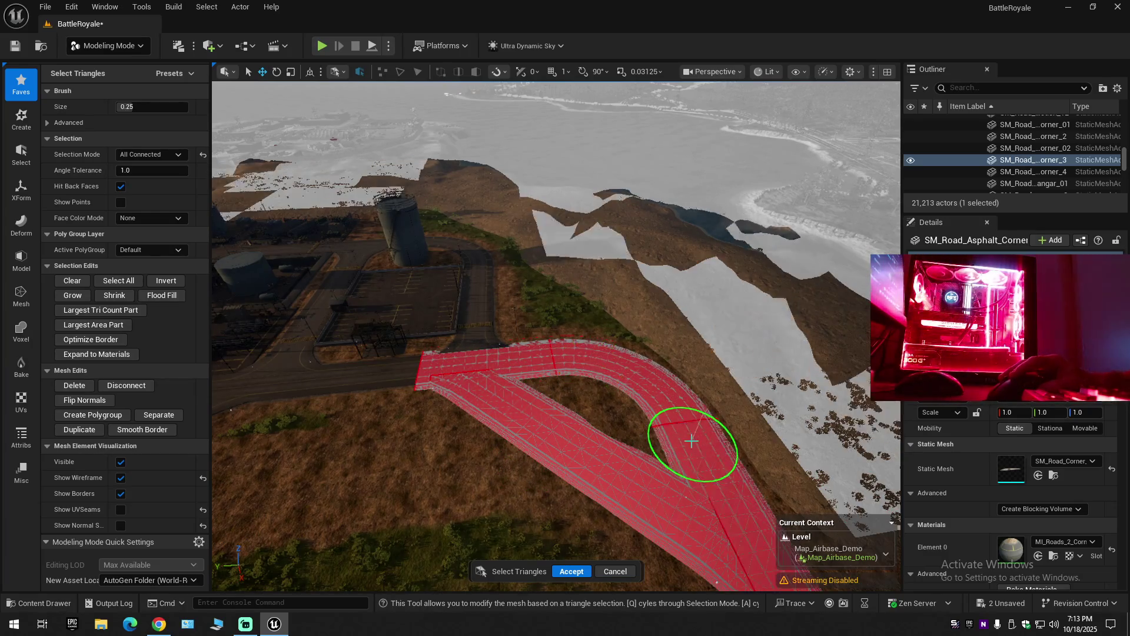
{"action": "scroll", "coordinate": [677, 462], "scroll_direction": "up", "scroll_amount": 3}
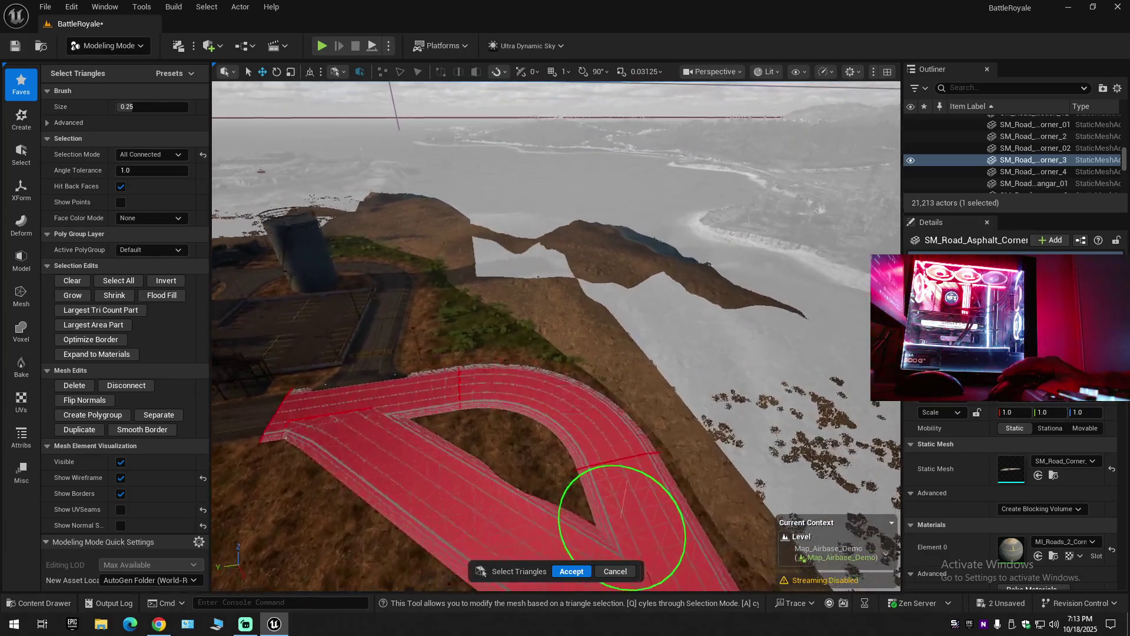
{"action": "scroll", "coordinate": [626, 528], "scroll_direction": "down", "scroll_amount": 3}
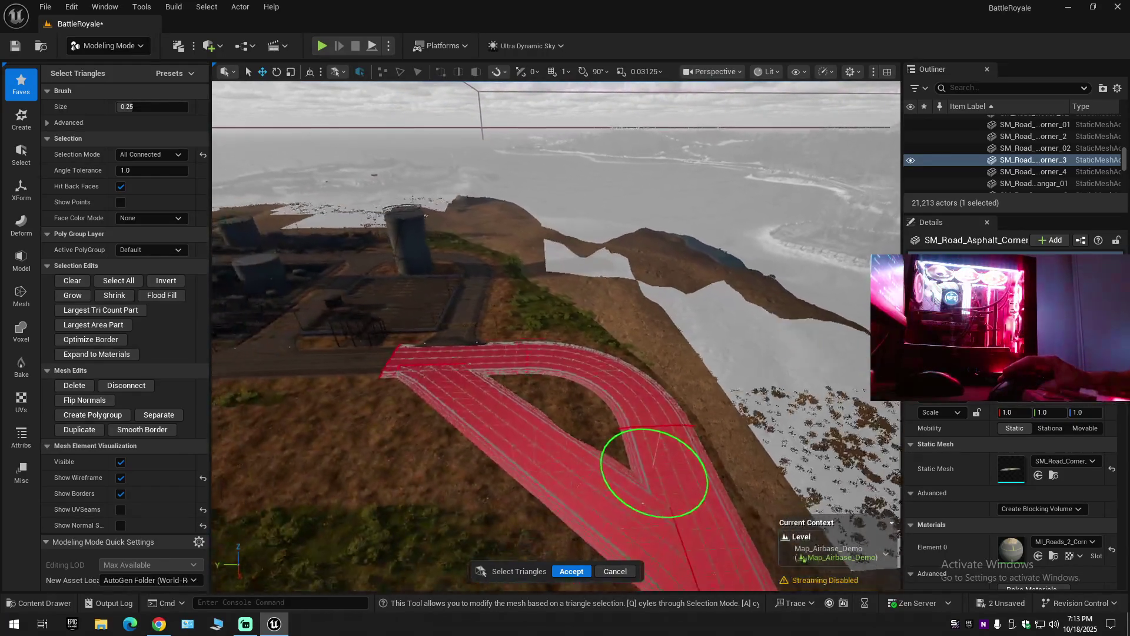
{"action": "scroll", "coordinate": [654, 475], "scroll_direction": "down", "scroll_amount": 4}
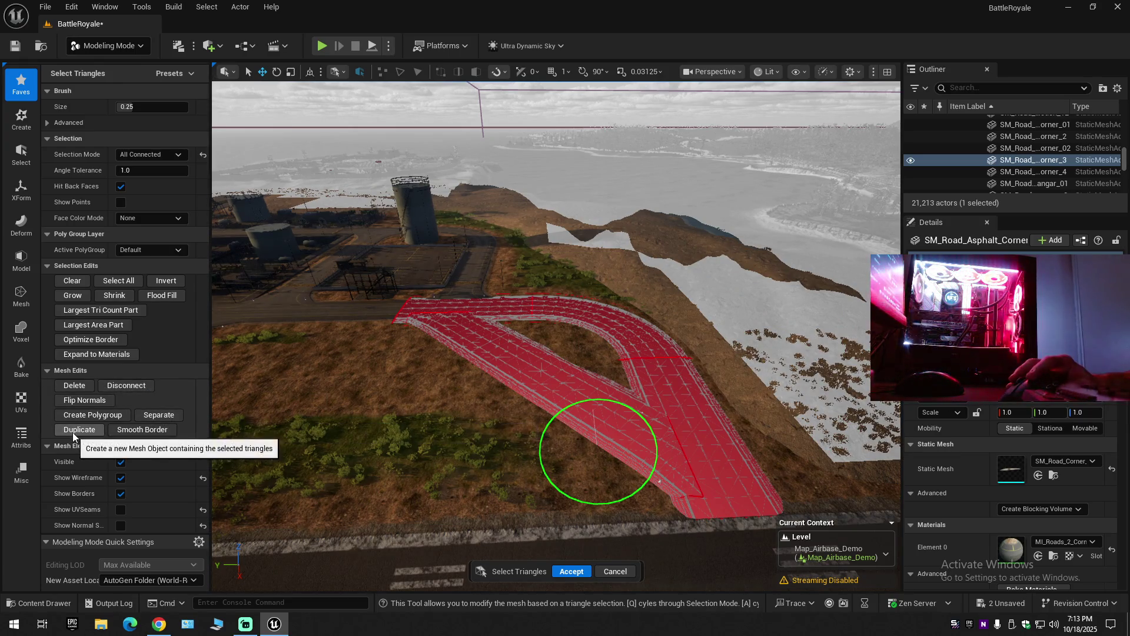
{"action": "left_click", "coordinate": [572, 572]}
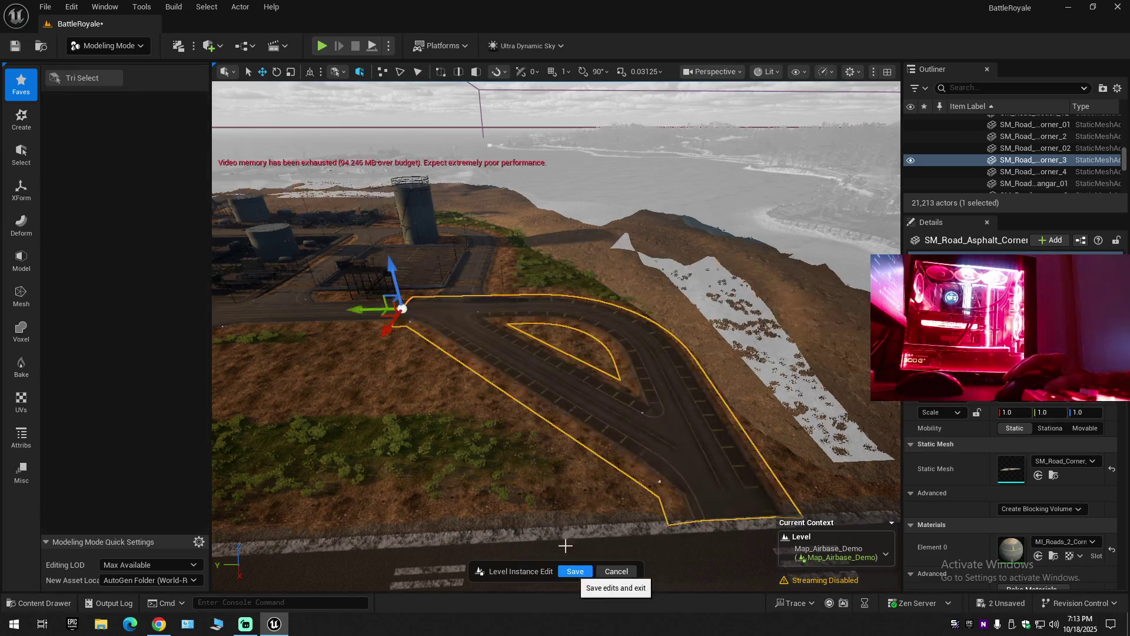
Reposition the camera along the road and undo an accidental move of the road mesh.
{"action": "left_click_drag", "start_coordinate": [383, 289], "coordinate": [466, 225]}
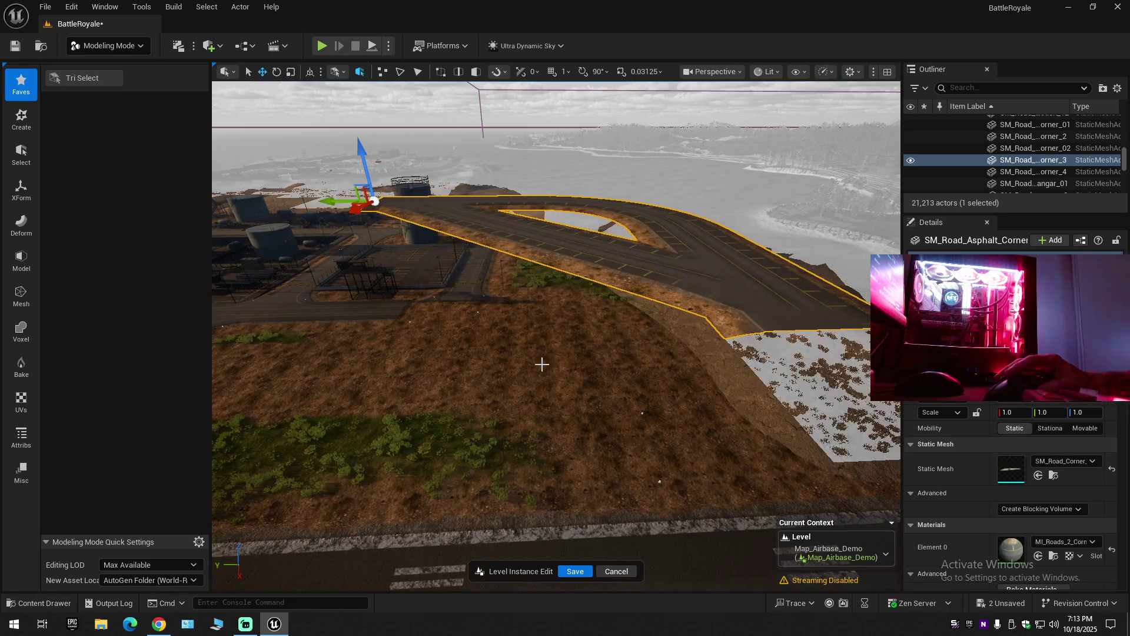
{"action": "scroll", "coordinate": [542, 364], "scroll_direction": "up", "scroll_amount": 4}
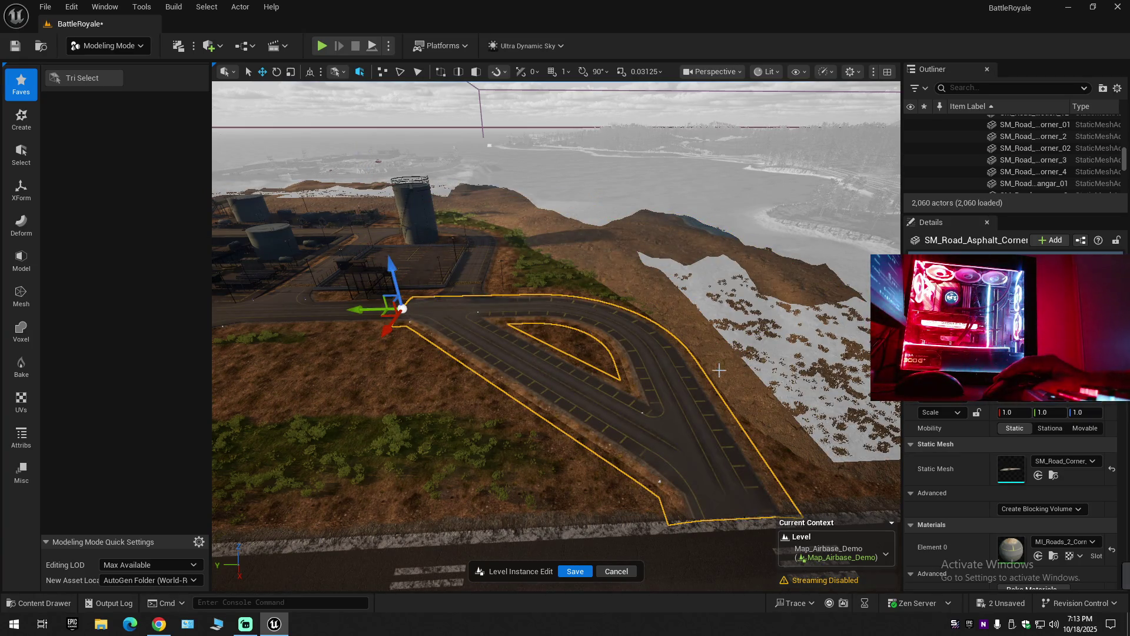
{"action": "right_click", "coordinate": [709, 369]}
{"action": "left_click_drag", "start_coordinate": [421, 308], "coordinate": [265, 360]}
{"action": "key", "text": "ctrl+z"}
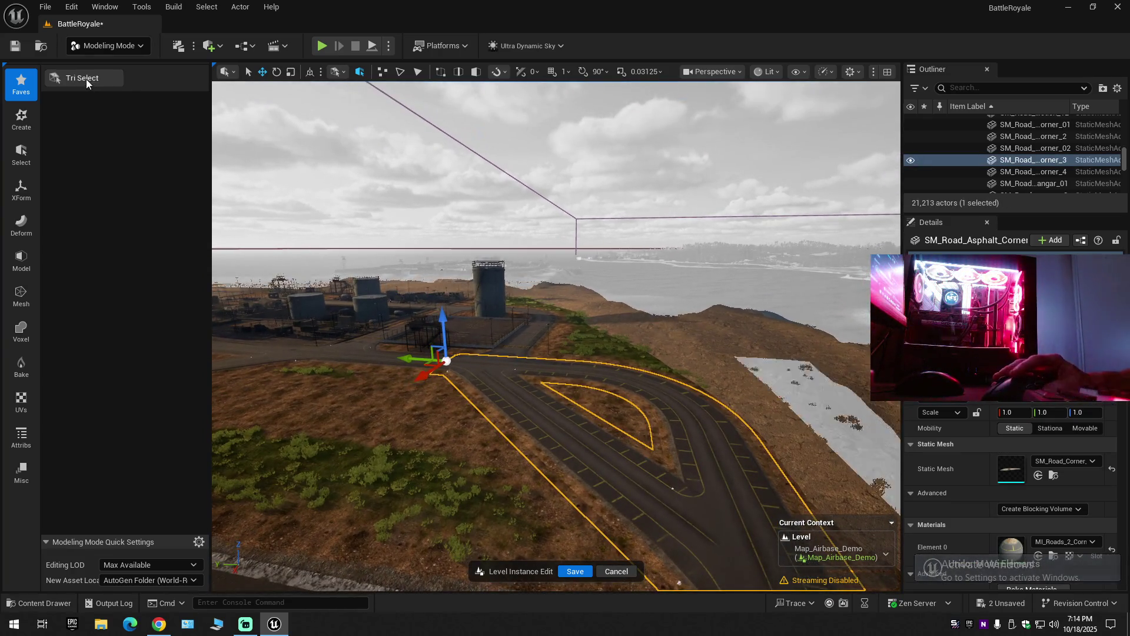
Tri-select the left and curved road sections, accept, undo a stray move, and locate the mesh asset.
{"action": "left_click", "coordinate": [82, 78]}
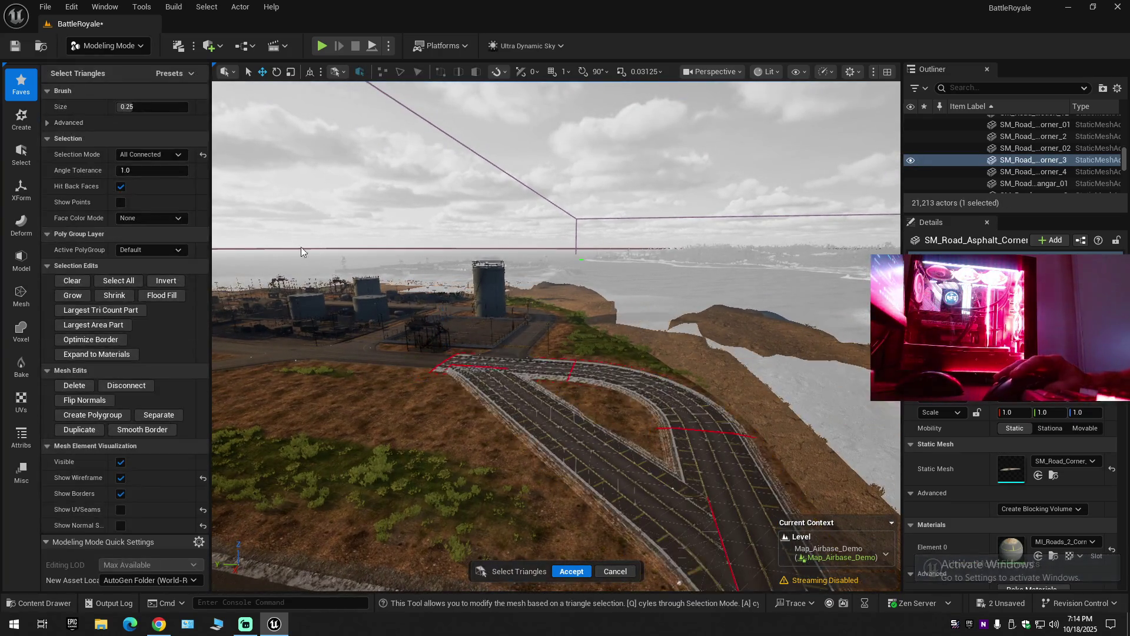
{"action": "left_click", "coordinate": [492, 371]}
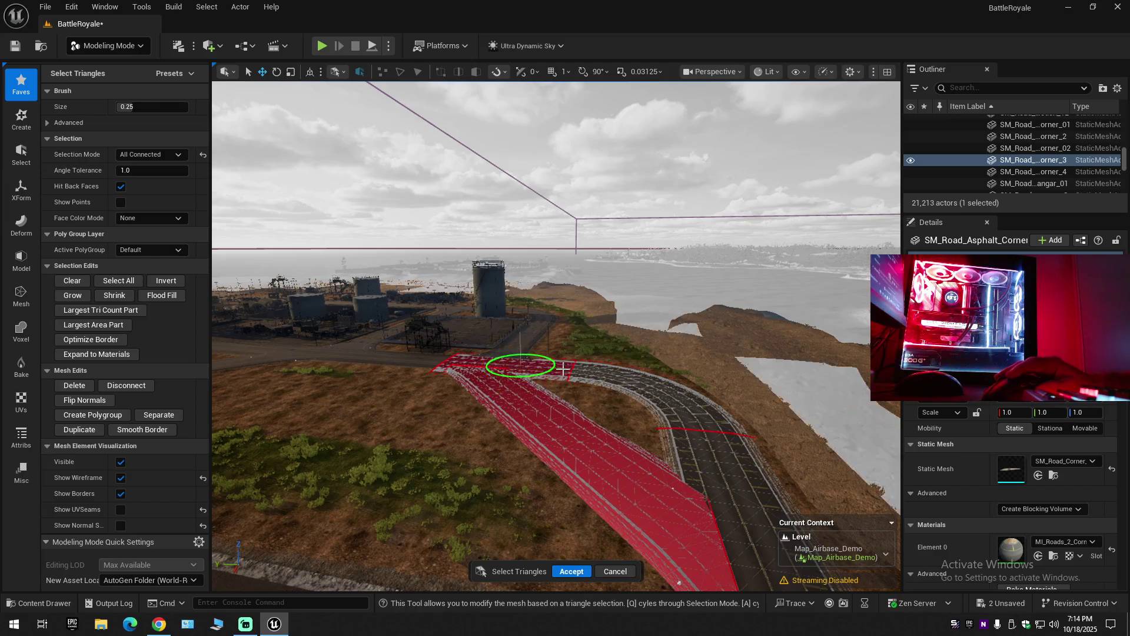
{"action": "left_click", "coordinate": [676, 408]}
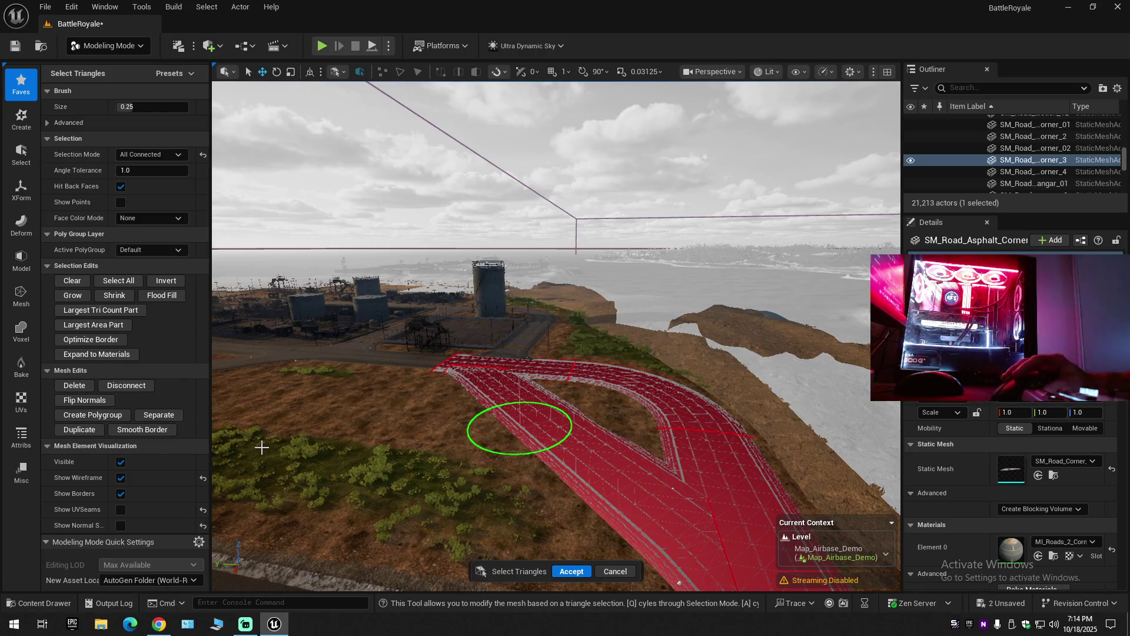
{"action": "left_click", "coordinate": [572, 571]}
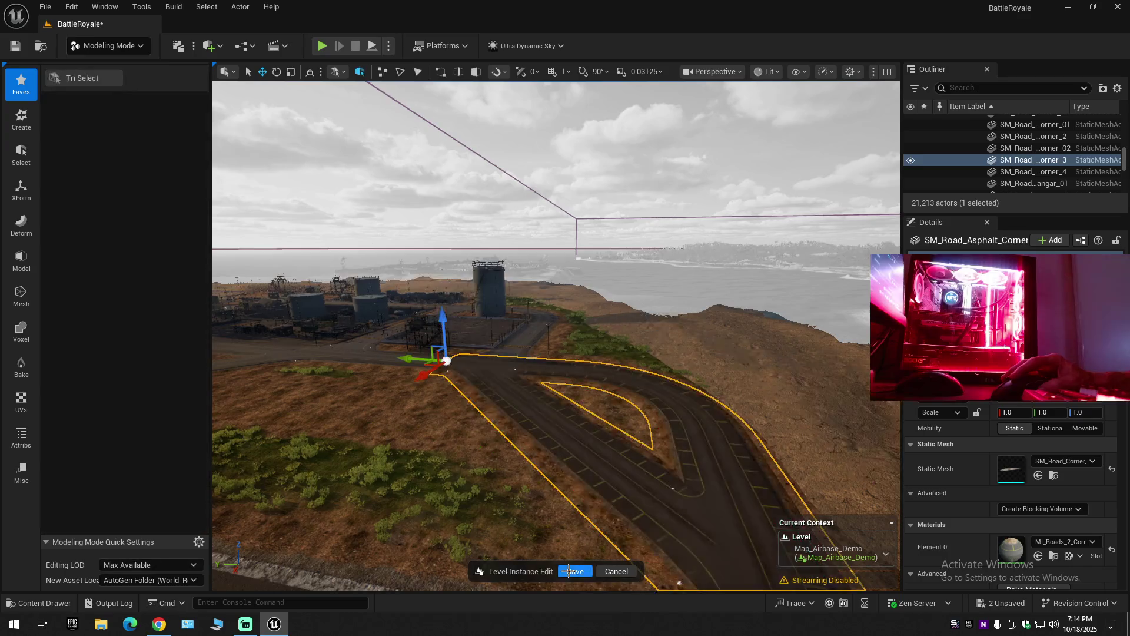
{"action": "left_click_drag", "start_coordinate": [412, 360], "coordinate": [265, 363]}
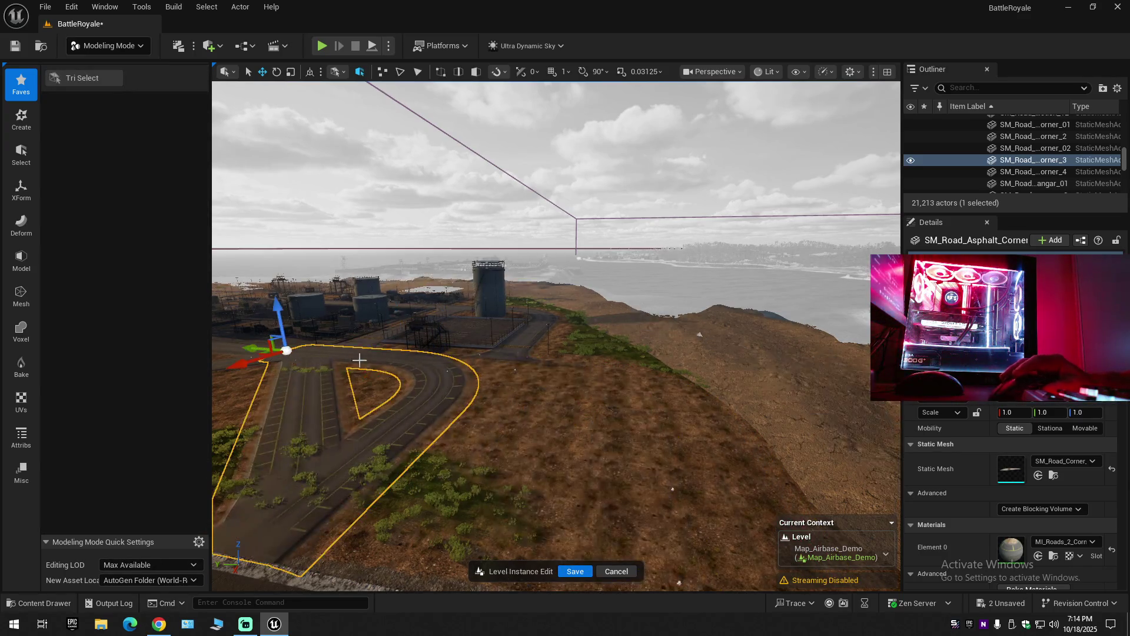
{"action": "key", "text": "ctrl+z"}
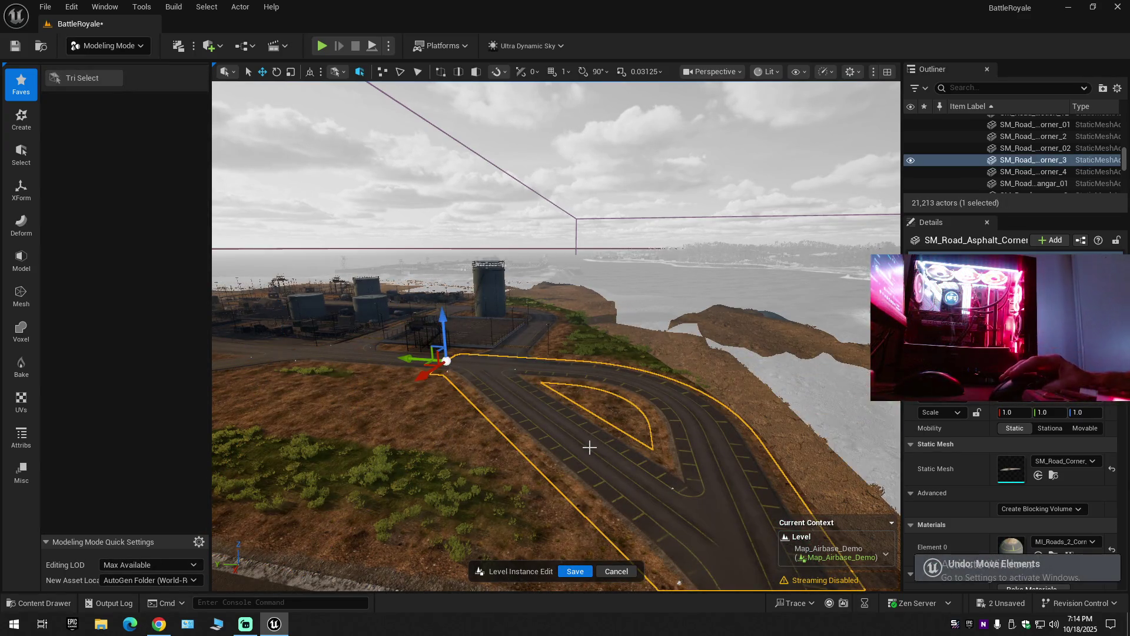
{"action": "left_click", "coordinate": [1053, 476]}
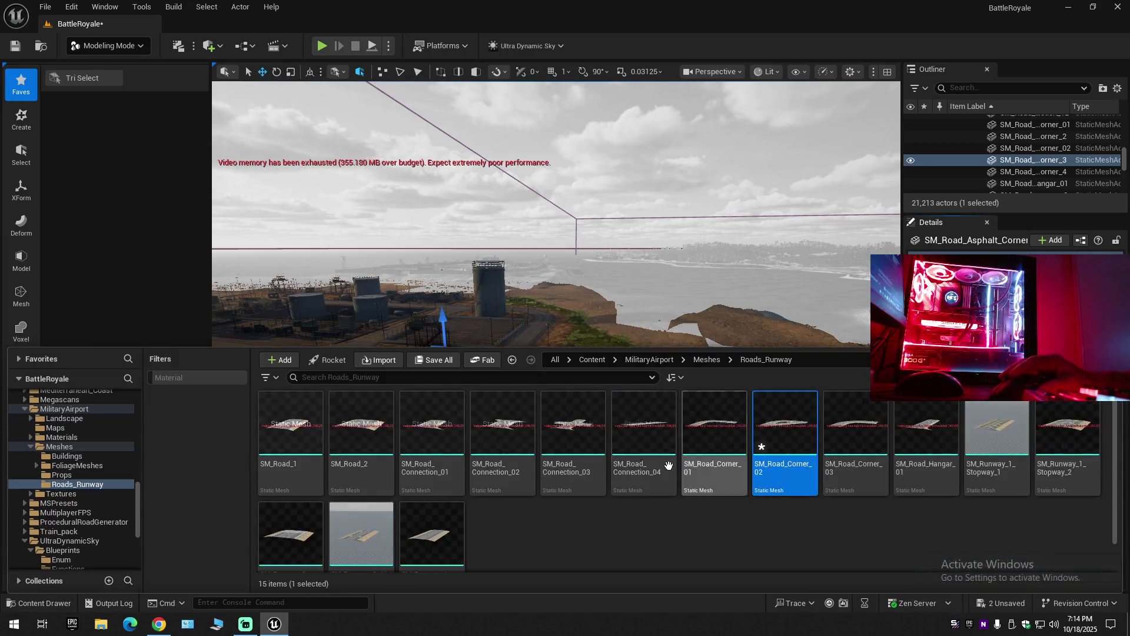
Place an SM_Road_Corner_02 from the Content Drawer near the road corner and select SM_Road_Asphalt_Corner.
{"action": "key", "text": "f"}
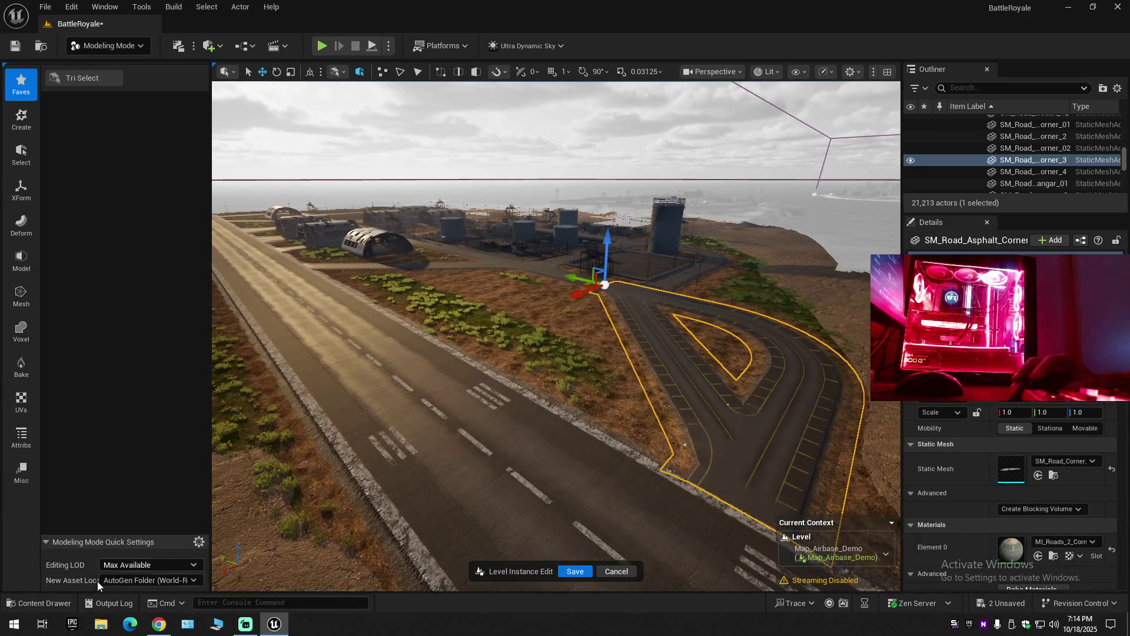
{"action": "left_click", "coordinate": [44, 603]}
{"action": "mouse_move", "coordinate": [786, 471]}
{"action": "left_mouse_down"}
{"action": "mouse_move", "coordinate": [643, 189]}
{"action": "mouse_move", "coordinate": [464, 444]}
{"action": "mouse_move", "coordinate": [465, 313]}
{"action": "mouse_move", "coordinate": [408, 338]}
{"action": "mouse_move", "coordinate": [419, 330]}
{"action": "mouse_move", "coordinate": [534, 432]}
{"action": "mouse_move", "coordinate": [471, 312]}
{"action": "mouse_move", "coordinate": [464, 265]}
{"action": "left_mouse_up"}
{"action": "left_click_drag", "start_coordinate": [589, 407], "coordinate": [589, 406]}
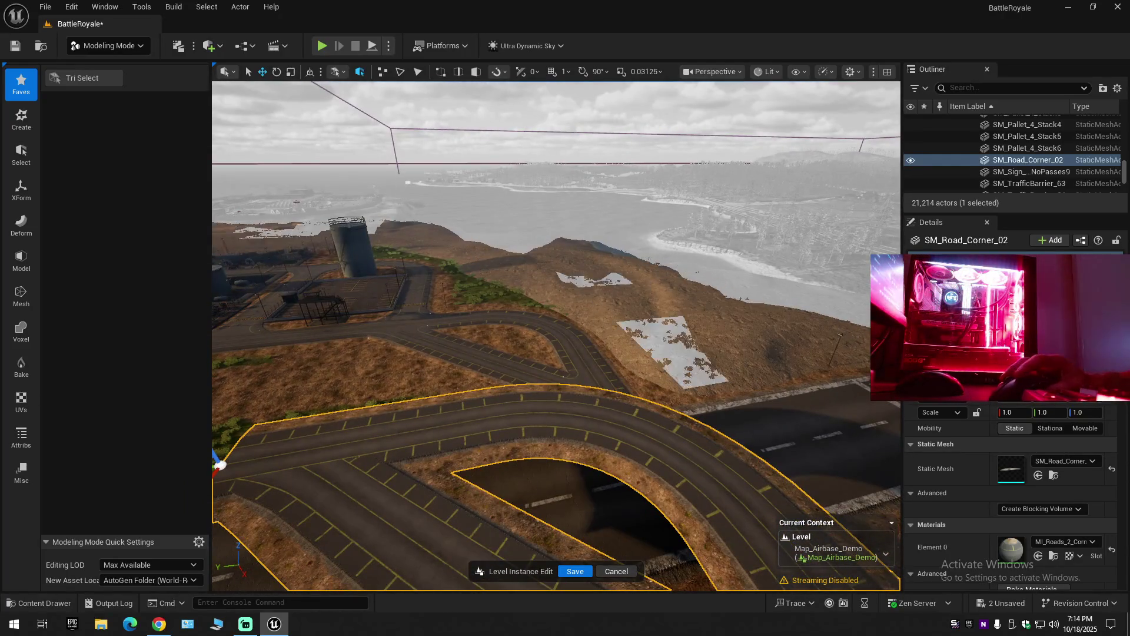
{"action": "left_click", "coordinate": [469, 352]}
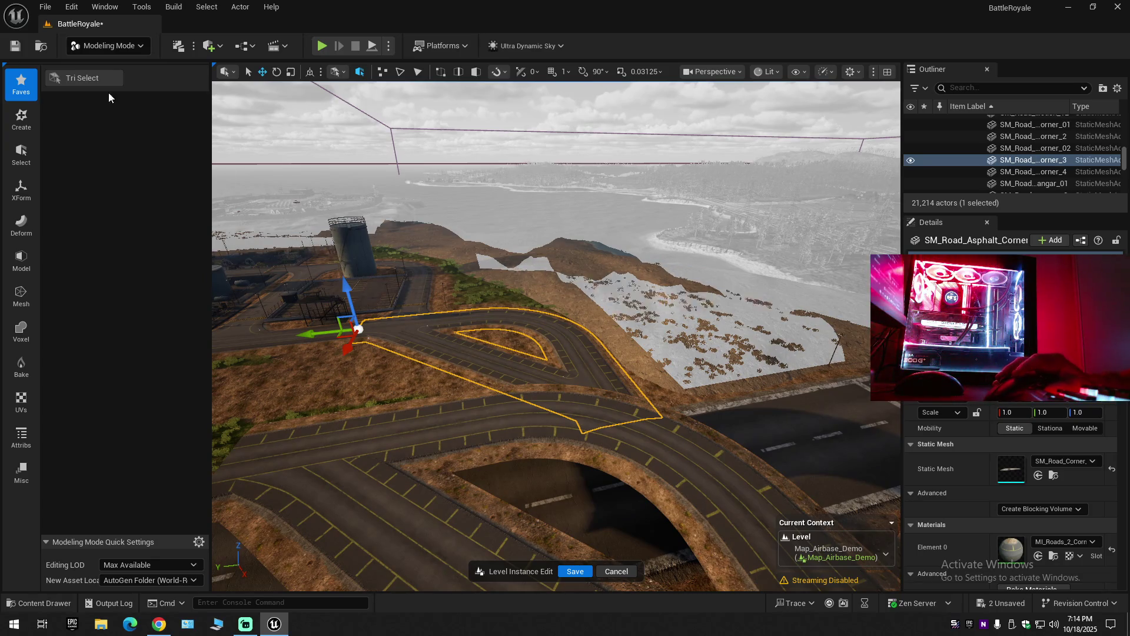
{"action": "left_click", "coordinate": [83, 77]}
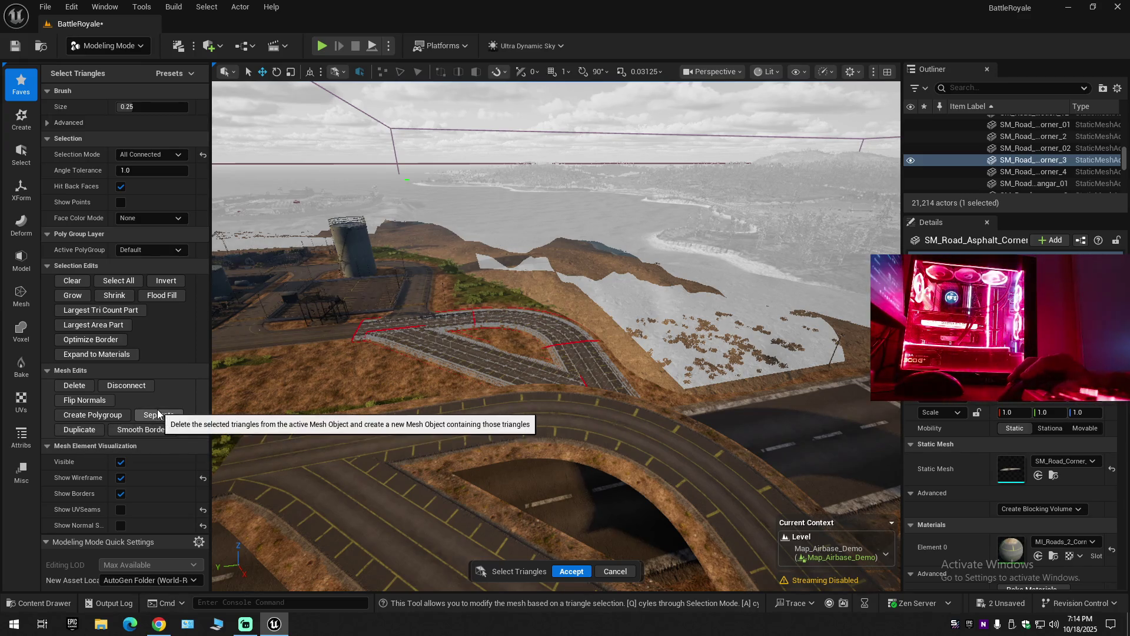
Select the connected triangles along the curved road corner.
{"action": "left_click", "coordinate": [428, 321]}
{"action": "left_click", "coordinate": [567, 353], "text": "shift"}
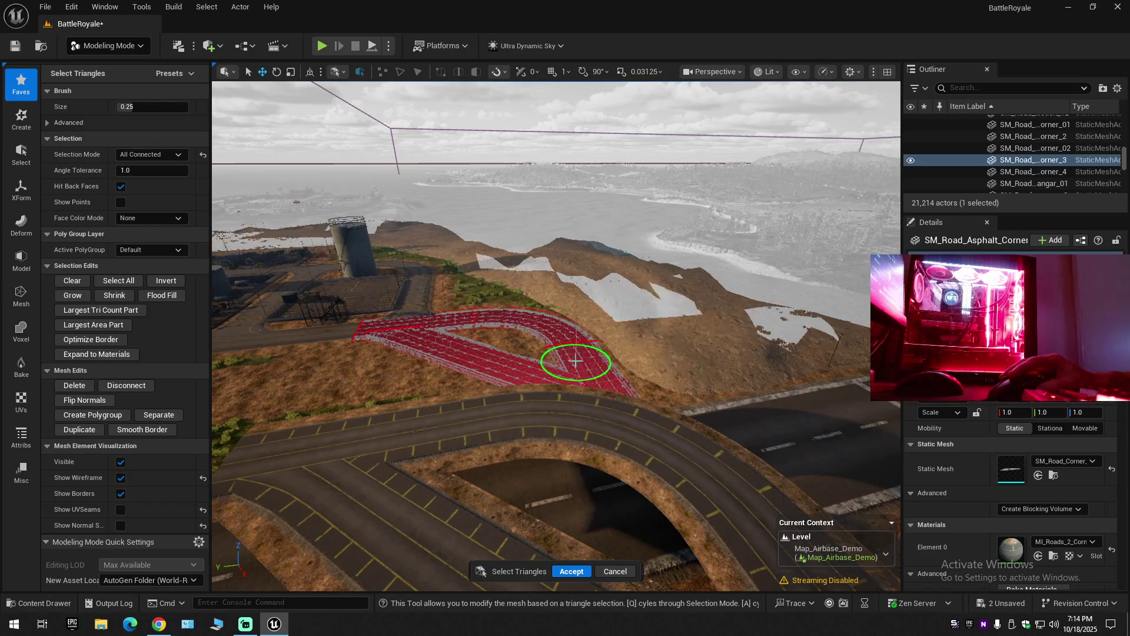
{"action": "left_click", "coordinate": [158, 415]}
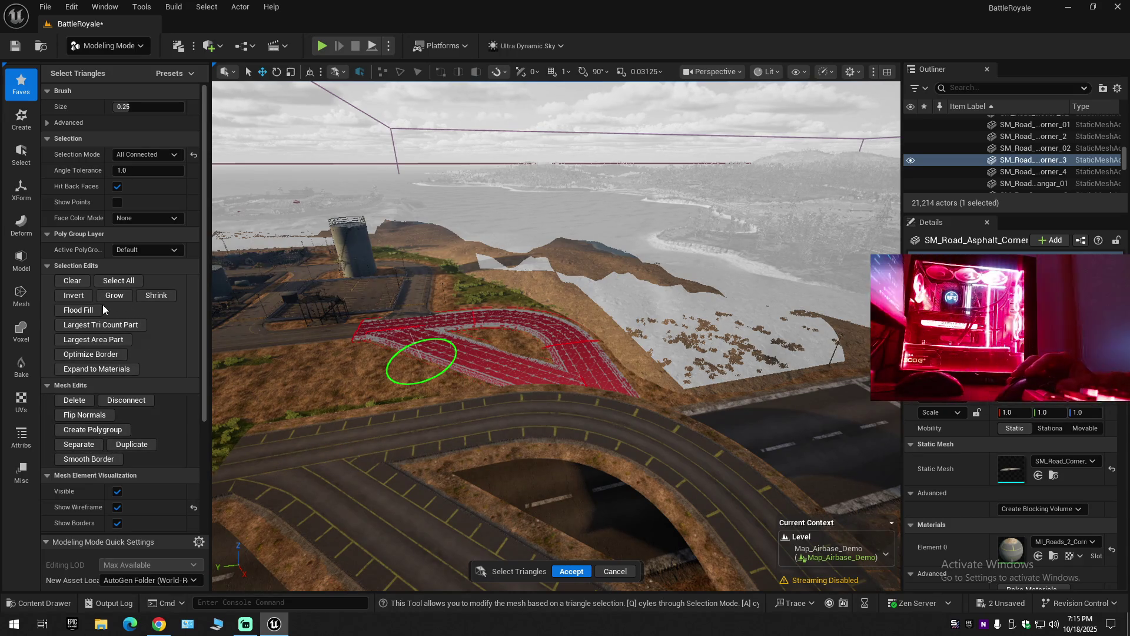
{"action": "left_click", "coordinate": [72, 280]}
{"action": "mouse_move", "coordinate": [404, 338]}
{"action": "left_mouse_down"}
{"action": "mouse_move", "coordinate": [435, 322]}
{"action": "mouse_move", "coordinate": [566, 351]}
{"action": "mouse_move", "coordinate": [562, 366]}
{"action": "left_mouse_up"}
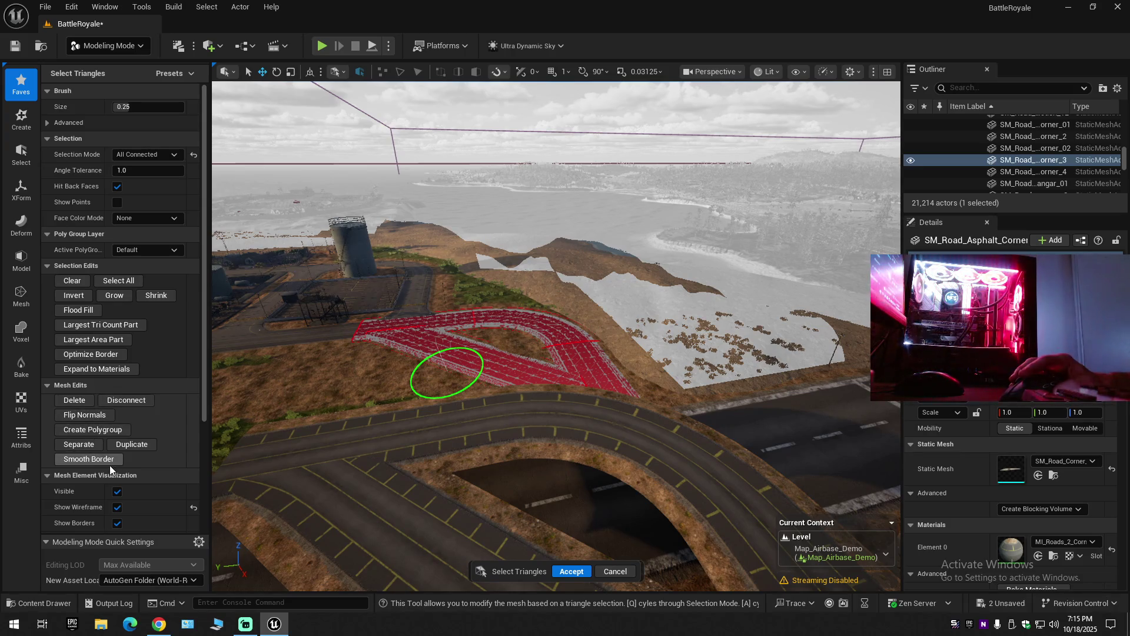
Review the advanced mesh statistics and accept the triangle selection.
{"action": "scroll", "coordinate": [113, 465], "scroll_direction": "down", "scroll_amount": 4}
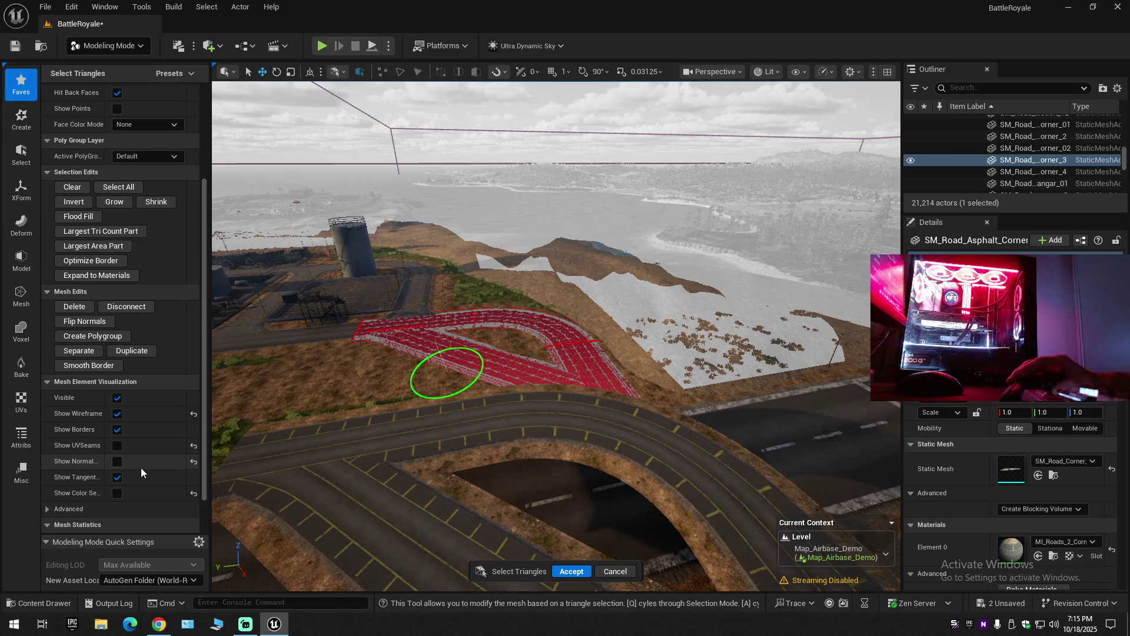
{"action": "scroll", "coordinate": [140, 467], "scroll_direction": "down", "scroll_amount": 2}
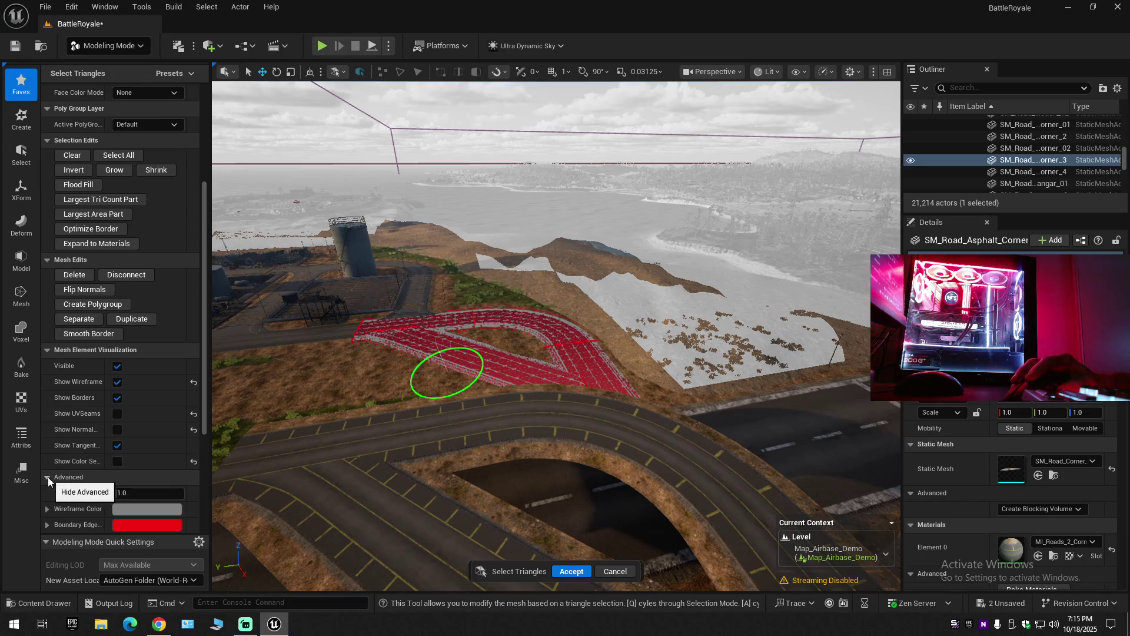
{"action": "left_click", "coordinate": [49, 524]}
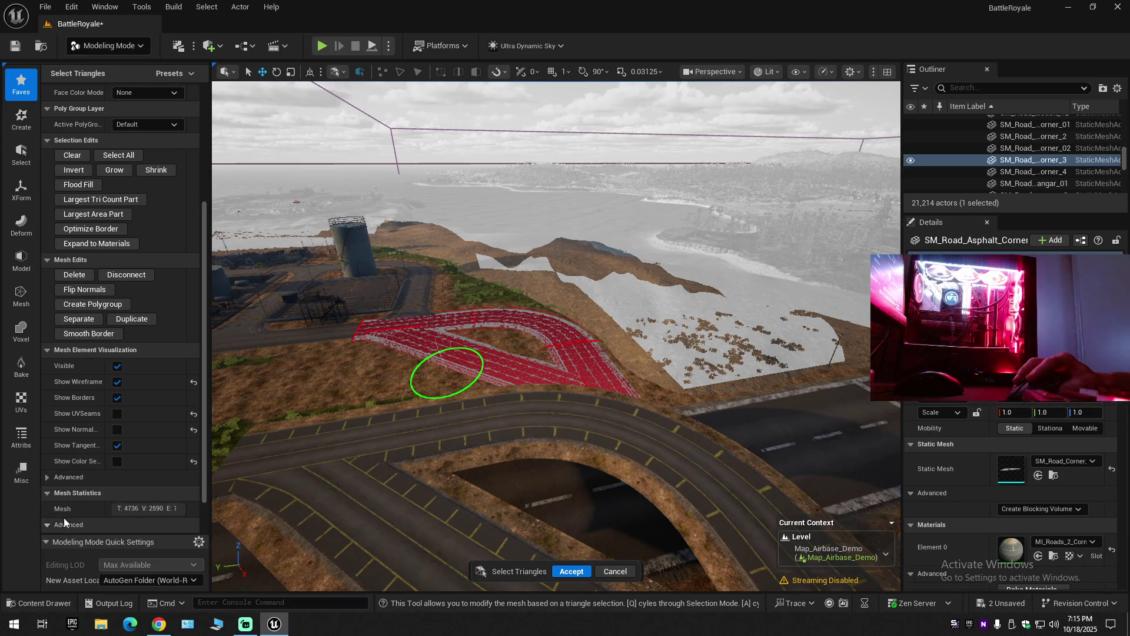
{"action": "scroll", "coordinate": [53, 520], "scroll_direction": "down", "scroll_amount": 2}
{"action": "scroll", "coordinate": [88, 480], "scroll_direction": "up", "scroll_amount": 10}
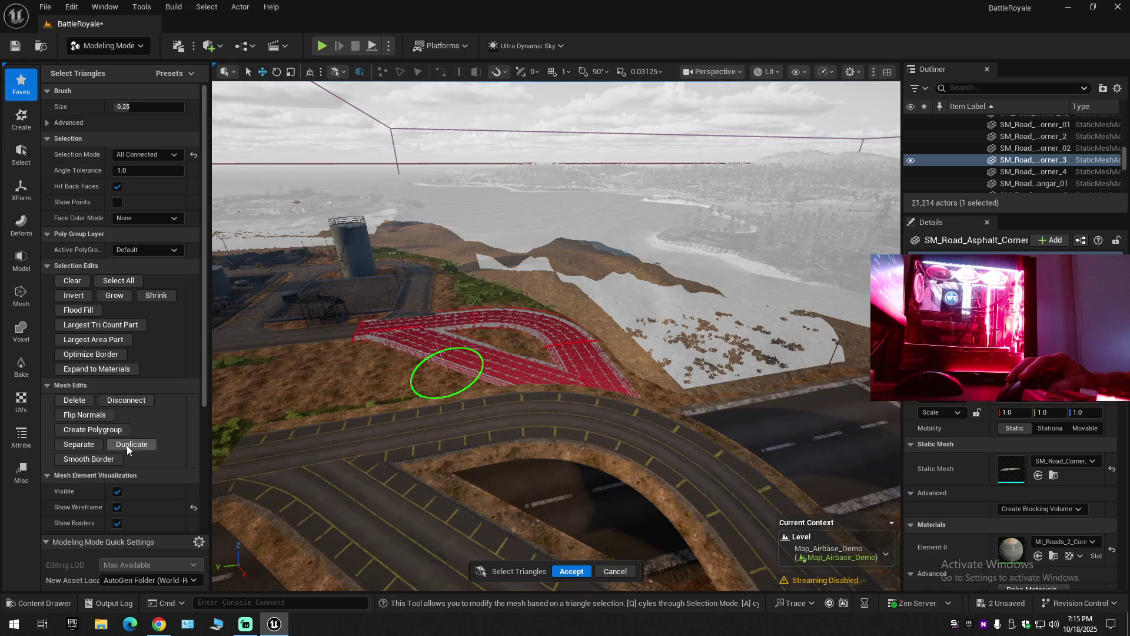
{"action": "left_click", "coordinate": [565, 572]}
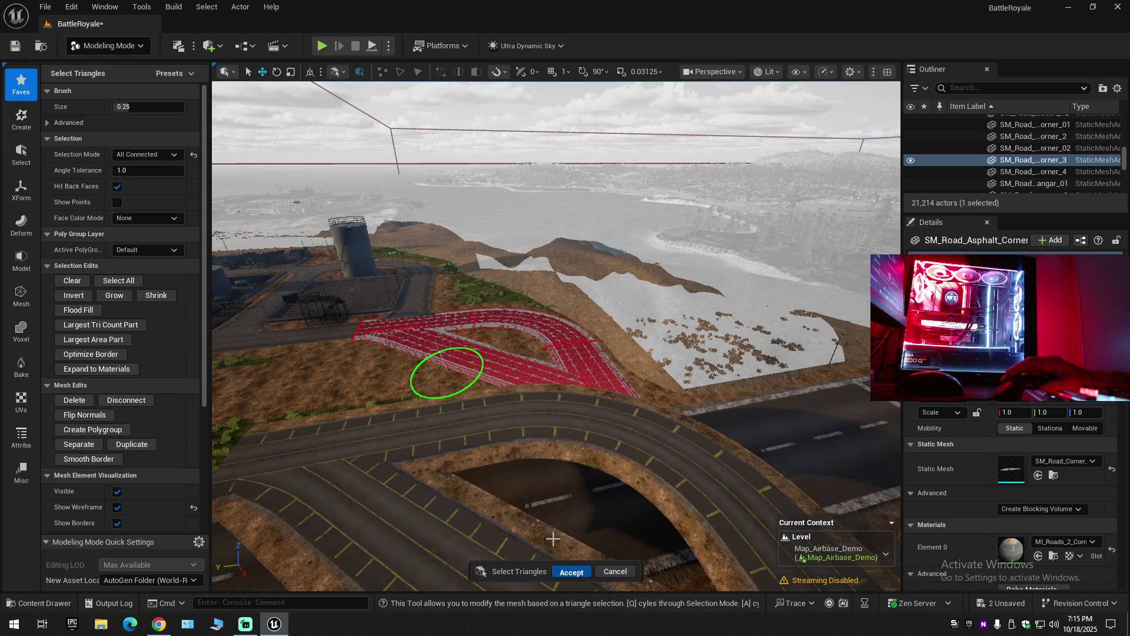
Test-lift the road piece straight up, undo it, and open the view-mode list.
{"action": "left_click_drag", "start_coordinate": [361, 275], "coordinate": [321, 143]}
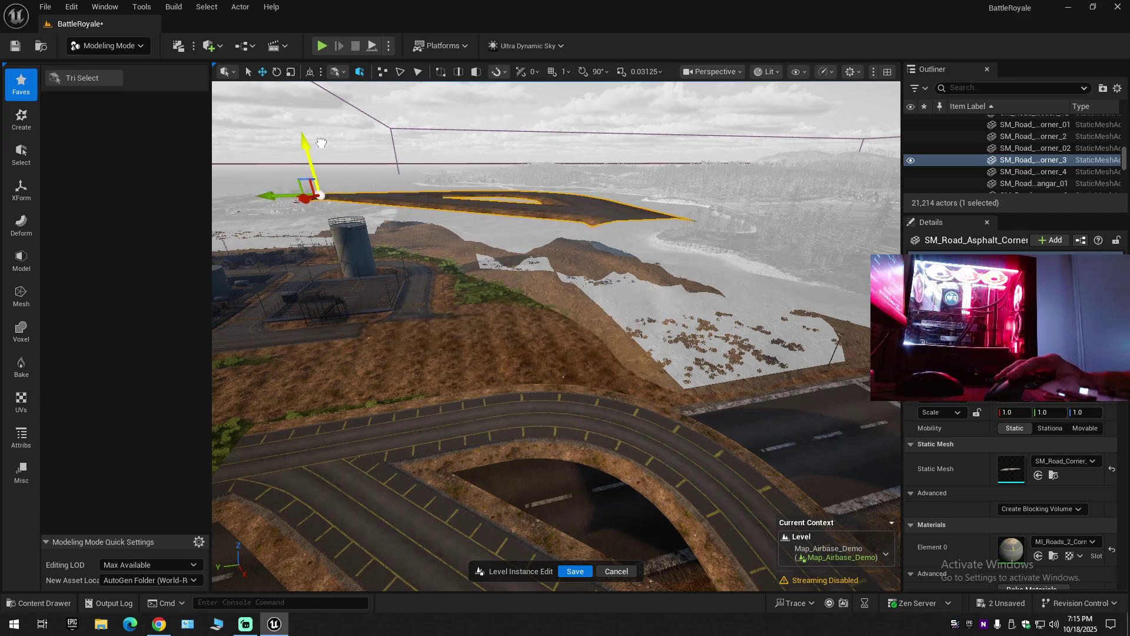
{"action": "key", "text": "ctrl+z"}
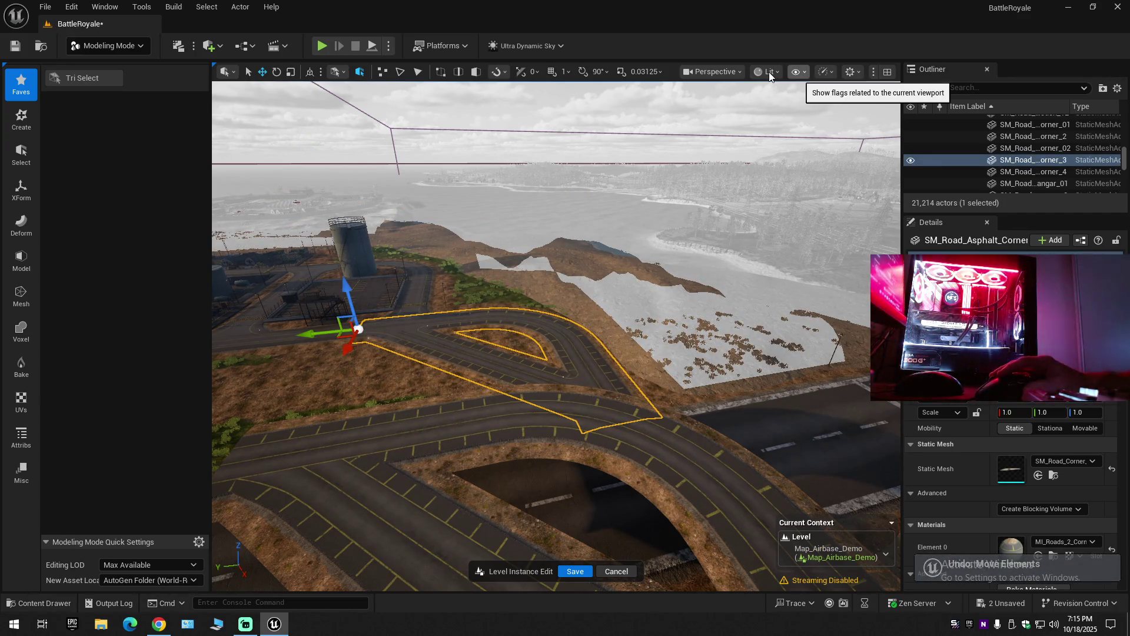
{"action": "left_click", "coordinate": [768, 72]}
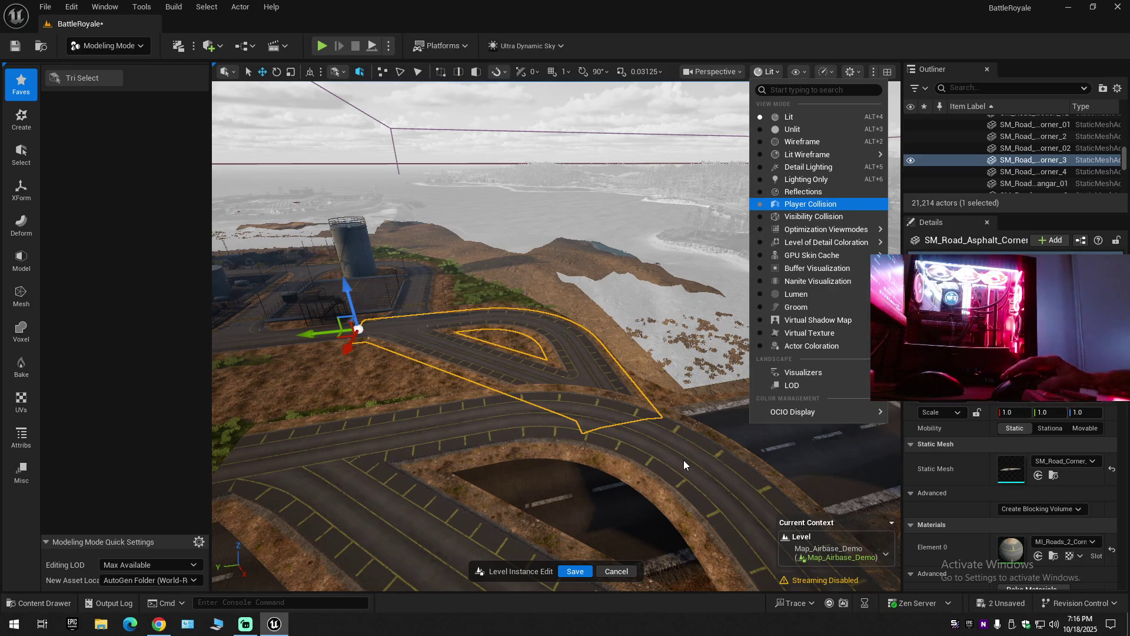
Switch to Player Collision view and orbit around the tall cyan wall at the road corner.
{"action": "key", "text": "Return"}
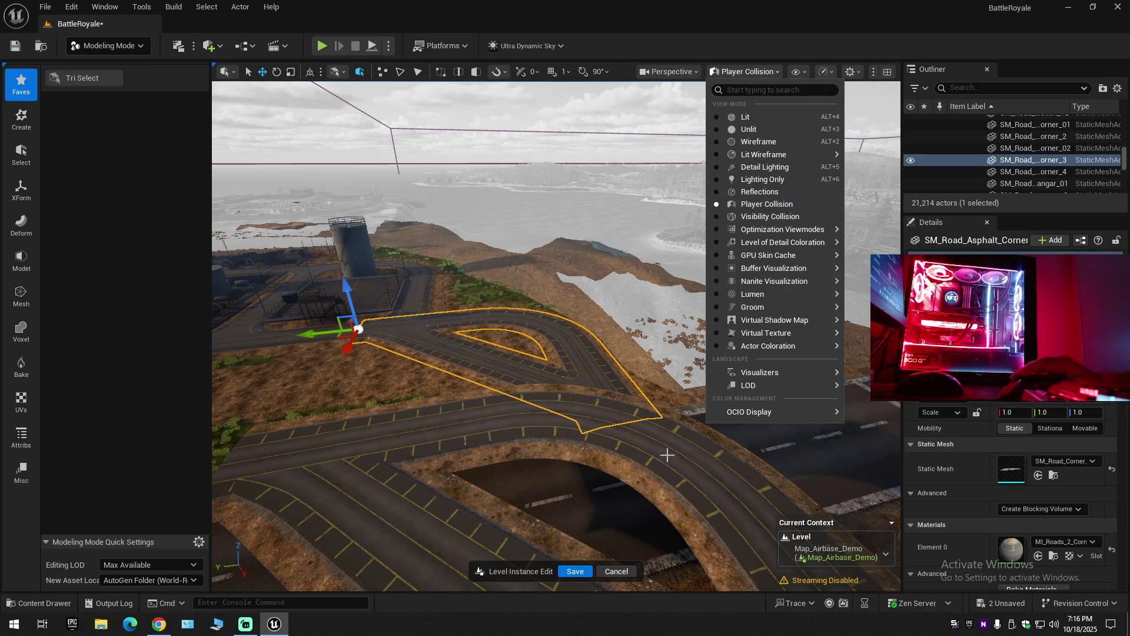
{"action": "mouse_move", "coordinate": [732, 441]}
{"action": "left_mouse_down"}
{"action": "mouse_move", "coordinate": [801, 429]}
{"action": "mouse_move", "coordinate": [759, 429]}
{"action": "left_mouse_up"}
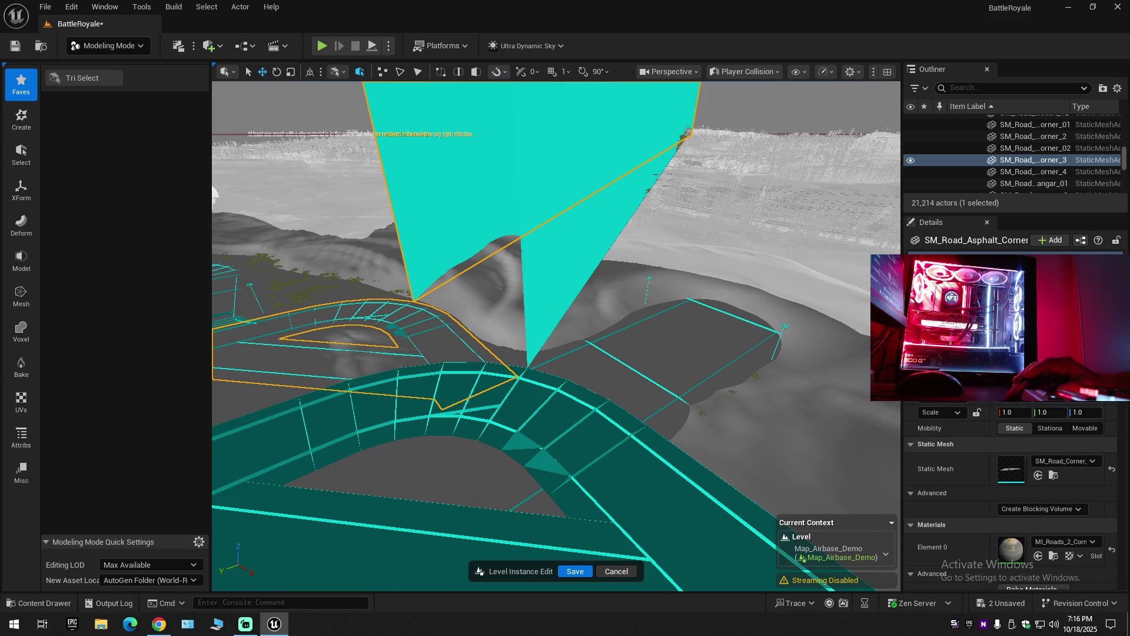
{"action": "left_click_drag", "start_coordinate": [760, 429], "coordinate": [735, 428]}
{"action": "mouse_move", "coordinate": [361, 386]}
{"action": "left_mouse_down"}
{"action": "mouse_move", "coordinate": [295, 386]}
{"action": "mouse_move", "coordinate": [294, 318]}
{"action": "mouse_move", "coordinate": [347, 297]}
{"action": "mouse_move", "coordinate": [306, 297]}
{"action": "mouse_move", "coordinate": [333, 295]}
{"action": "mouse_move", "coordinate": [316, 297]}
{"action": "mouse_move", "coordinate": [550, 362]}
{"action": "left_mouse_up"}
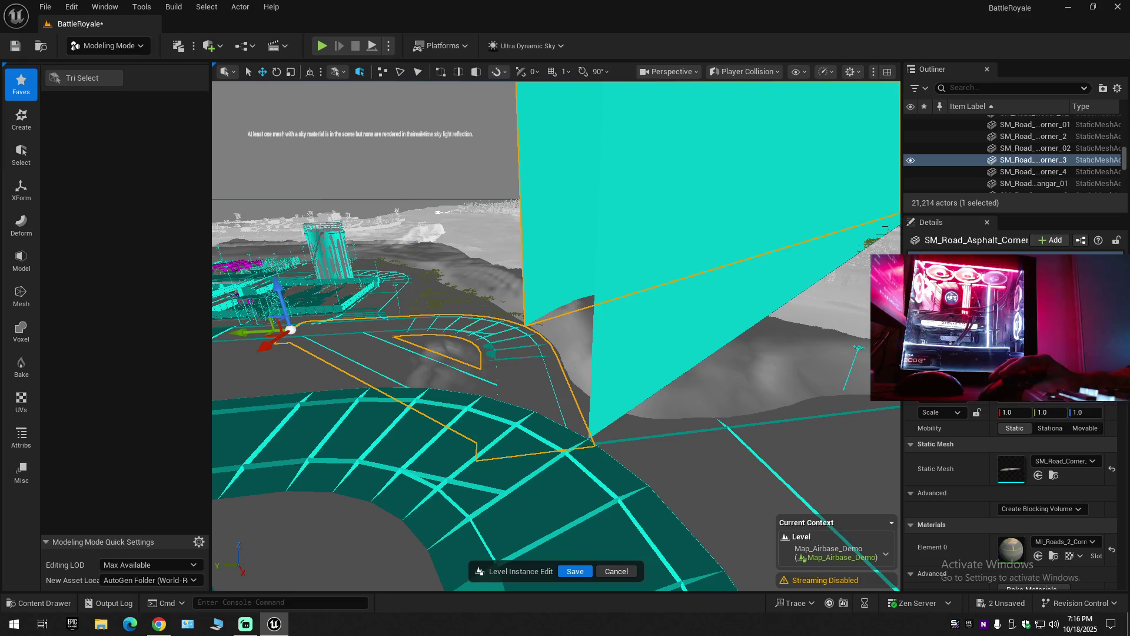
{"action": "left_click", "coordinate": [736, 73]}
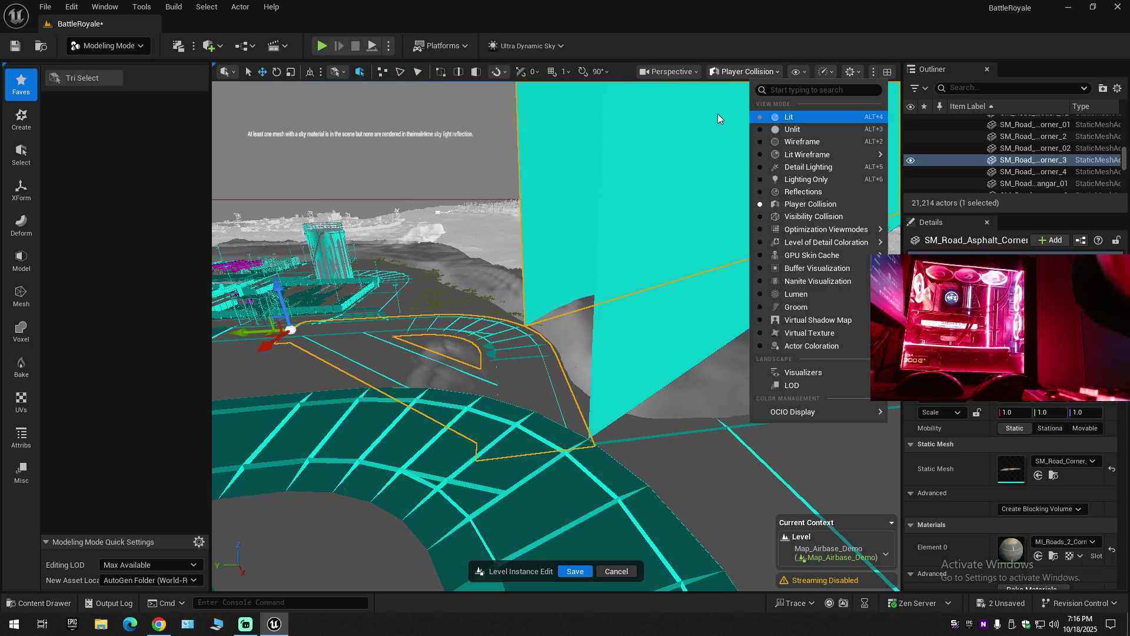
Return the viewport to Lit and fly the camera down onto the road corner.
{"action": "left_click", "coordinate": [718, 114]}
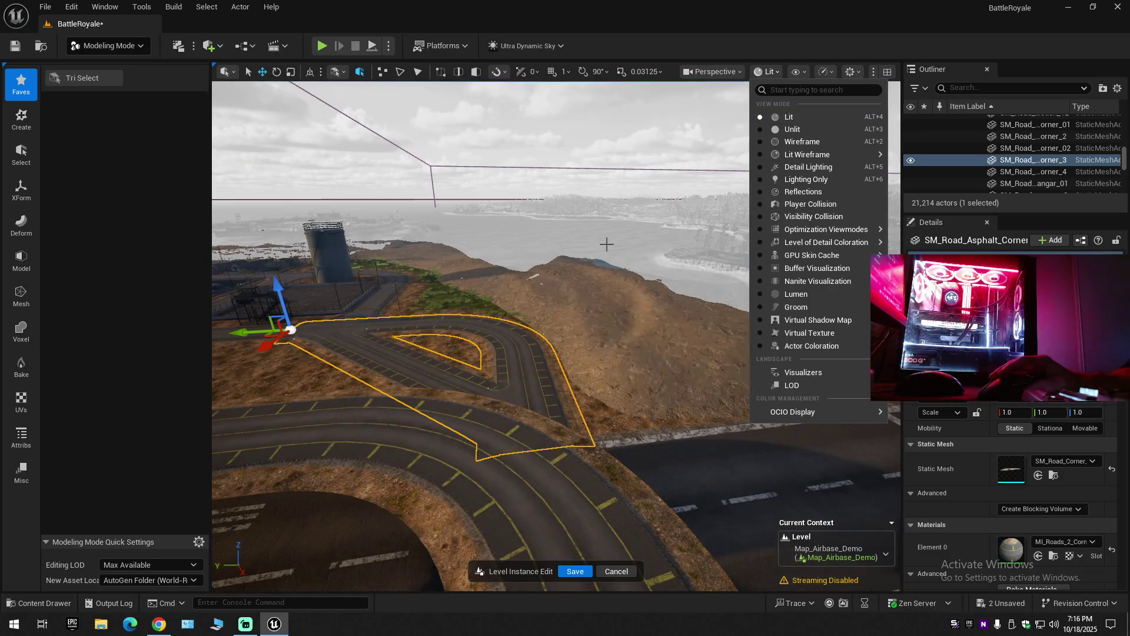
{"action": "left_click_drag", "start_coordinate": [576, 351], "coordinate": [556, 297]}
{"action": "mouse_move", "coordinate": [577, 440]}
{"action": "left_mouse_down"}
{"action": "mouse_move", "coordinate": [577, 428]}
{"action": "mouse_move", "coordinate": [576, 440]}
{"action": "left_mouse_up"}
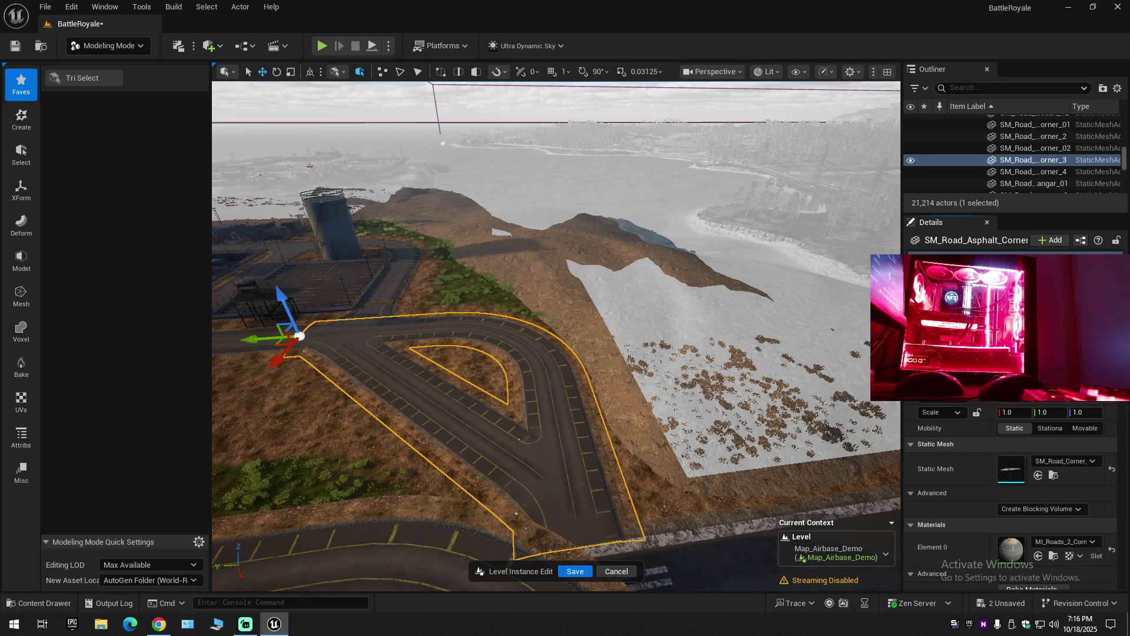
{"action": "scroll", "coordinate": [1012, 501], "scroll_direction": "down", "scroll_amount": 10}
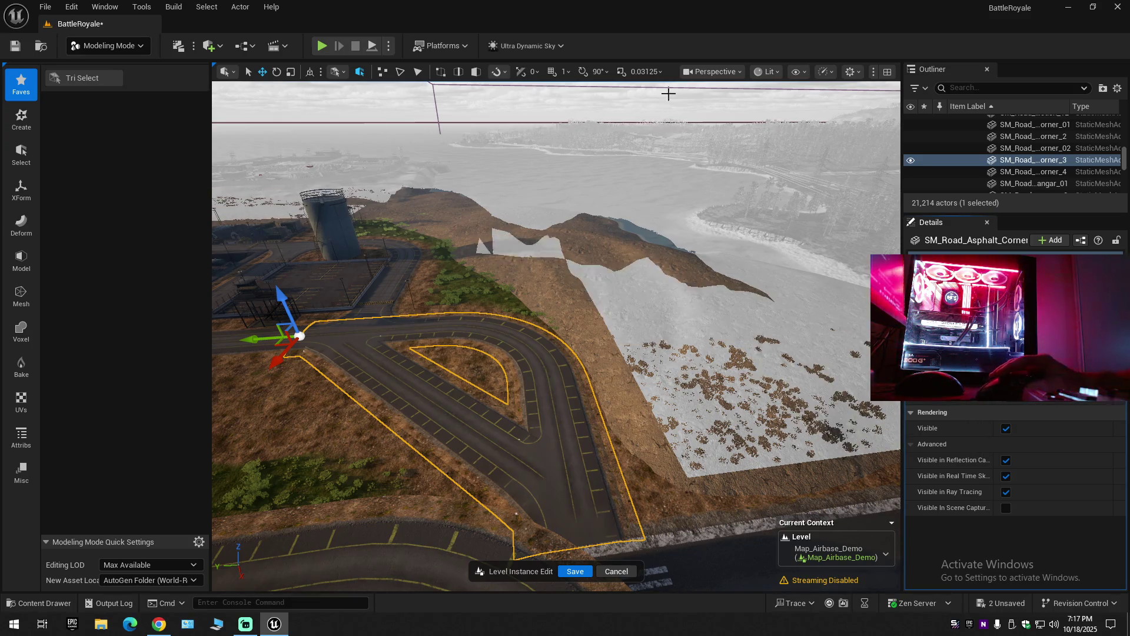
{"action": "left_click", "coordinate": [725, 75]}
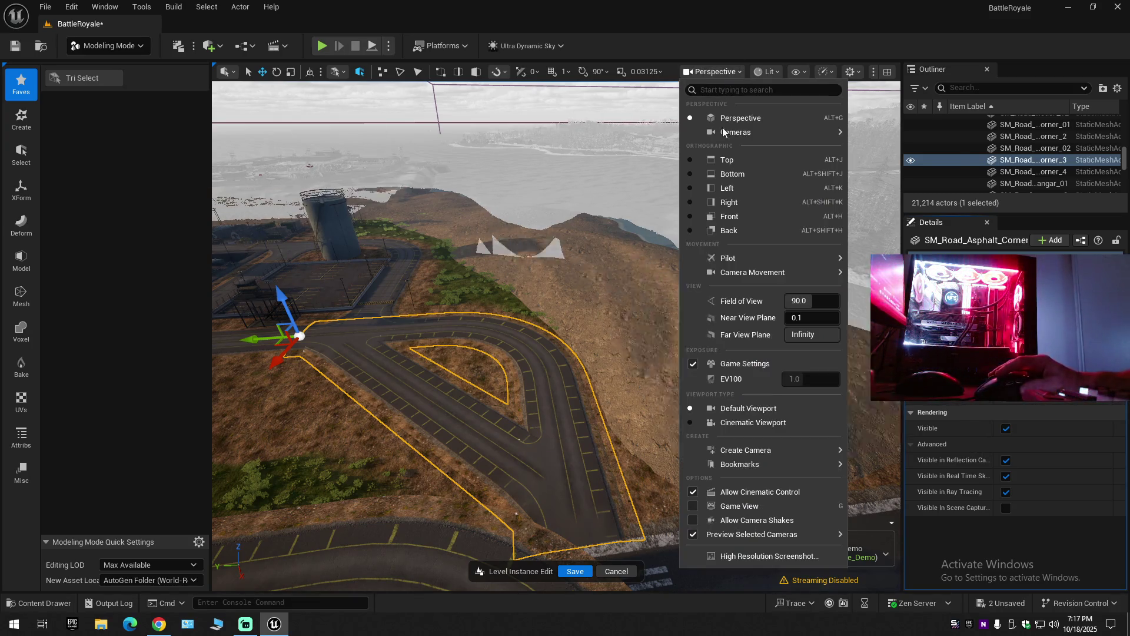
{"action": "left_click", "coordinate": [712, 71]}
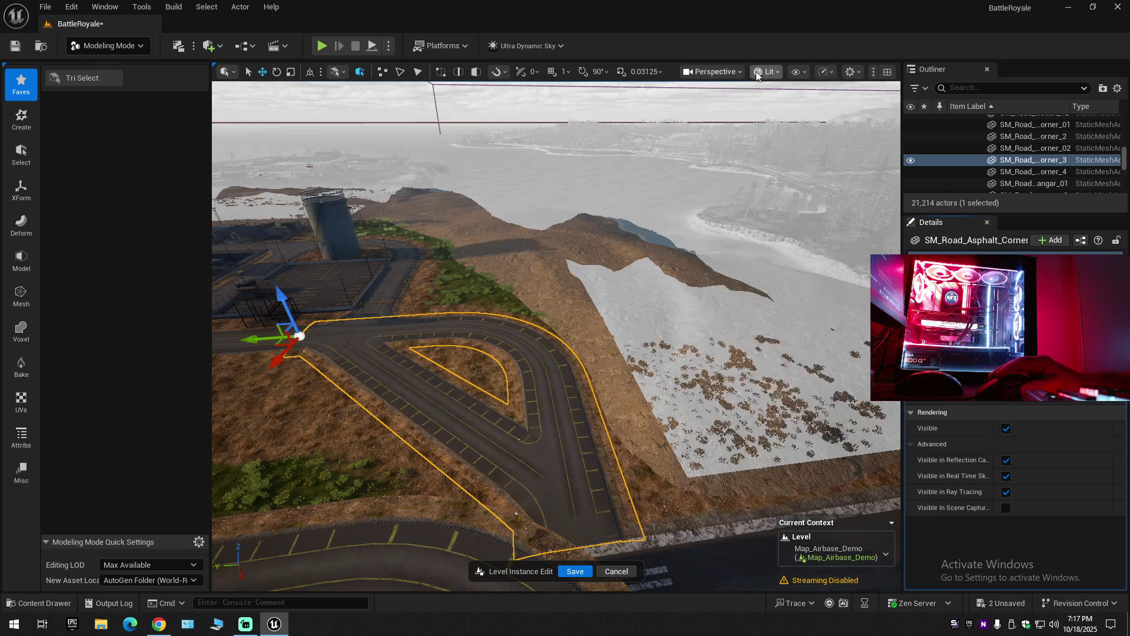
{"action": "left_click", "coordinate": [765, 71]}
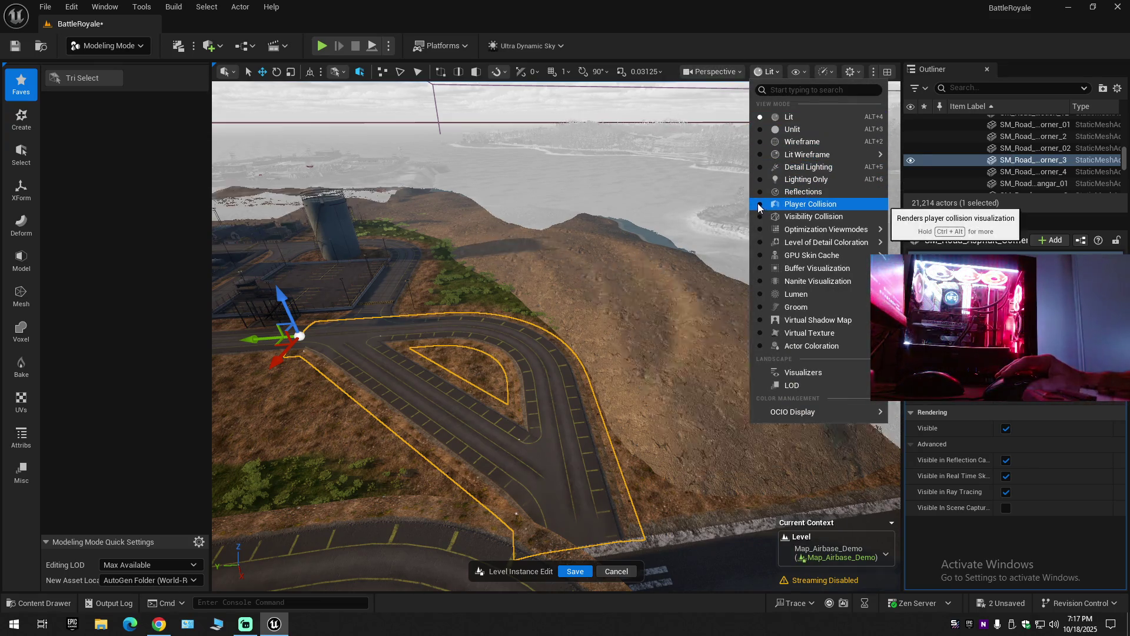
Select and delete SM_Road_Corner_02, then pick the road corner mesh.
{"action": "scroll", "coordinate": [542, 416], "scroll_direction": "up", "scroll_amount": 5}
{"action": "left_click", "coordinate": [533, 422]}
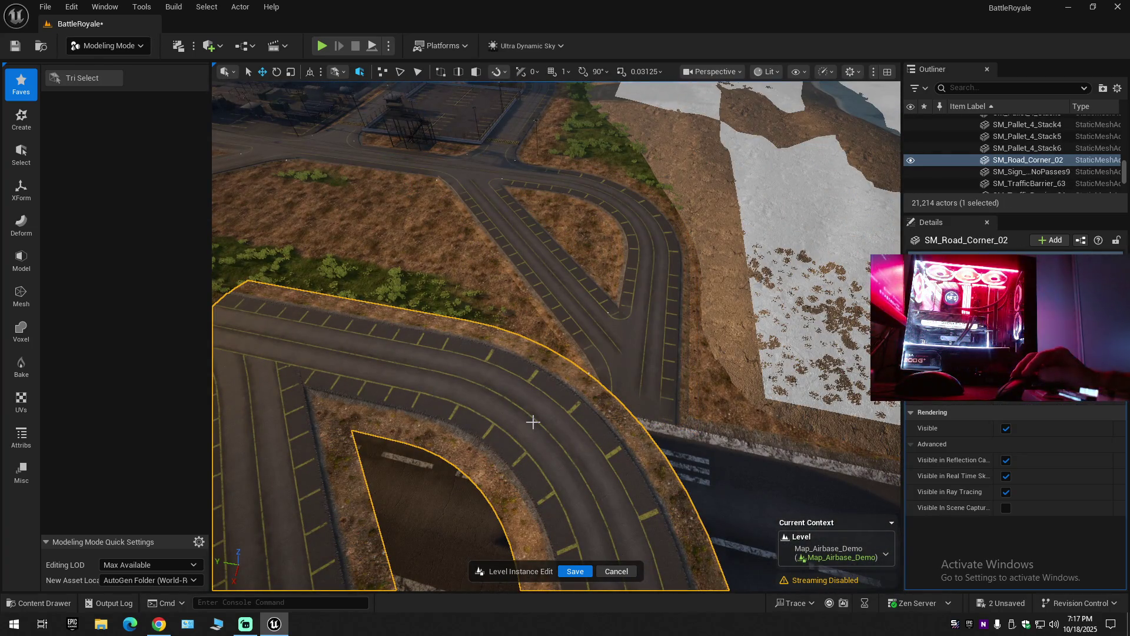
{"action": "key", "text": "Delete"}
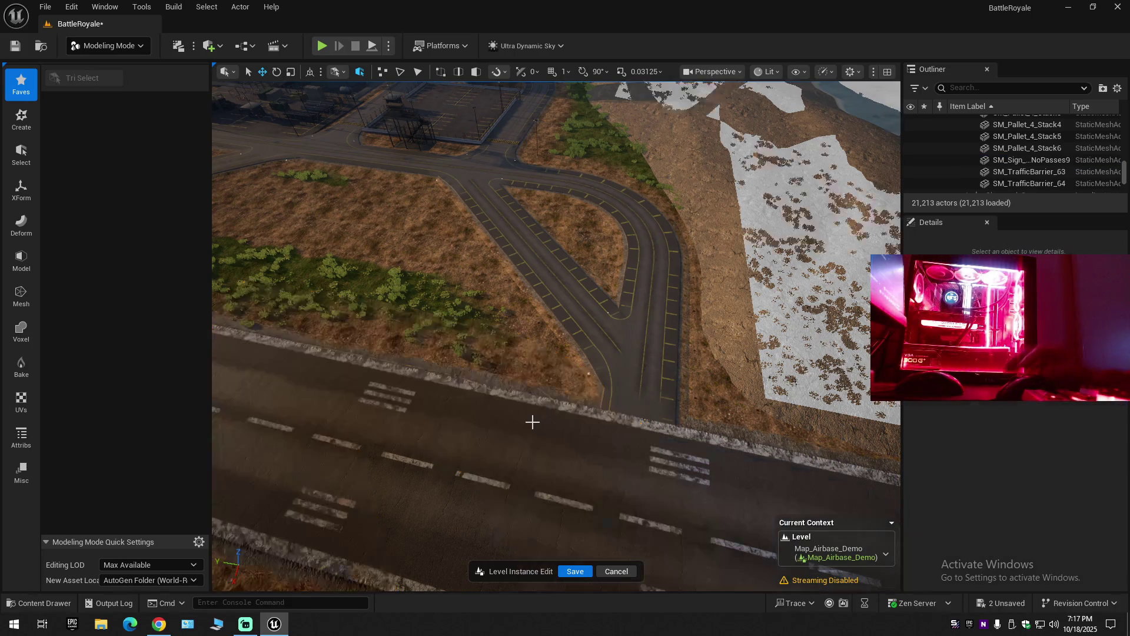
{"action": "left_click", "coordinate": [663, 256]}
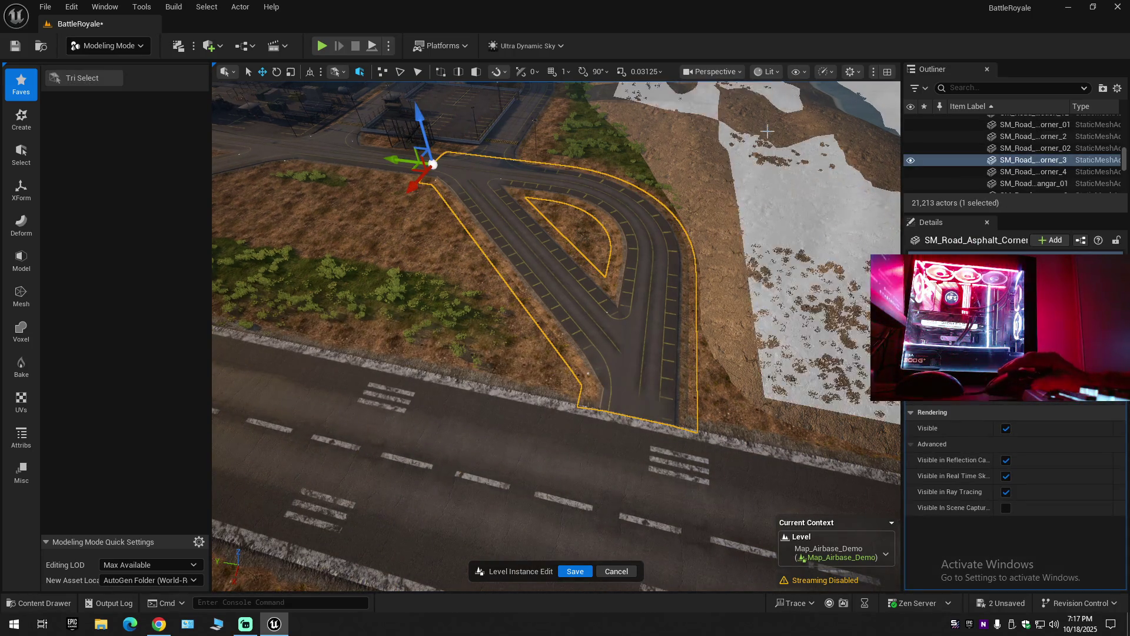
{"action": "left_click", "coordinate": [766, 72]}
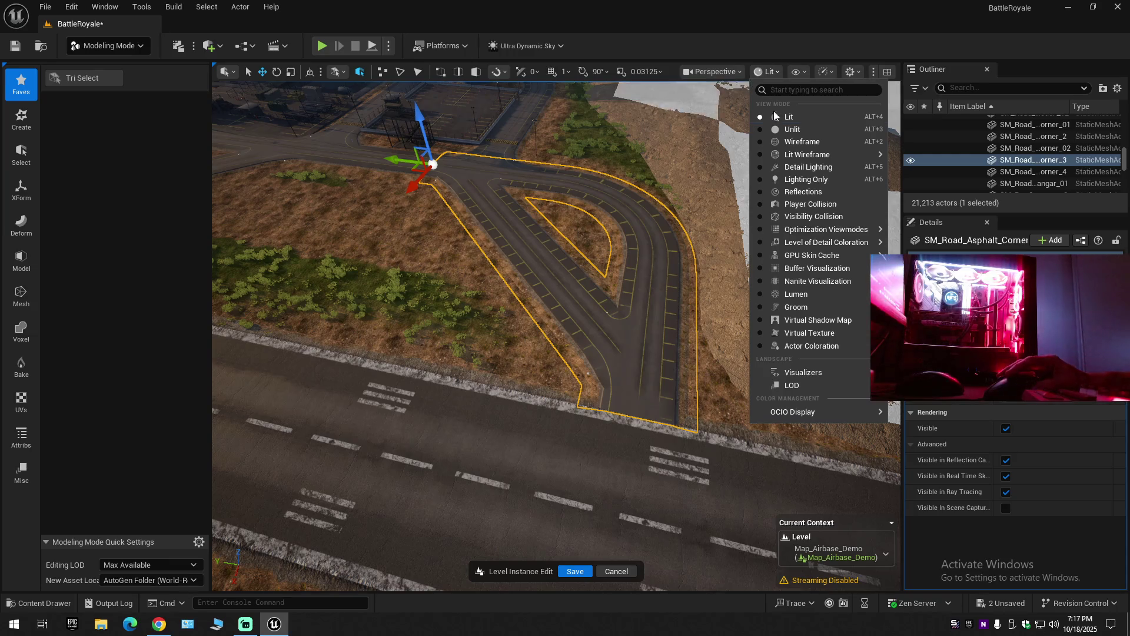
Show Player Collision, orbit to the cyan wall, and click it to identify its mesh.
{"action": "left_click", "coordinate": [761, 205]}
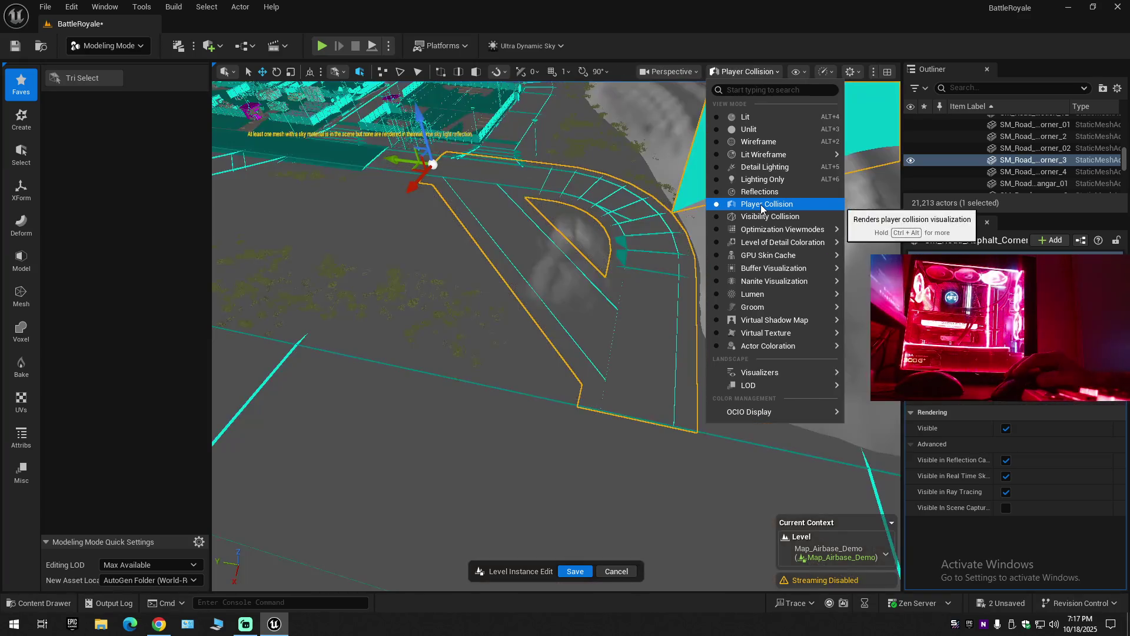
{"action": "mouse_move", "coordinate": [637, 250]}
{"action": "left_mouse_down"}
{"action": "mouse_move", "coordinate": [588, 277]}
{"action": "mouse_move", "coordinate": [612, 253]}
{"action": "left_mouse_up"}
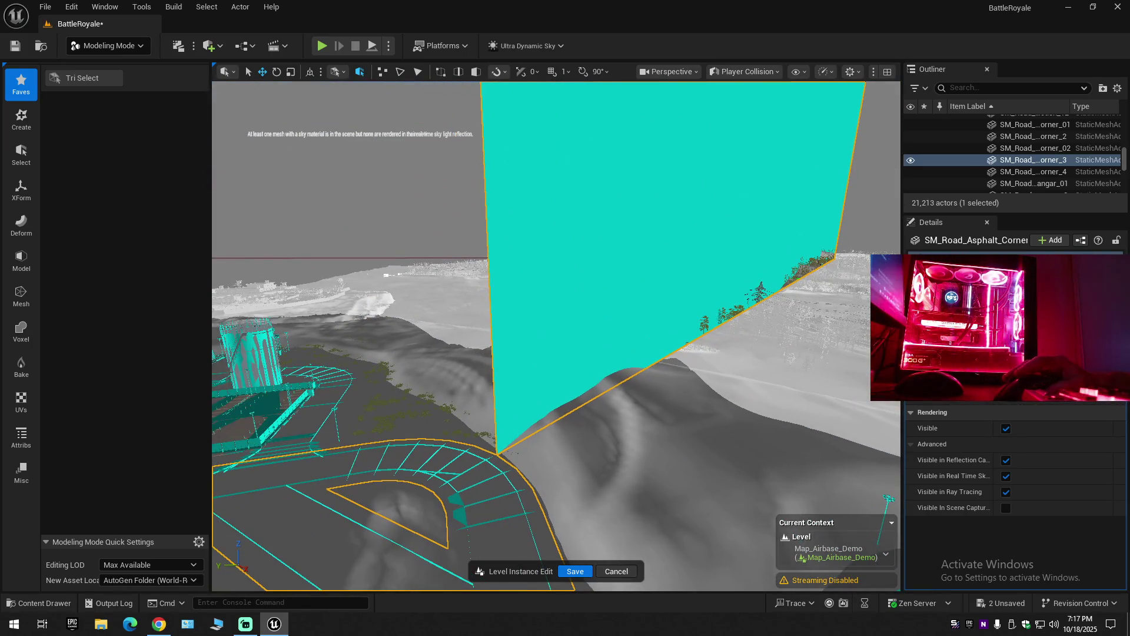
{"action": "left_click", "coordinate": [370, 206]}
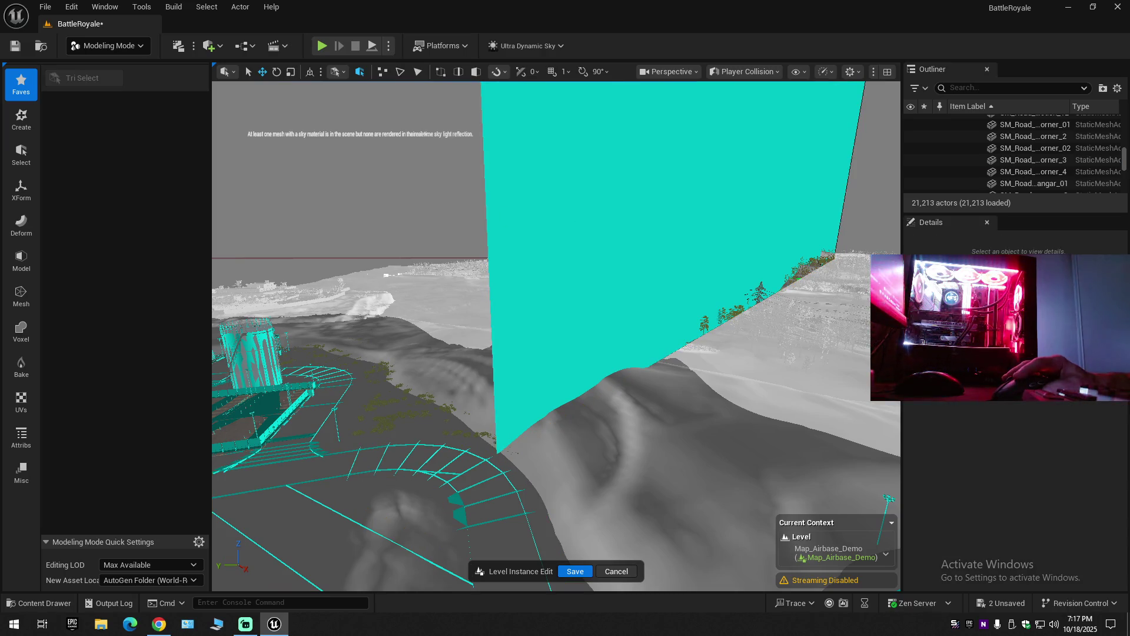
{"action": "left_click", "coordinate": [566, 213]}
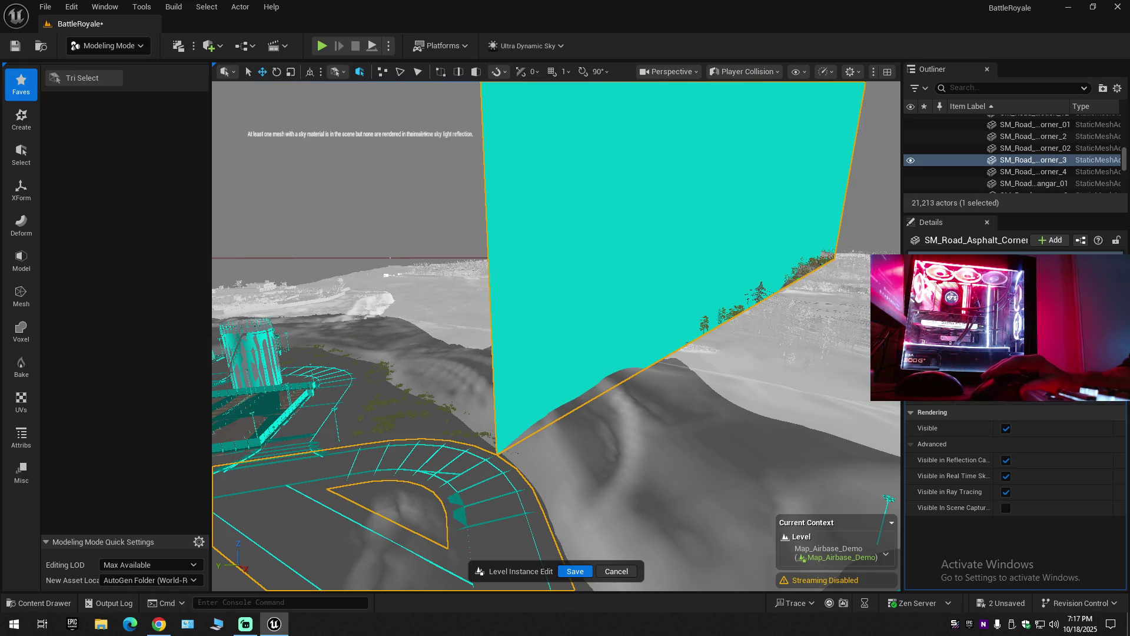
Try a PolyCut on the road corner with the Circle shape and accept it.
{"action": "left_click", "coordinate": [83, 80]}
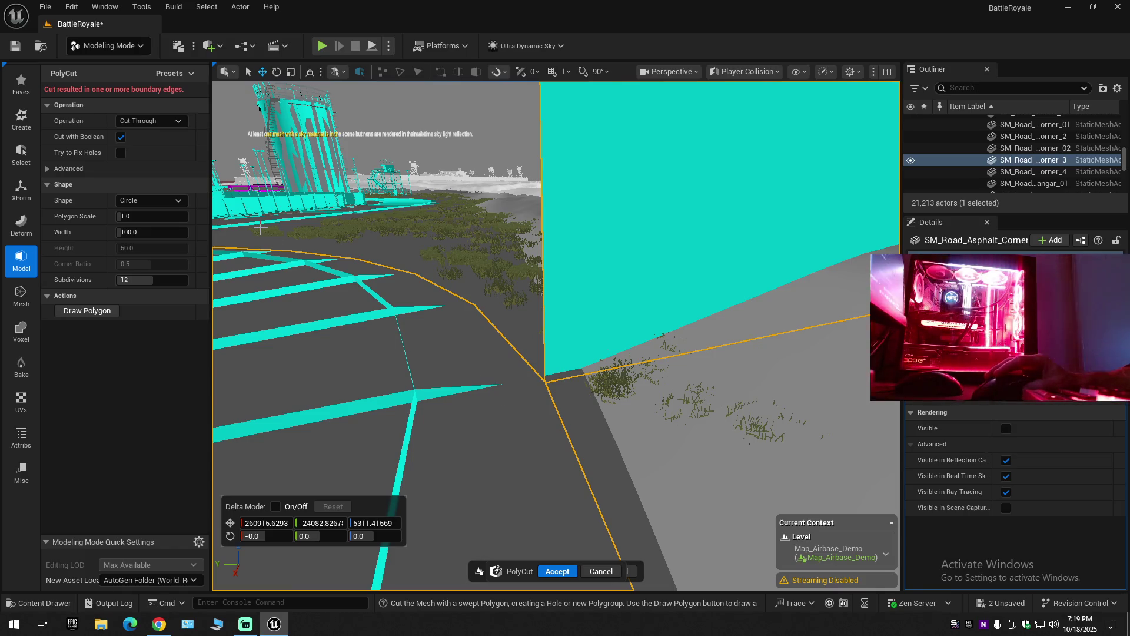
{"action": "left_click", "coordinate": [157, 200]}
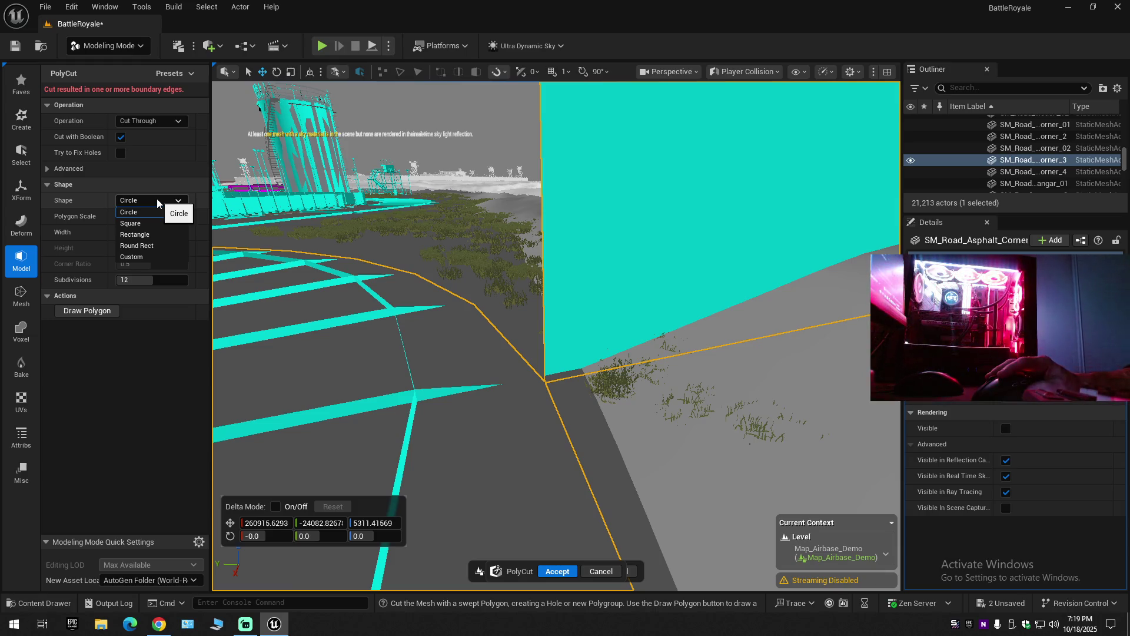
{"action": "left_click", "coordinate": [157, 200]}
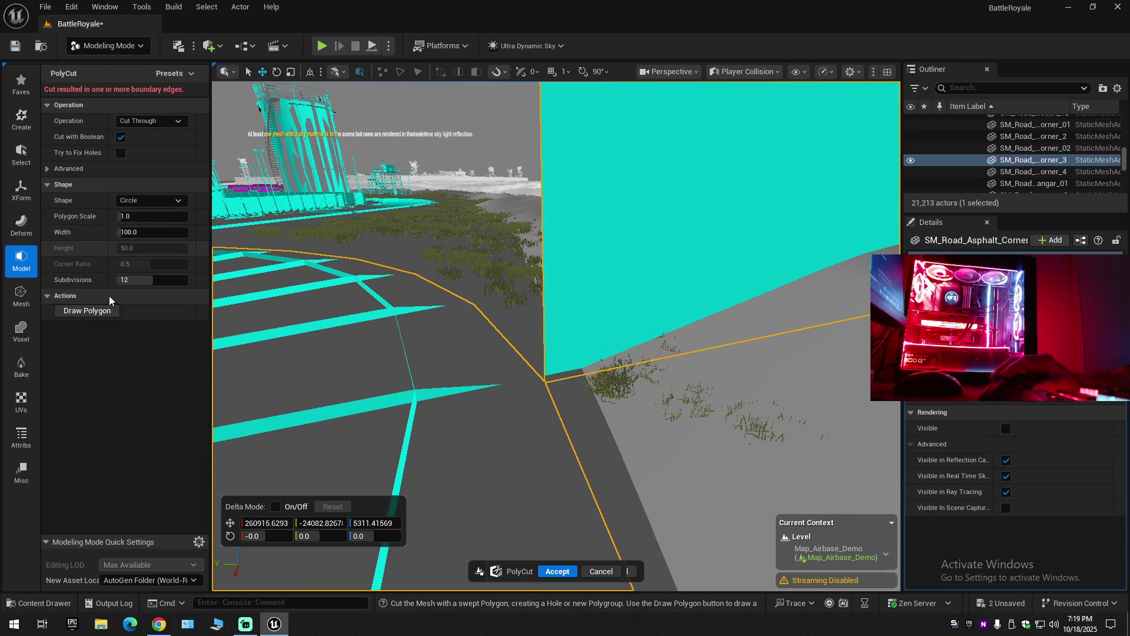
{"action": "left_click", "coordinate": [86, 310]}
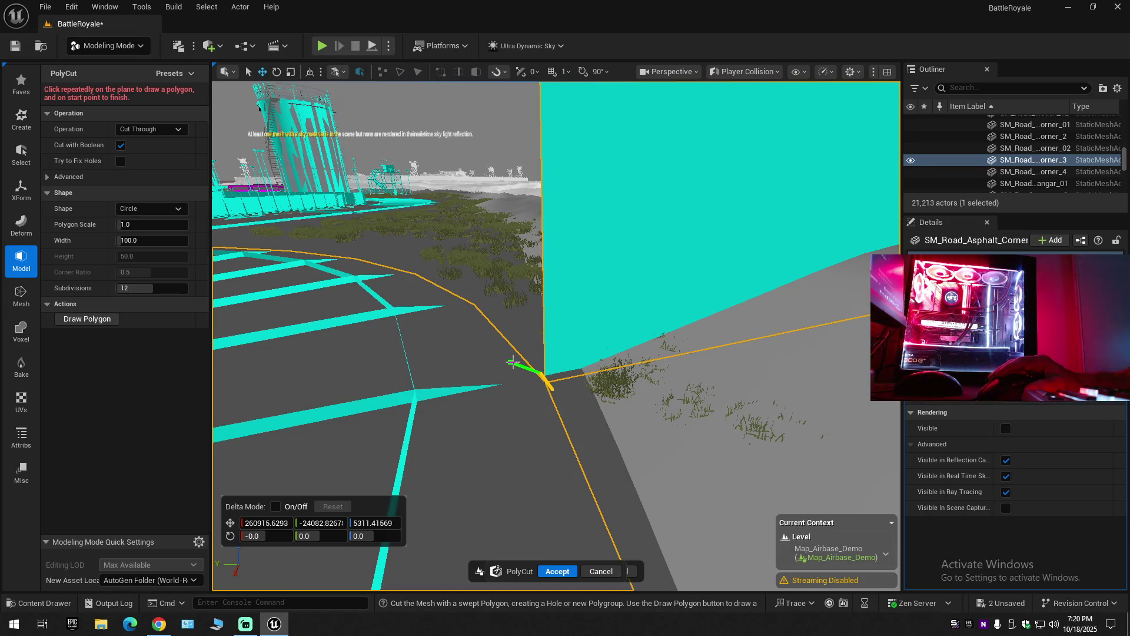
{"action": "left_click", "coordinate": [564, 571]}
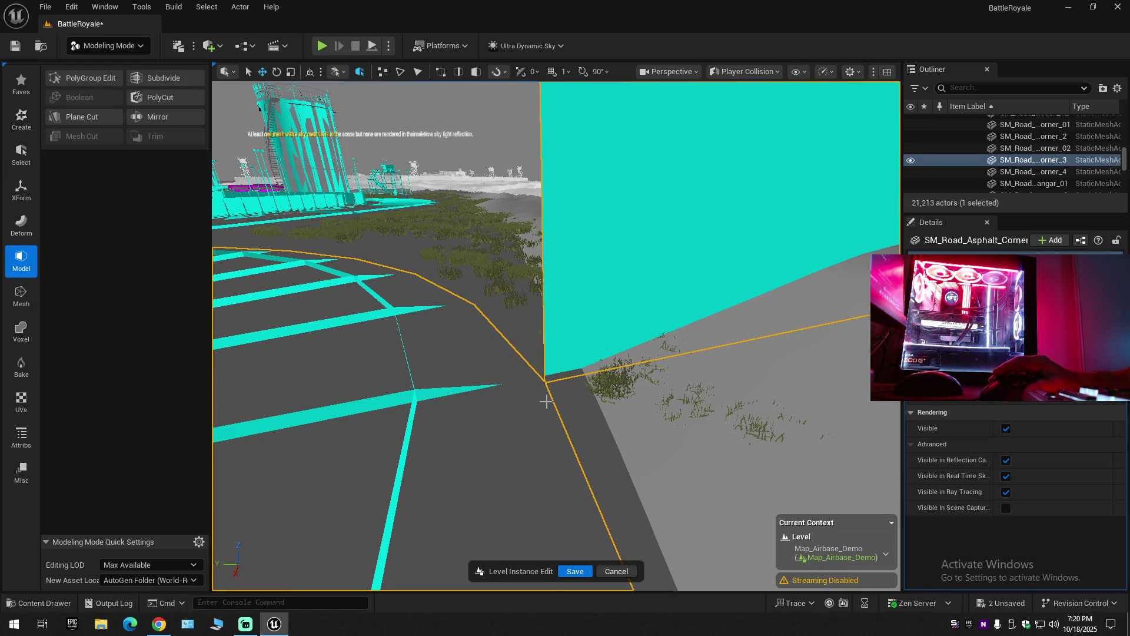
Return the viewport to Lit with Alt+4 and fly over the road to select the hillside landscape.
{"action": "left_click_drag", "start_coordinate": [648, 294], "coordinate": [588, 294]}
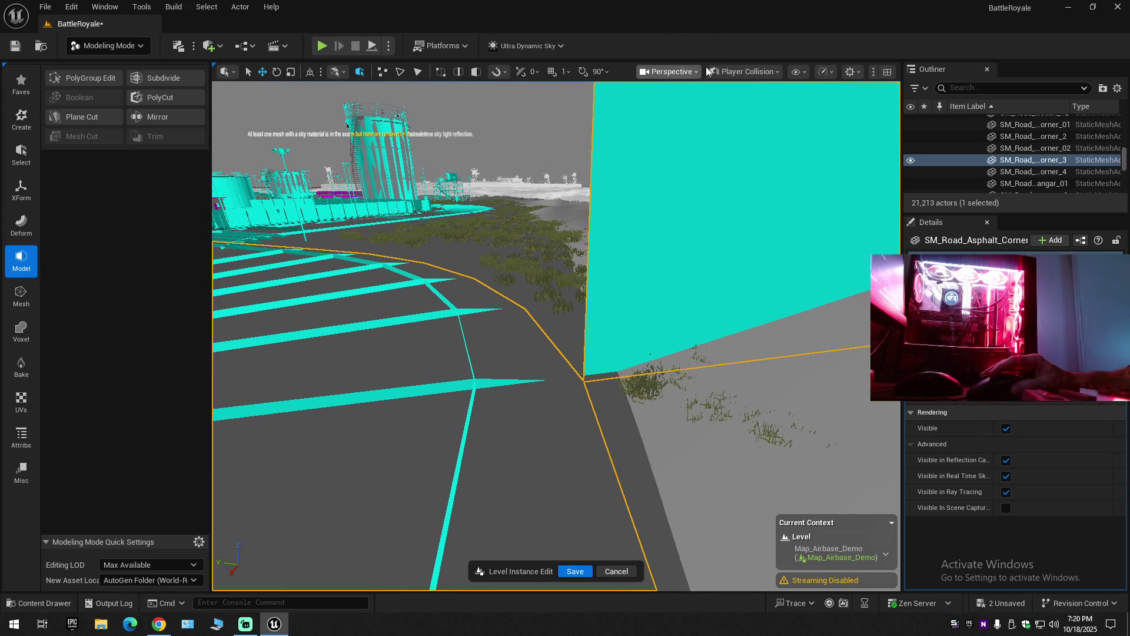
{"action": "left_click", "coordinate": [749, 71]}
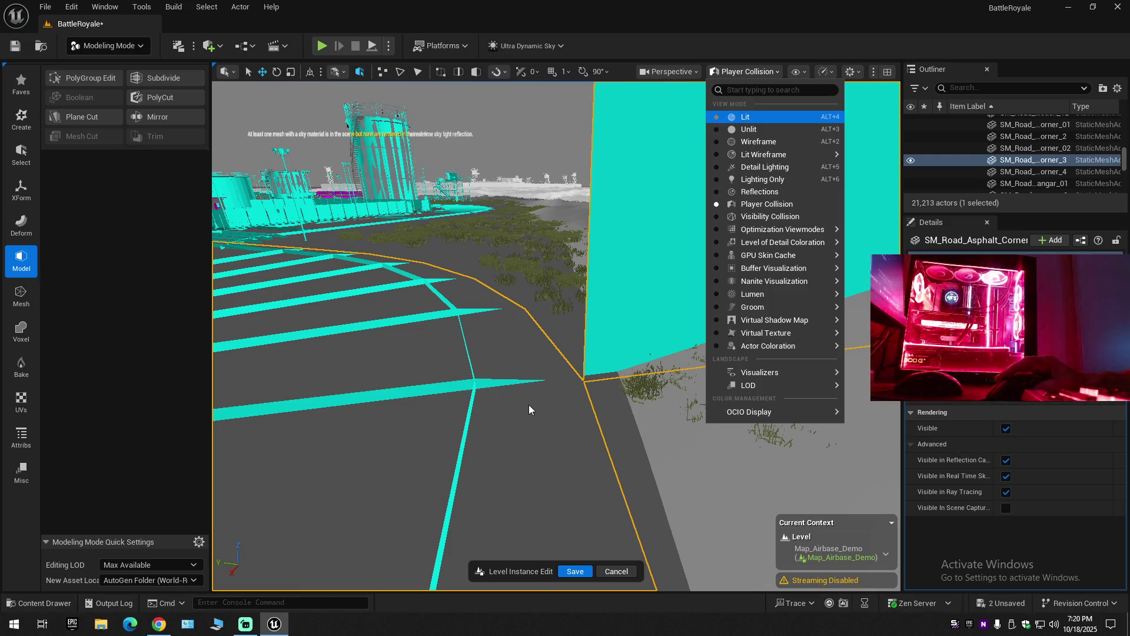
{"action": "key", "text": "alt+4"}
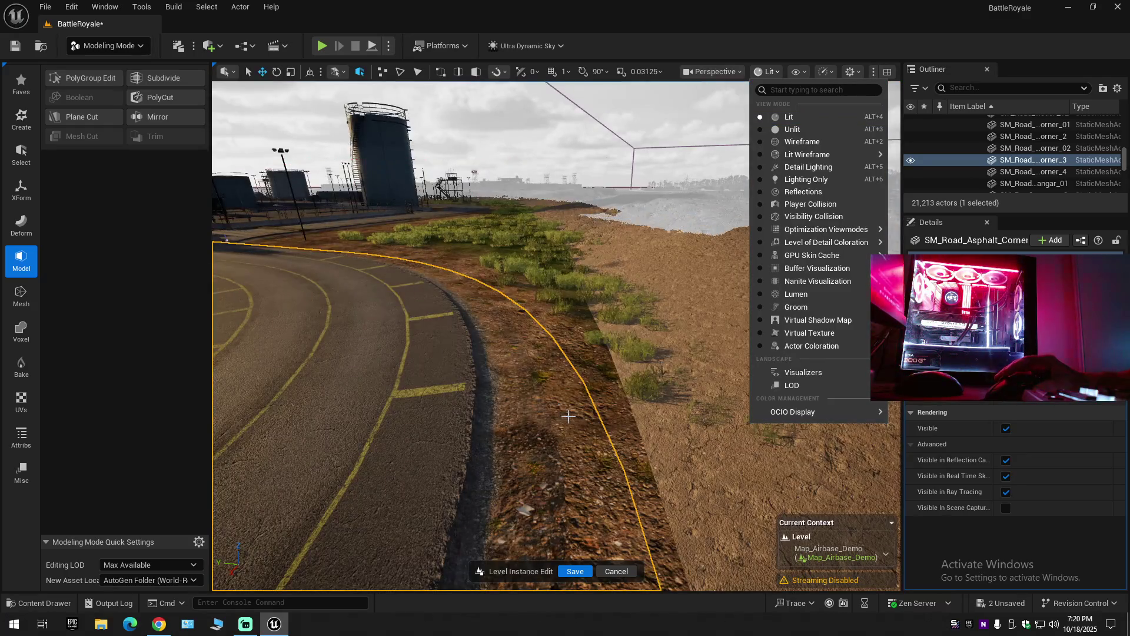
{"action": "left_click_drag", "start_coordinate": [618, 416], "coordinate": [618, 342]}
{"action": "left_click_drag", "start_coordinate": [544, 341], "coordinate": [534, 287]}
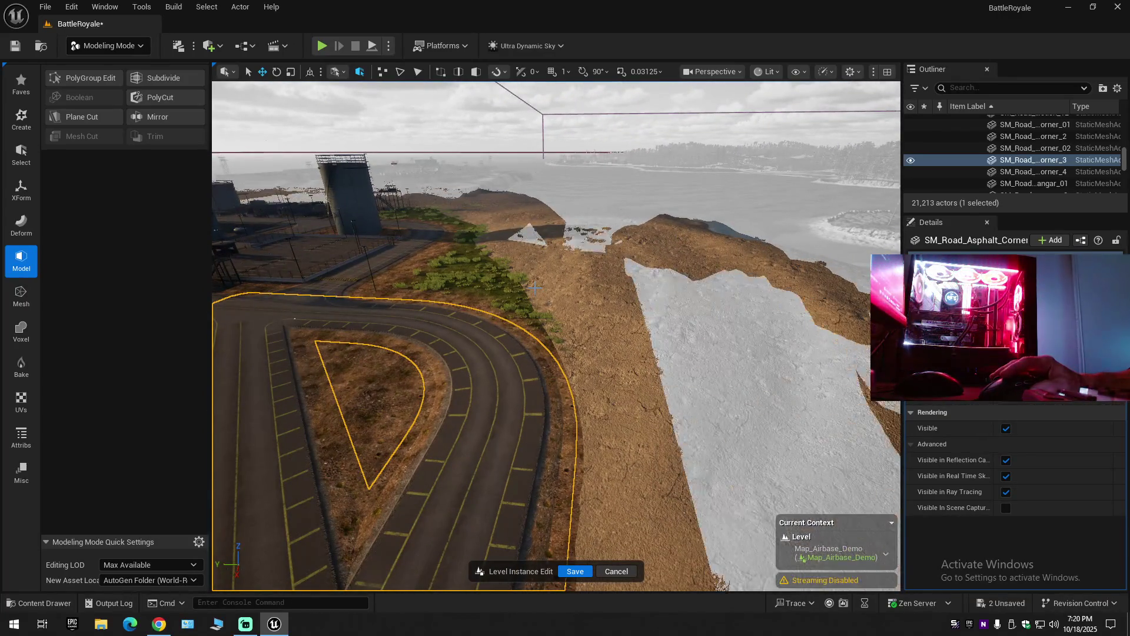
{"action": "left_click", "coordinate": [494, 284]}
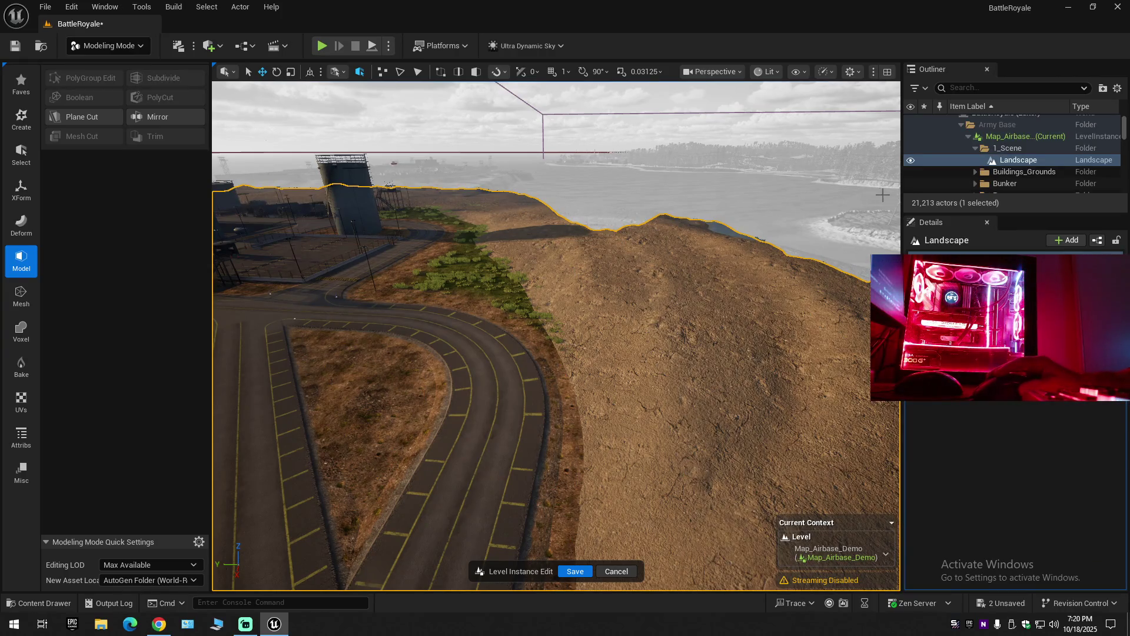
Hide the landscape, drop to ground level, and select the SM_Road_Asphalt_Corner mesh.
{"action": "left_click", "coordinate": [910, 160]}
{"action": "mouse_move", "coordinate": [556, 353]}
{"action": "left_mouse_down"}
{"action": "mouse_move", "coordinate": [551, 318]}
{"action": "mouse_move", "coordinate": [552, 353]}
{"action": "mouse_move", "coordinate": [551, 317]}
{"action": "mouse_move", "coordinate": [544, 335]}
{"action": "left_mouse_up"}
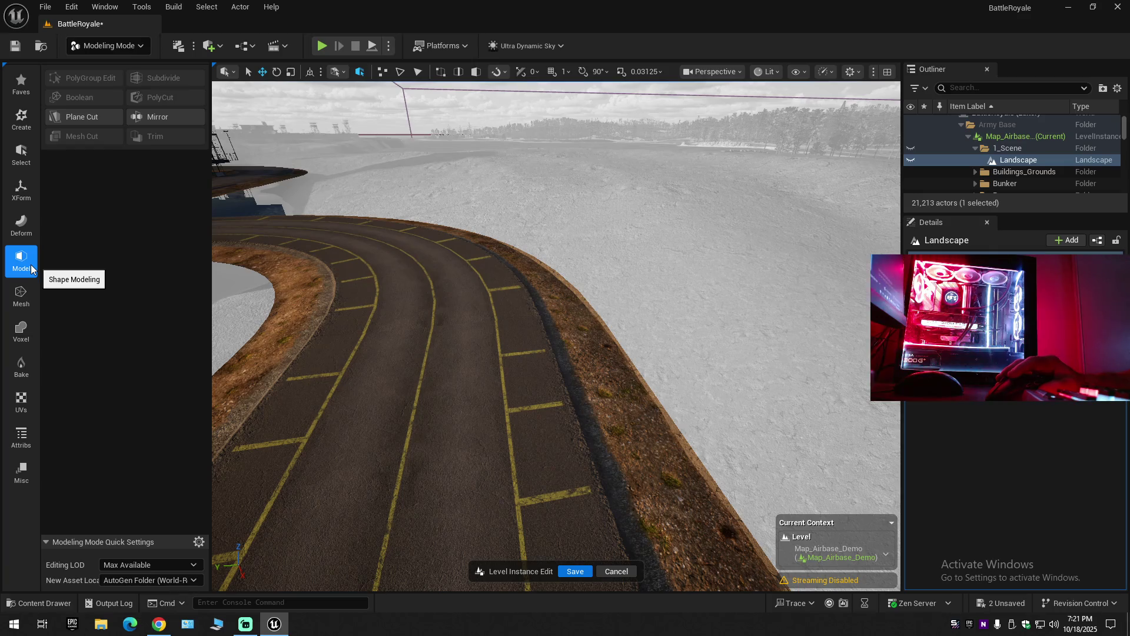
{"action": "left_click", "coordinate": [22, 292]}
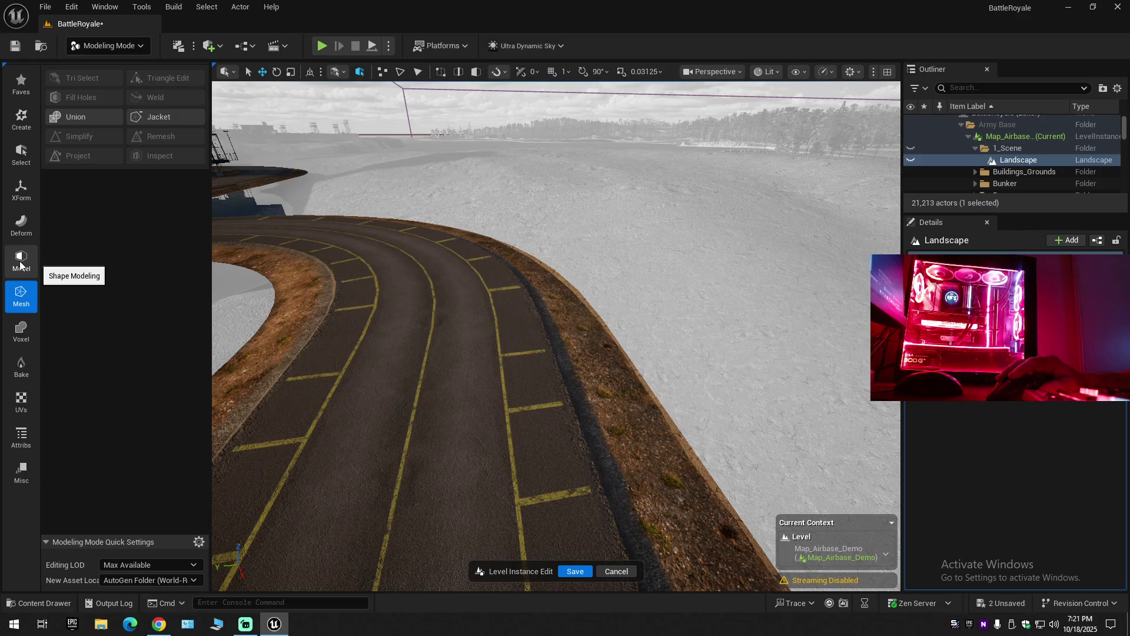
{"action": "left_click", "coordinate": [21, 262]}
{"action": "left_click", "coordinate": [419, 395]}
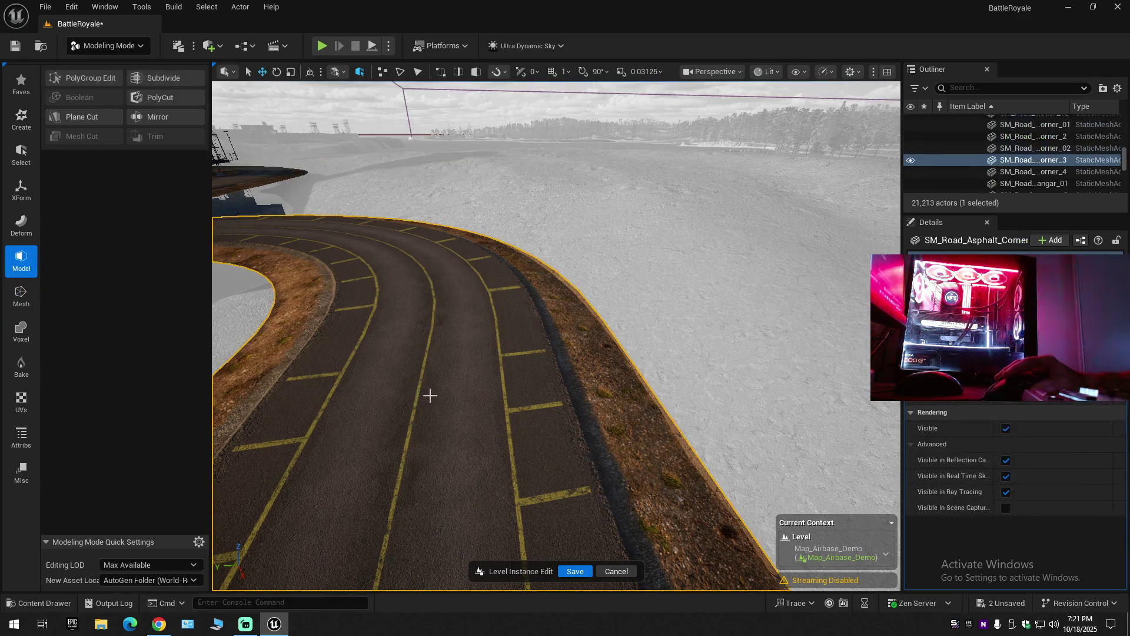
{"action": "mouse_move", "coordinate": [560, 259]}
{"action": "left_mouse_down"}
{"action": "mouse_move", "coordinate": [559, 212]}
{"action": "mouse_move", "coordinate": [511, 211]}
{"action": "left_mouse_up"}
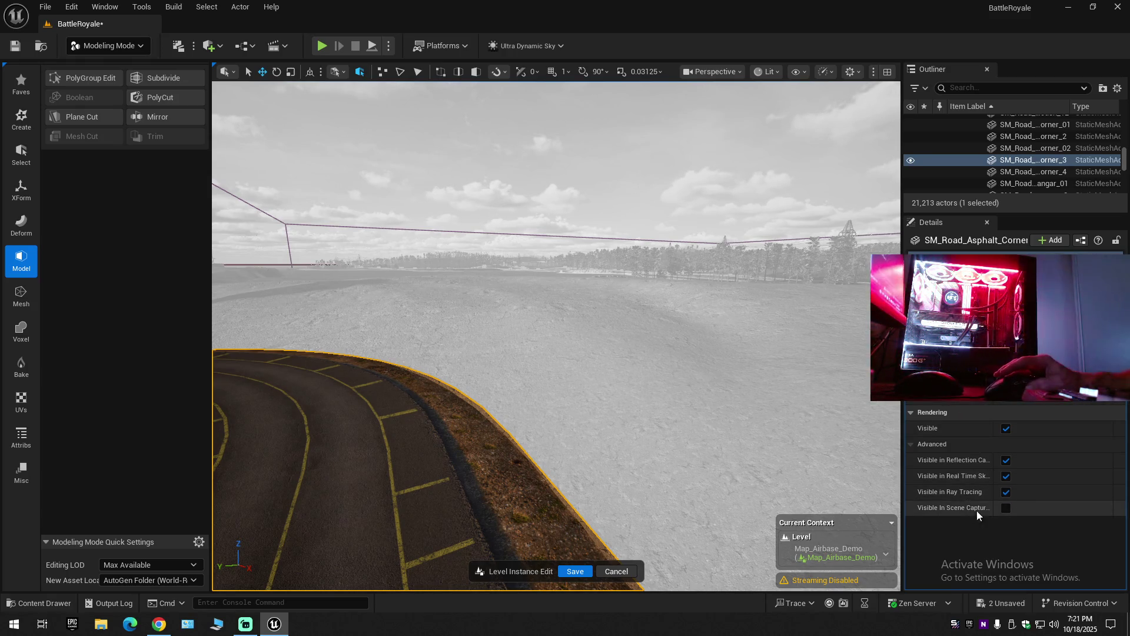
{"action": "left_click", "coordinate": [1005, 508]}
{"action": "left_click", "coordinate": [1005, 508]}
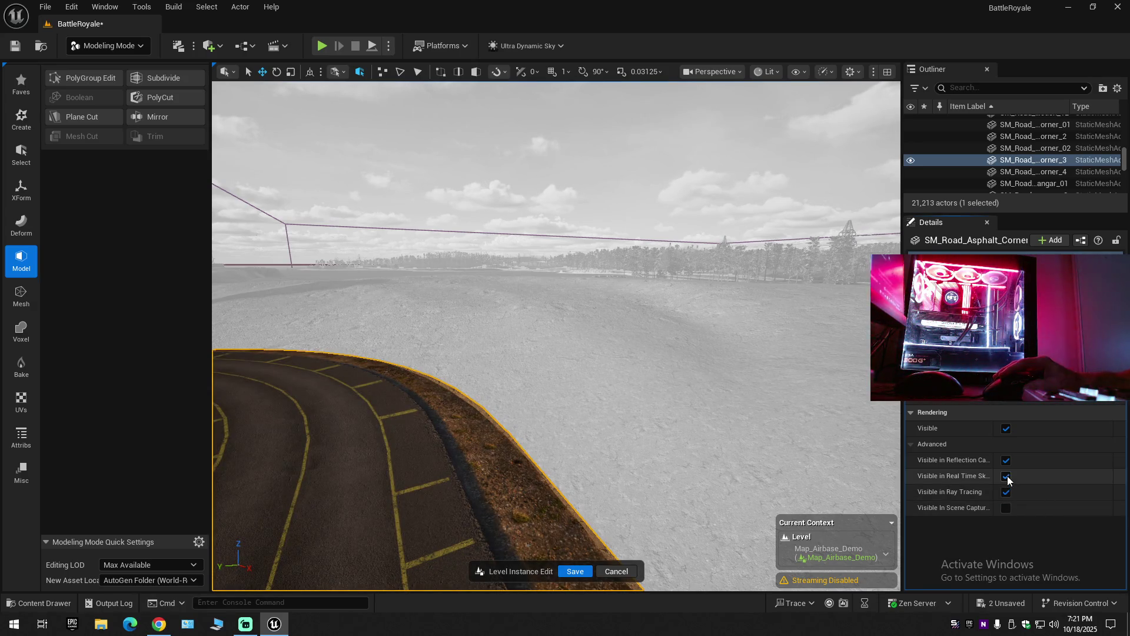
{"action": "left_click", "coordinate": [1006, 429]}
{"action": "left_click", "coordinate": [1006, 429]}
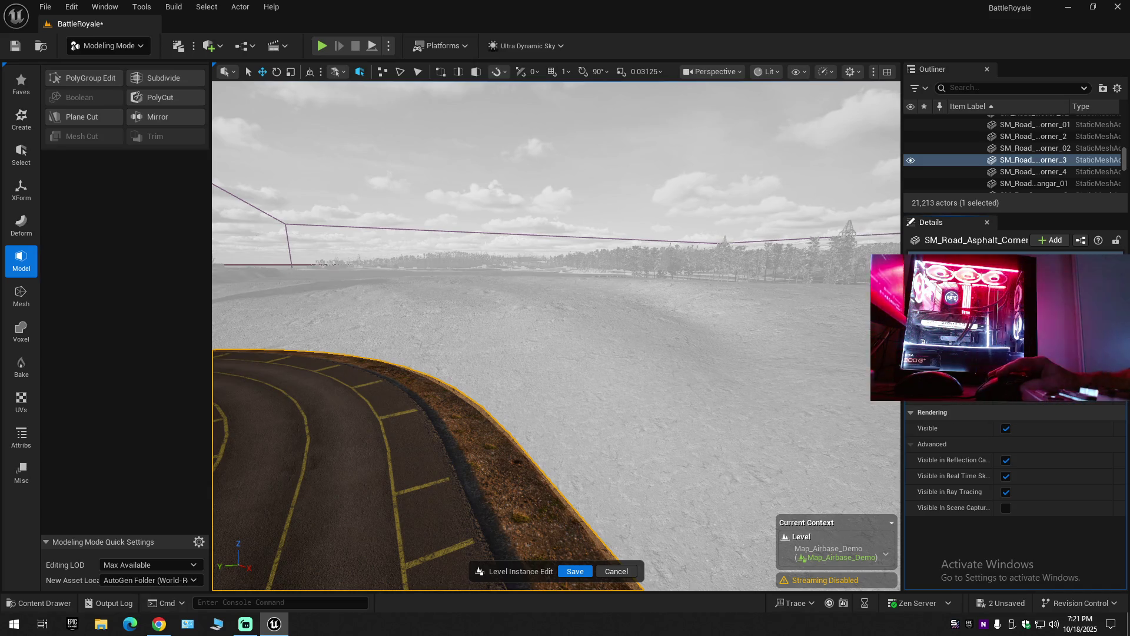
{"action": "scroll", "coordinate": [1010, 506], "scroll_direction": "up", "scroll_amount": 10}
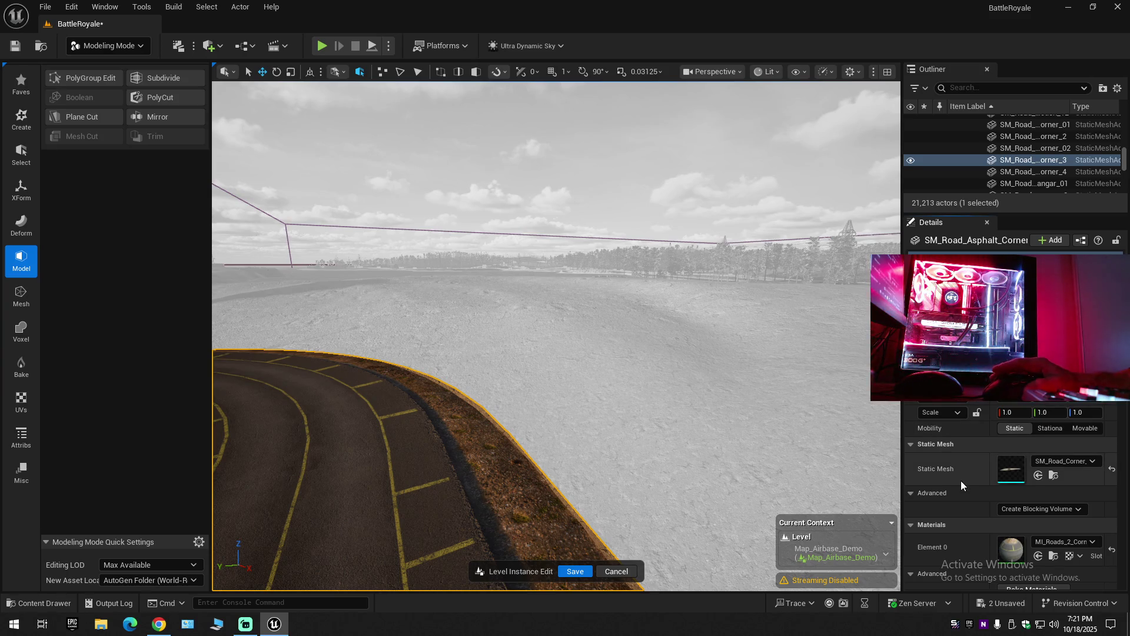
{"action": "scroll", "coordinate": [960, 485], "scroll_direction": "down", "scroll_amount": 2}
{"action": "scroll", "coordinate": [961, 485], "scroll_direction": "down", "scroll_amount": 2}
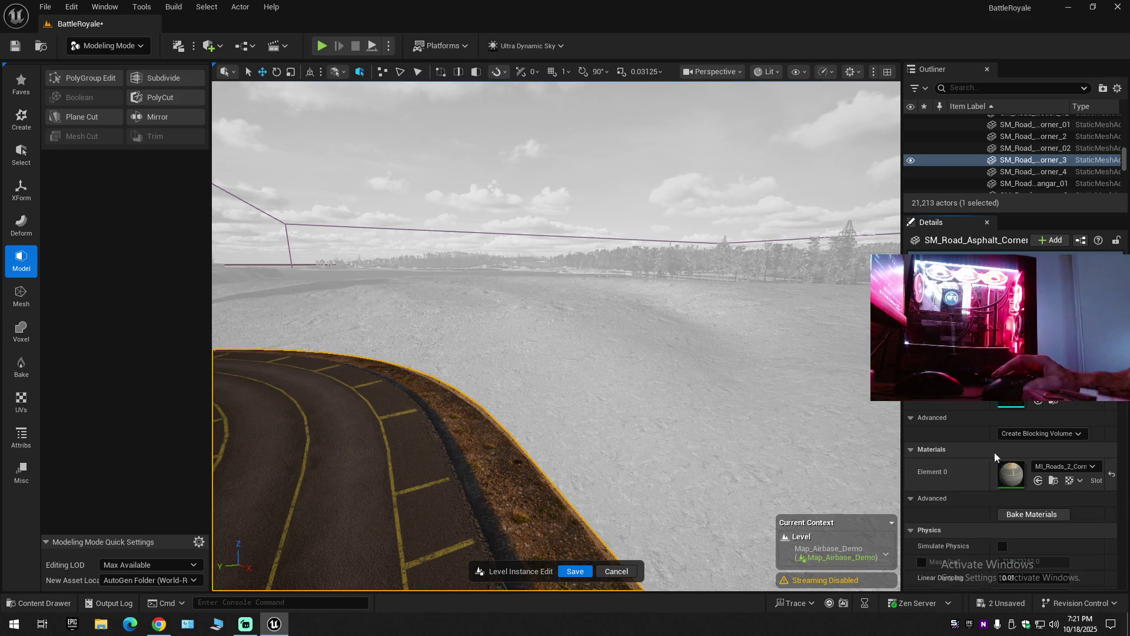
{"action": "left_click", "coordinate": [1030, 436]}
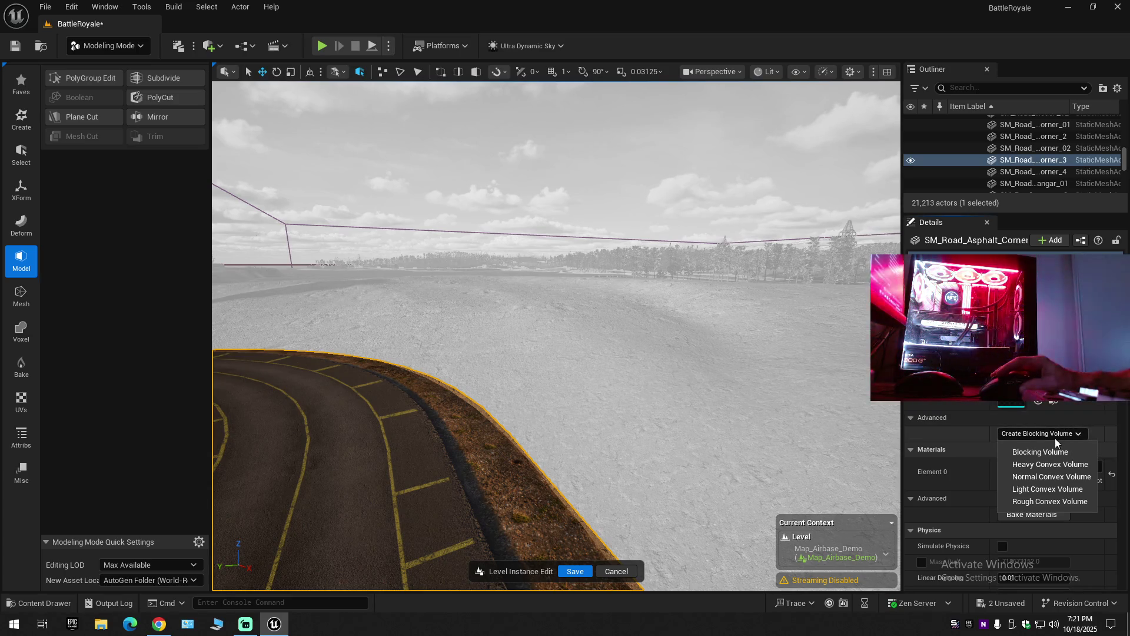
{"action": "left_click", "coordinate": [970, 437]}
{"action": "left_click", "coordinate": [1038, 436]}
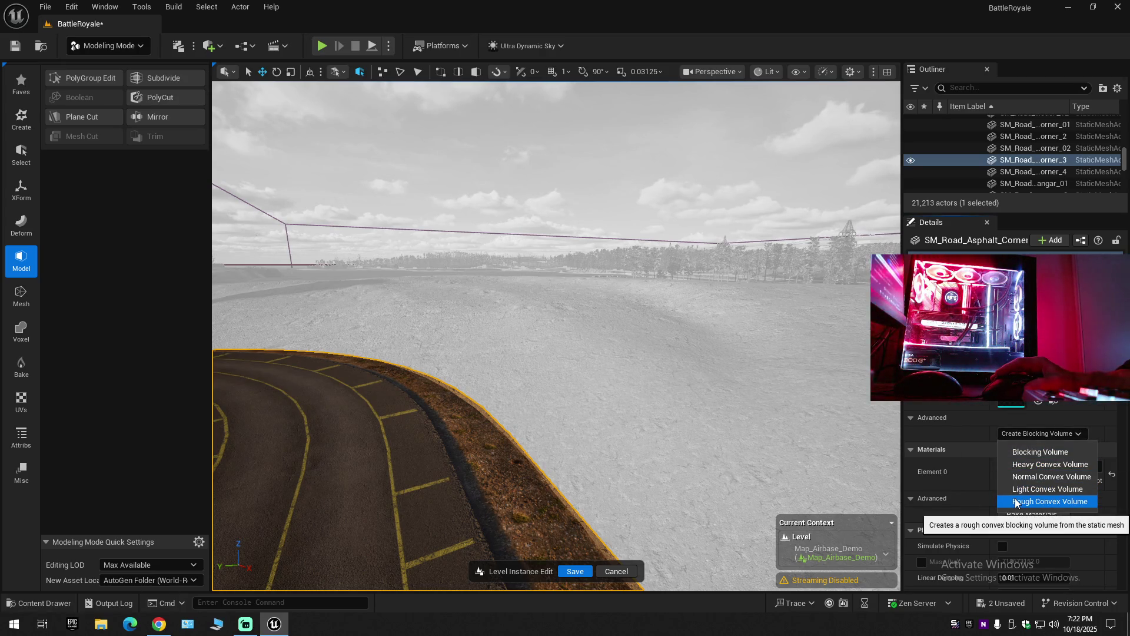
{"action": "left_click", "coordinate": [971, 443]}
{"action": "scroll", "coordinate": [969, 470], "scroll_direction": "down", "scroll_amount": 3}
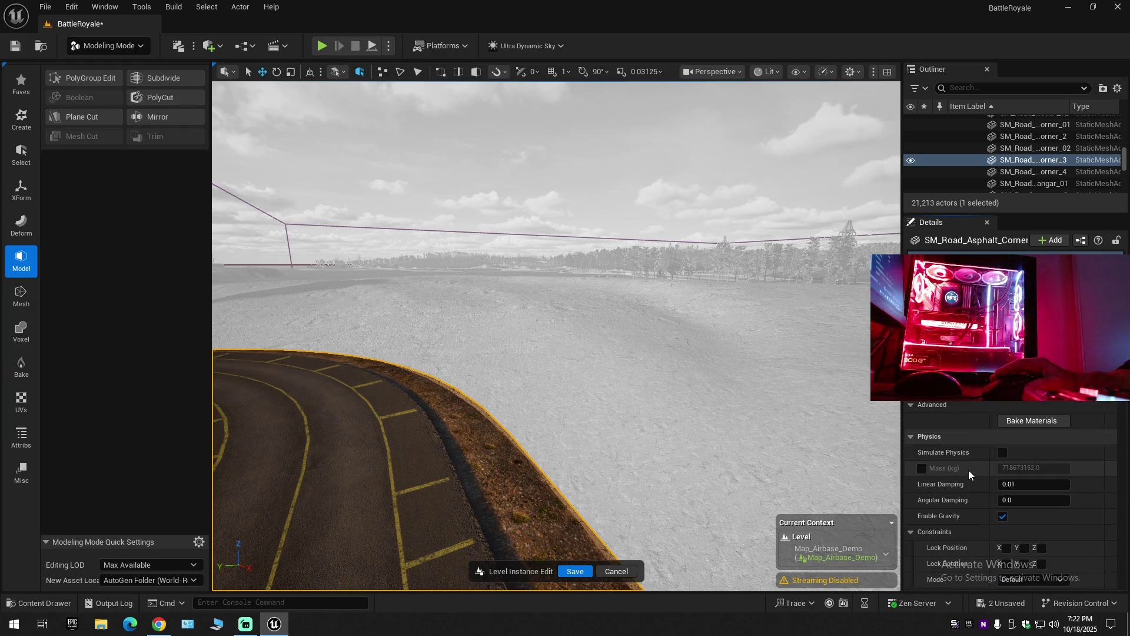
{"action": "scroll", "coordinate": [969, 474], "scroll_direction": "down", "scroll_amount": 2}
{"action": "scroll", "coordinate": [969, 470], "scroll_direction": "down", "scroll_amount": 8}
{"action": "scroll", "coordinate": [969, 471], "scroll_direction": "down", "scroll_amount": 6}
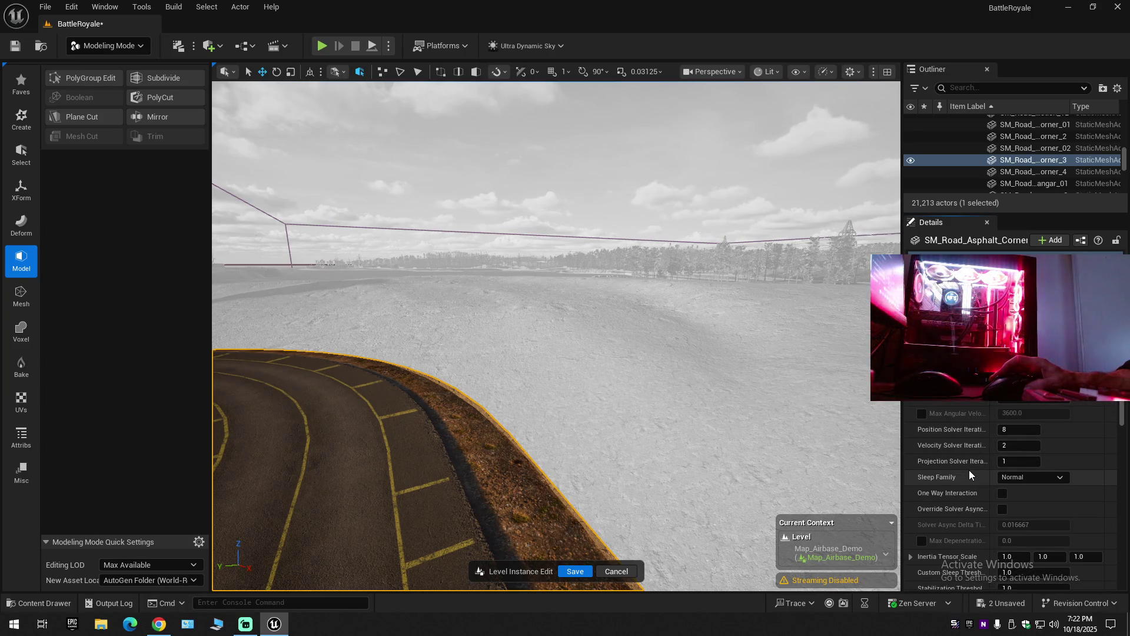
{"action": "scroll", "coordinate": [933, 497], "scroll_direction": "down", "scroll_amount": 4}
{"action": "scroll", "coordinate": [933, 497], "scroll_direction": "down", "scroll_amount": 2}
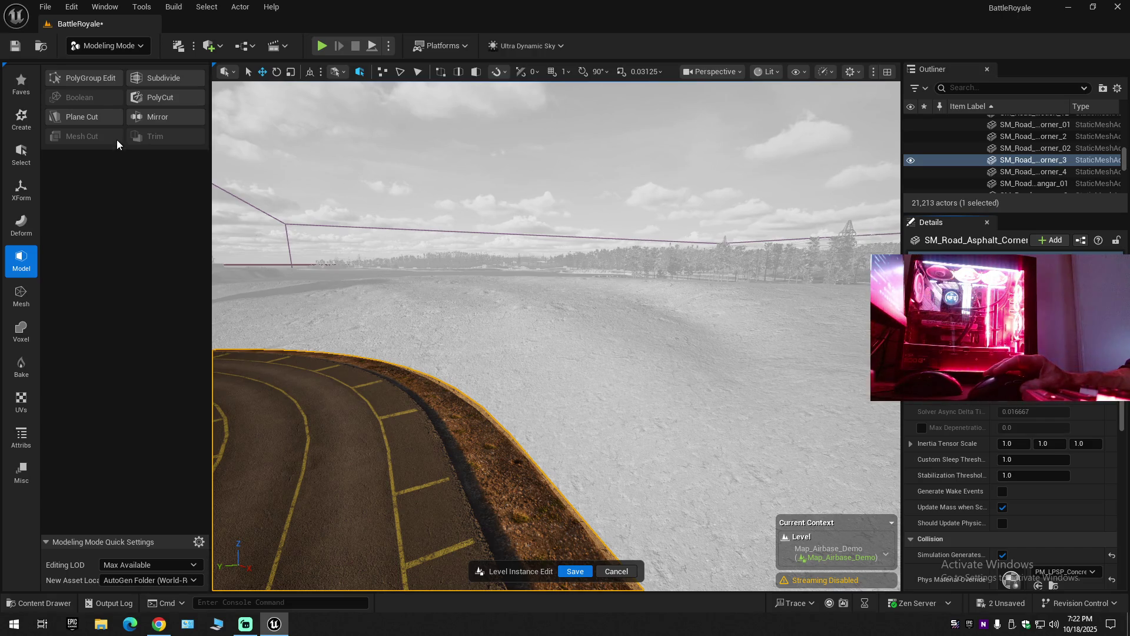
Start a Plane Cut on the road corner and bring up the view-mode list.
{"action": "left_click", "coordinate": [87, 118]}
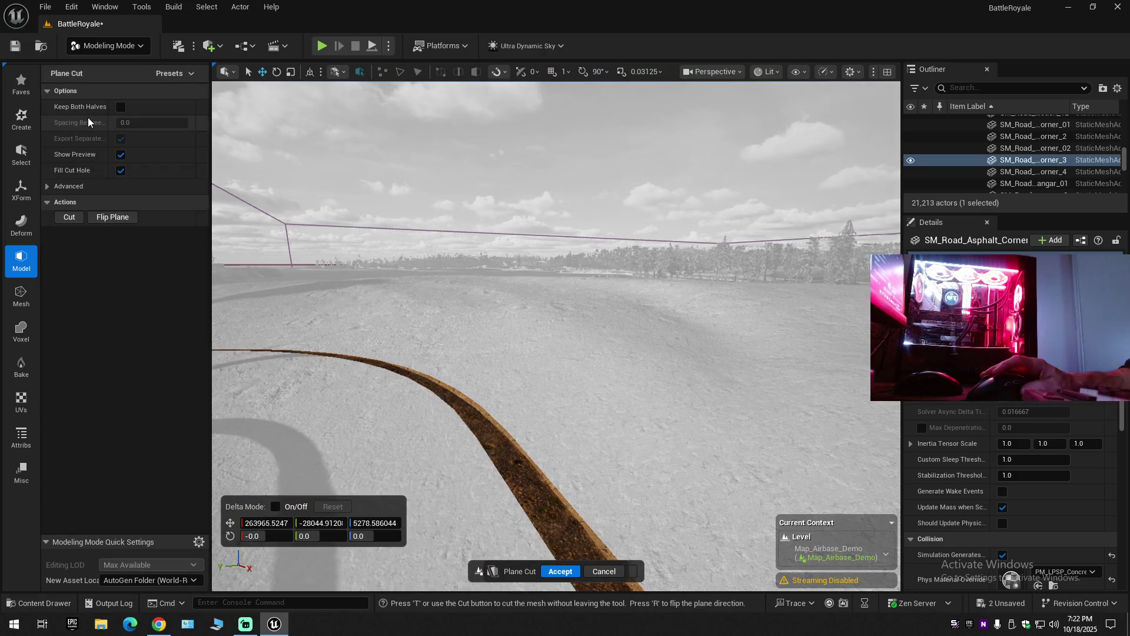
{"action": "left_click", "coordinate": [771, 72]}
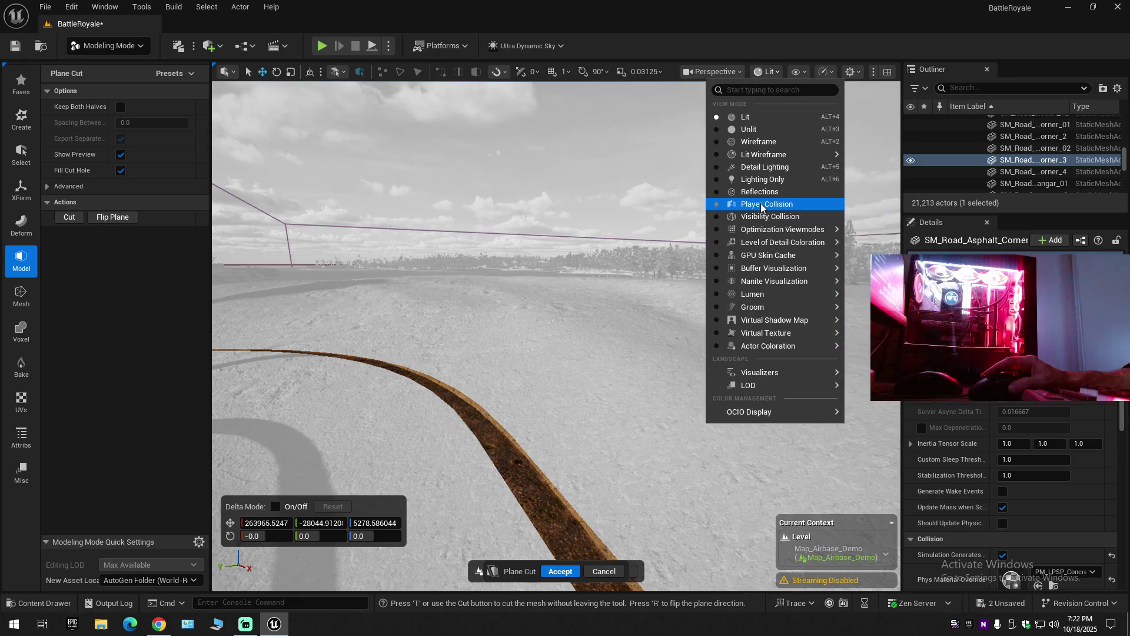
Switch to Player Collision and orbit close to the cyan wall junction.
{"action": "left_click", "coordinate": [761, 204]}
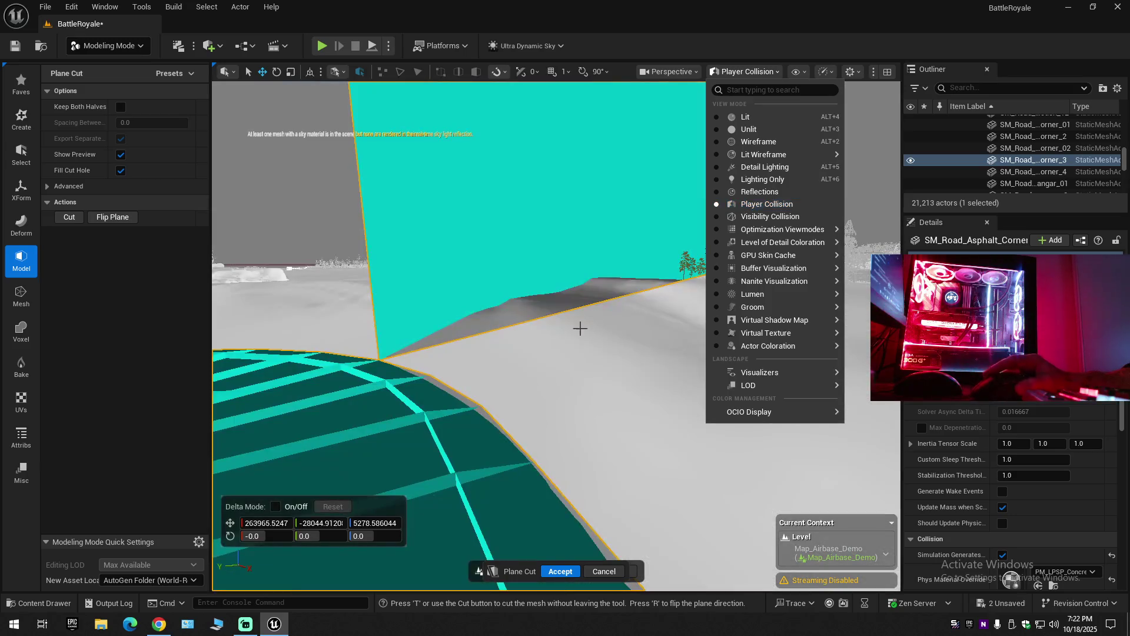
{"action": "left_click", "coordinate": [761, 204]}
{"action": "mouse_move", "coordinate": [761, 204]}
{"action": "left_mouse_down"}
{"action": "mouse_move", "coordinate": [618, 203]}
{"action": "mouse_move", "coordinate": [613, 167]}
{"action": "mouse_move", "coordinate": [624, 178]}
{"action": "left_mouse_up"}
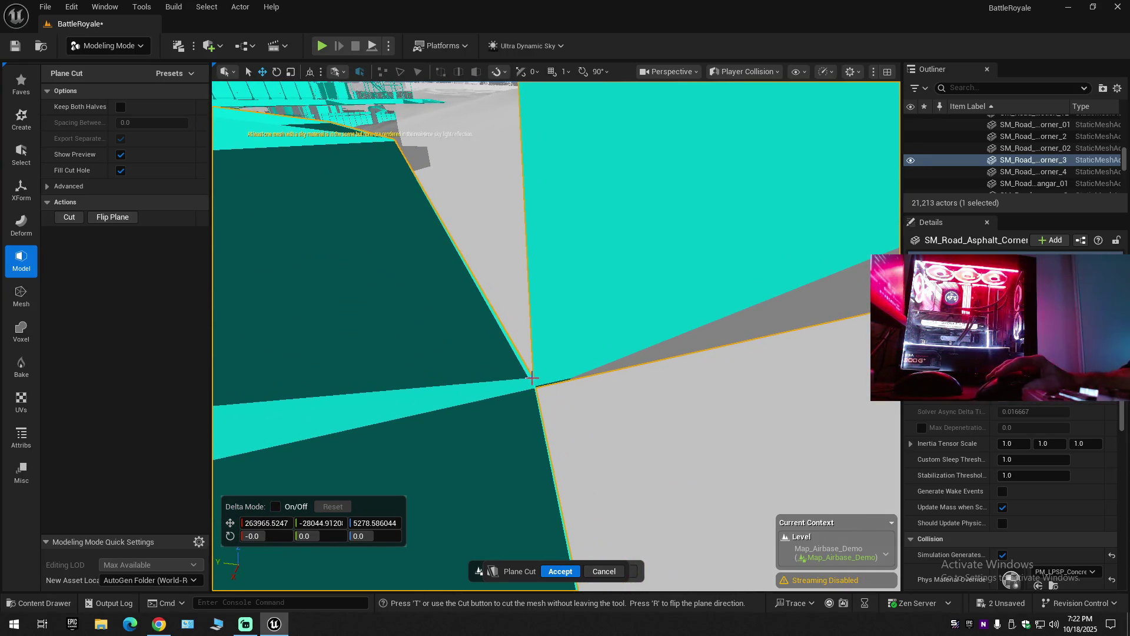
{"action": "left_click_drag", "start_coordinate": [529, 372], "coordinate": [529, 373]}
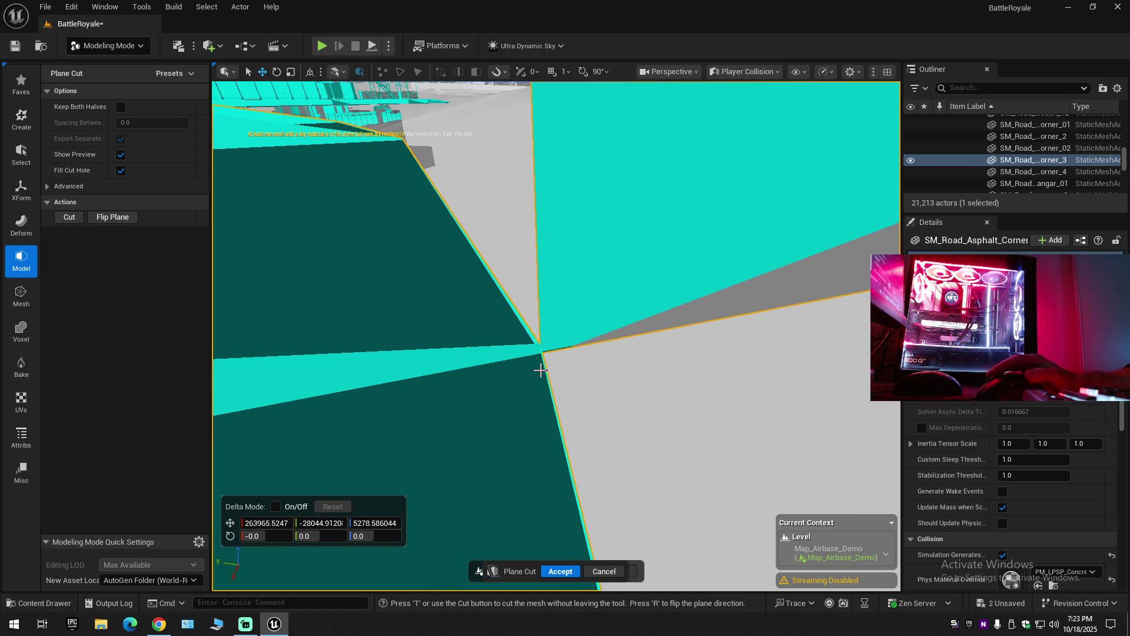
{"action": "left_click_drag", "start_coordinate": [536, 340], "coordinate": [535, 340]}
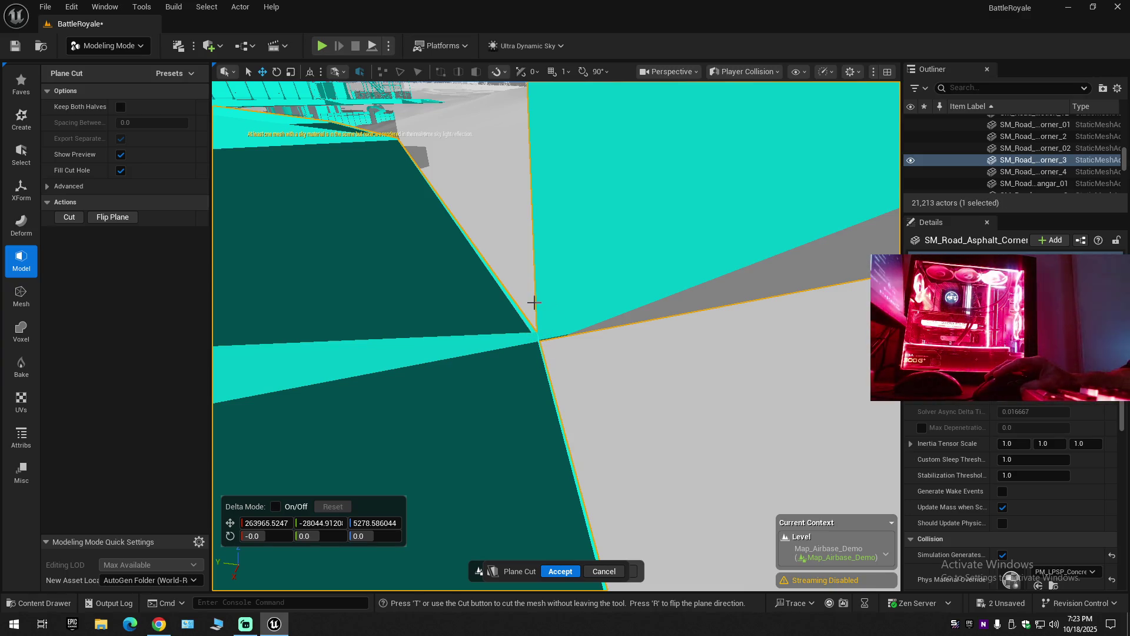
{"action": "left_click_drag", "start_coordinate": [532, 308], "coordinate": [532, 308]}
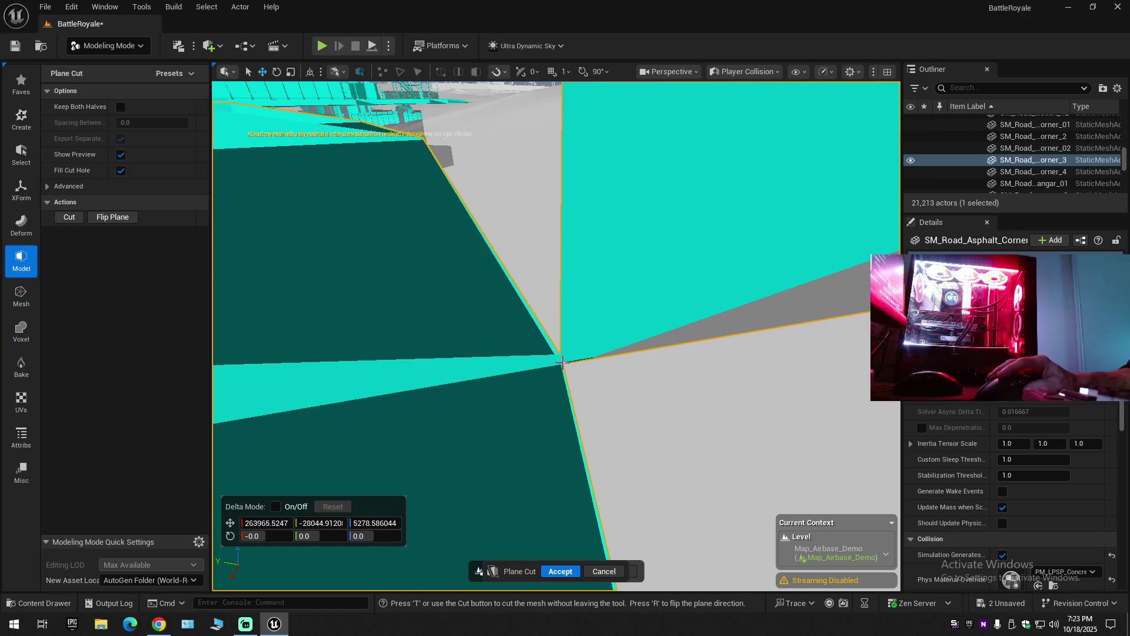
{"action": "left_click_drag", "start_coordinate": [560, 362], "coordinate": [560, 362]}
{"action": "left_click_drag", "start_coordinate": [595, 290], "coordinate": [595, 291]}
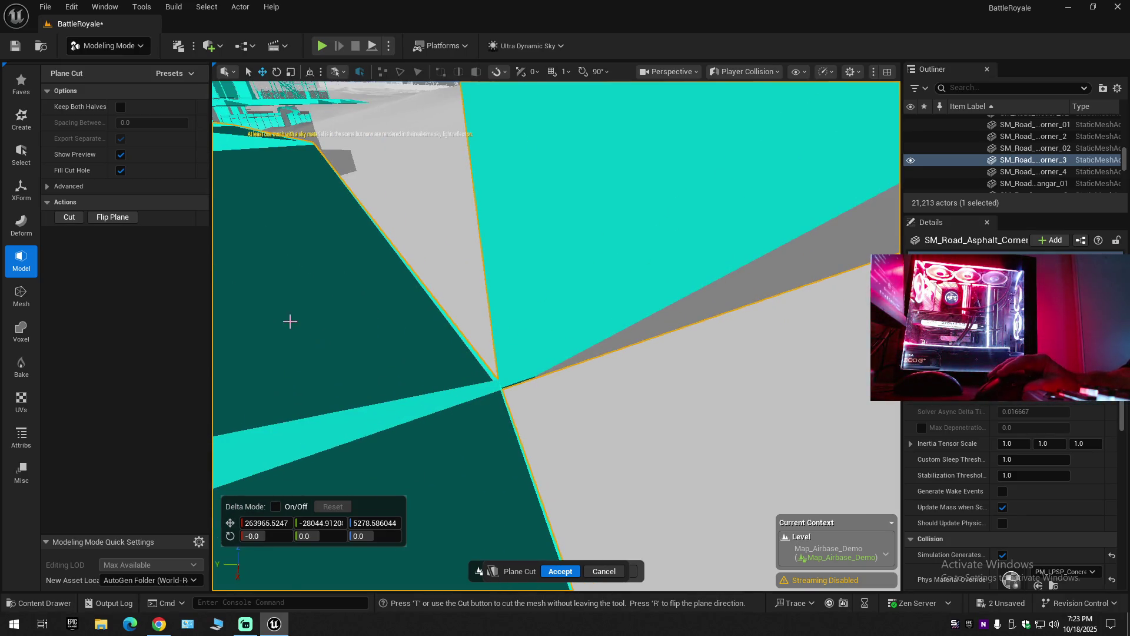
Flip the cut plane to -180 rotation, then cancel the Plane Cut.
{"action": "left_click", "coordinate": [110, 217]}
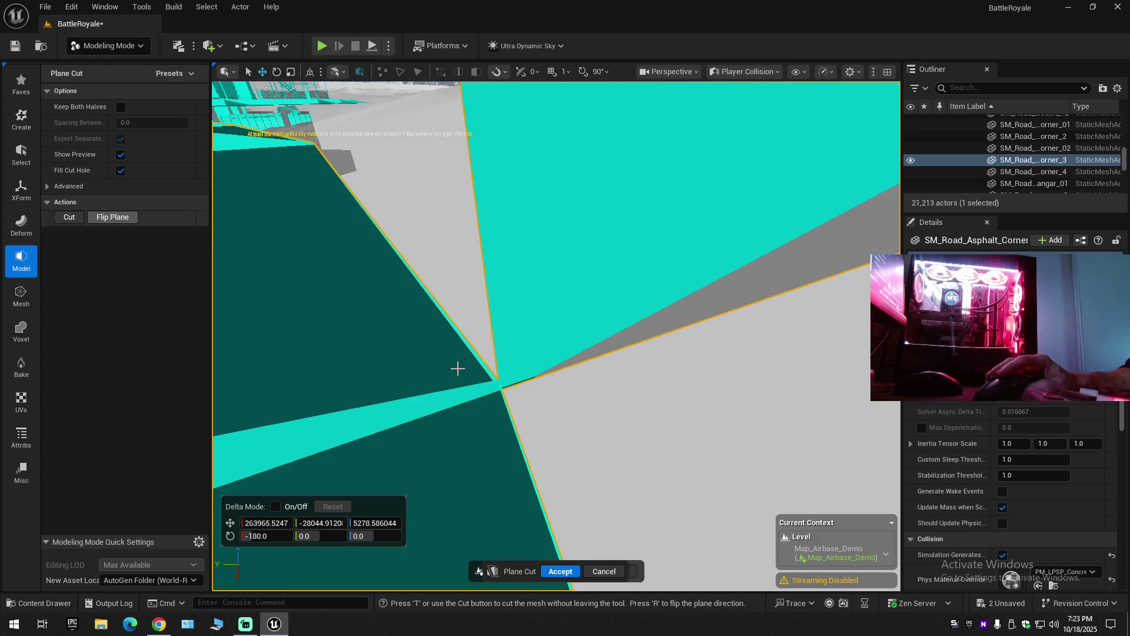
{"action": "left_click_drag", "start_coordinate": [495, 382], "coordinate": [495, 383]}
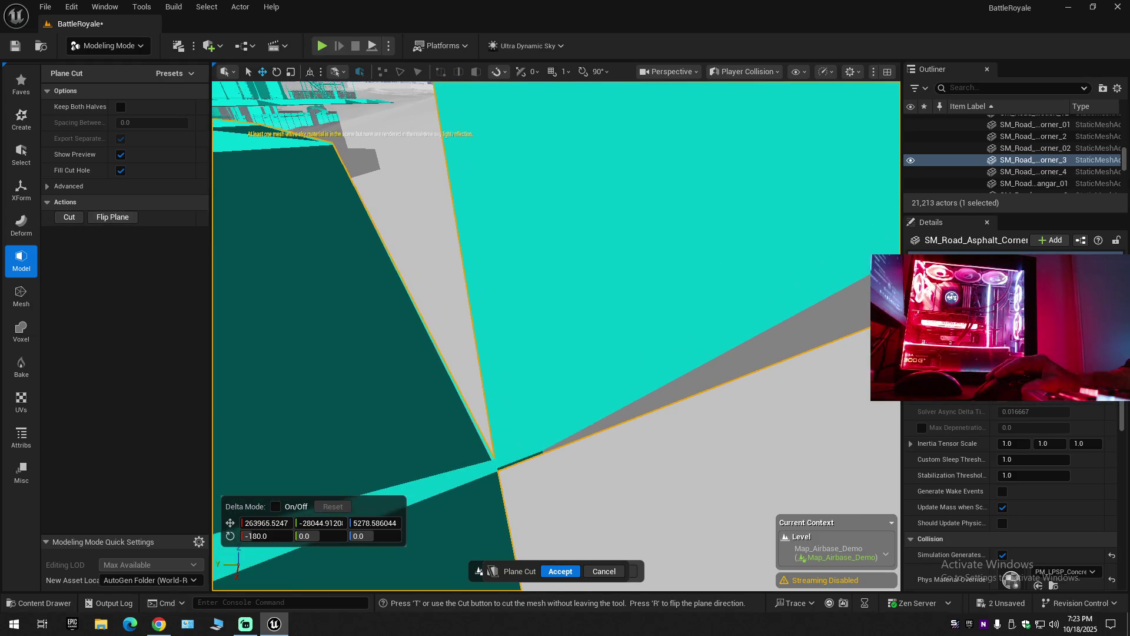
{"action": "left_click", "coordinate": [612, 571]}
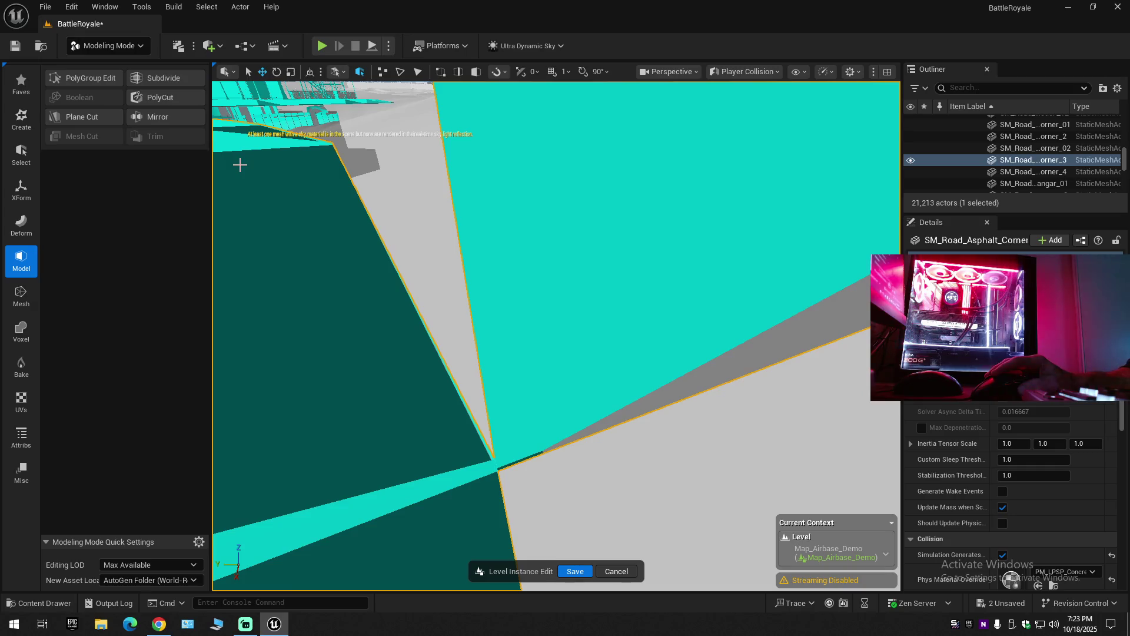
Start Triangle Edit from the Mesh tool set and try its face-cutting option.
{"action": "left_click", "coordinate": [19, 301]}
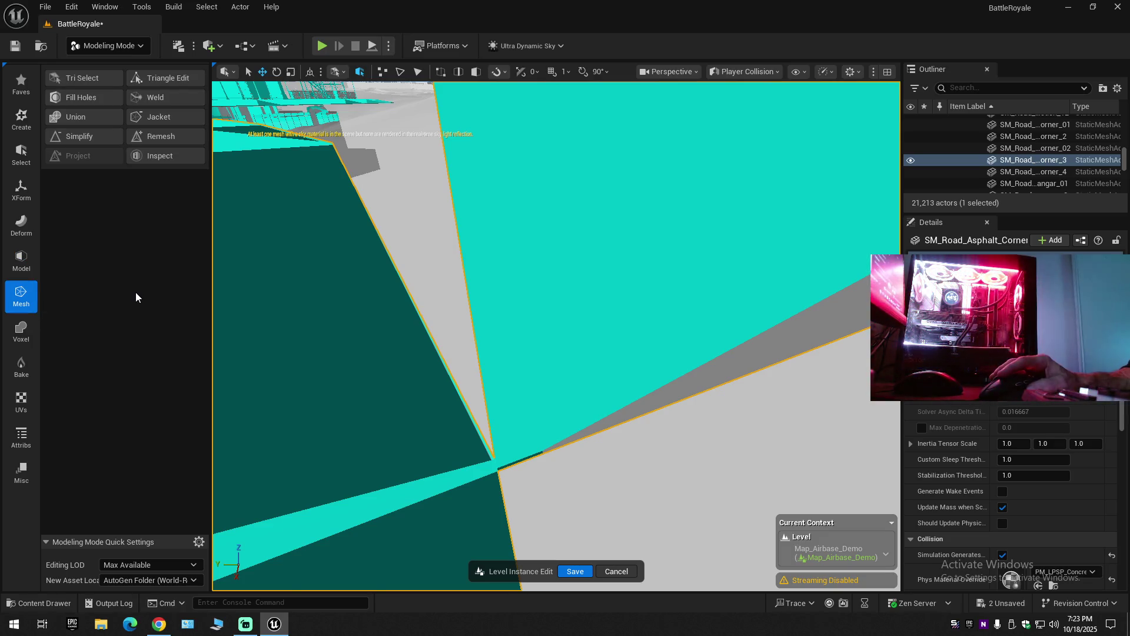
{"action": "left_click", "coordinate": [167, 78]}
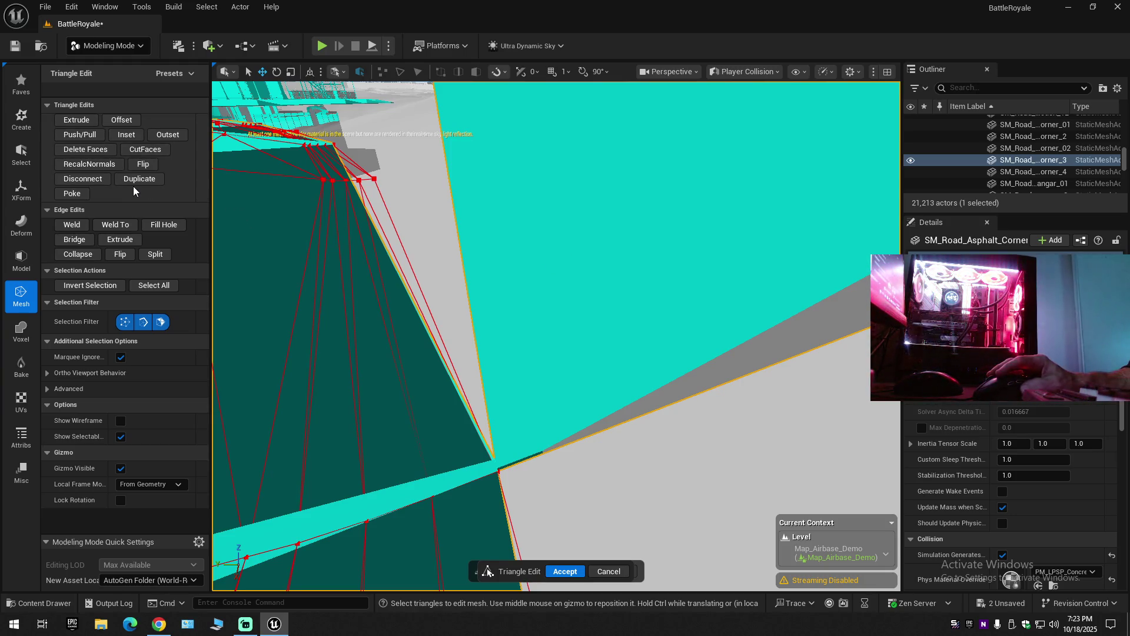
{"action": "left_click", "coordinate": [149, 152]}
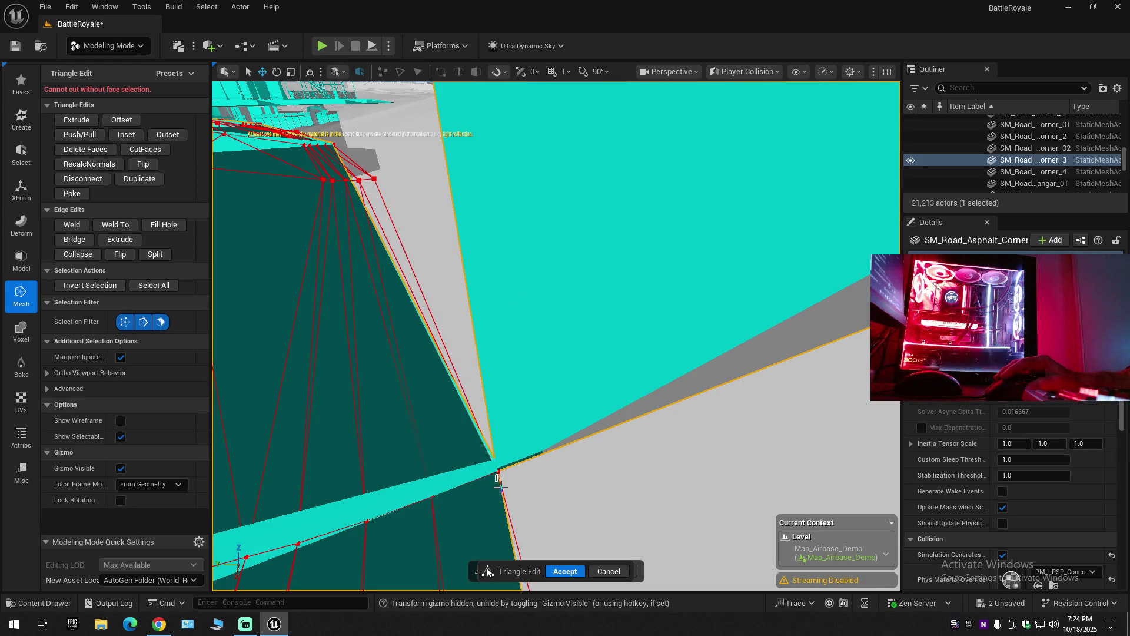
Trial-move the wall junction edge with the gizmo, undo it, and cancel Triangle Edit.
{"action": "left_click", "coordinate": [501, 484]}
{"action": "left_click", "coordinate": [497, 472]}
{"action": "left_click", "coordinate": [501, 485]}
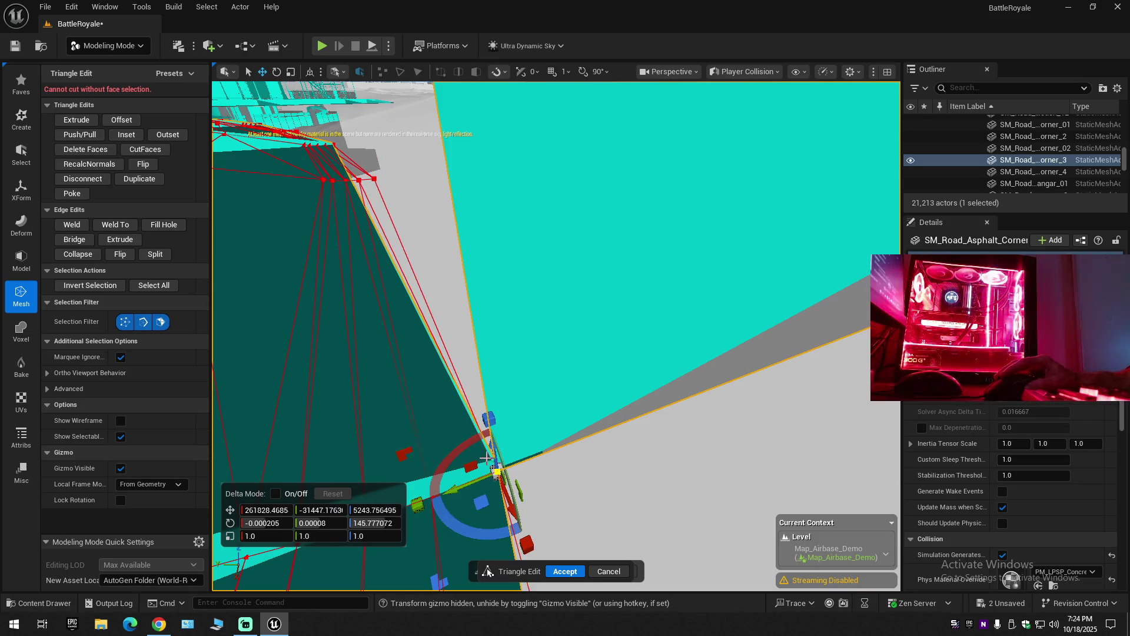
{"action": "mouse_move", "coordinate": [496, 470]}
{"action": "left_mouse_down"}
{"action": "mouse_move", "coordinate": [479, 462]}
{"action": "mouse_move", "coordinate": [430, 353]}
{"action": "mouse_move", "coordinate": [424, 289]}
{"action": "left_mouse_up"}
{"action": "mouse_move", "coordinate": [383, 233]}
{"action": "left_mouse_down"}
{"action": "mouse_move", "coordinate": [369, 202]}
{"action": "mouse_move", "coordinate": [400, 321]}
{"action": "mouse_move", "coordinate": [464, 406]}
{"action": "mouse_move", "coordinate": [509, 435]}
{"action": "left_mouse_up"}
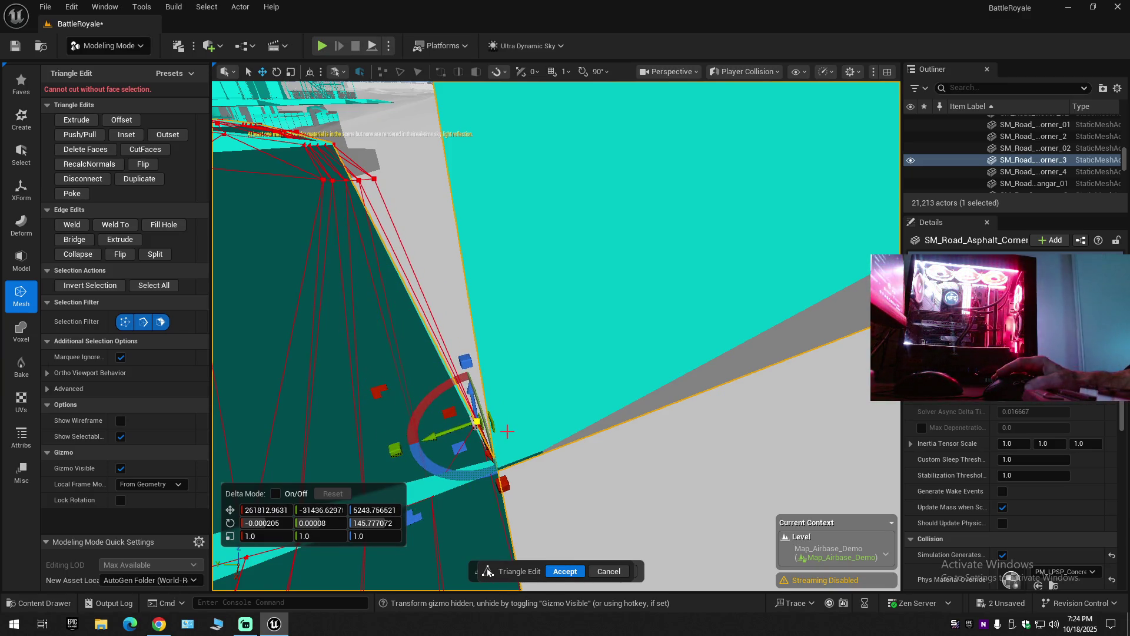
{"action": "key", "text": "ctrl+z"}
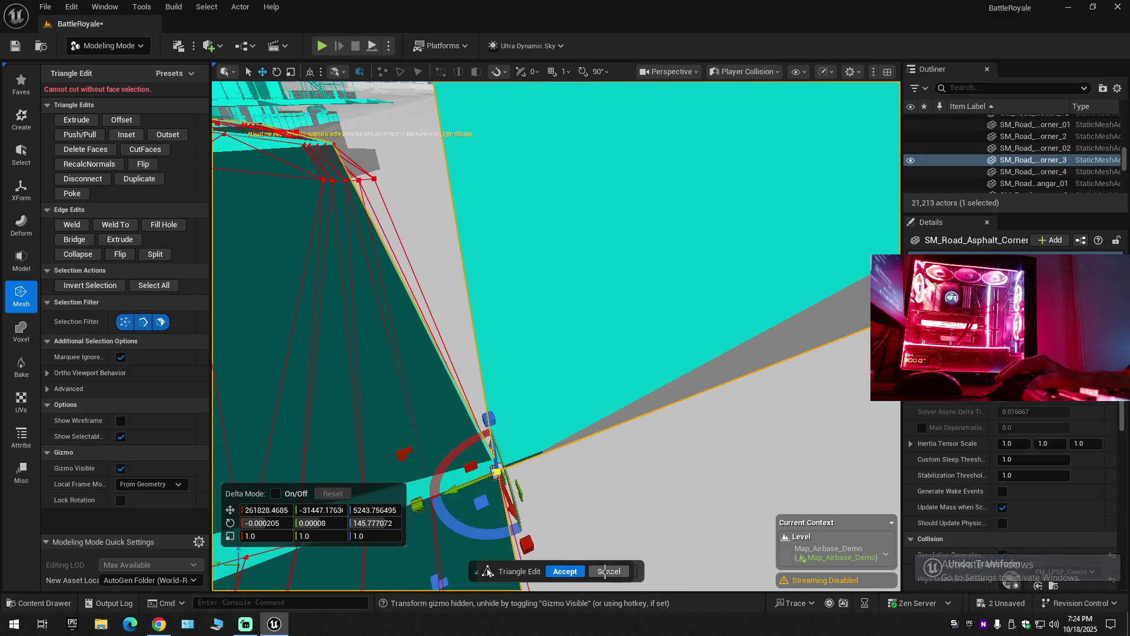
{"action": "left_click", "coordinate": [606, 570]}
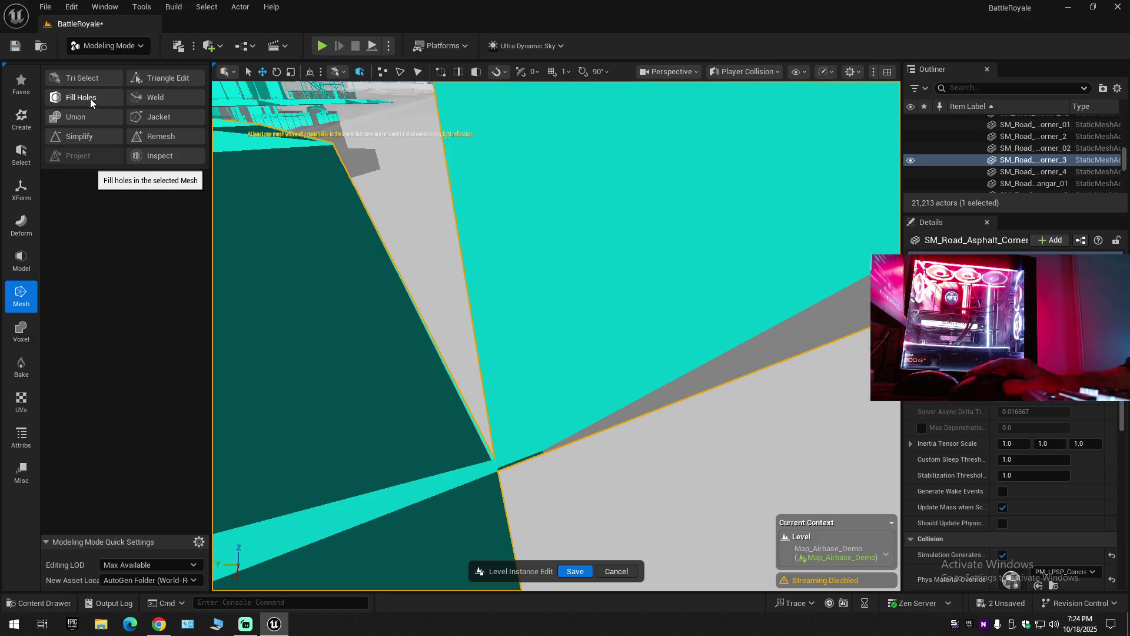
Try the Weld tool on the road corner mesh and cancel it without applying.
{"action": "left_click", "coordinate": [159, 97]}
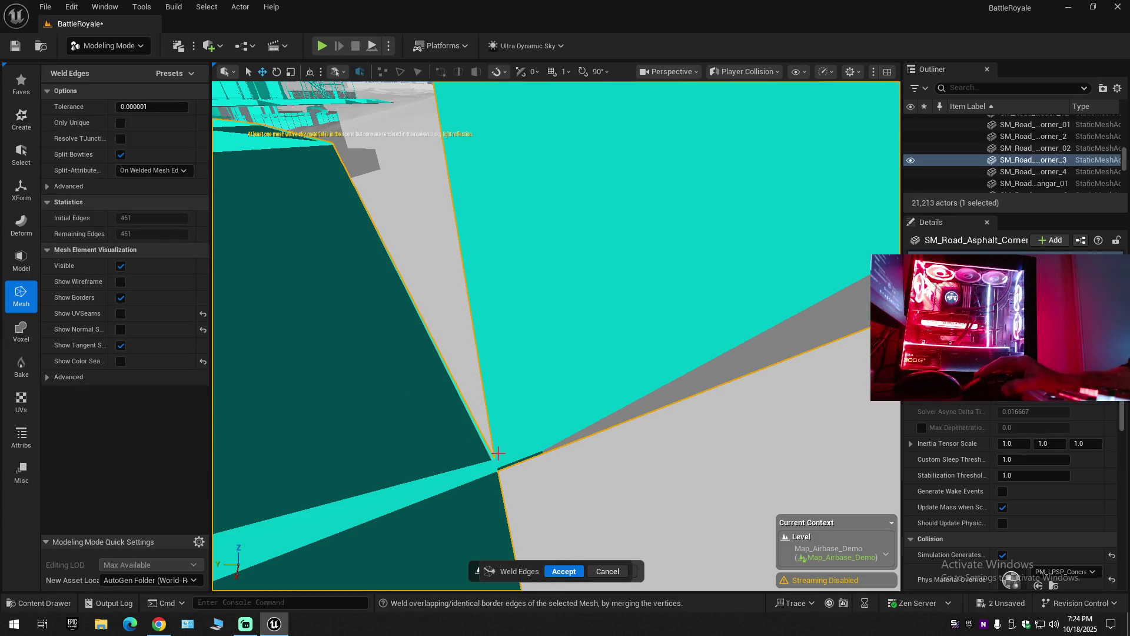
{"action": "scroll", "coordinate": [556, 336], "scroll_direction": "down", "scroll_amount": 1}
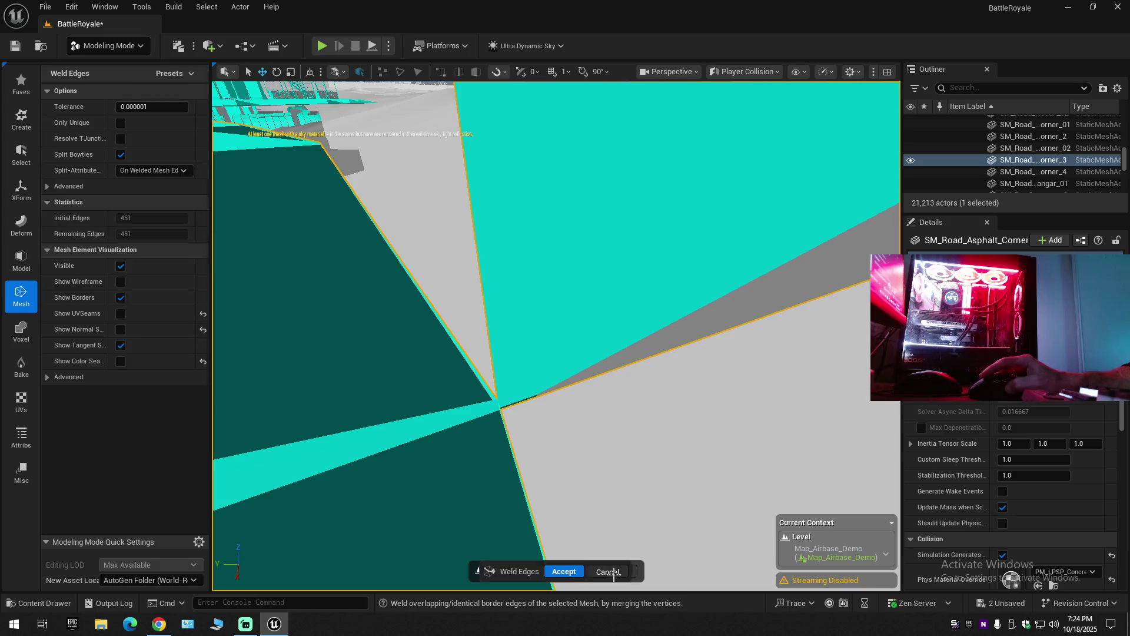
{"action": "left_click", "coordinate": [609, 571]}
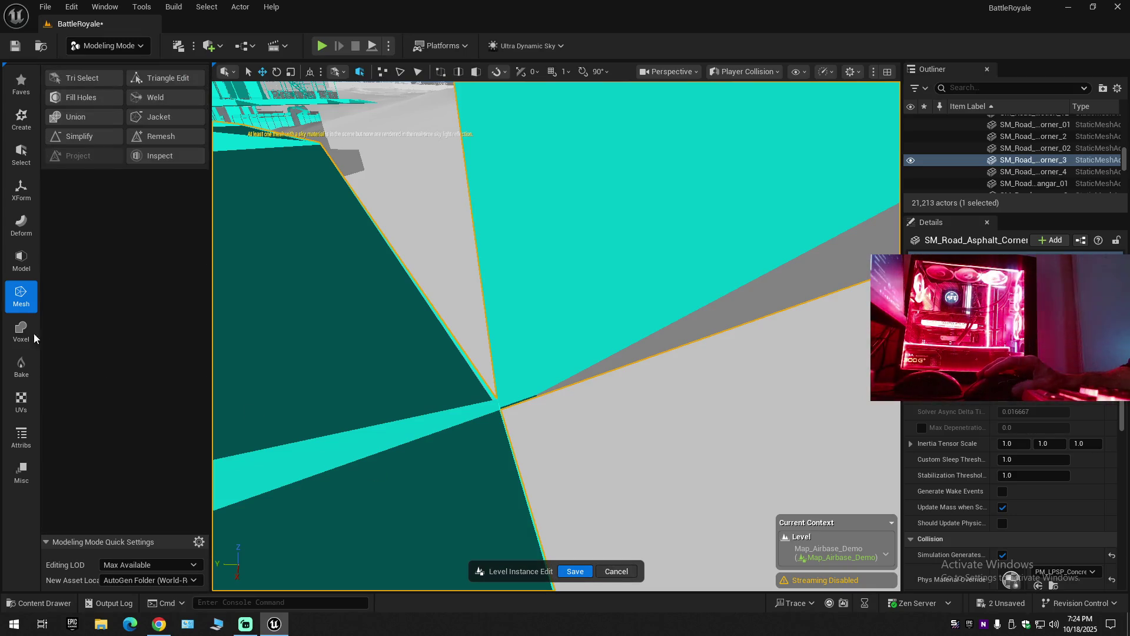
Try Subdivide on the road corner, cancel it, then bring up the Deform and XForm tool sets.
{"action": "left_click", "coordinate": [22, 259]}
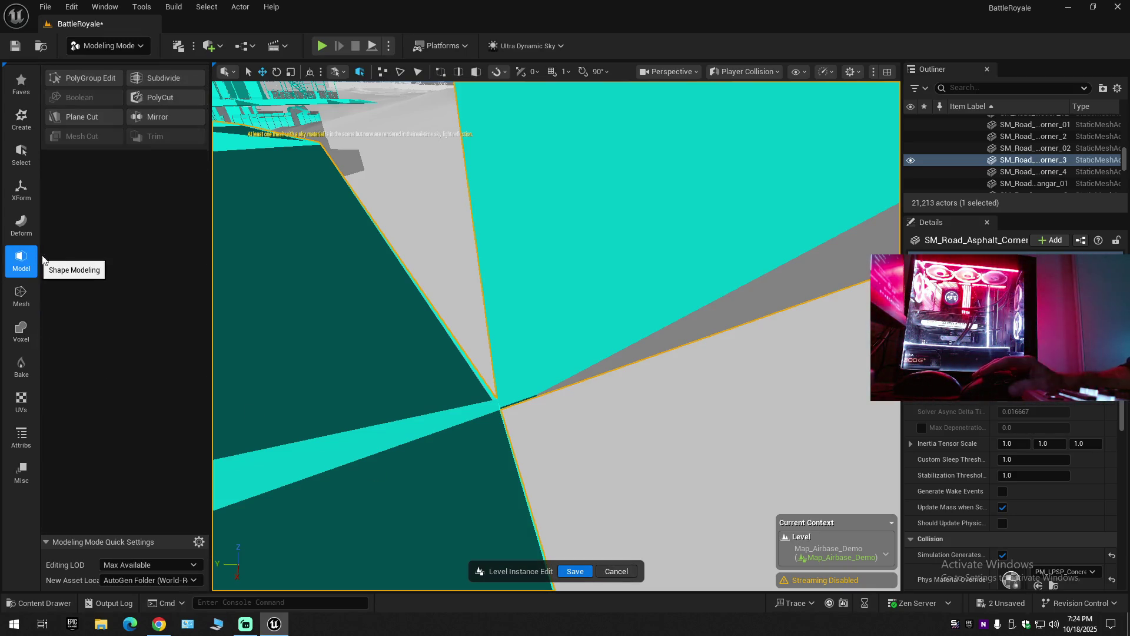
{"action": "left_click", "coordinate": [164, 78]}
{"action": "left_click_drag", "start_coordinate": [493, 397], "coordinate": [497, 433]}
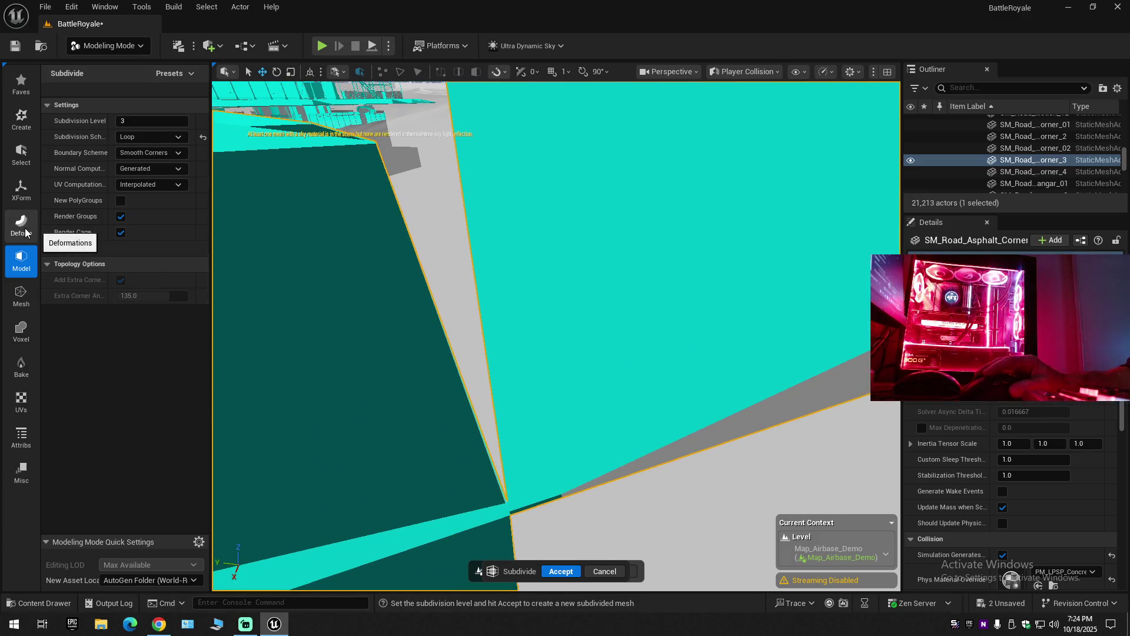
{"action": "left_click", "coordinate": [604, 571]}
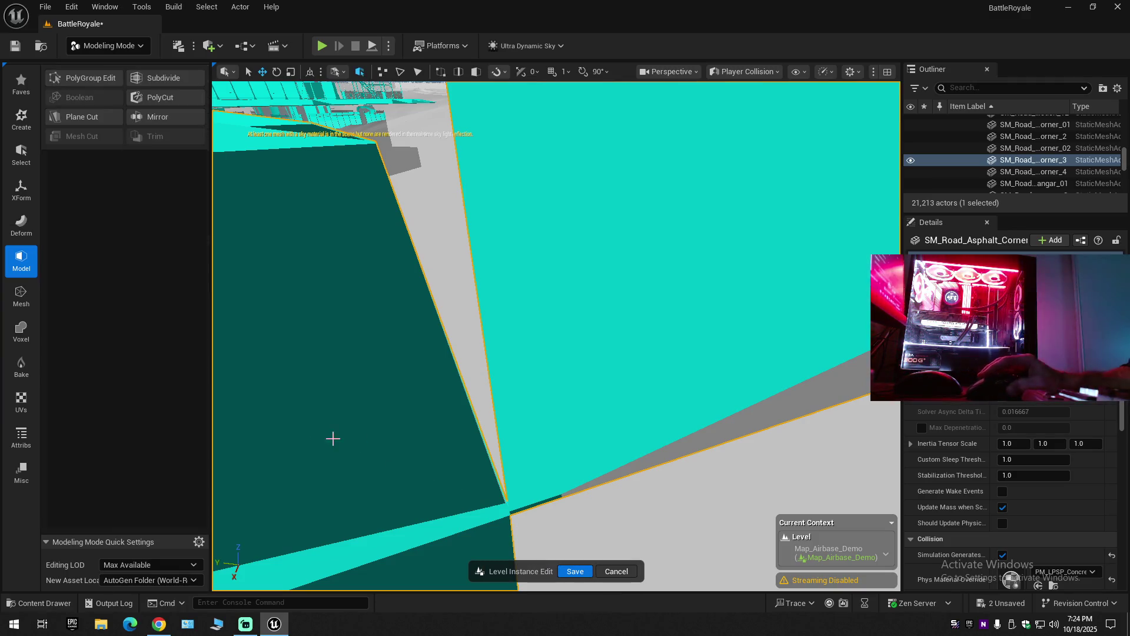
{"action": "left_click", "coordinate": [12, 229]}
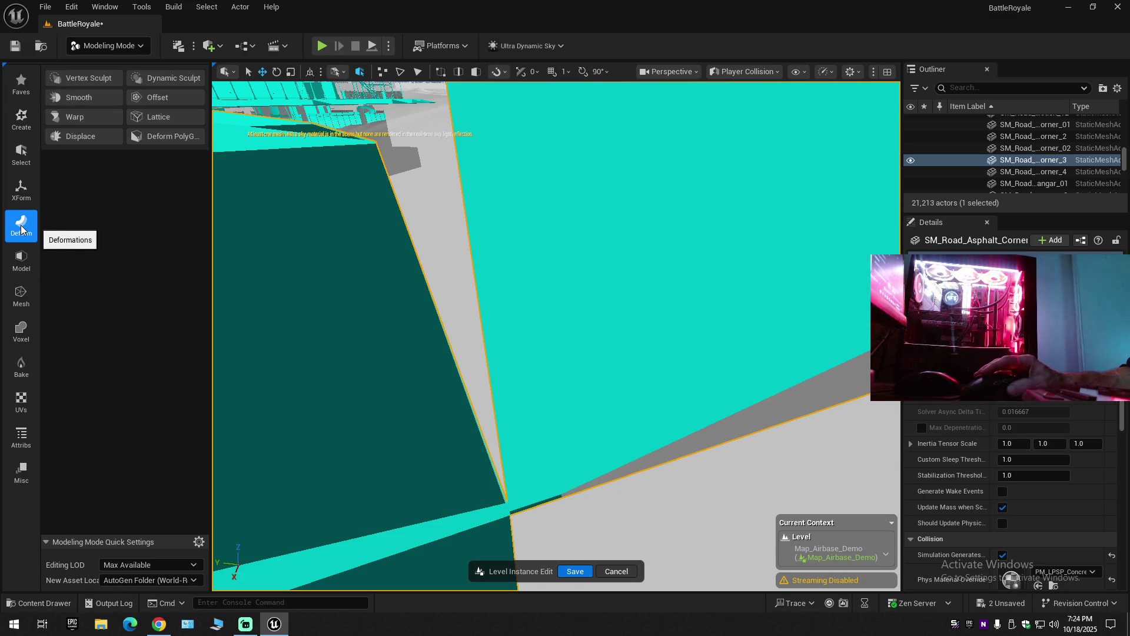
{"action": "left_click", "coordinate": [14, 189]}
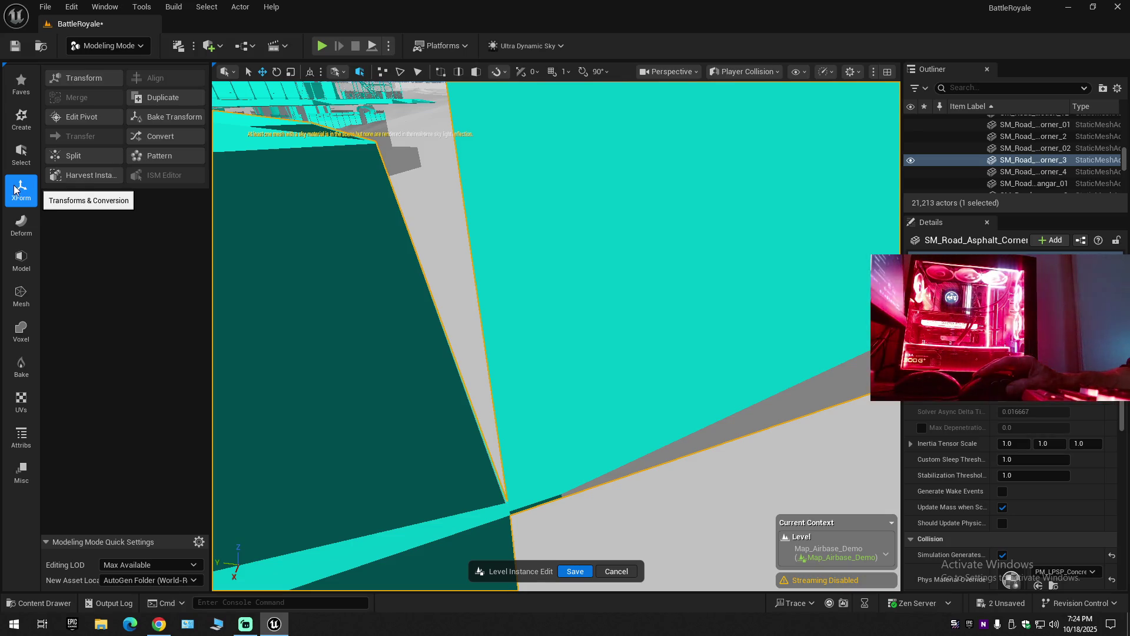
Split the road corner into four pieces by Mesh Topology, keeping Output Type From Input.
{"action": "left_click", "coordinate": [60, 157]}
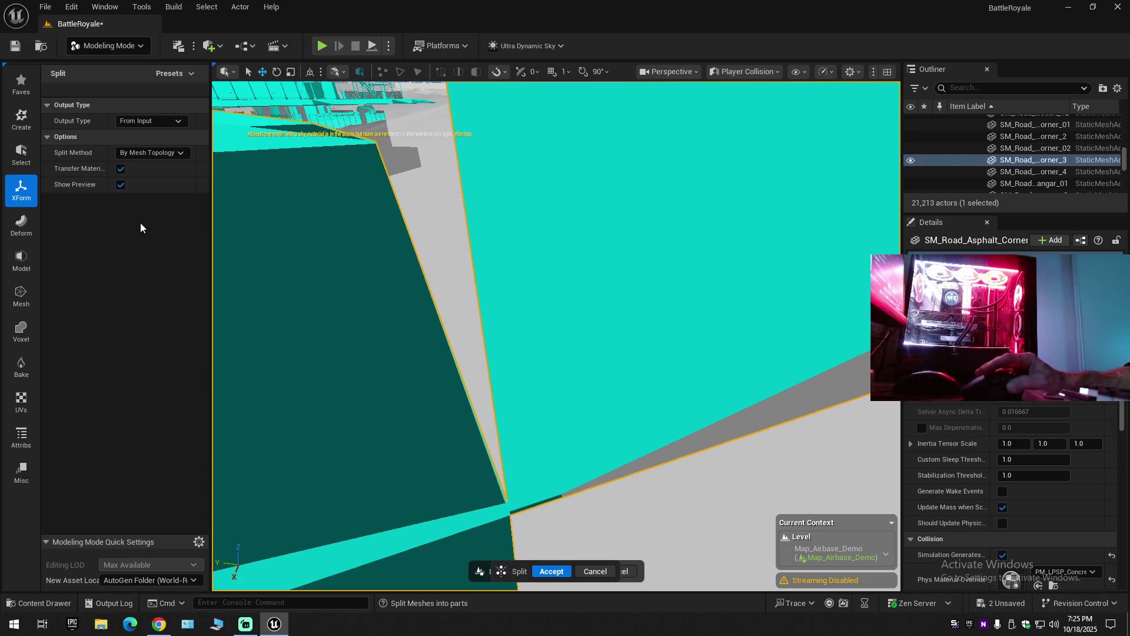
{"action": "left_click", "coordinate": [164, 120]}
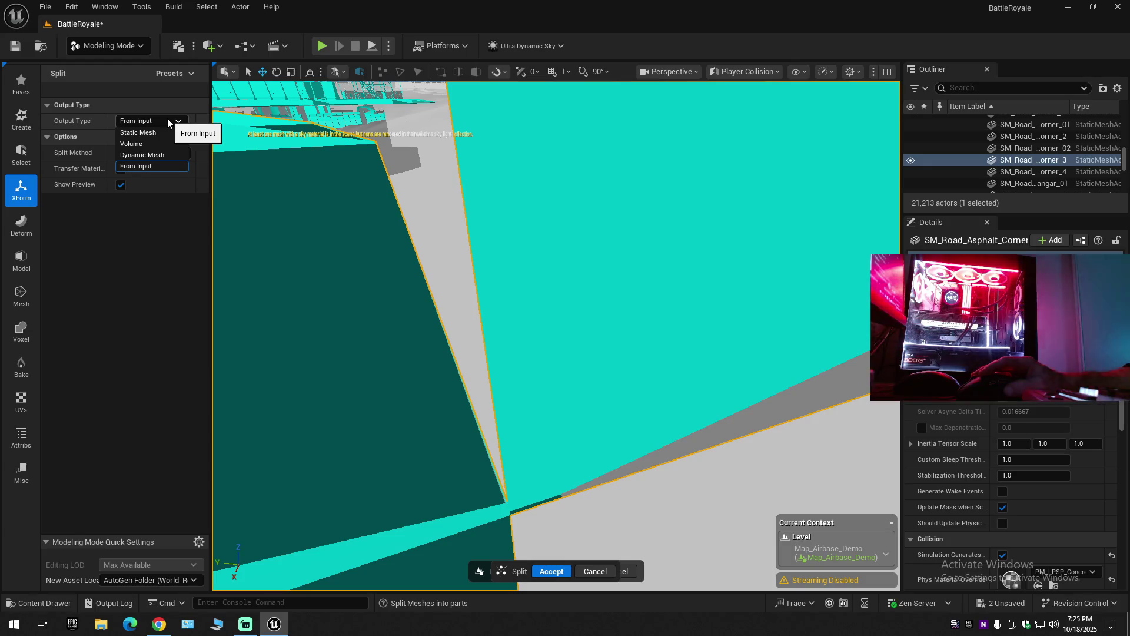
{"action": "left_click", "coordinate": [167, 122]}
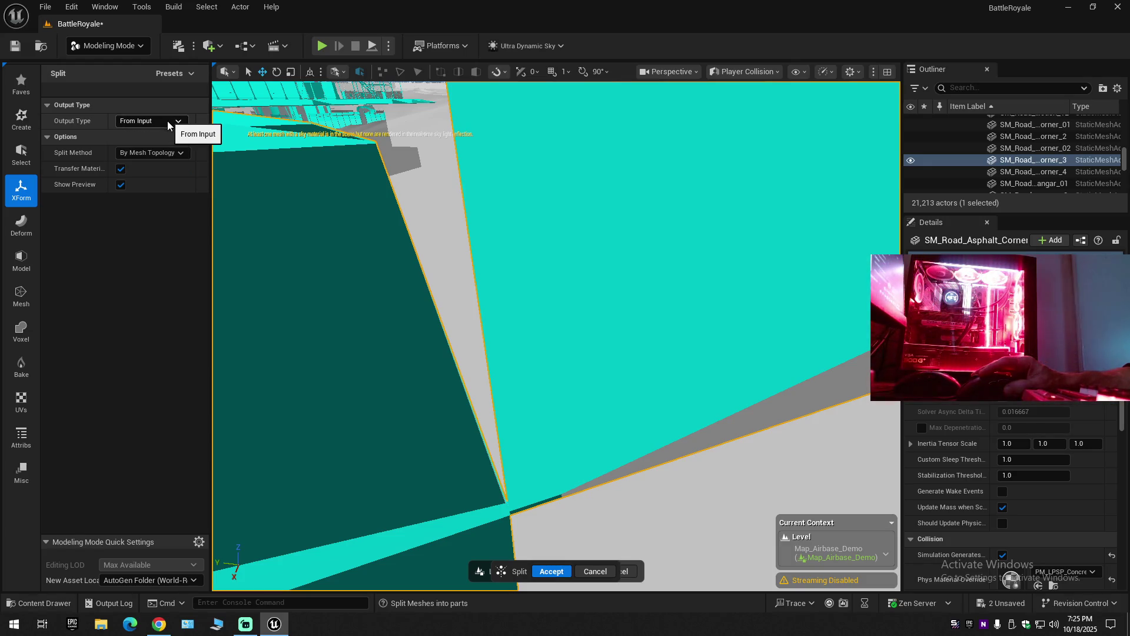
{"action": "left_click", "coordinate": [166, 153]}
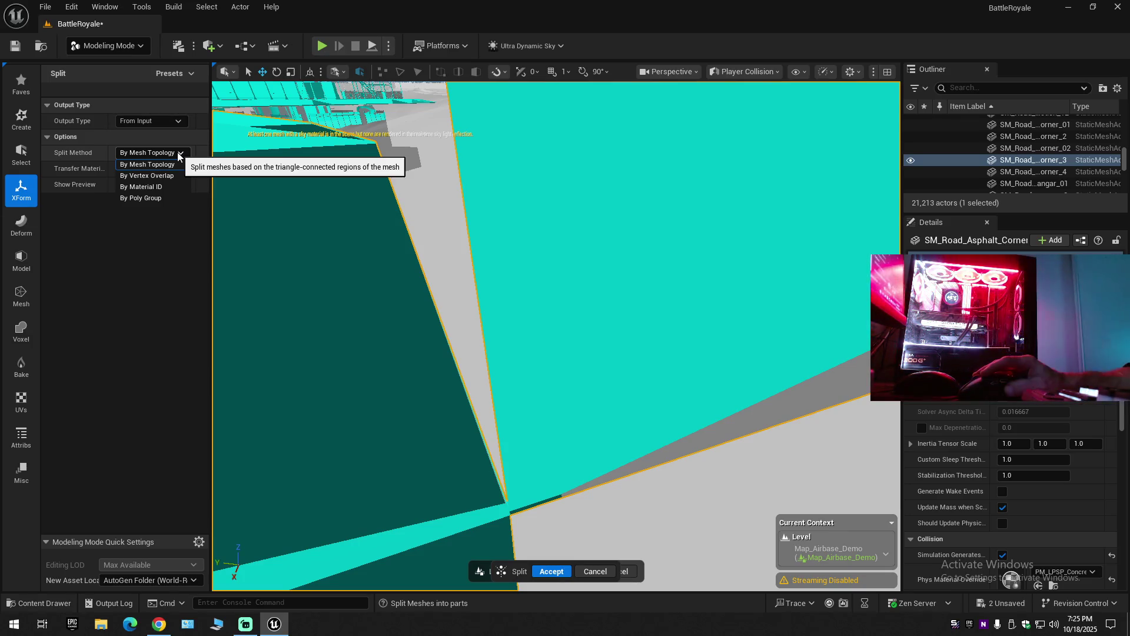
{"action": "left_click", "coordinate": [178, 152]}
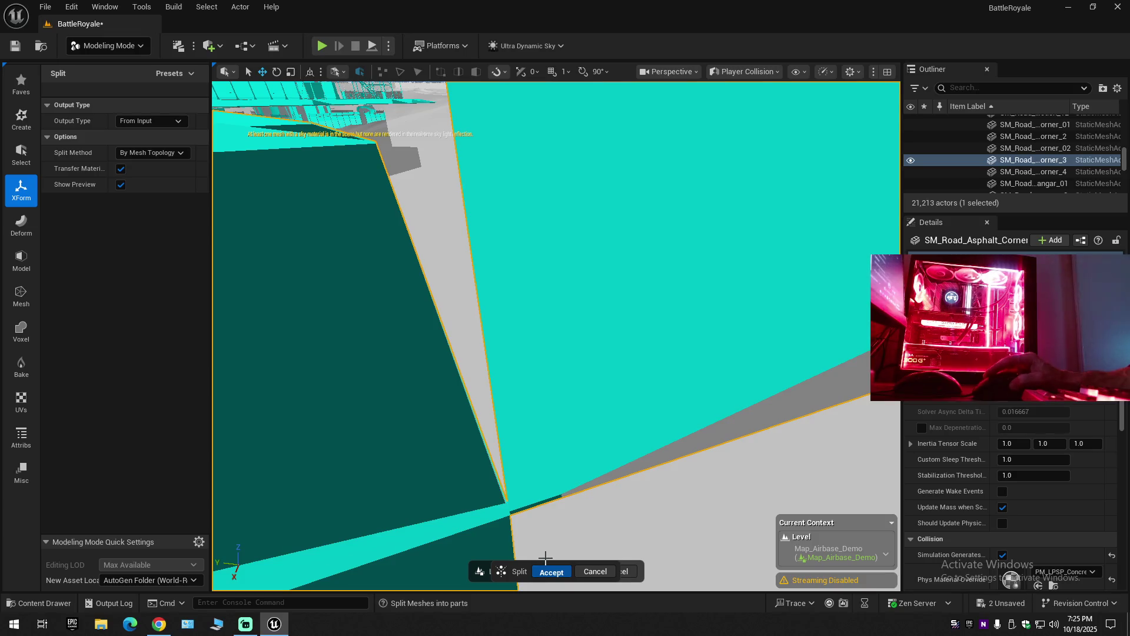
{"action": "key", "text": "Return"}
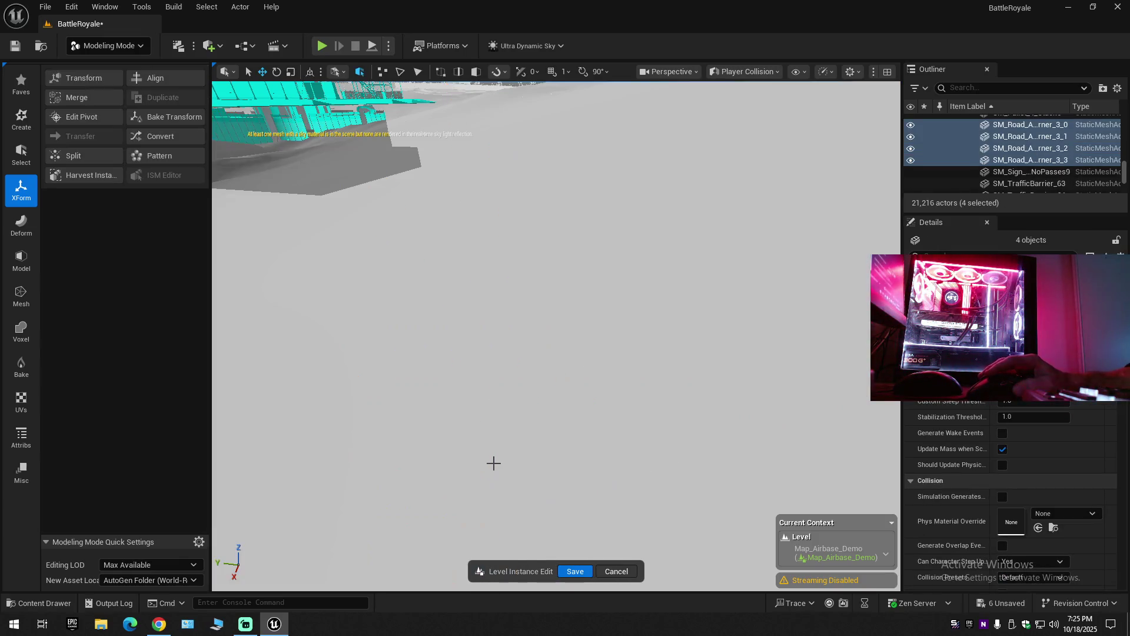
Frame the split pieces, orbit above the airbase, and browse the Roads_Runway meshes.
{"action": "key", "text": "f"}
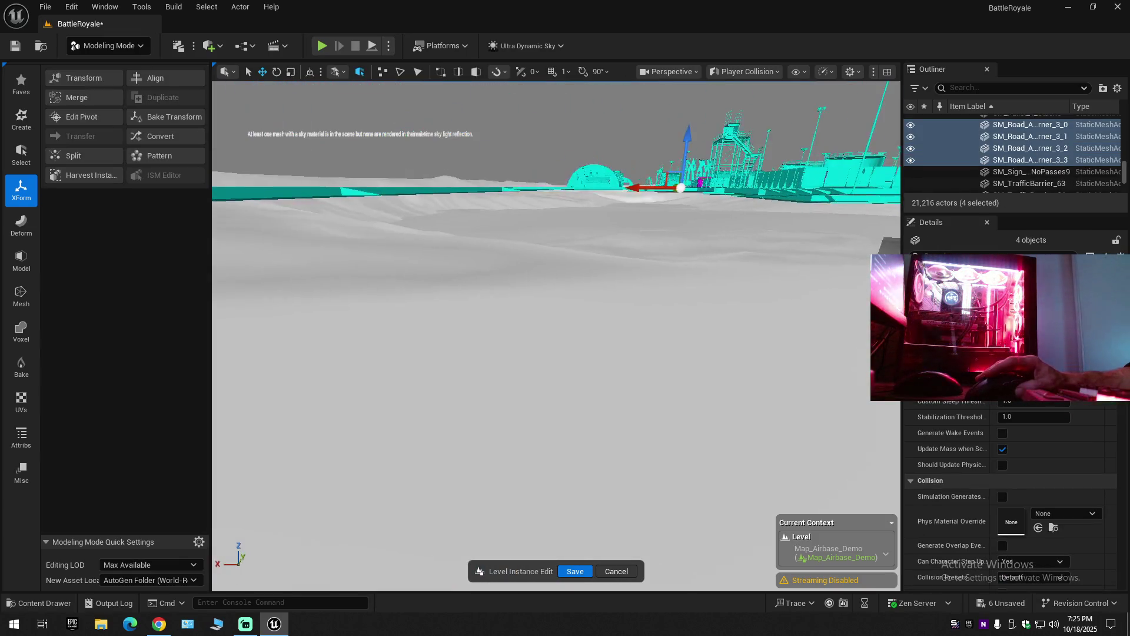
{"action": "mouse_move", "coordinate": [565, 294]}
{"action": "left_mouse_down"}
{"action": "mouse_move", "coordinate": [565, 389]}
{"action": "mouse_move", "coordinate": [750, 364]}
{"action": "mouse_move", "coordinate": [490, 424]}
{"action": "left_mouse_up"}
{"action": "left_click", "coordinate": [53, 605]}
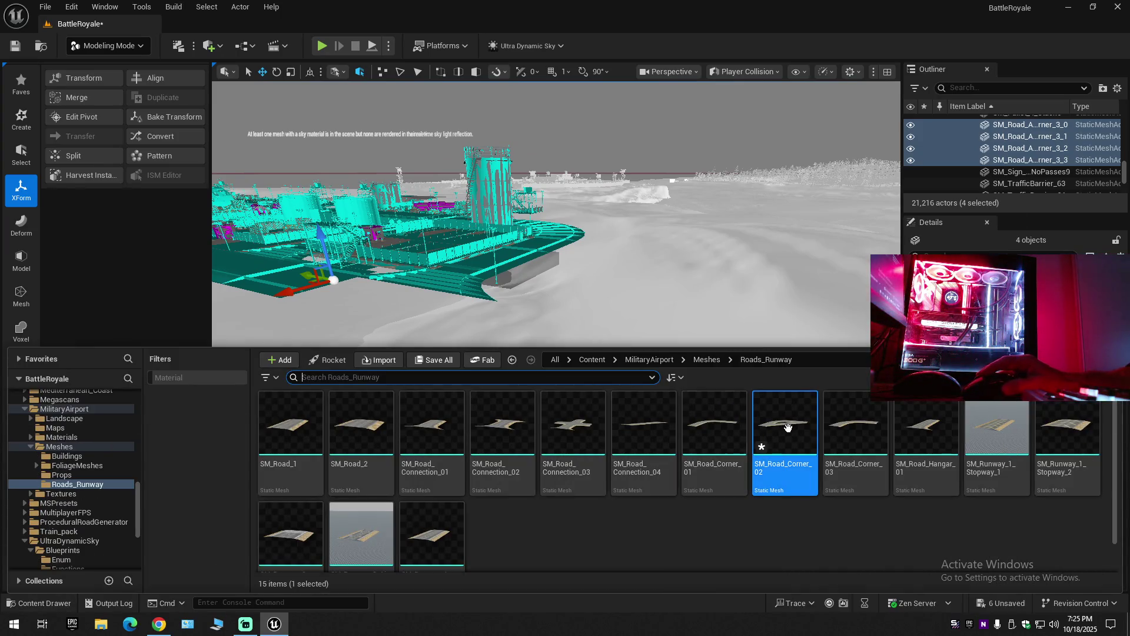
Place SM_Road_Corner_02 into the level, select it, then undo the placement with Ctrl+Z.
{"action": "mouse_move", "coordinate": [791, 432]}
{"action": "left_mouse_down"}
{"action": "mouse_move", "coordinate": [646, 320]}
{"action": "mouse_move", "coordinate": [567, 361]}
{"action": "left_mouse_up"}
{"action": "mouse_move", "coordinate": [476, 428]}
{"action": "left_mouse_down"}
{"action": "mouse_move", "coordinate": [565, 433]}
{"action": "mouse_move", "coordinate": [548, 448]}
{"action": "mouse_move", "coordinate": [588, 400]}
{"action": "mouse_move", "coordinate": [556, 403]}
{"action": "left_mouse_up"}
{"action": "left_click_drag", "start_coordinate": [574, 459], "coordinate": [574, 459]}
{"action": "key", "text": "ctrl+z"}
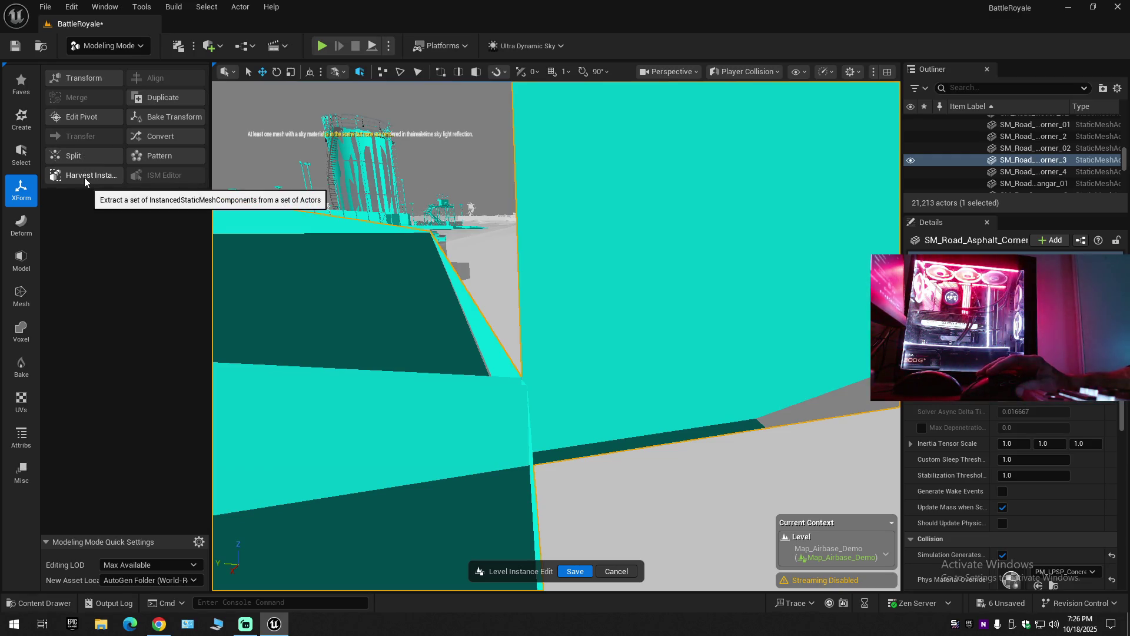
Browse the modeling tool sets and start the Select Triangles tool on the road corner.
{"action": "left_click", "coordinate": [27, 158]}
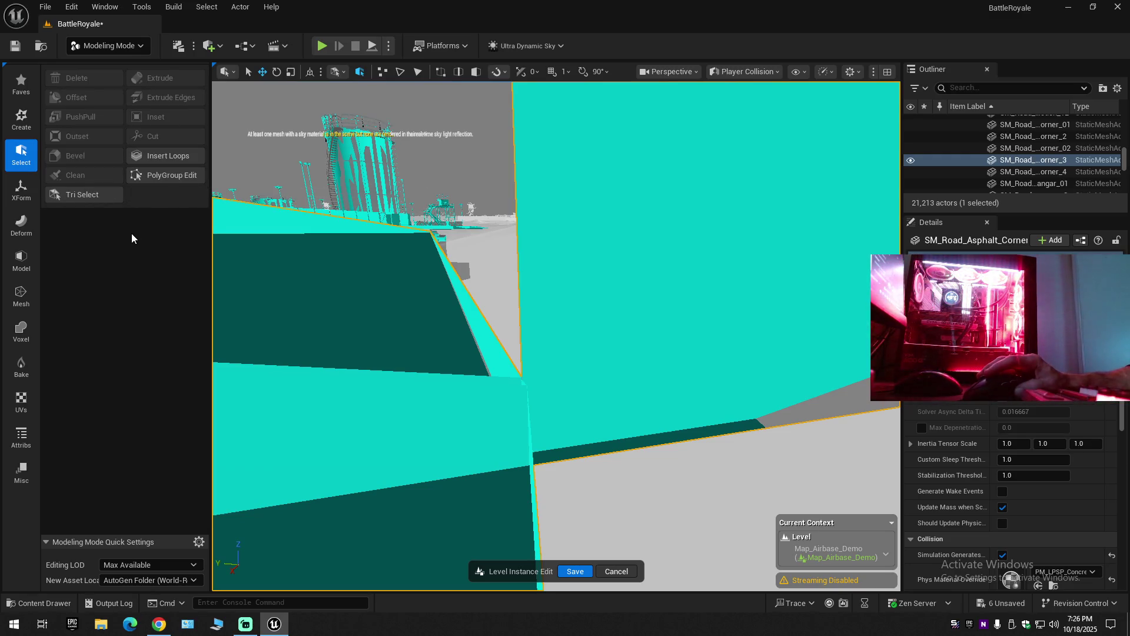
{"action": "left_click", "coordinate": [20, 120]}
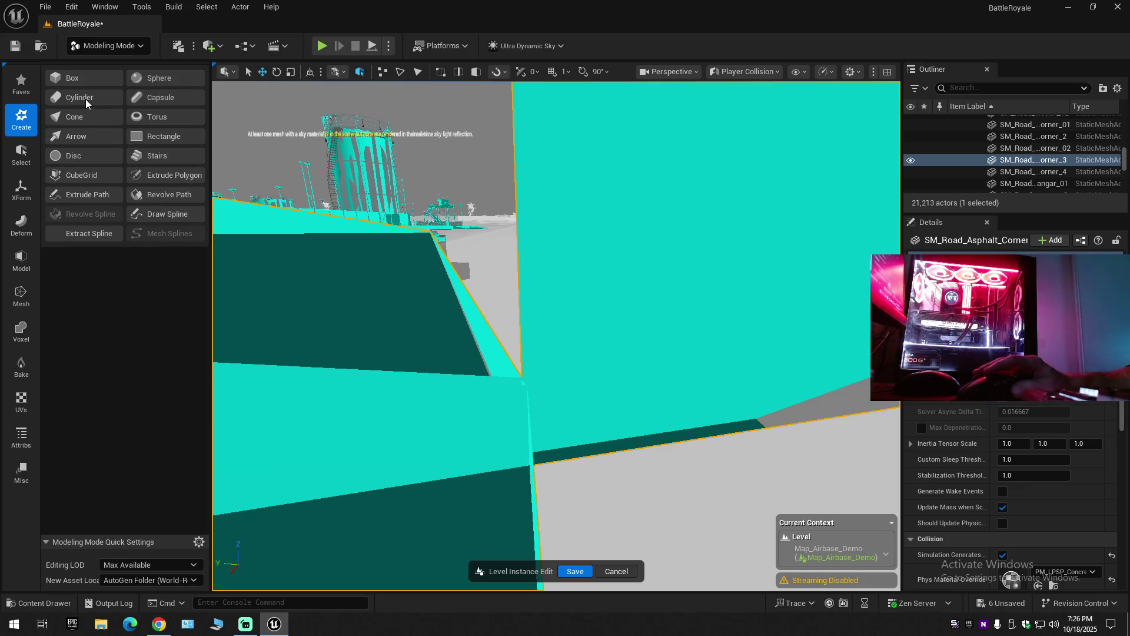
{"action": "left_click", "coordinate": [22, 83]}
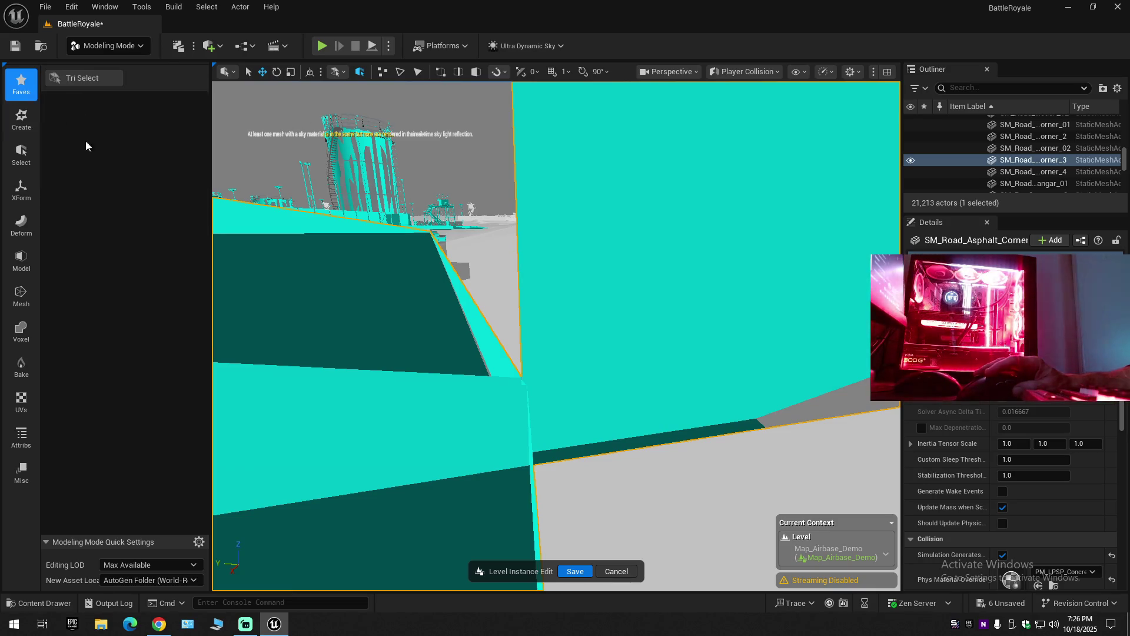
{"action": "left_click", "coordinate": [89, 79]}
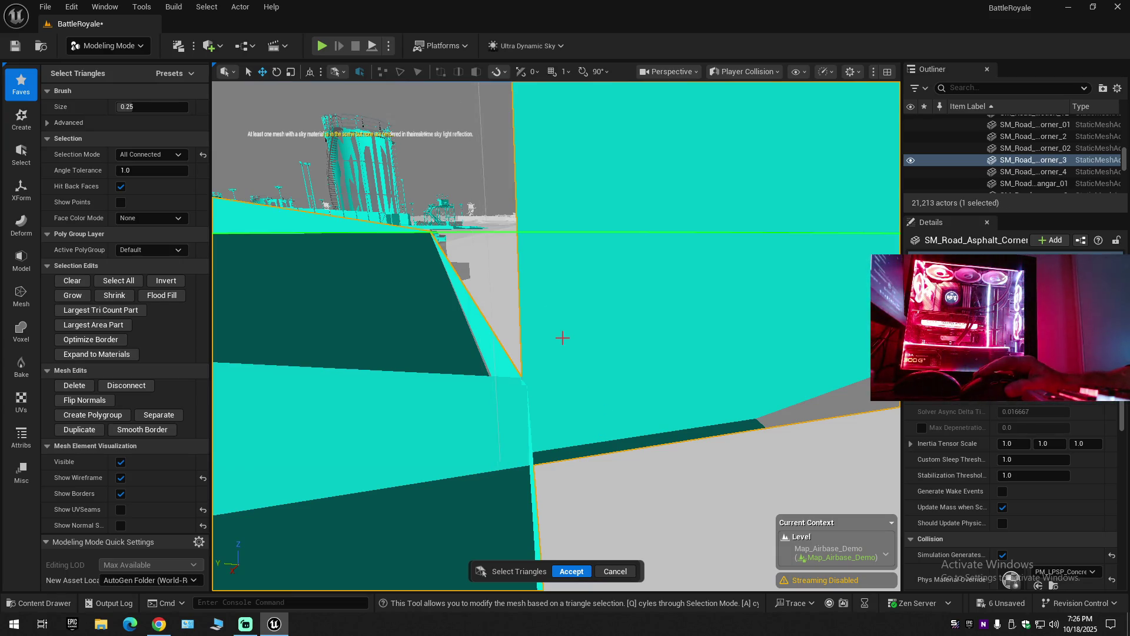
Turn polygroup face colouring on, then switch it back off.
{"action": "scroll", "coordinate": [562, 352], "scroll_direction": "up", "scroll_amount": 5}
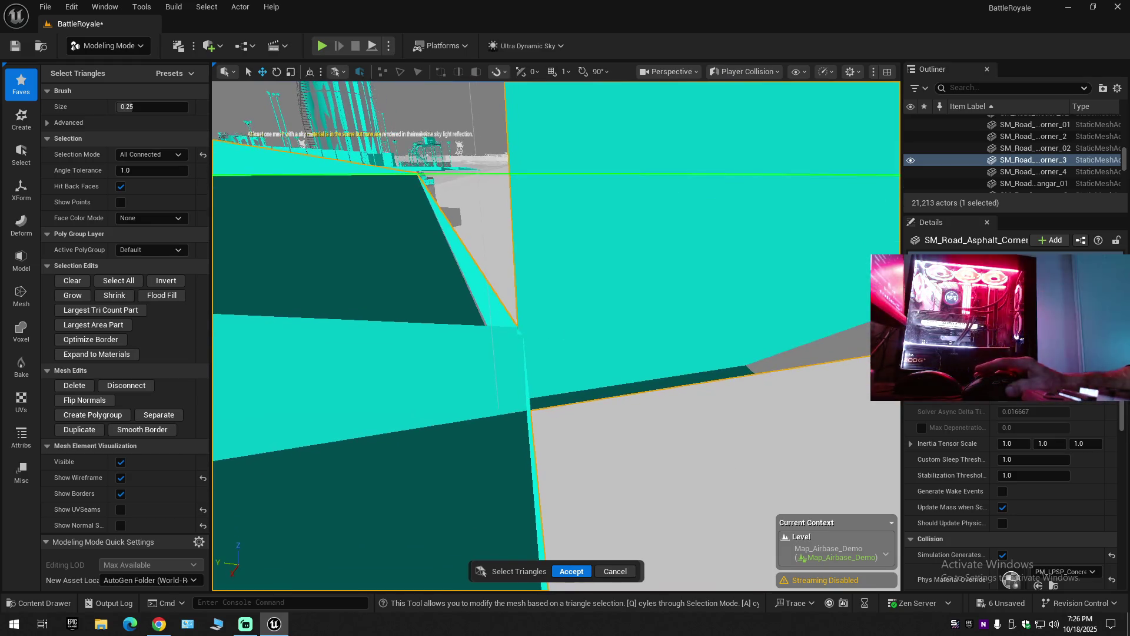
{"action": "scroll", "coordinate": [558, 368], "scroll_direction": "up", "scroll_amount": 2}
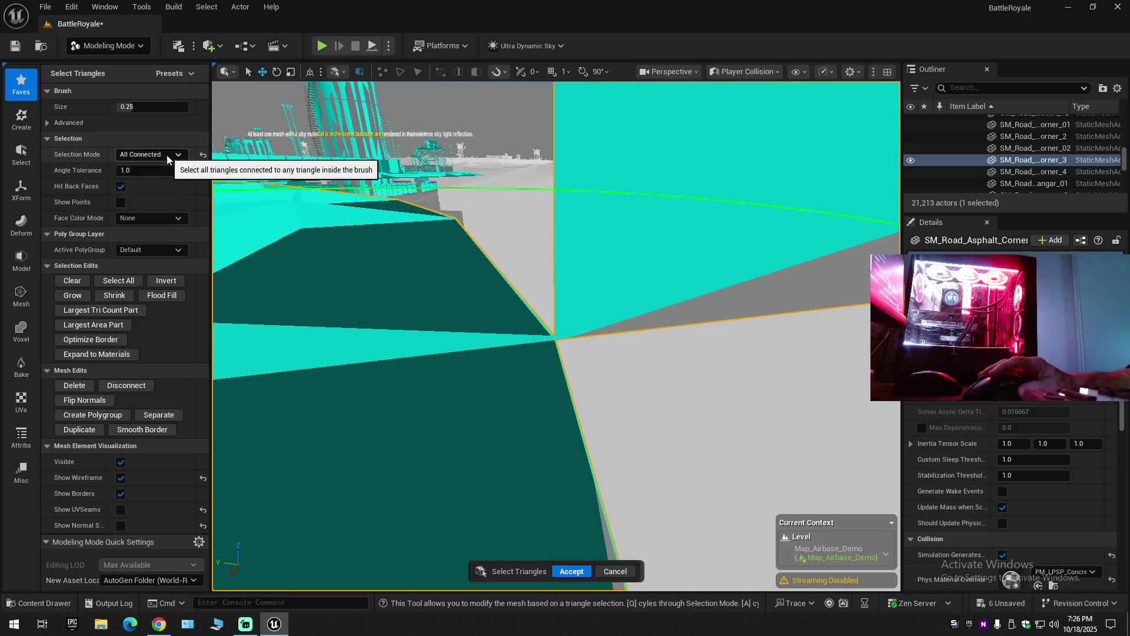
{"action": "left_click", "coordinate": [161, 217]}
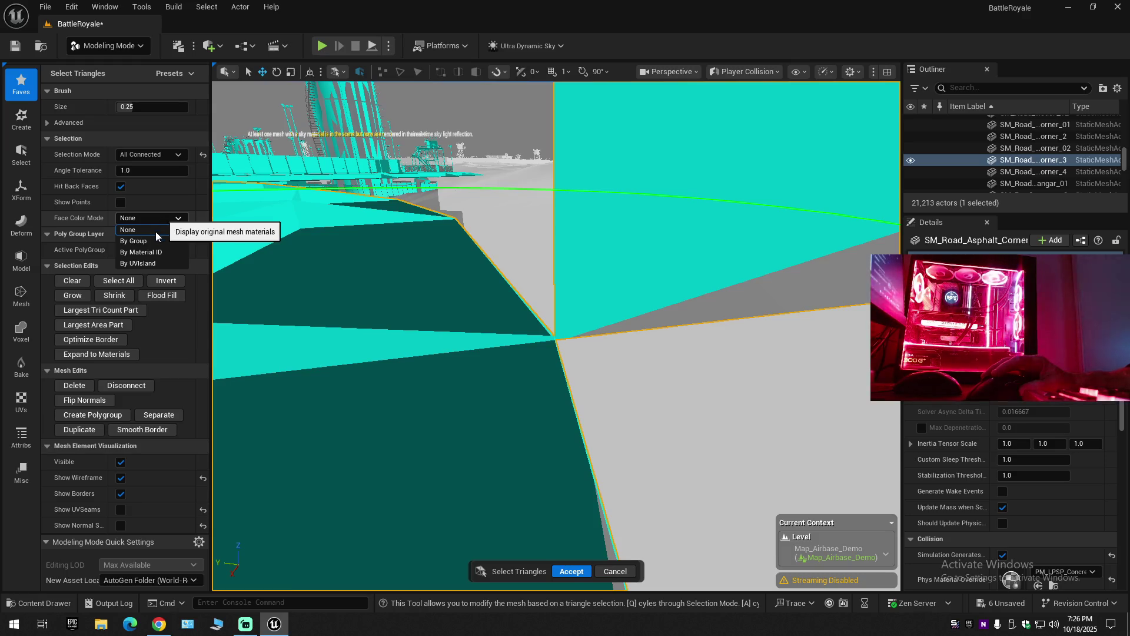
{"action": "left_click", "coordinate": [151, 242]}
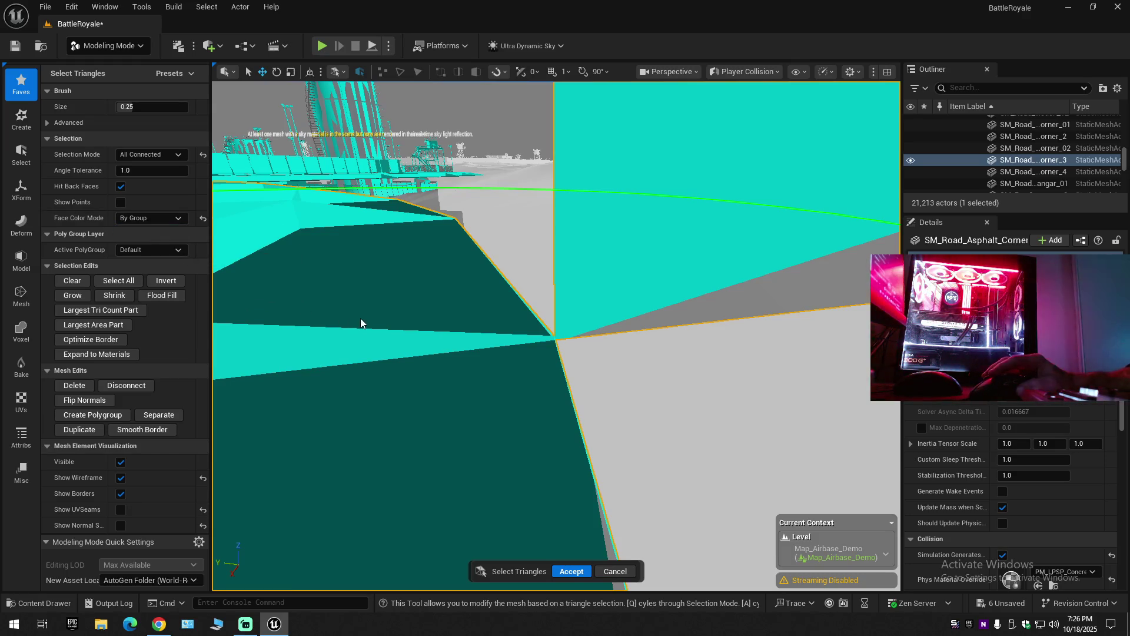
{"action": "left_click", "coordinate": [153, 217]}
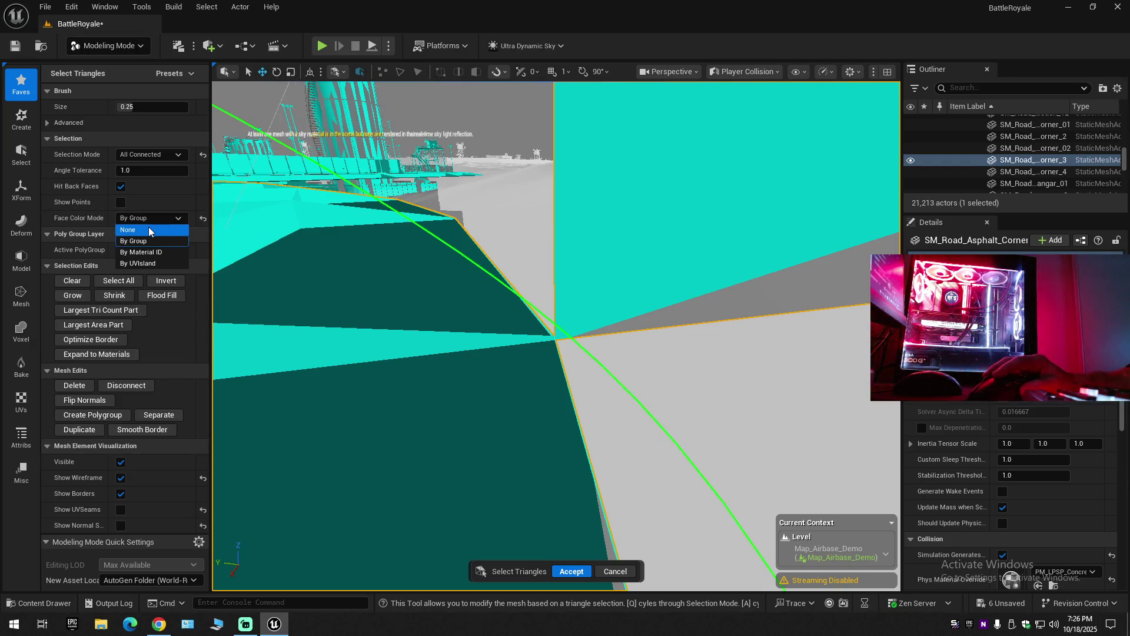
{"action": "left_click", "coordinate": [149, 229]}
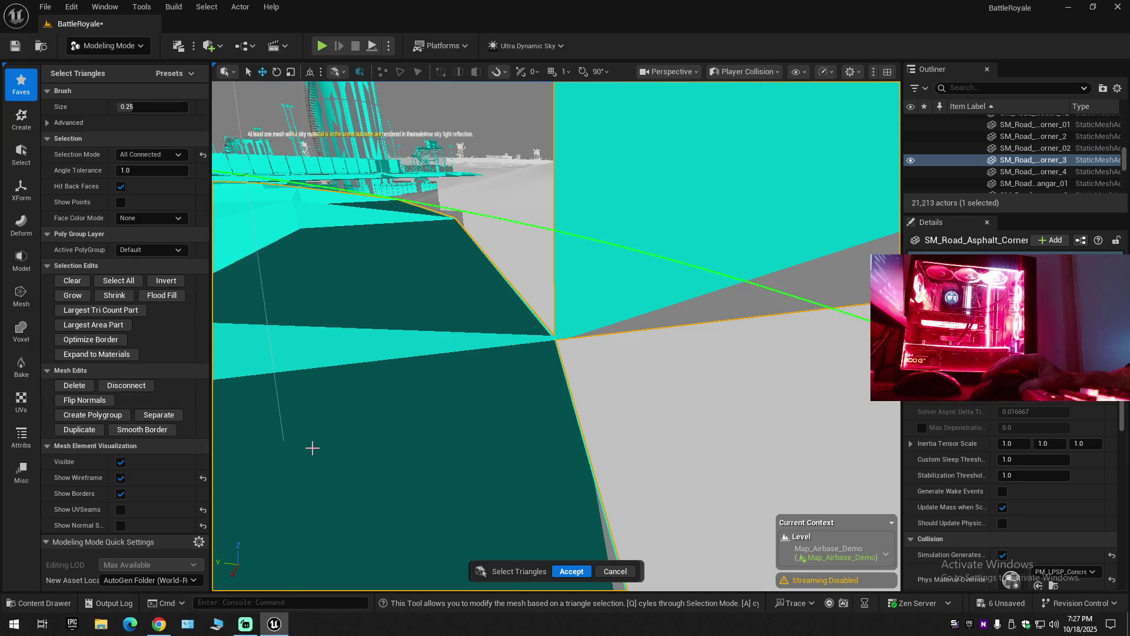
Orbit around the road, shrink the triangle brush size to 0.1924, and open the view mode list.
{"action": "scroll", "coordinate": [556, 335], "scroll_direction": "down", "scroll_amount": 10}
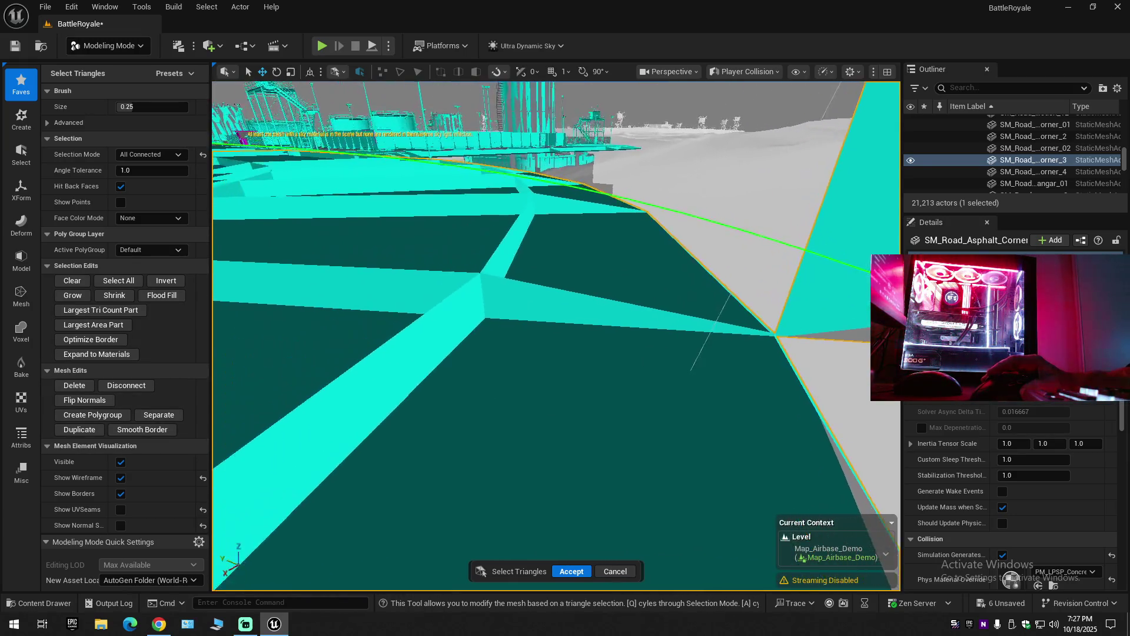
{"action": "scroll", "coordinate": [793, 428], "scroll_direction": "down", "scroll_amount": 10}
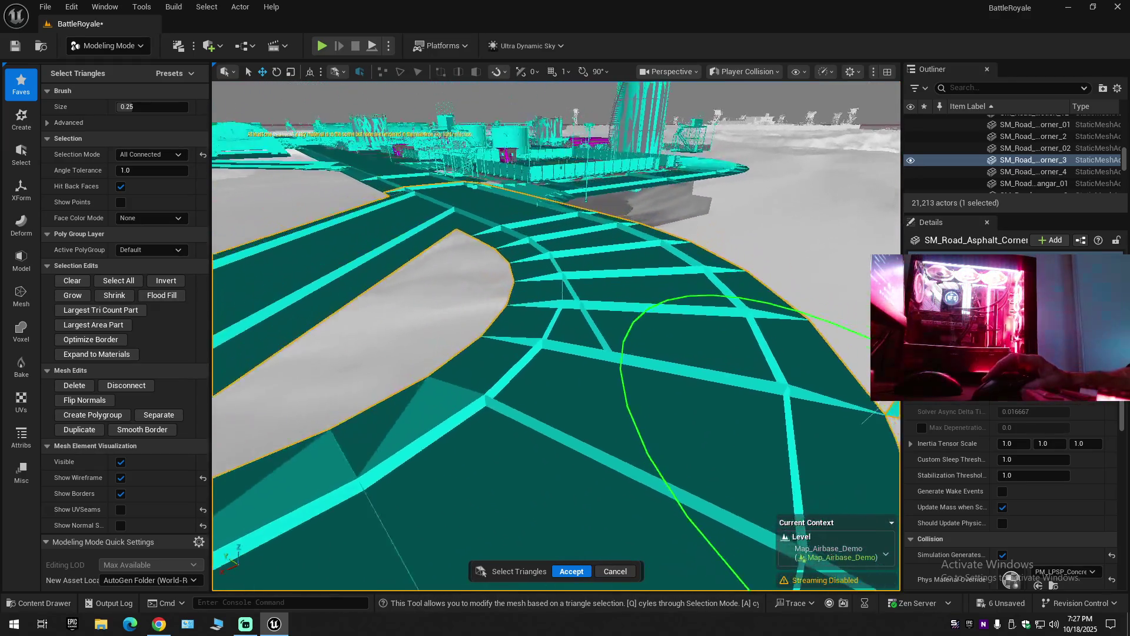
{"action": "mouse_move", "coordinate": [793, 428]}
{"action": "left_mouse_down"}
{"action": "mouse_move", "coordinate": [785, 374]}
{"action": "mouse_move", "coordinate": [757, 390]}
{"action": "mouse_move", "coordinate": [757, 328]}
{"action": "mouse_move", "coordinate": [707, 247]}
{"action": "mouse_move", "coordinate": [742, 220]}
{"action": "mouse_move", "coordinate": [742, 301]}
{"action": "left_mouse_up"}
{"action": "mouse_move", "coordinate": [559, 213]}
{"action": "left_mouse_down"}
{"action": "mouse_move", "coordinate": [559, 188]}
{"action": "mouse_move", "coordinate": [550, 354]}
{"action": "mouse_move", "coordinate": [497, 321]}
{"action": "mouse_move", "coordinate": [449, 353]}
{"action": "mouse_move", "coordinate": [449, 270]}
{"action": "mouse_move", "coordinate": [383, 328]}
{"action": "mouse_move", "coordinate": [473, 265]}
{"action": "mouse_move", "coordinate": [453, 236]}
{"action": "left_mouse_up"}
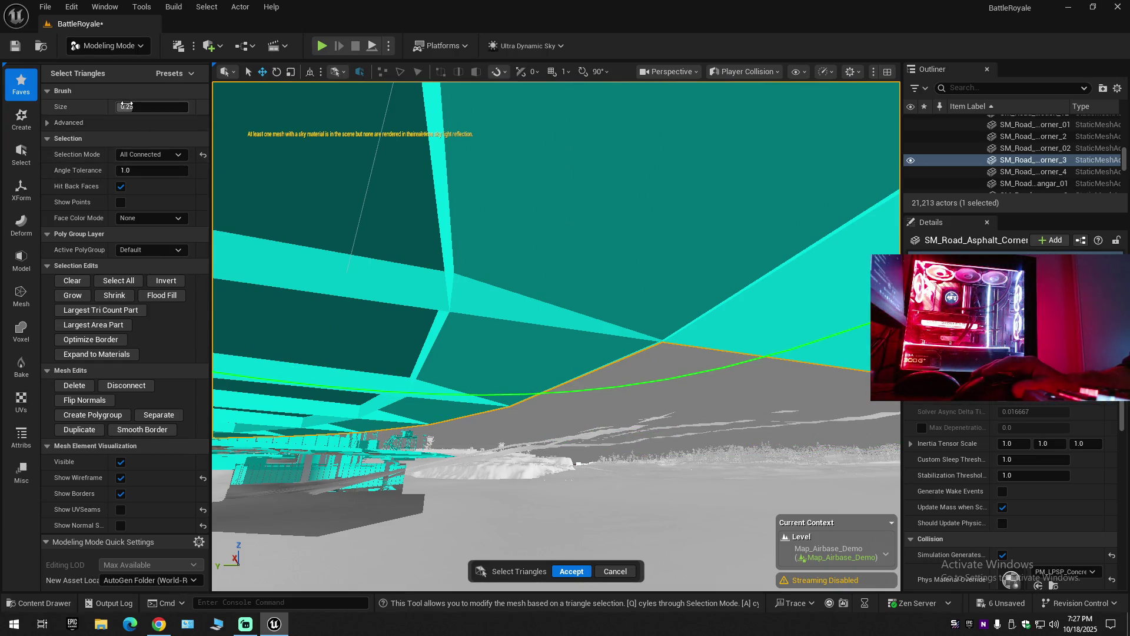
{"action": "left_click_drag", "start_coordinate": [147, 106], "coordinate": [127, 106]}
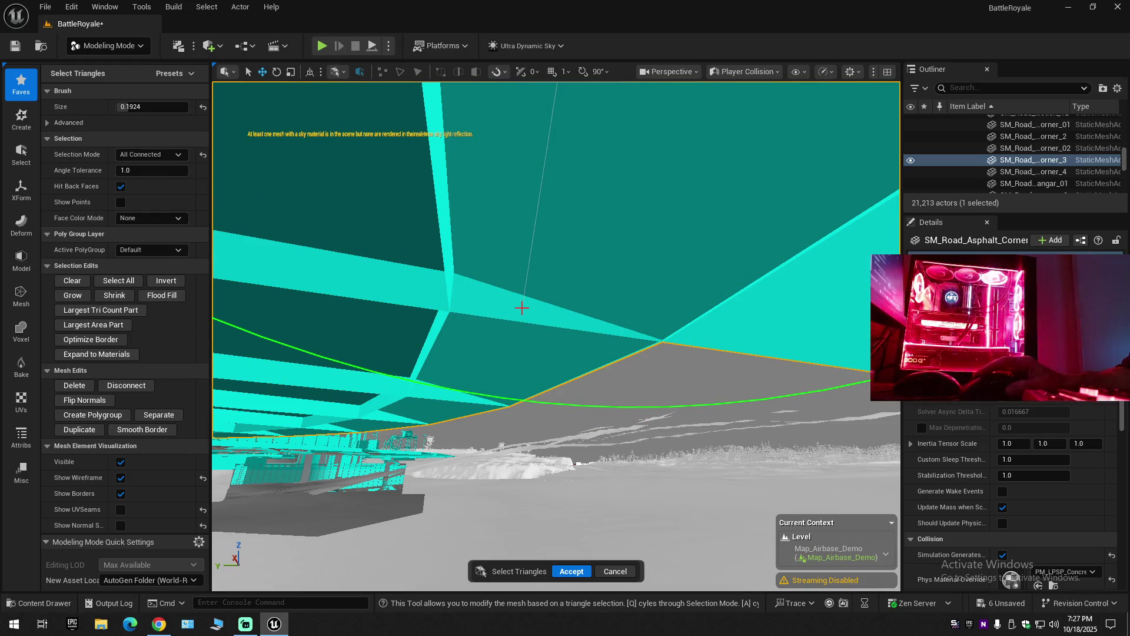
{"action": "left_click", "coordinate": [761, 78]}
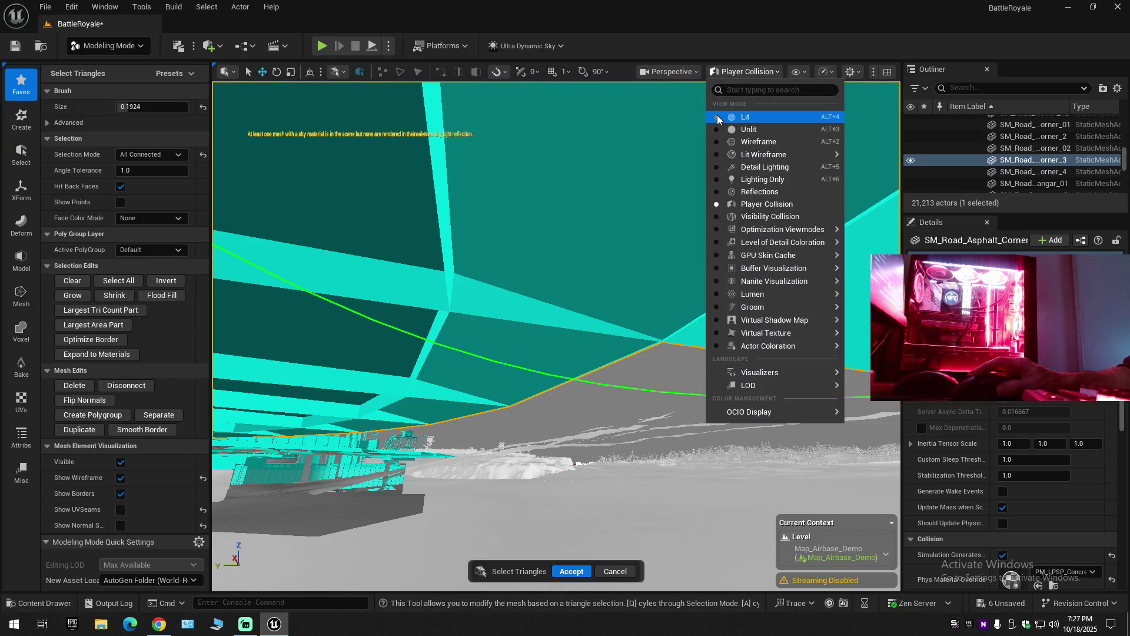
Search Google for 'unreal engine how to delete a player collision object', then return to Unreal.
{"action": "left_click", "coordinate": [162, 628]}
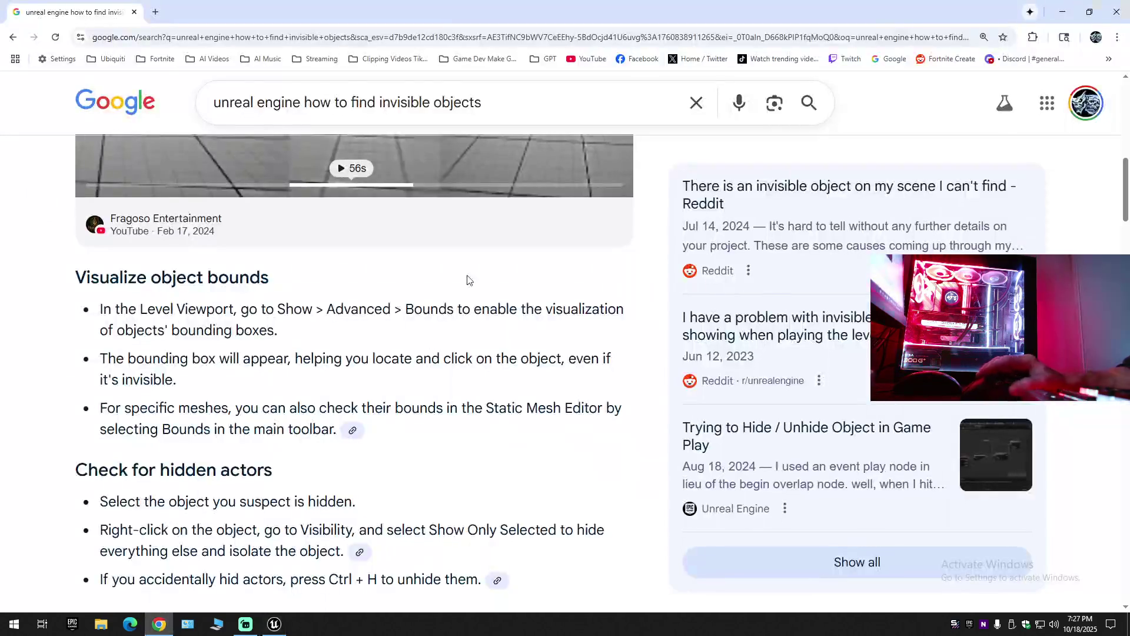
{"action": "scroll", "coordinate": [452, 226], "scroll_direction": "up", "scroll_amount": 3}
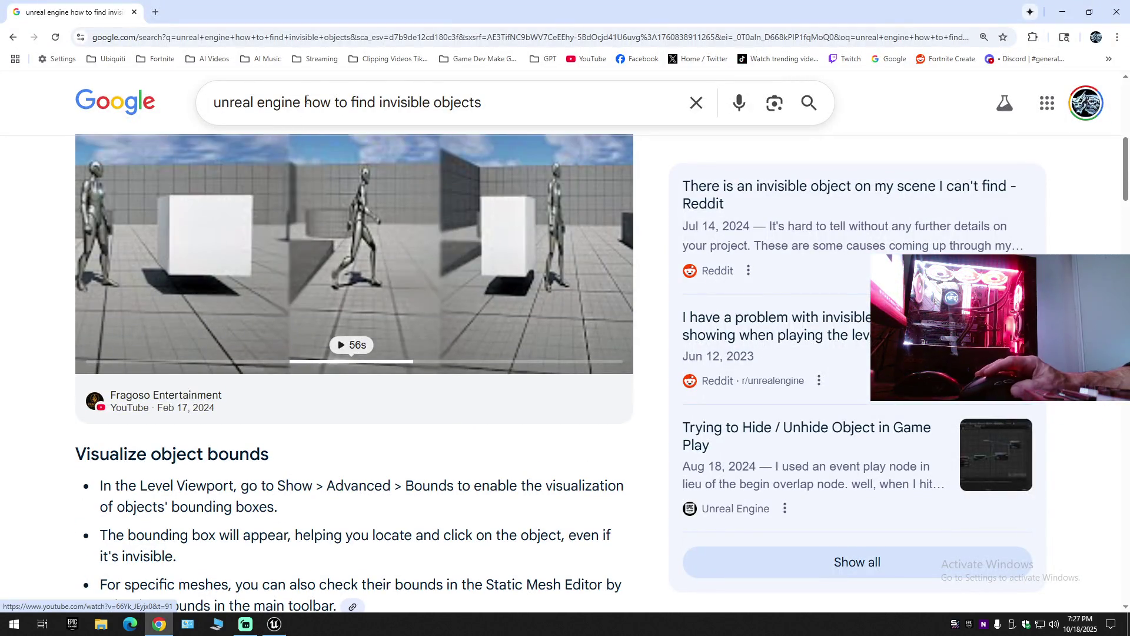
{"action": "left_click_drag", "start_coordinate": [372, 100], "coordinate": [651, 108]}
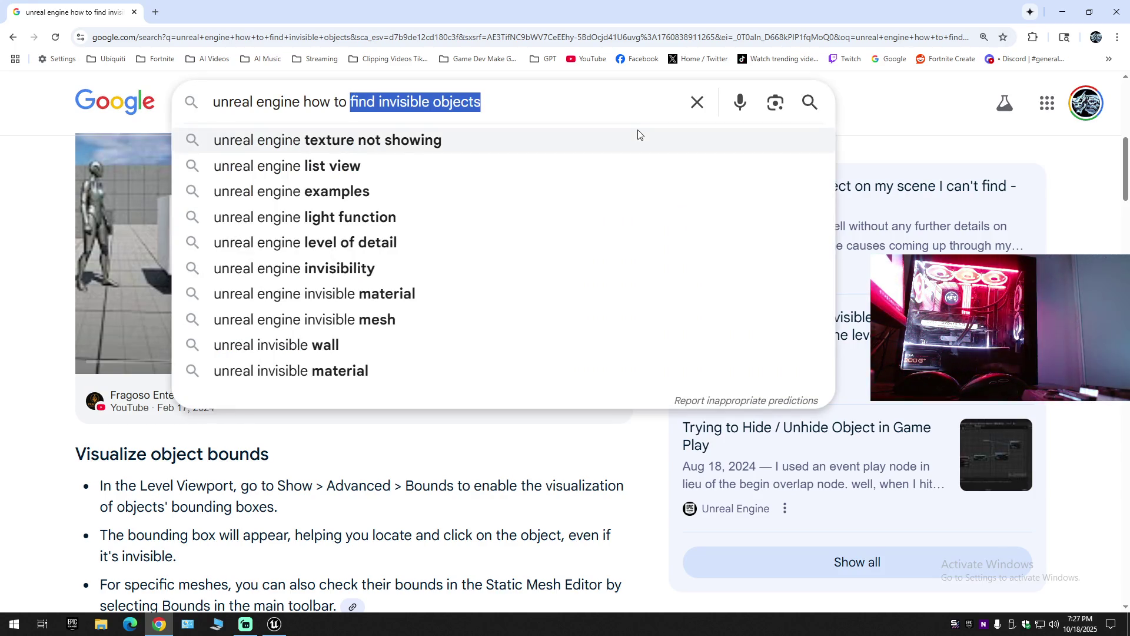
{"action": "type", "text": "delete"}
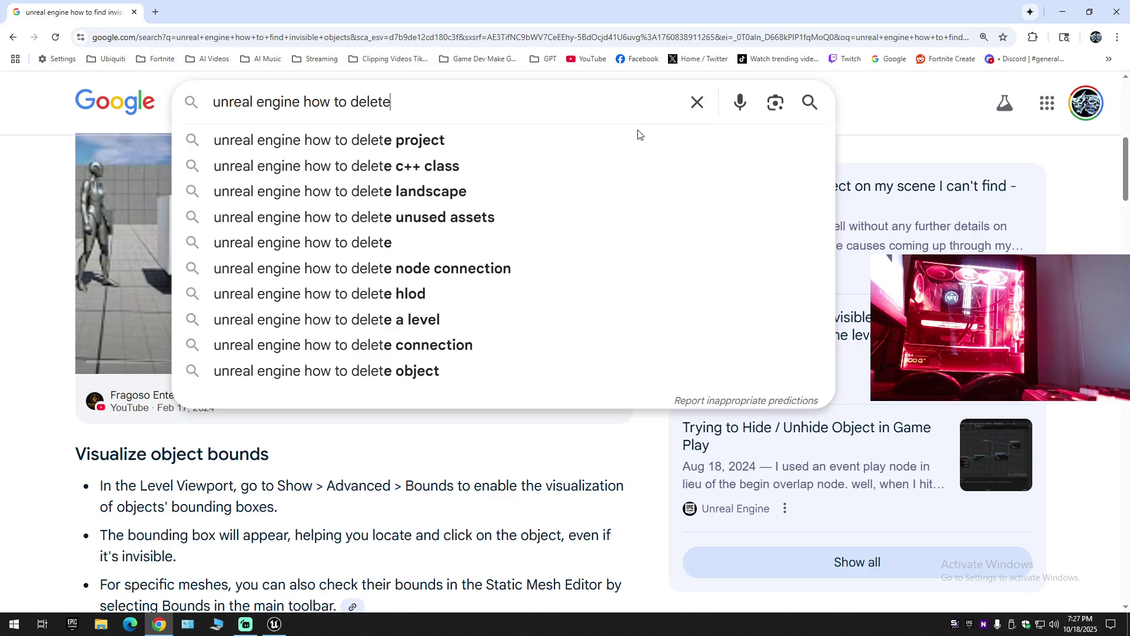
{"action": "type", "text": " a player c"}
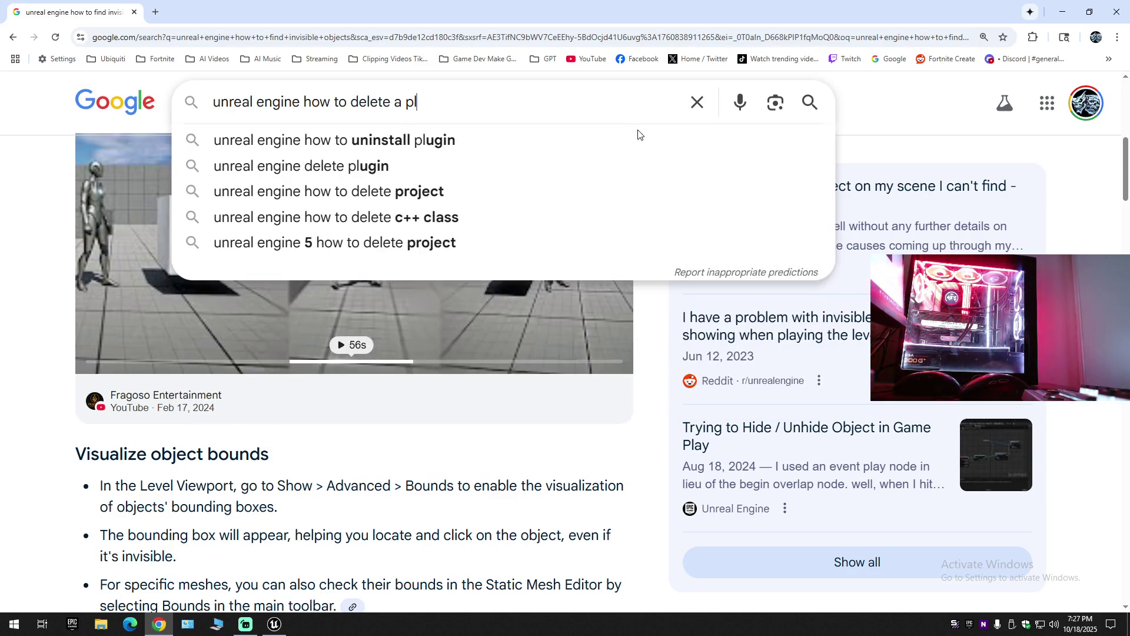
{"action": "type", "text": "ol"}
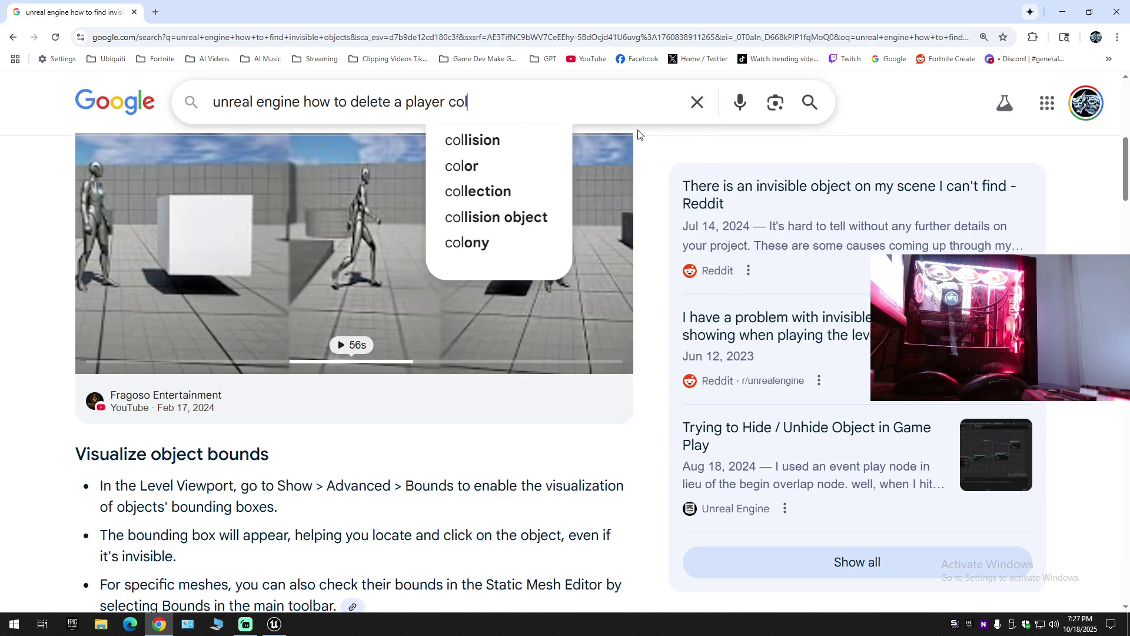
{"action": "left_click", "coordinate": [506, 217]}
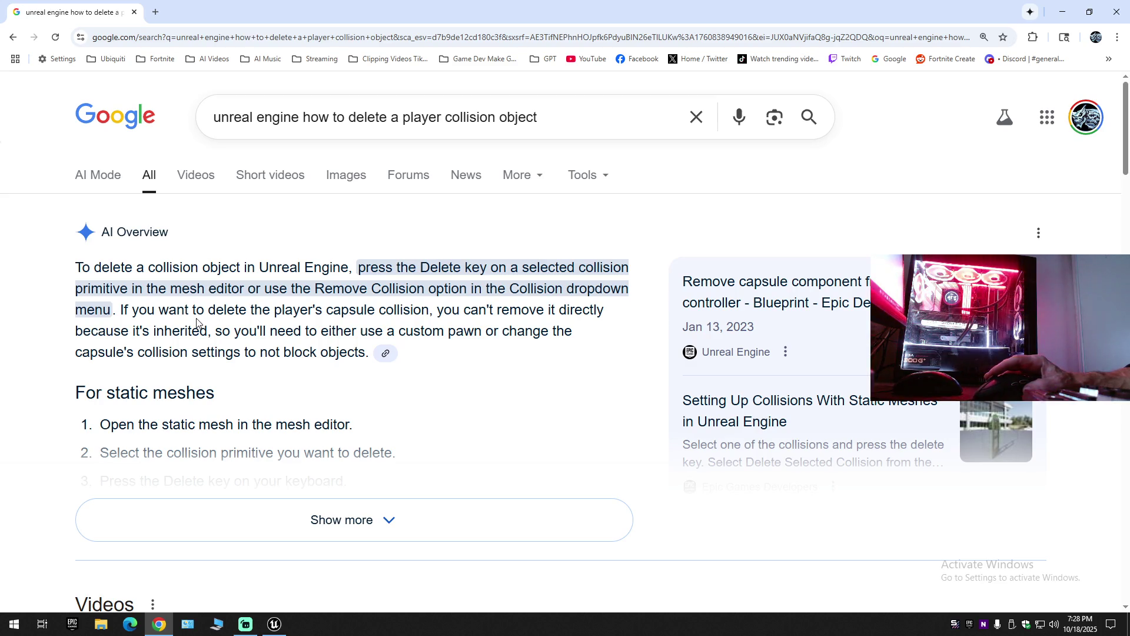
{"action": "left_click", "coordinate": [273, 624]}
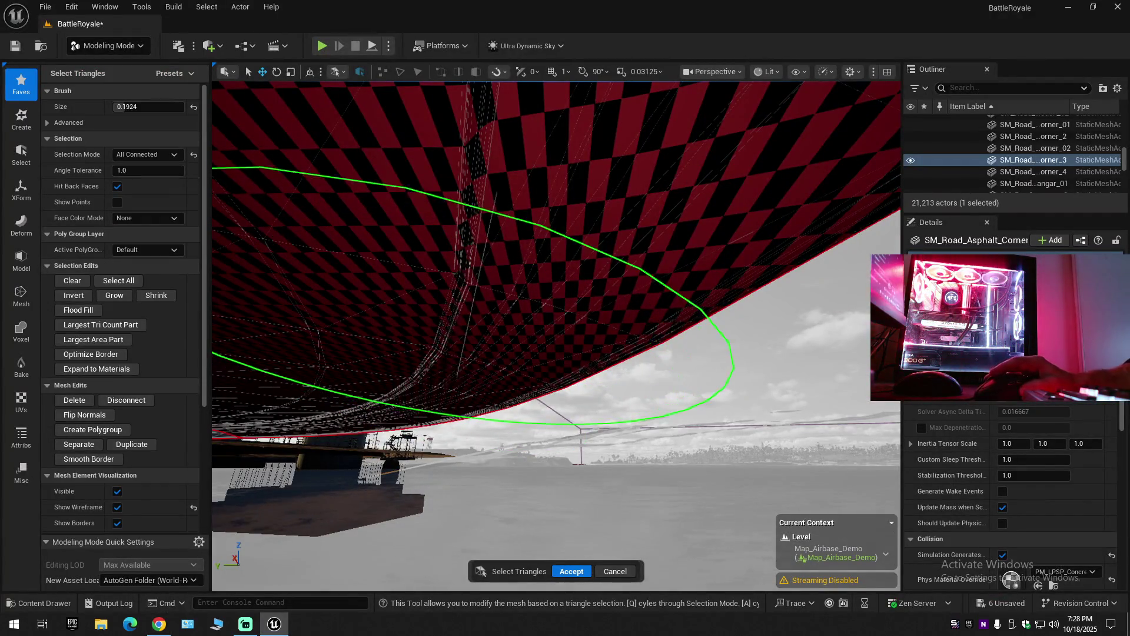
Fly the camera over the road and check the Collision Presets, leaving them at Default.
{"action": "key", "text": "w"}
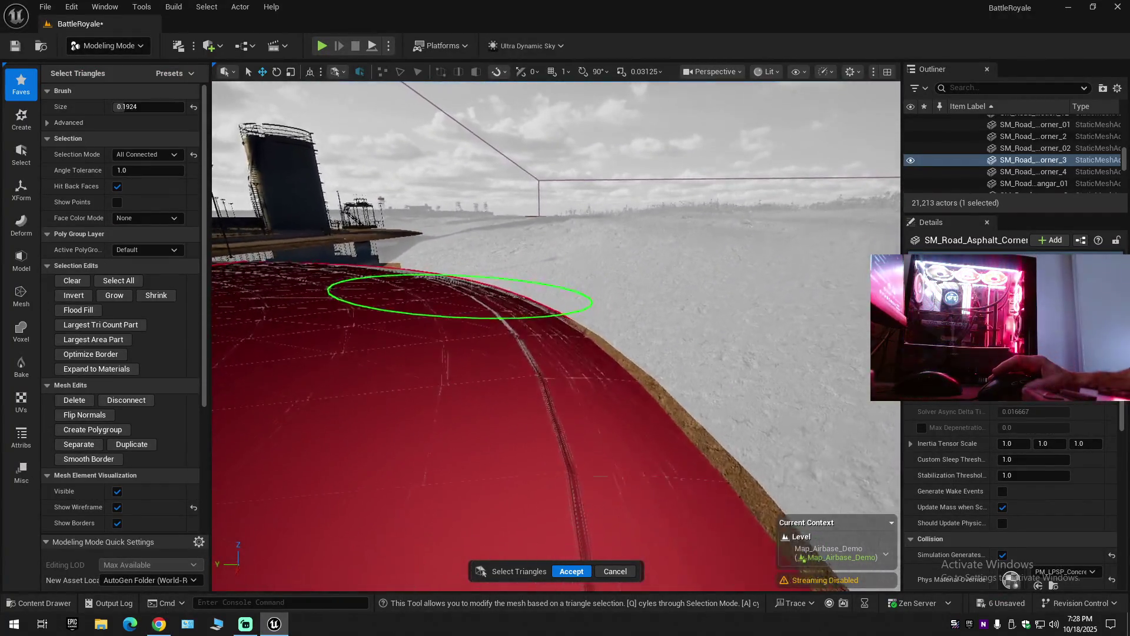
{"action": "key", "text": "w"}
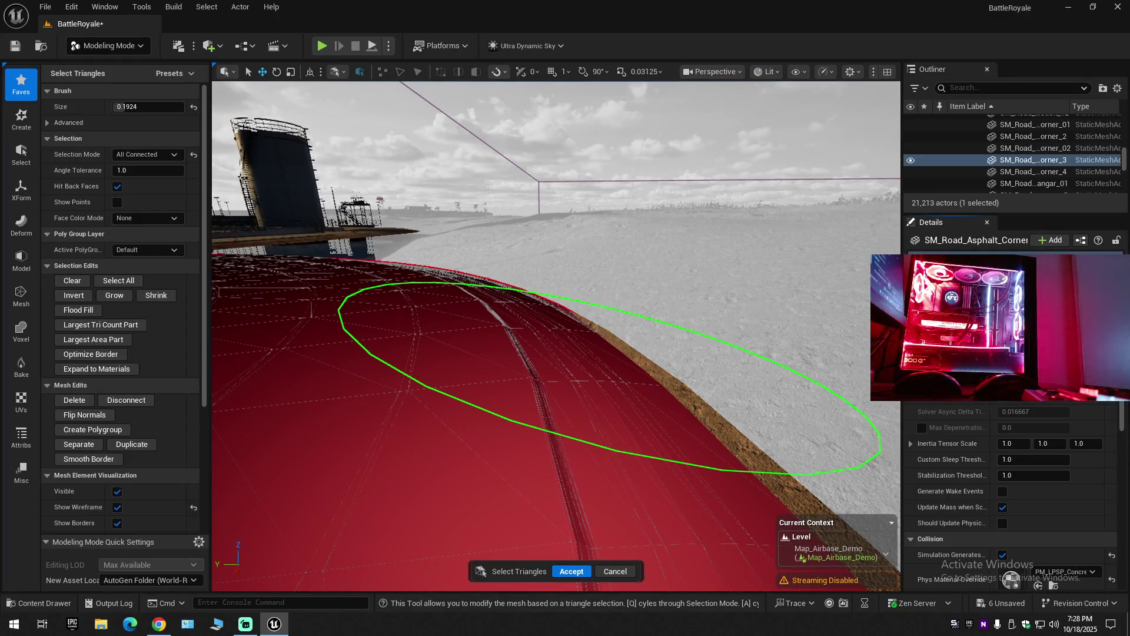
{"action": "scroll", "coordinate": [1092, 518], "scroll_direction": "down", "scroll_amount": 10}
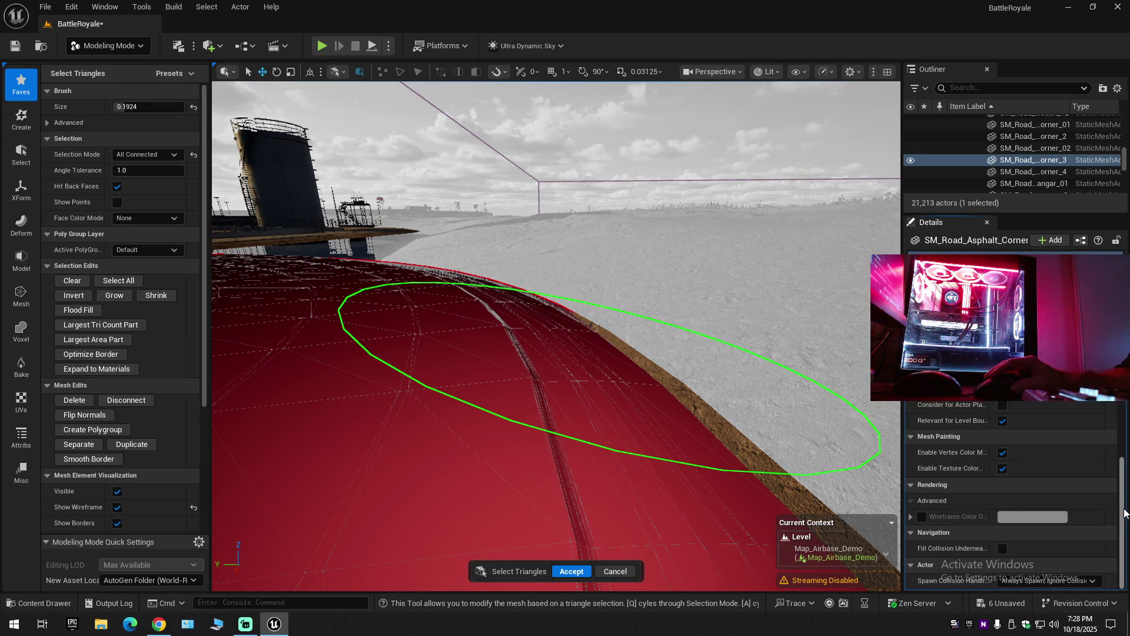
{"action": "left_click_drag", "start_coordinate": [1124, 507], "coordinate": [1124, 502]}
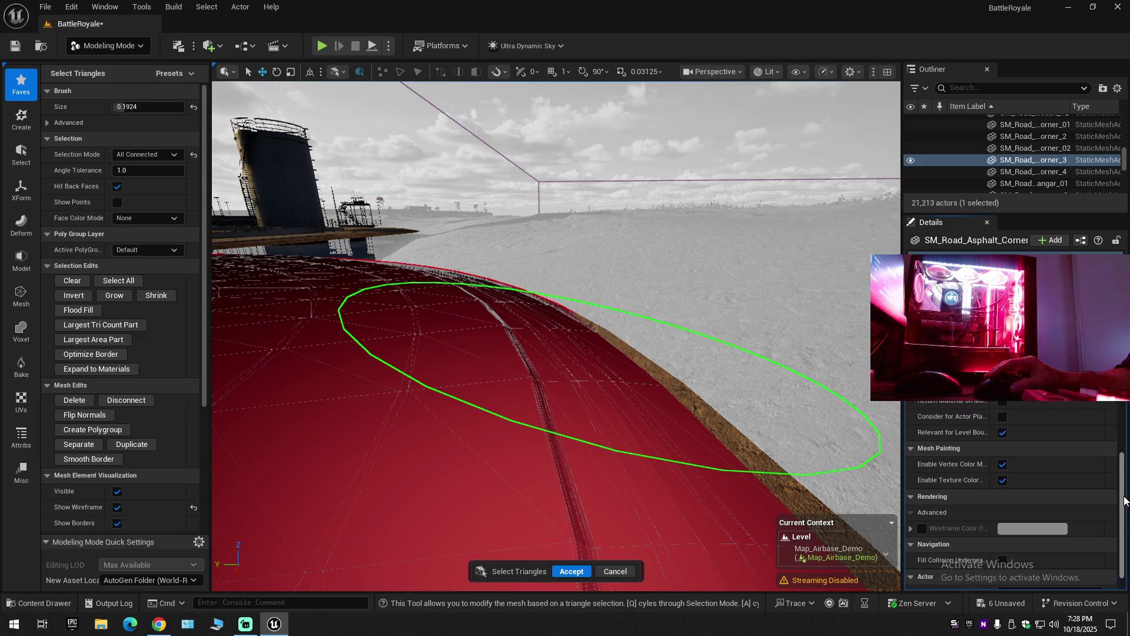
{"action": "scroll", "coordinate": [1124, 502], "scroll_direction": "up", "scroll_amount": 5}
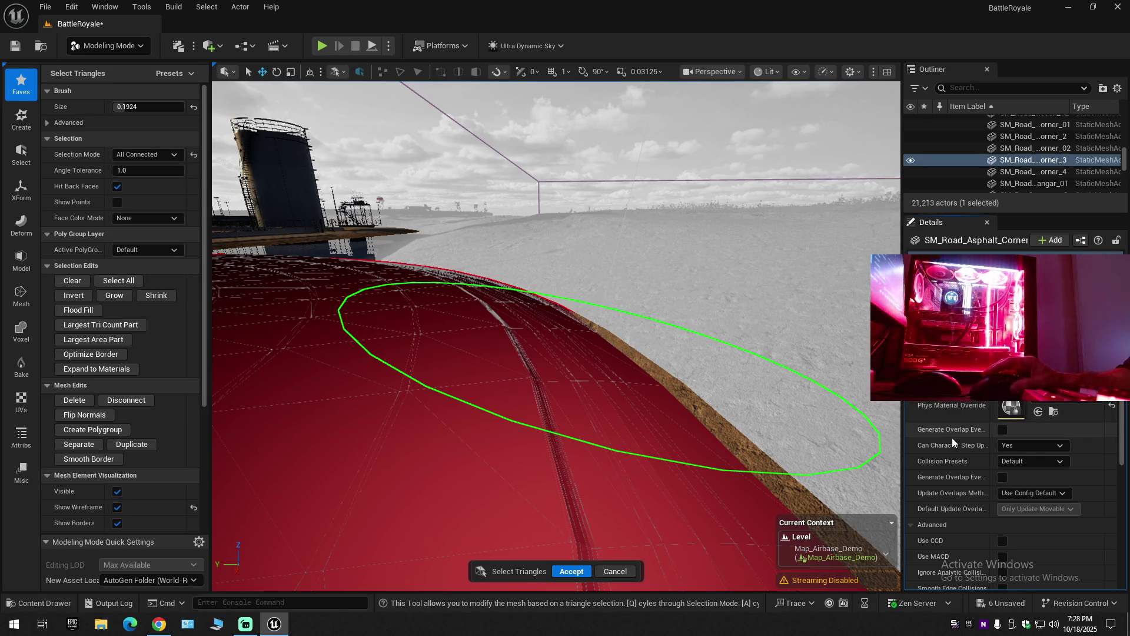
{"action": "mouse_move", "coordinate": [952, 452]}
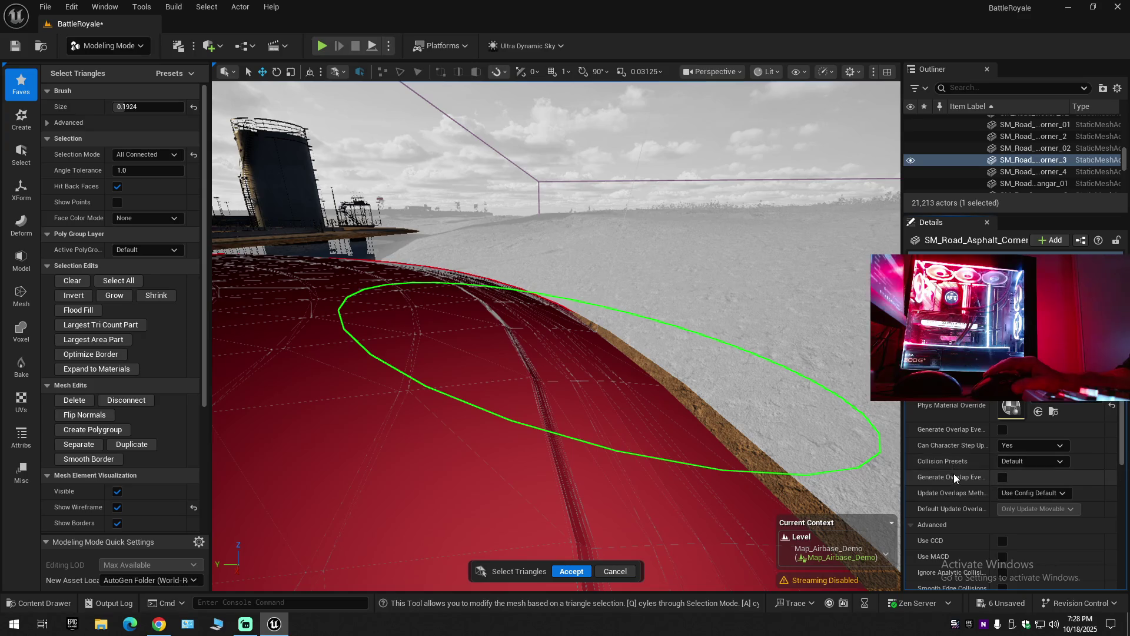
{"action": "left_click", "coordinate": [1024, 462]}
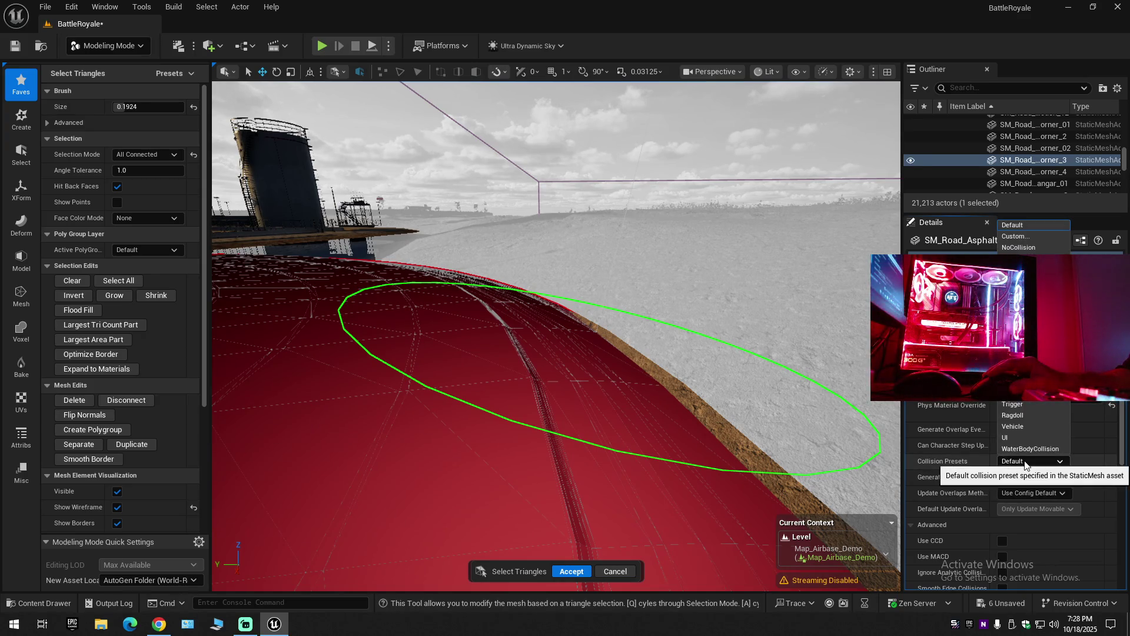
{"action": "left_click", "coordinate": [1025, 463]}
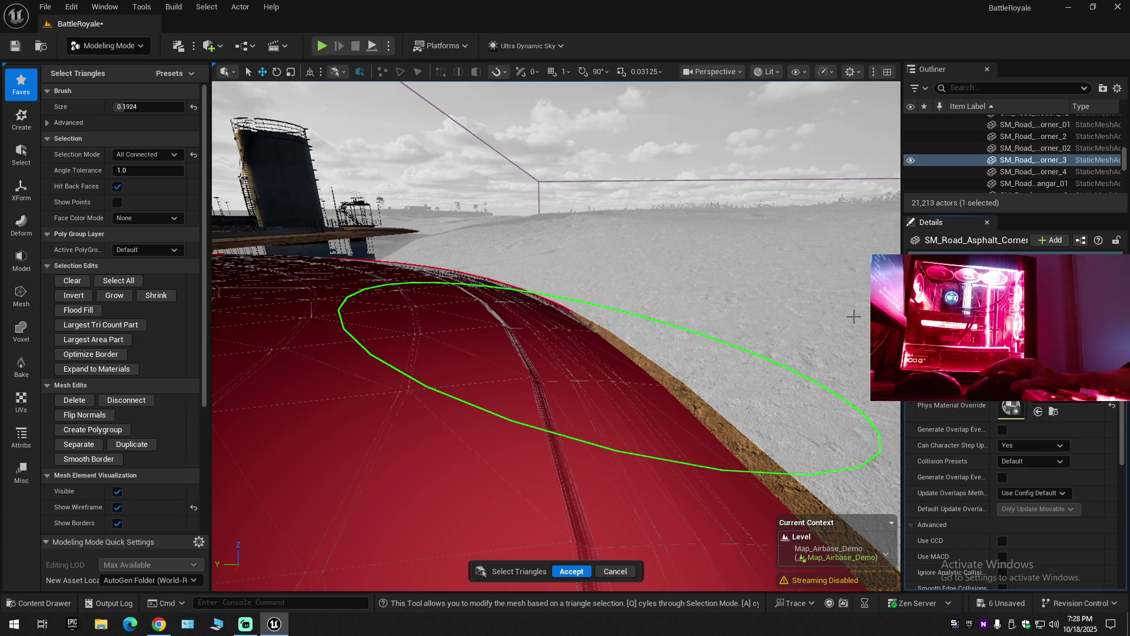
Reposition the camera above the junction and add the left road branch to the triangle selection.
{"action": "scroll", "coordinate": [1012, 494], "scroll_direction": "up", "scroll_amount": 3}
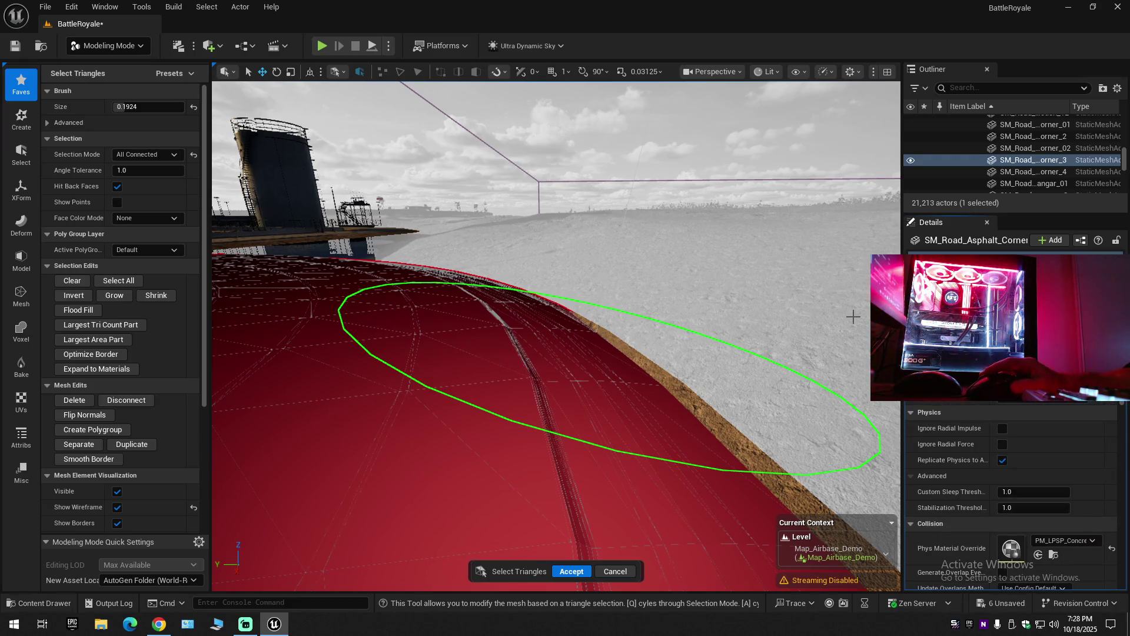
{"action": "scroll", "coordinate": [1012, 495], "scroll_direction": "down", "scroll_amount": 5}
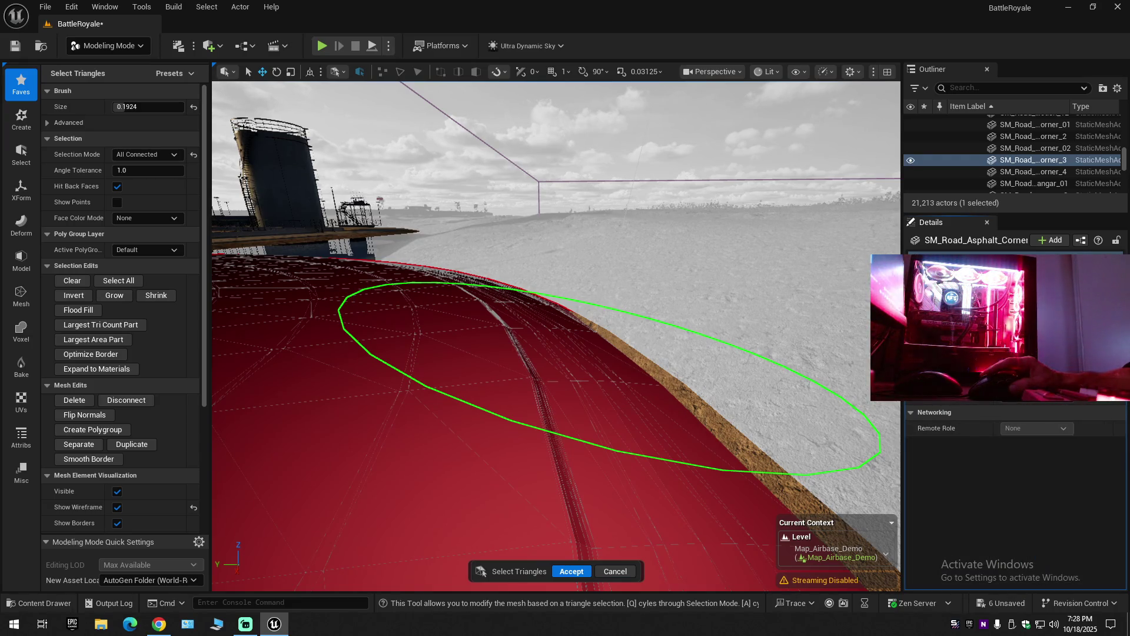
{"action": "scroll", "coordinate": [1012, 494], "scroll_direction": "up", "scroll_amount": 5}
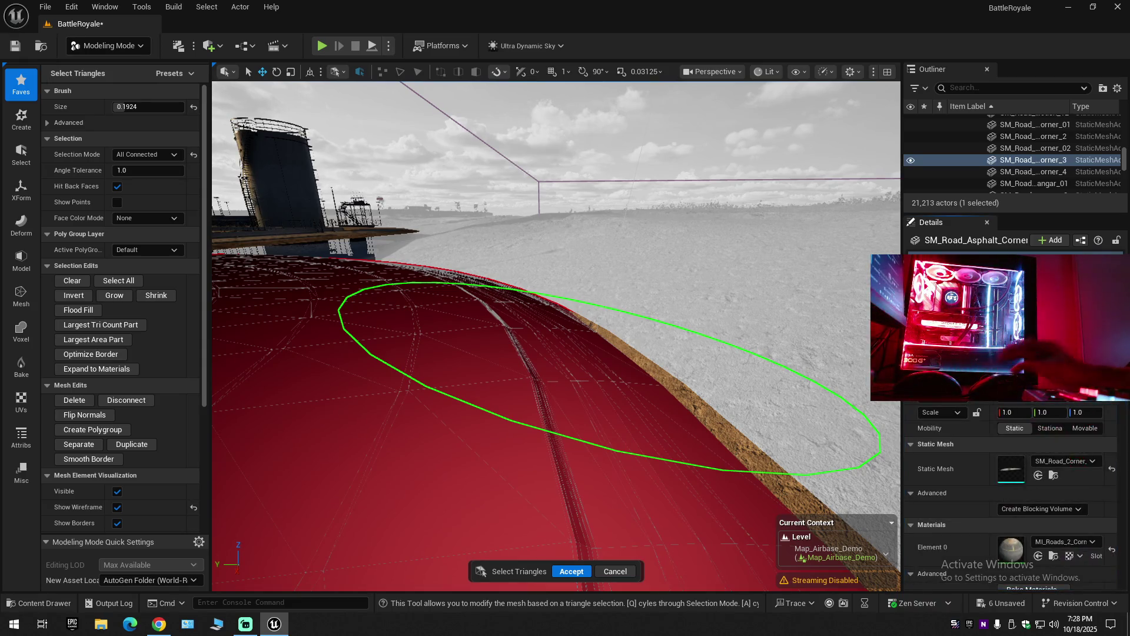
{"action": "scroll", "coordinate": [1012, 494], "scroll_direction": "down", "scroll_amount": 5}
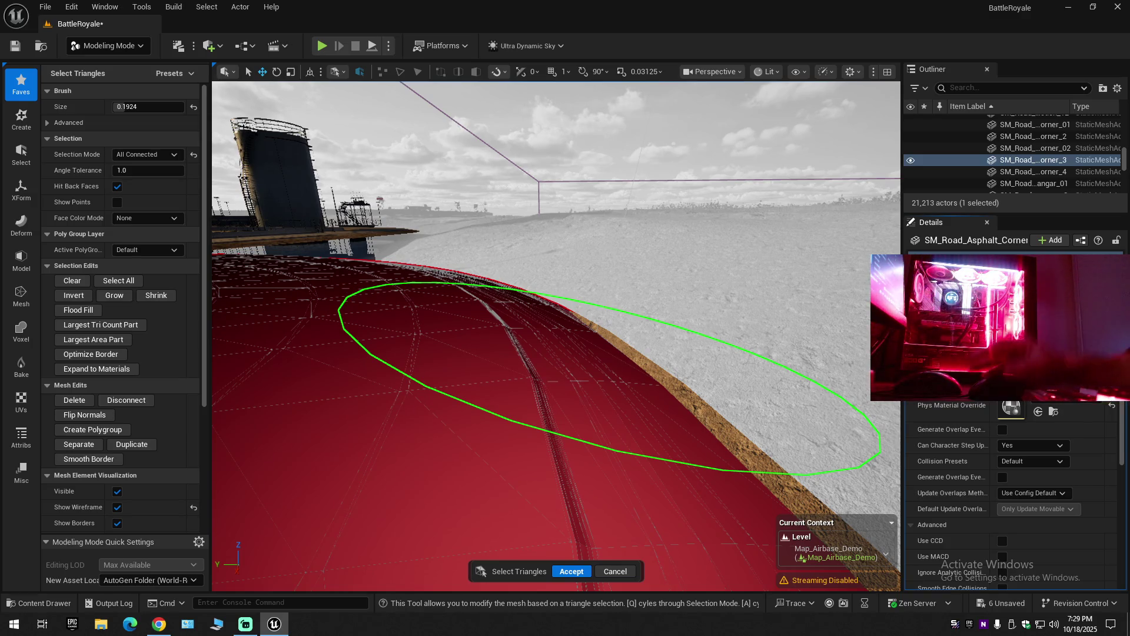
{"action": "left_click_drag", "start_coordinate": [575, 394], "coordinate": [694, 371]}
{"action": "mouse_move", "coordinate": [440, 413]}
{"action": "left_mouse_down"}
{"action": "mouse_move", "coordinate": [739, 429]}
{"action": "mouse_move", "coordinate": [782, 416]}
{"action": "mouse_move", "coordinate": [771, 370]}
{"action": "mouse_move", "coordinate": [565, 428]}
{"action": "left_mouse_up"}
{"action": "left_click", "coordinate": [459, 310]}
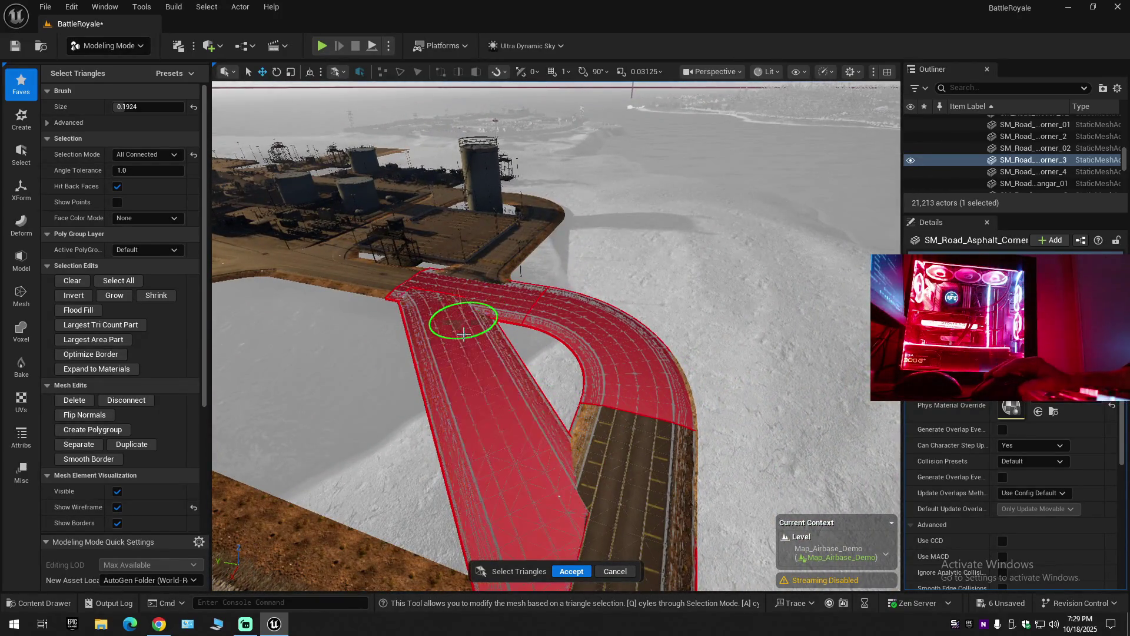
Add the remaining asphalt section to the triangle selection and glance at the view mode list.
{"action": "left_click", "coordinate": [624, 477]}
{"action": "mouse_move", "coordinate": [533, 278]}
{"action": "left_mouse_down"}
{"action": "mouse_move", "coordinate": [567, 391]}
{"action": "mouse_move", "coordinate": [583, 506]}
{"action": "mouse_move", "coordinate": [651, 475]}
{"action": "left_mouse_up"}
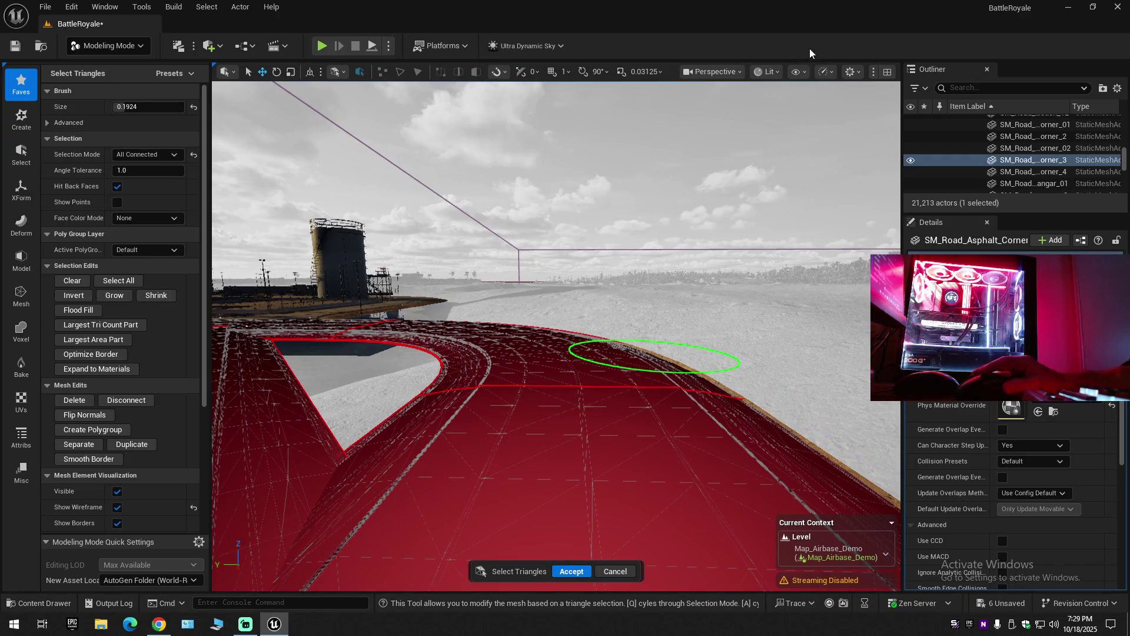
{"action": "left_click", "coordinate": [769, 71]}
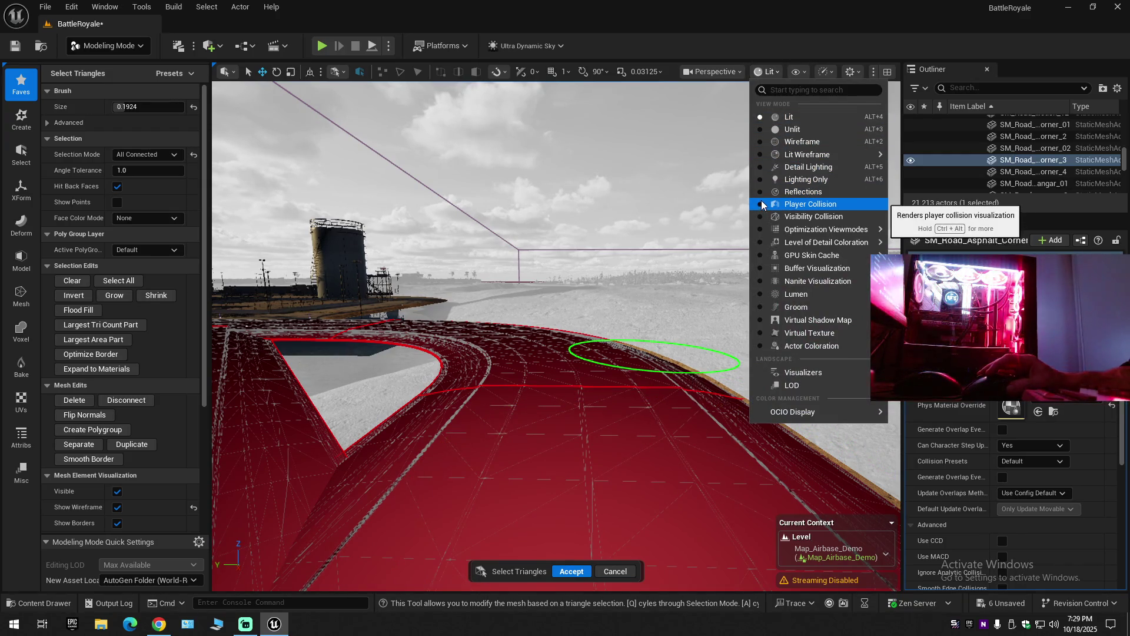
{"action": "left_click_drag", "start_coordinate": [655, 285], "coordinate": [649, 267]}
{"action": "mouse_move", "coordinate": [625, 340]}
{"action": "left_mouse_down"}
{"action": "mouse_move", "coordinate": [565, 316]}
{"action": "mouse_move", "coordinate": [576, 378]}
{"action": "mouse_move", "coordinate": [471, 399]}
{"action": "left_mouse_up"}
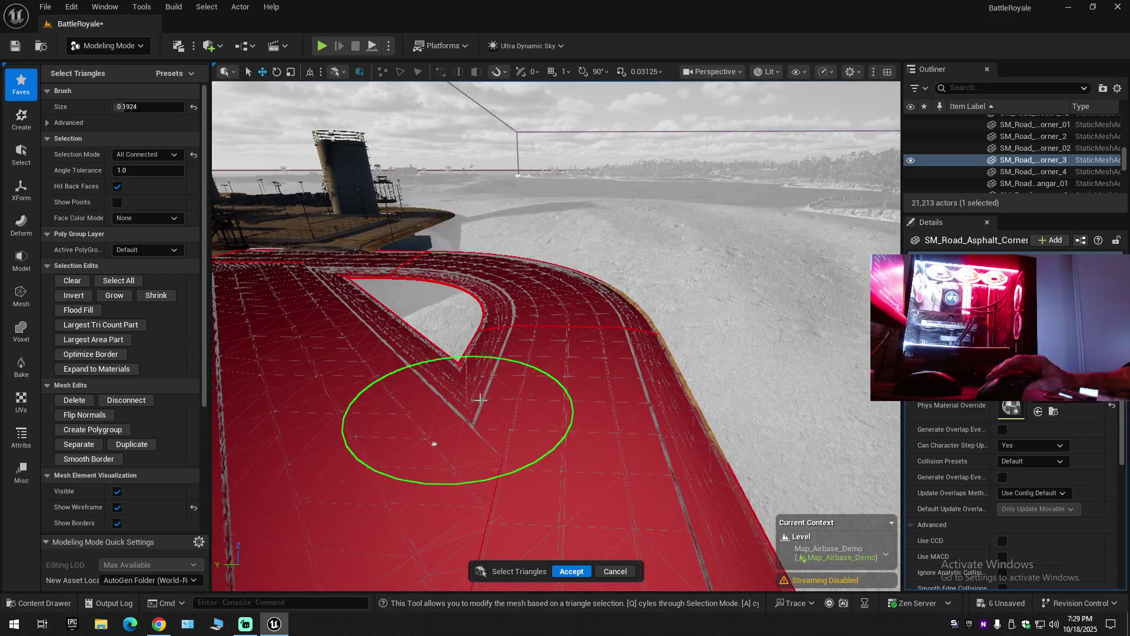
Check the Roads_Runway meshes, fly back to the red road, and accept the triangle selection.
{"action": "left_click", "coordinate": [49, 604]}
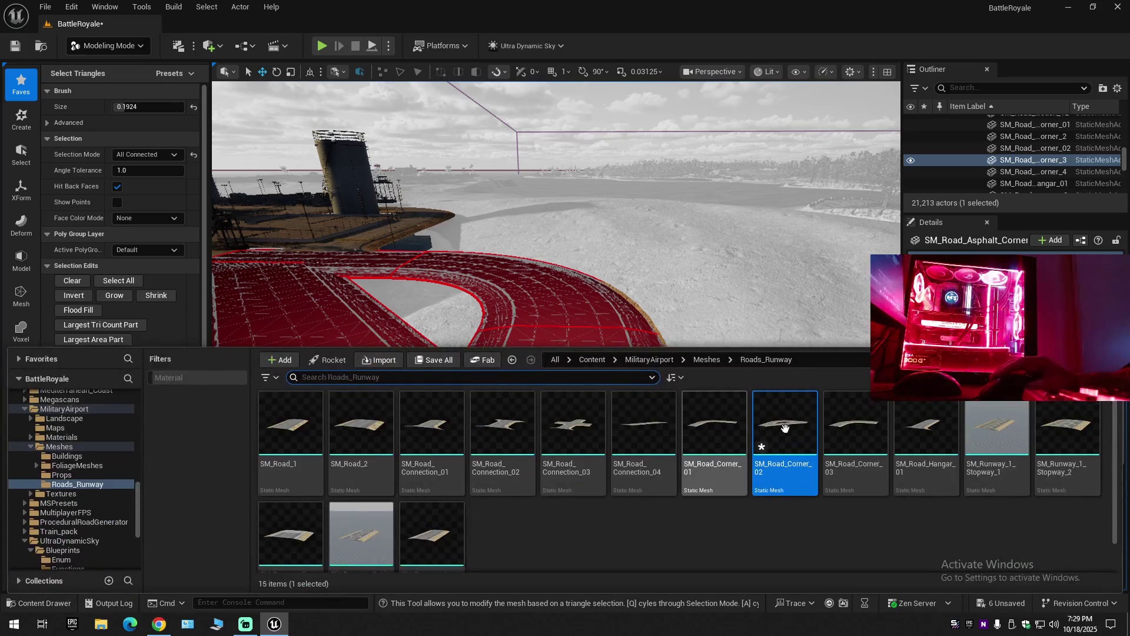
{"action": "mouse_move", "coordinate": [729, 341]}
{"action": "left_mouse_down"}
{"action": "mouse_move", "coordinate": [713, 212]}
{"action": "mouse_move", "coordinate": [648, 354]}
{"action": "mouse_move", "coordinate": [297, 516]}
{"action": "mouse_move", "coordinate": [340, 542]}
{"action": "mouse_move", "coordinate": [362, 521]}
{"action": "mouse_move", "coordinate": [382, 355]}
{"action": "left_mouse_up"}
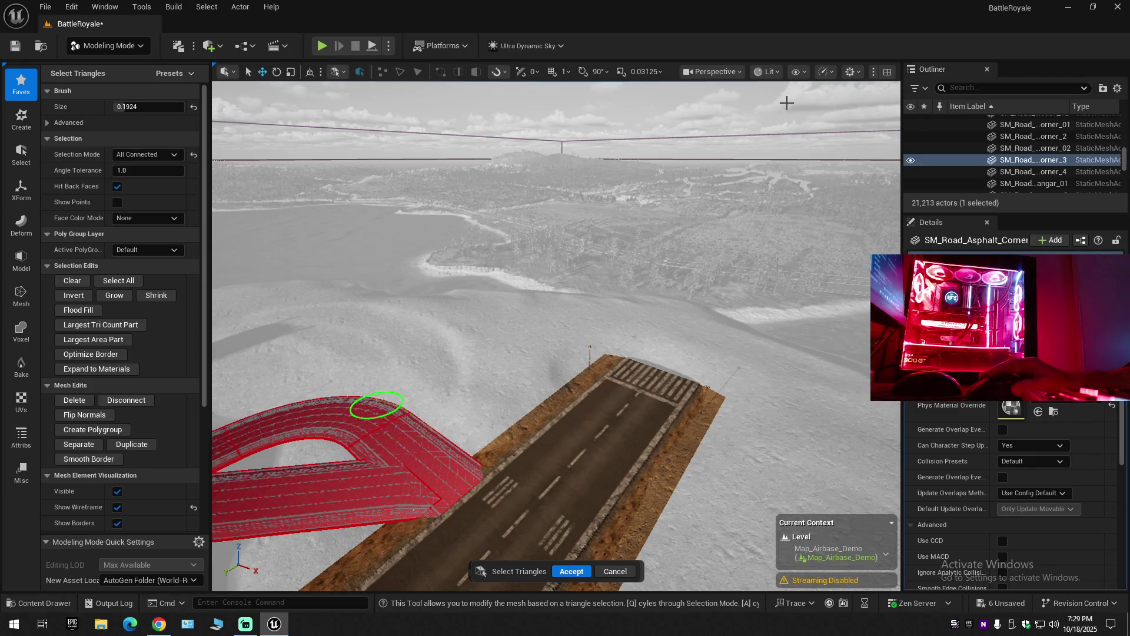
{"action": "mouse_move", "coordinate": [663, 252]}
{"action": "left_mouse_down"}
{"action": "mouse_move", "coordinate": [348, 377]}
{"action": "mouse_move", "coordinate": [299, 510]}
{"action": "left_mouse_up"}
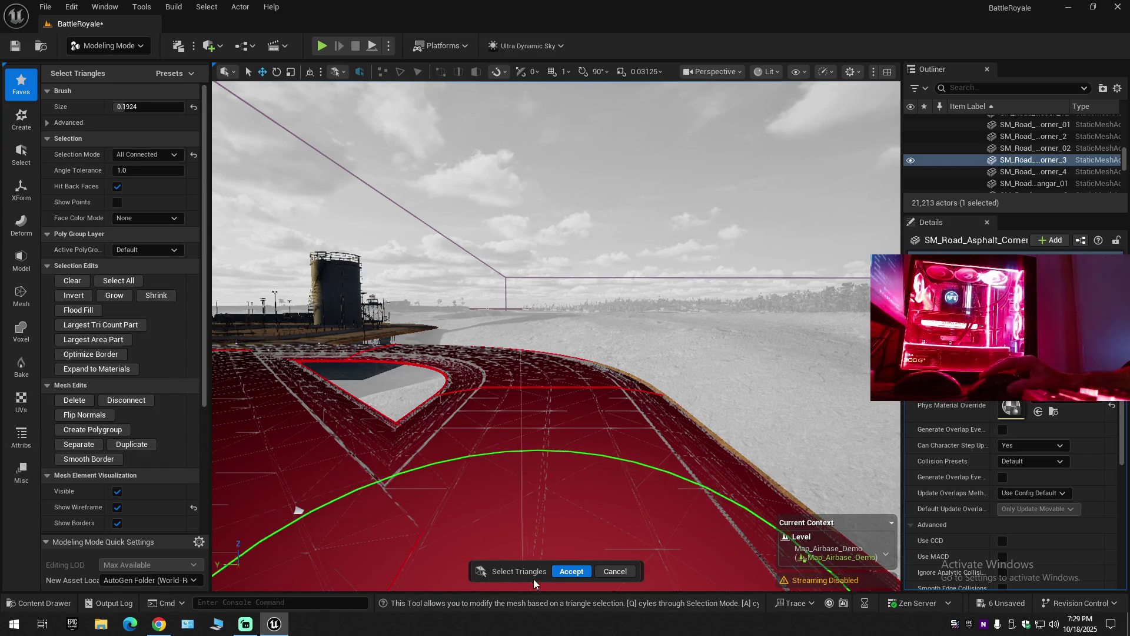
{"action": "left_click", "coordinate": [569, 571]}
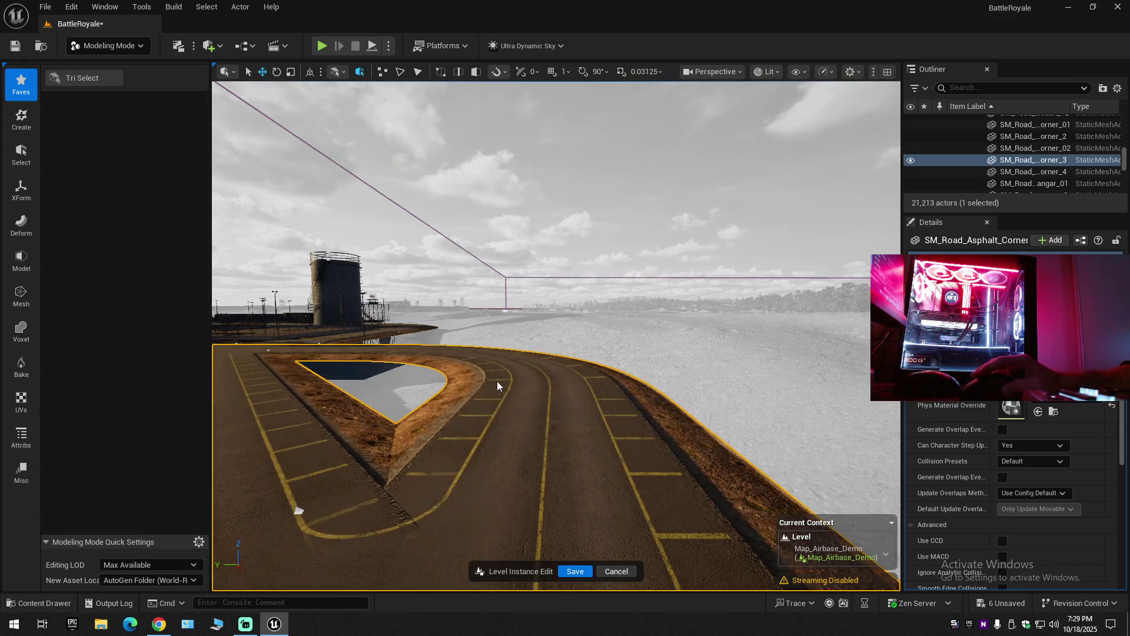
Select the road corner, raise it along Z as a trial, then undo back to the ground.
{"action": "key", "text": "Escape"}
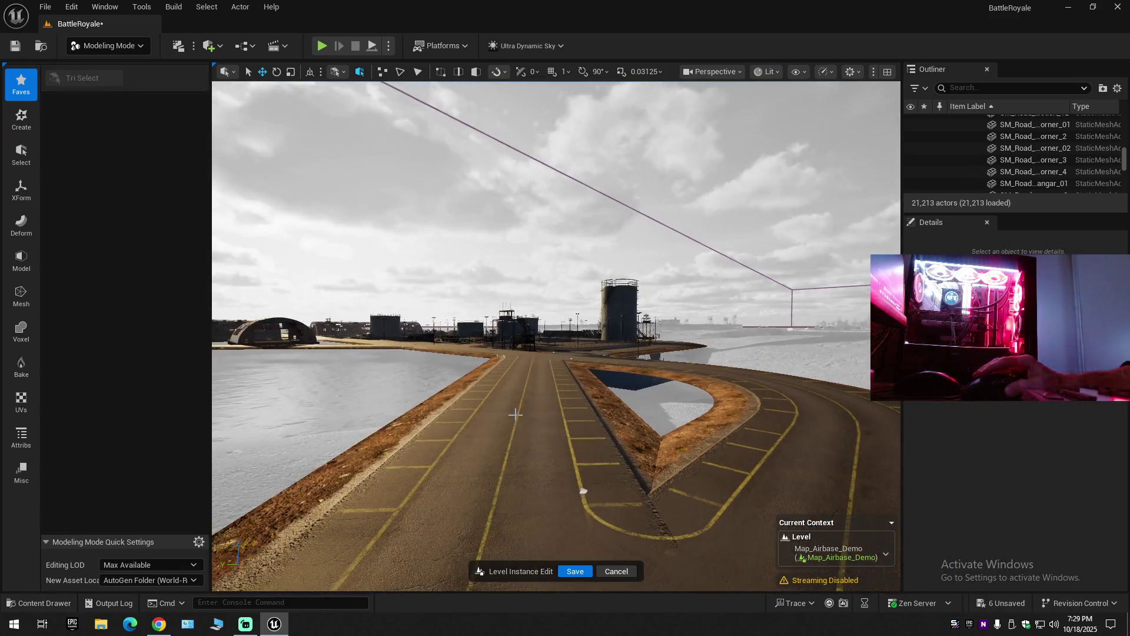
{"action": "left_click", "coordinate": [516, 414]}
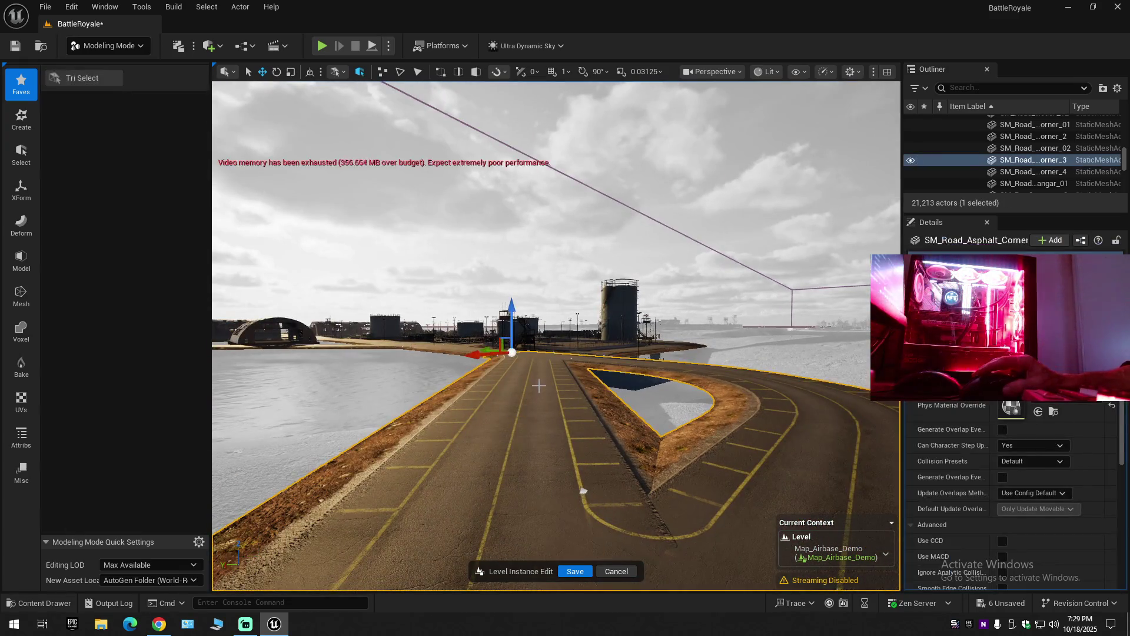
{"action": "scroll", "coordinate": [582, 494], "scroll_direction": "up", "scroll_amount": 5}
{"action": "left_click_drag", "start_coordinate": [526, 200], "coordinate": [525, 179]}
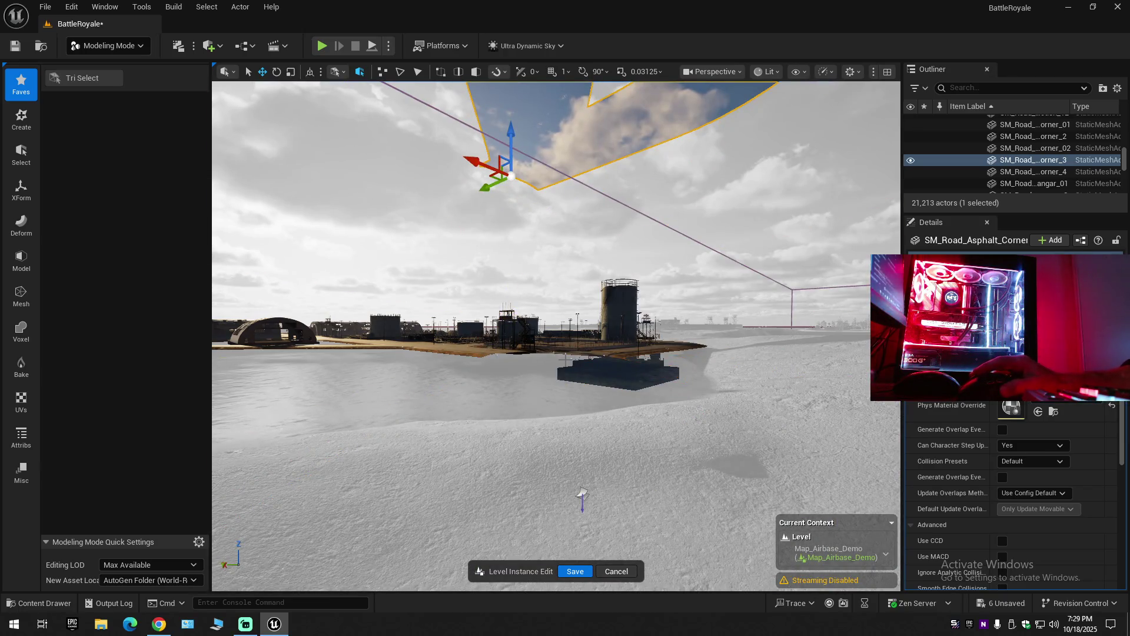
{"action": "left_click_drag", "start_coordinate": [582, 300], "coordinate": [583, 300]}
{"action": "left_click_drag", "start_coordinate": [417, 496], "coordinate": [417, 496]}
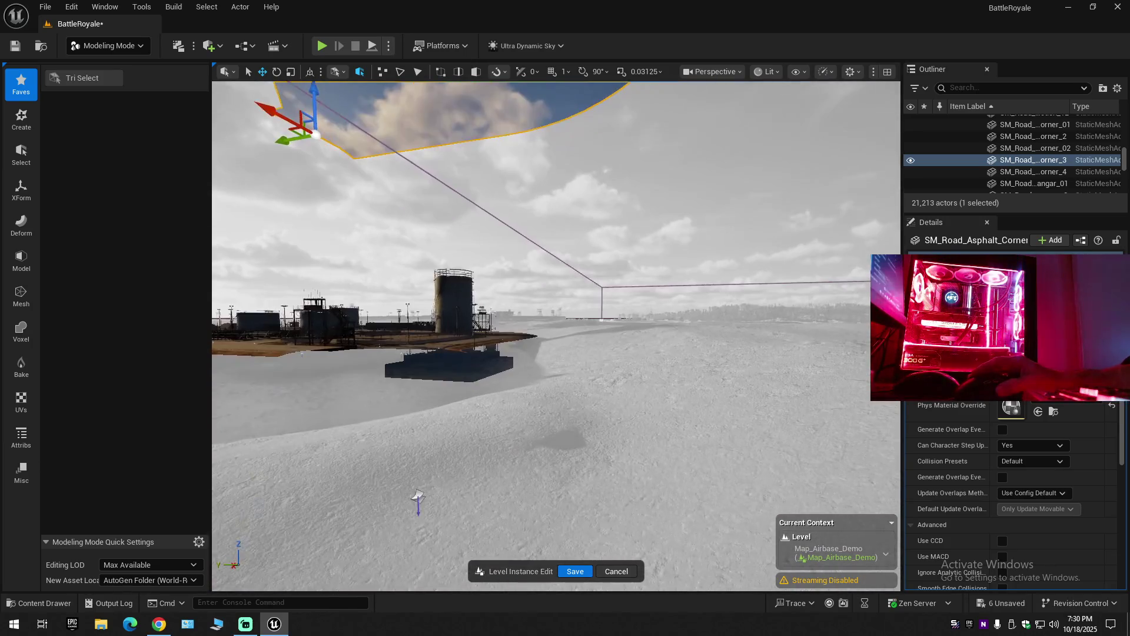
{"action": "key", "text": "ctrl+z"}
Turn the view back to the road corner and switch to the Chrome search results.
{"action": "left_click_drag", "start_coordinate": [587, 296], "coordinate": [587, 295]}
{"action": "left_click_drag", "start_coordinate": [360, 392], "coordinate": [276, 449]}
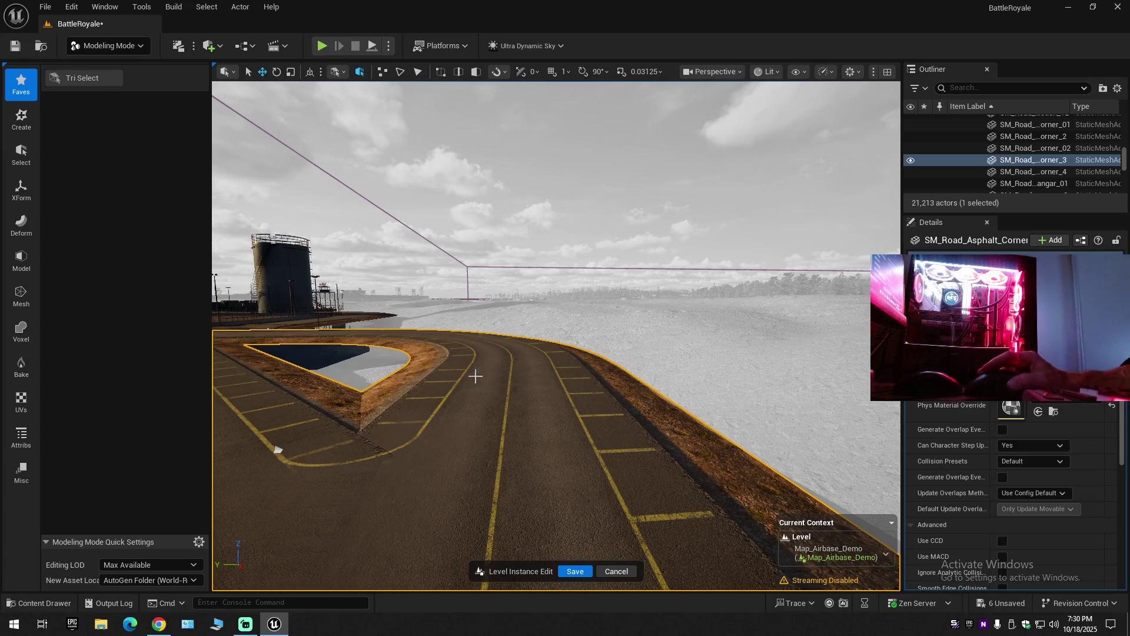
{"action": "left_click", "coordinate": [153, 629]}
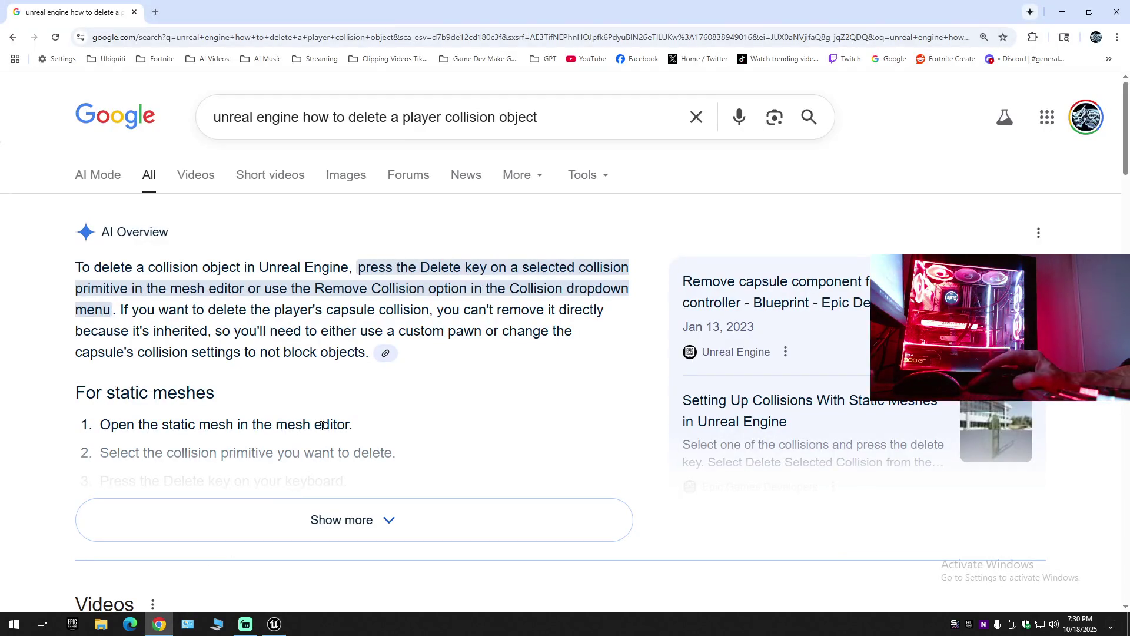
Expand the AI Overview and read all five steps for deleting a collision.
{"action": "left_click", "coordinate": [302, 507]}
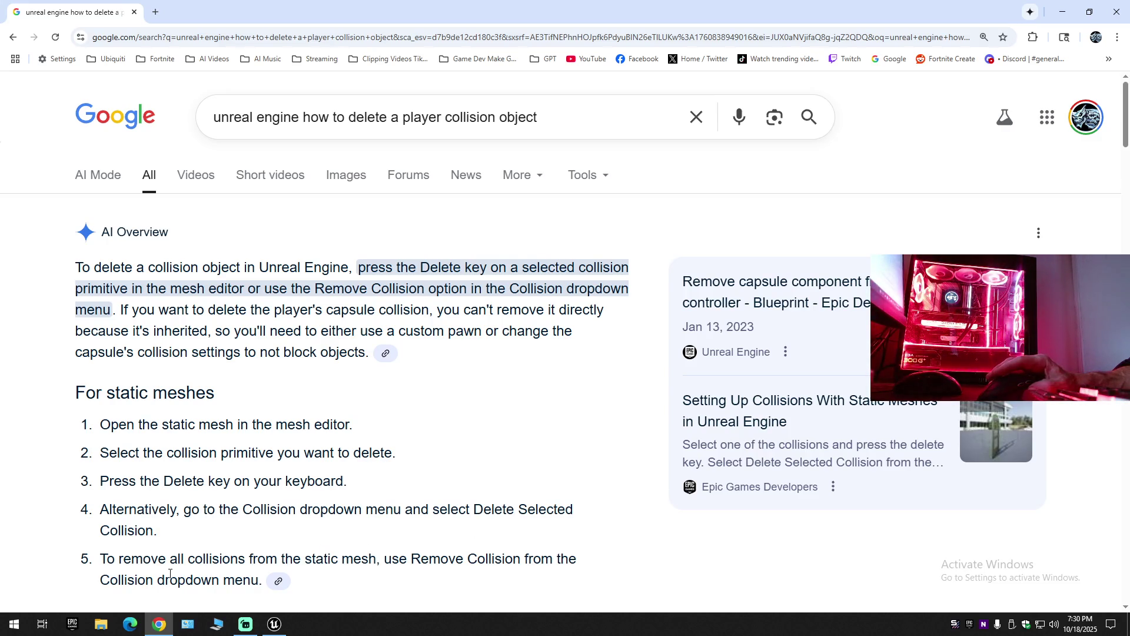
{"action": "scroll", "coordinate": [170, 575], "scroll_direction": "down", "scroll_amount": 1}
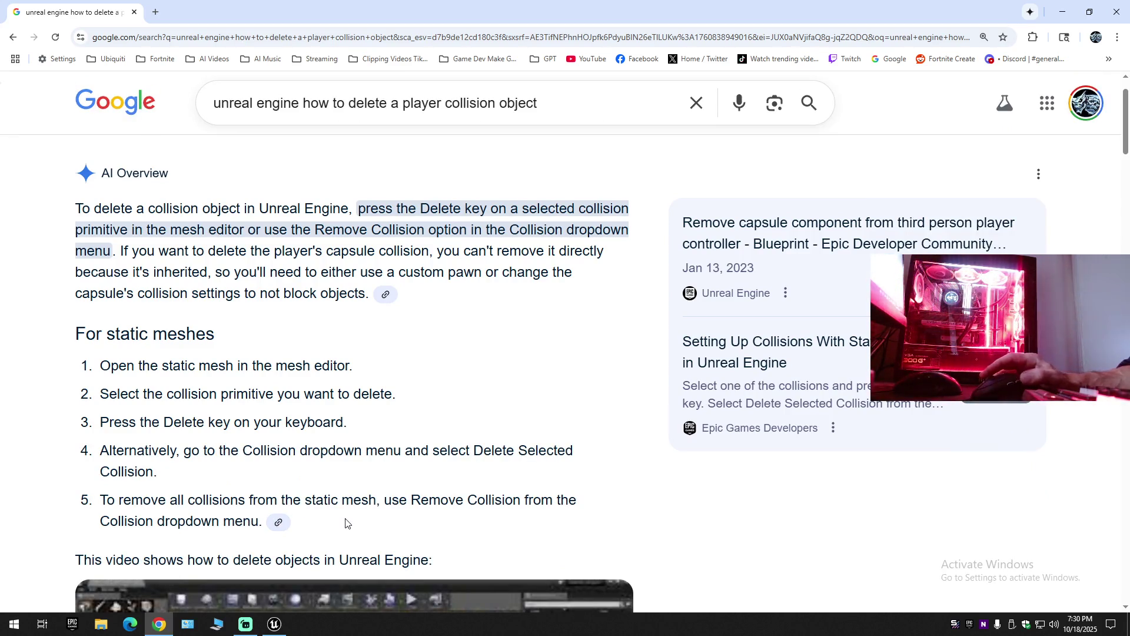
{"action": "scroll", "coordinate": [346, 523], "scroll_direction": "down", "scroll_amount": 3}
{"action": "scroll", "coordinate": [346, 523], "scroll_direction": "down", "scroll_amount": 2}
{"action": "scroll", "coordinate": [345, 526], "scroll_direction": "up", "scroll_amount": 2}
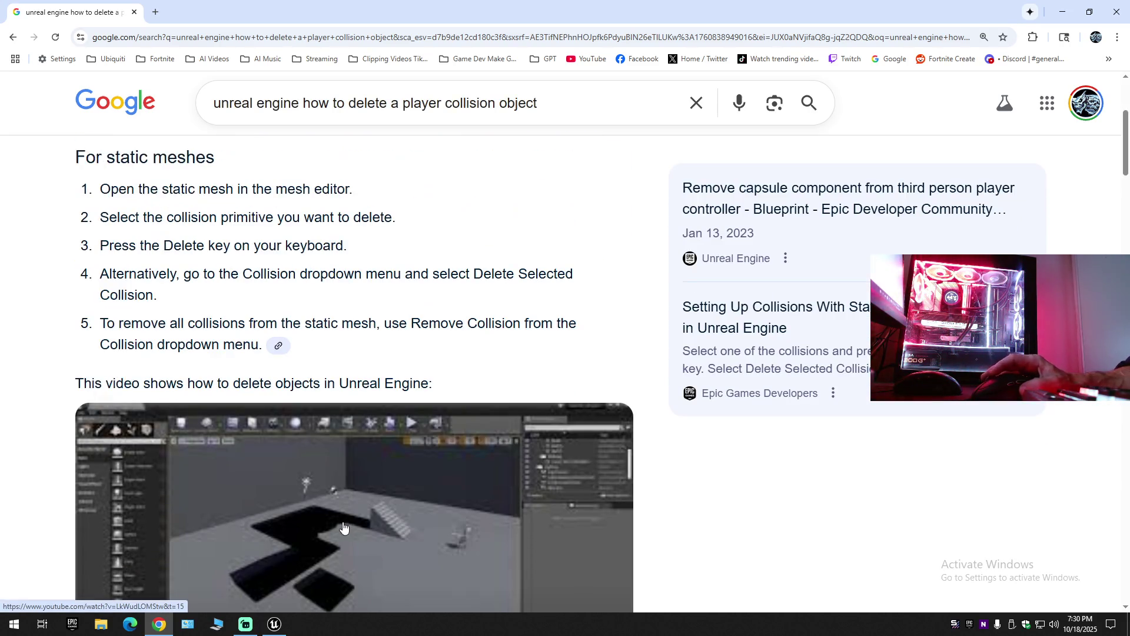
Return to Unreal, open the Roads_Runway content drawer, and open SM_Road_Corner_02 in the mesh editor.
{"action": "left_click", "coordinate": [275, 626]}
{"action": "left_click", "coordinate": [56, 605]}
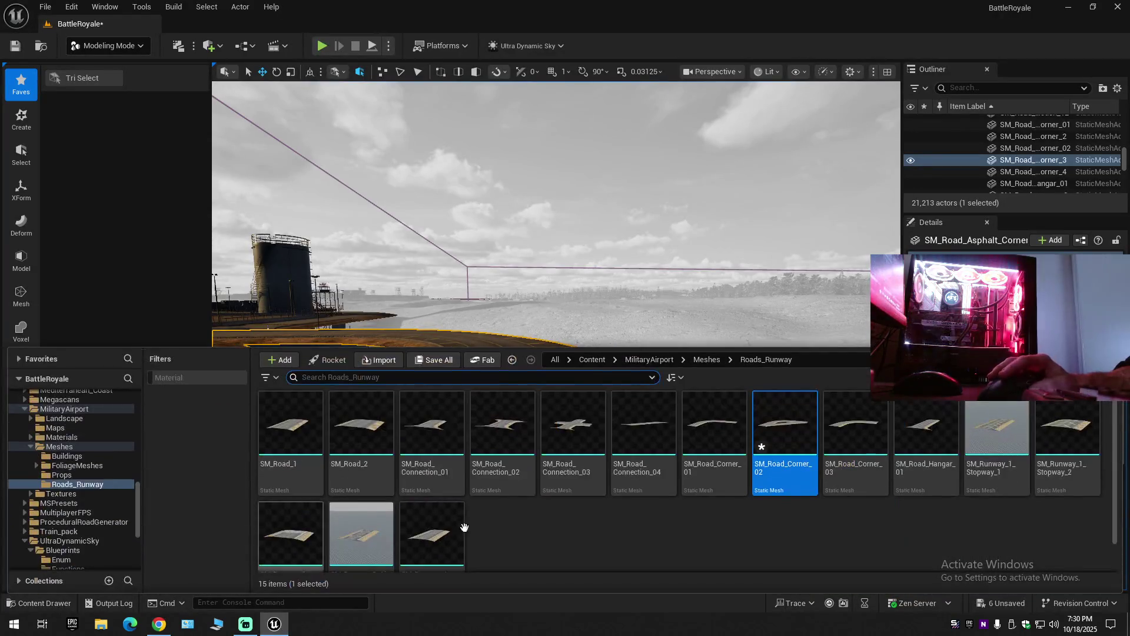
{"action": "double_click", "coordinate": [781, 421]}
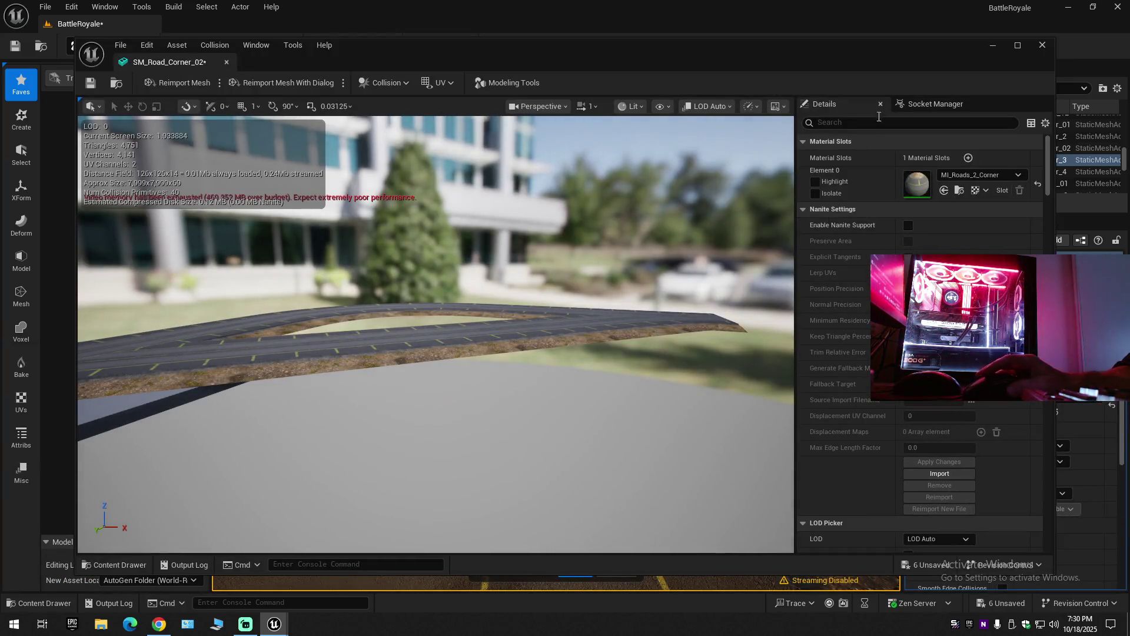
Filter SM_Road_Corner_02's Details for 'rem', then clear the search to show all properties.
{"action": "left_click", "coordinate": [876, 121]}
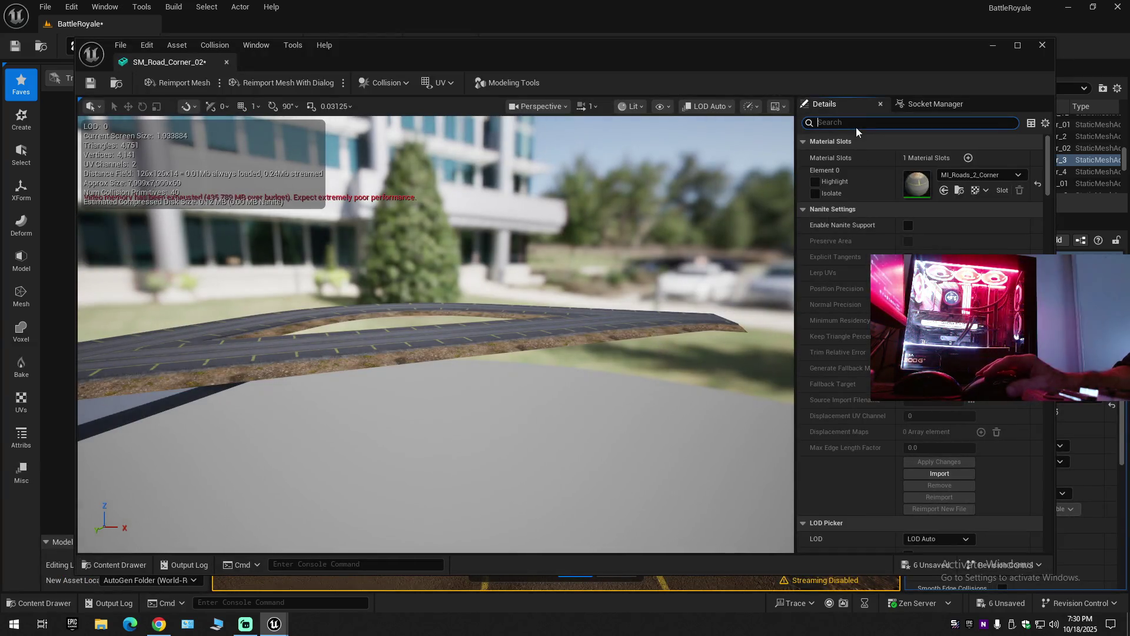
{"action": "type", "text": "rem"}
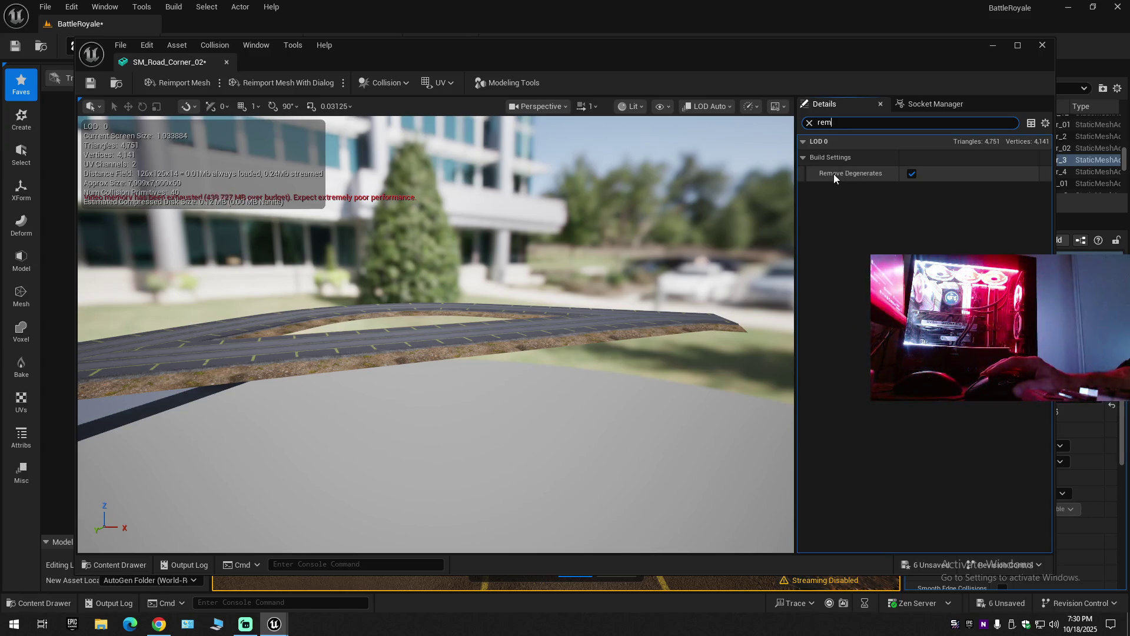
{"action": "left_click", "coordinate": [809, 123]}
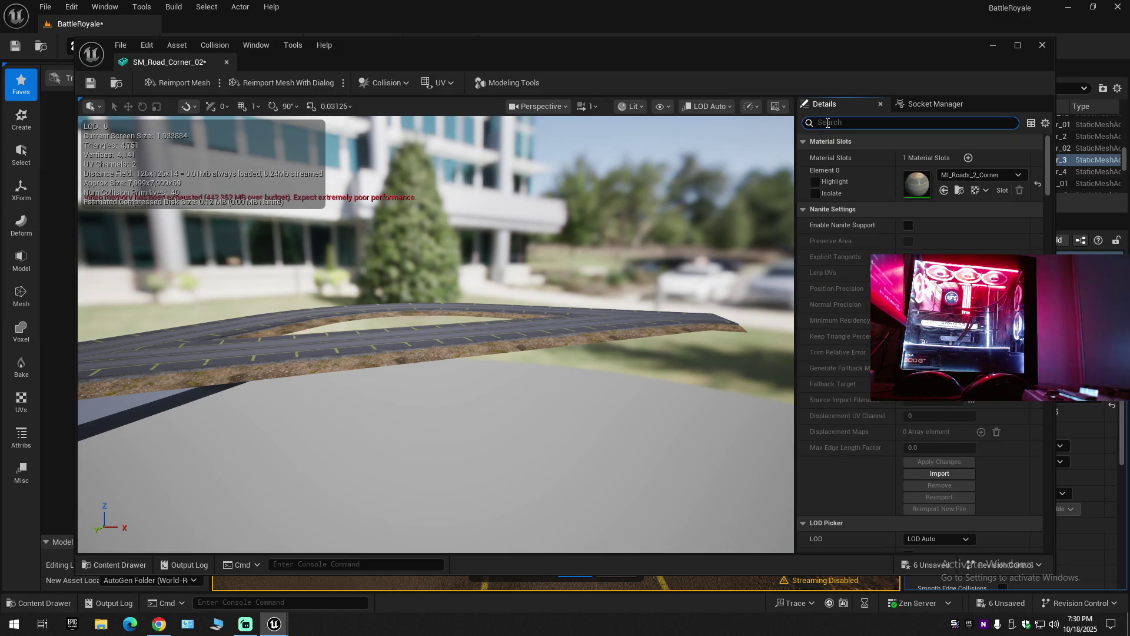
Filter the Details panel with 'col' and review SM_Road_Corner_02's 27+ convex collision elements.
{"action": "type", "text": "col"}
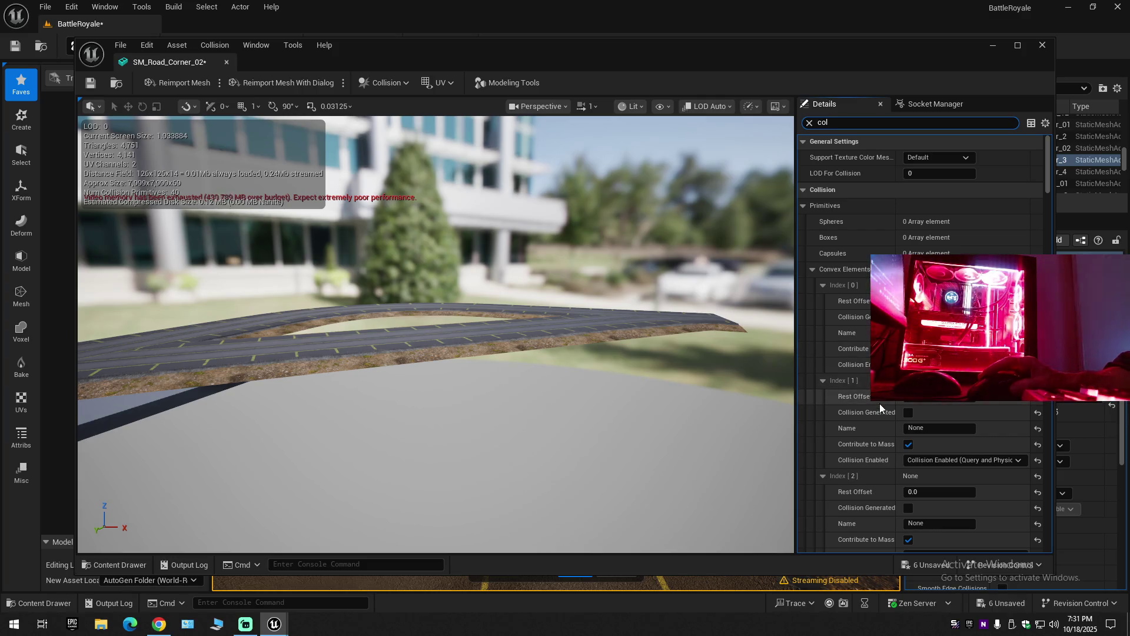
{"action": "scroll", "coordinate": [881, 408], "scroll_direction": "down", "scroll_amount": 5}
{"action": "scroll", "coordinate": [881, 411], "scroll_direction": "down", "scroll_amount": 2}
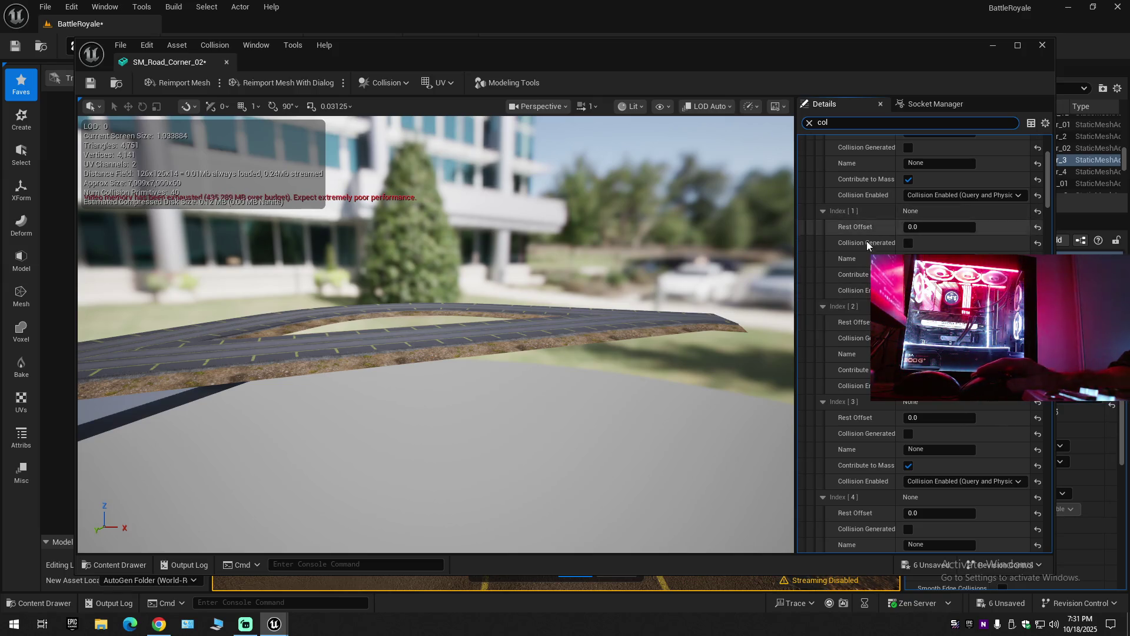
{"action": "scroll", "coordinate": [878, 409], "scroll_direction": "down", "scroll_amount": 4}
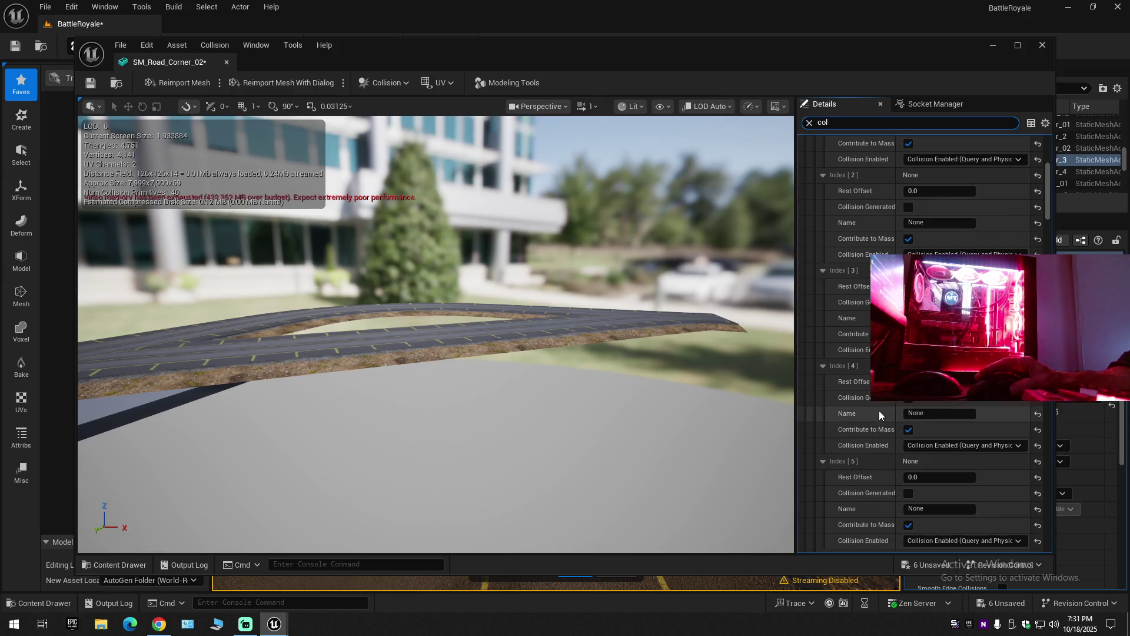
{"action": "scroll", "coordinate": [879, 418], "scroll_direction": "down", "scroll_amount": 8}
{"action": "scroll", "coordinate": [887, 427], "scroll_direction": "down", "scroll_amount": 20}
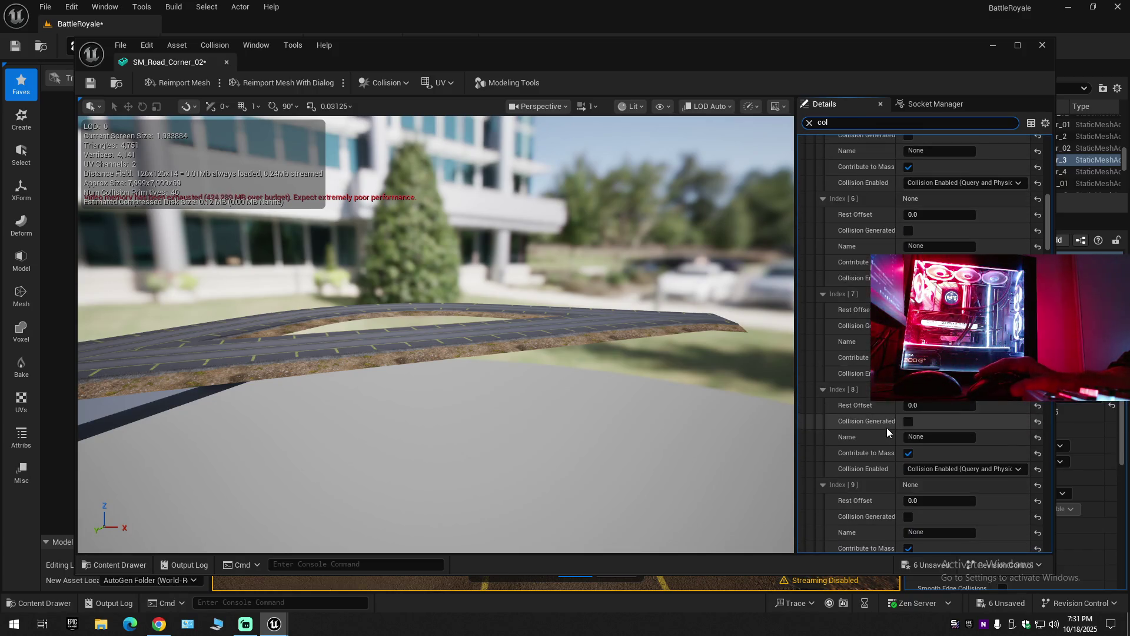
{"action": "scroll", "coordinate": [886, 427], "scroll_direction": "down", "scroll_amount": 15}
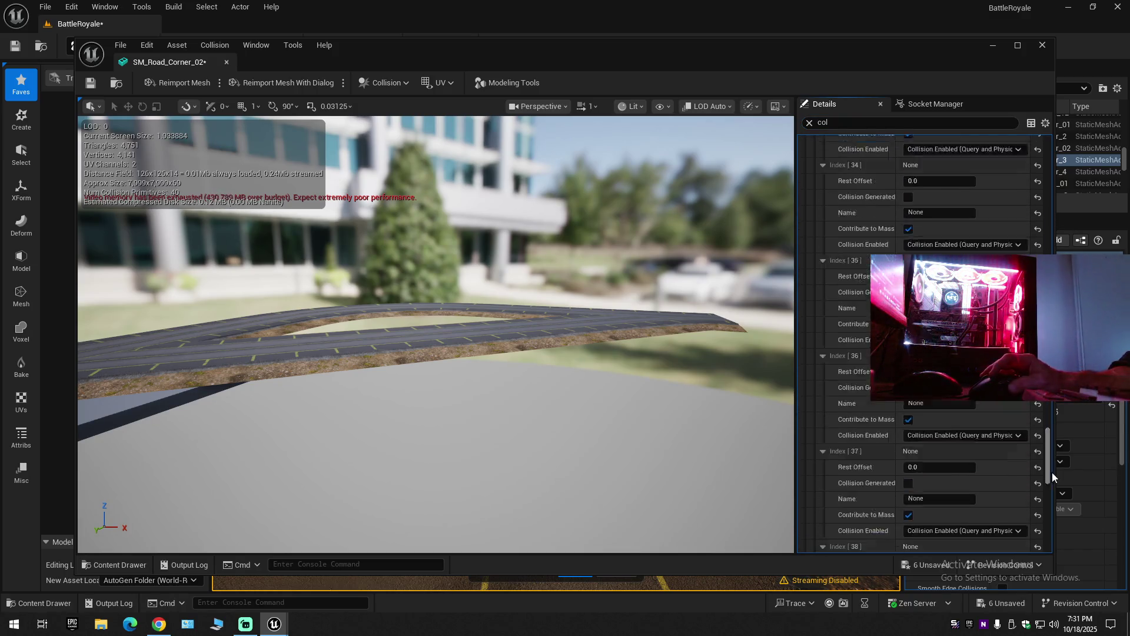
{"action": "scroll", "coordinate": [1049, 521], "scroll_direction": "down", "scroll_amount": 1}
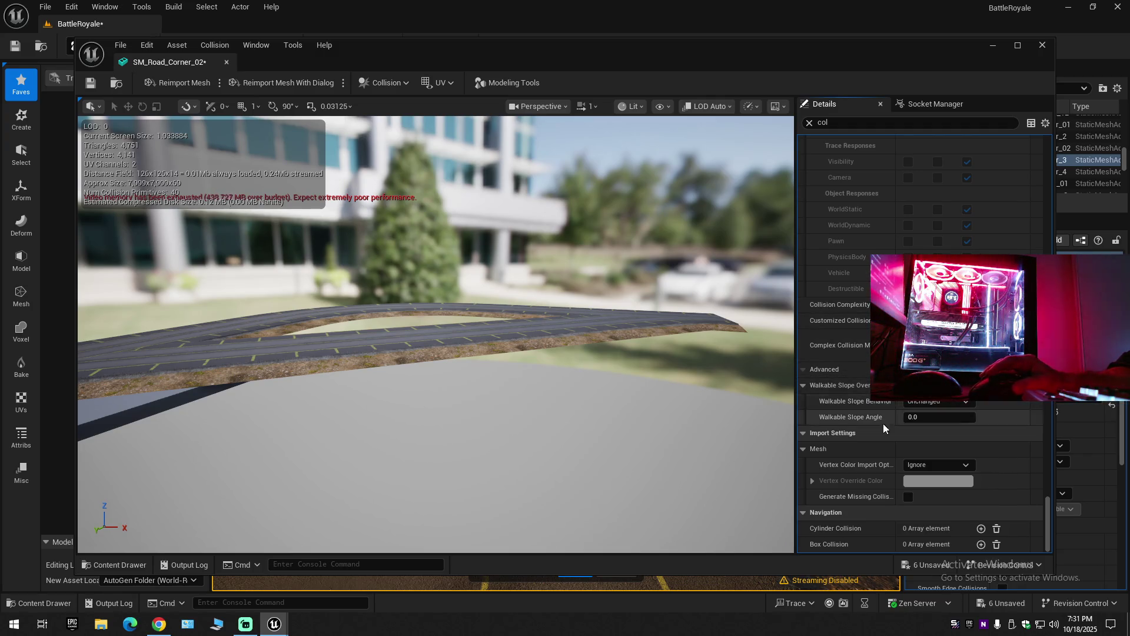
{"action": "left_click", "coordinate": [1045, 462]}
{"action": "left_click_drag", "start_coordinate": [1045, 462], "coordinate": [1056, 149]}
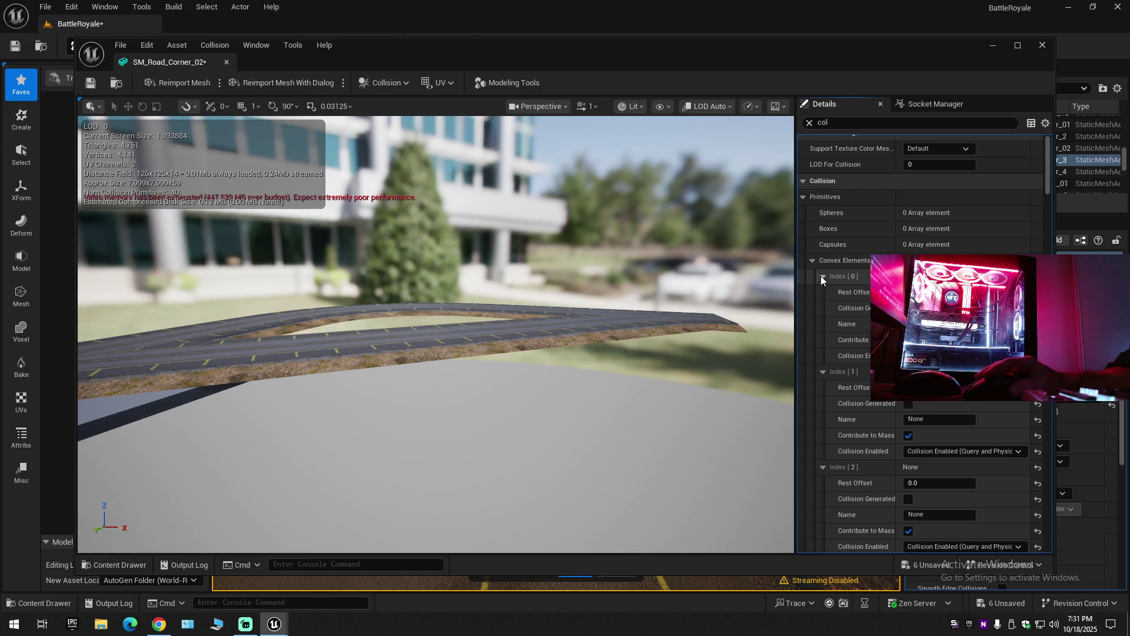
Collapse and re-expand the Convex Elements list, then orbit around the road mesh.
{"action": "left_click", "coordinate": [813, 262]}
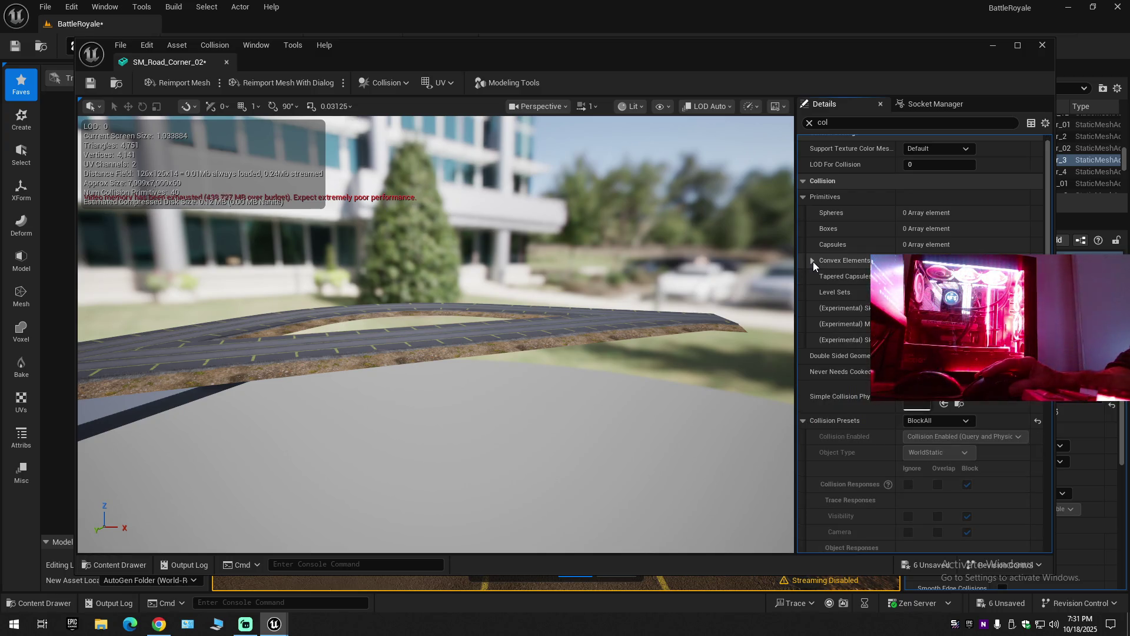
{"action": "left_click", "coordinate": [813, 261]}
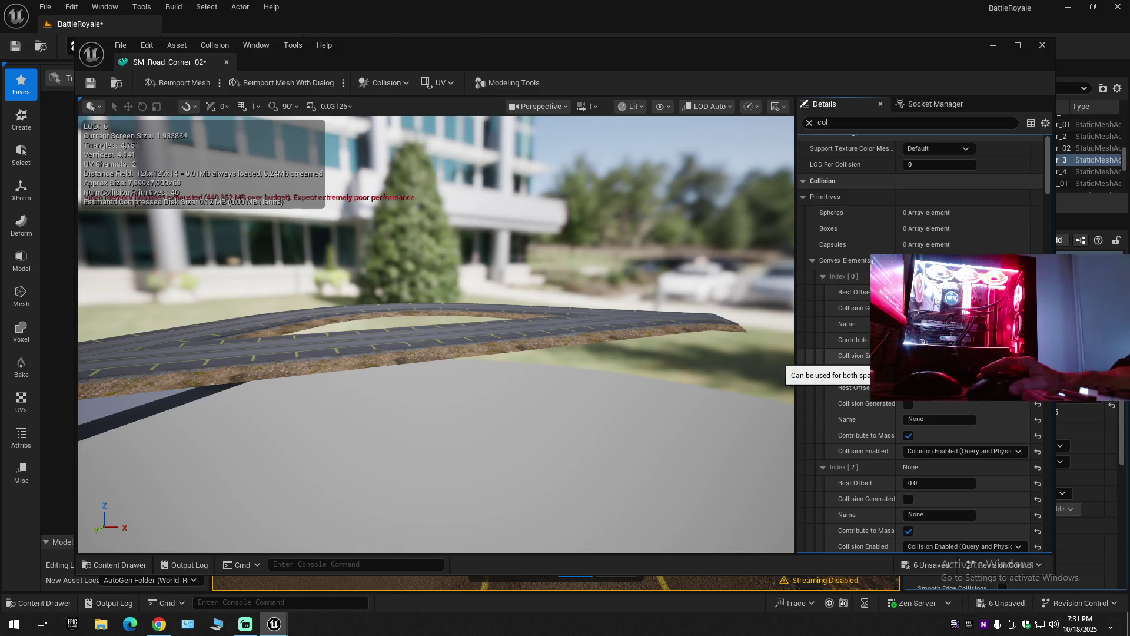
{"action": "left_click_drag", "start_coordinate": [649, 361], "coordinate": [571, 362]}
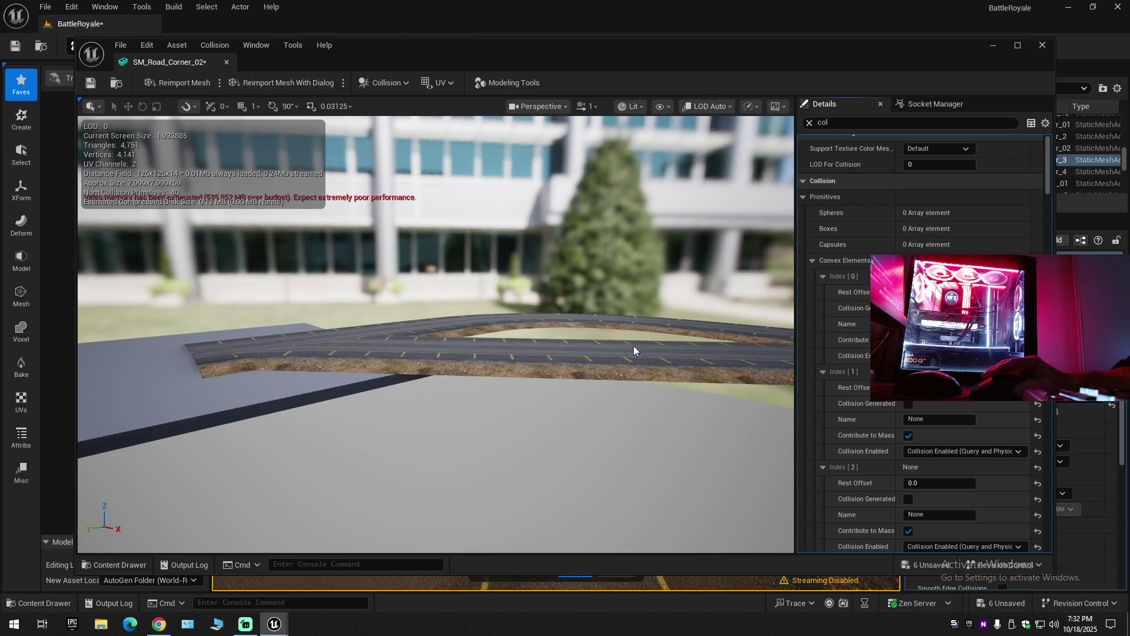
{"action": "scroll", "coordinate": [601, 348], "scroll_direction": "up", "scroll_amount": 4}
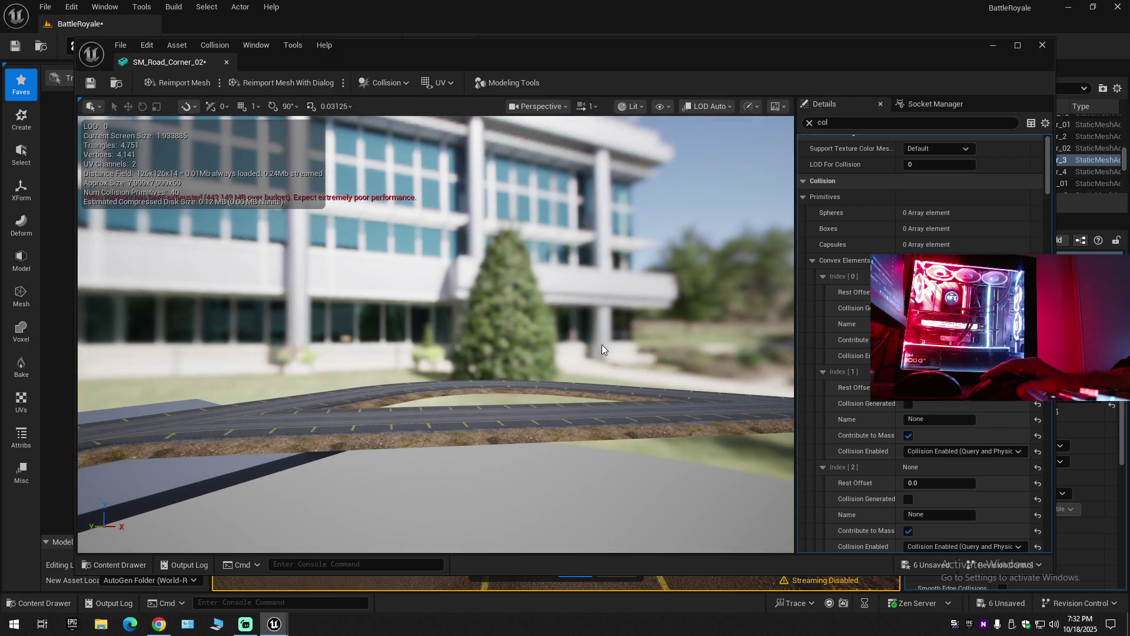
Undo the reset-to-default and the last mesh edit, then orbit closer and list viewport view modes.
{"action": "key", "text": "ctrl+z"}
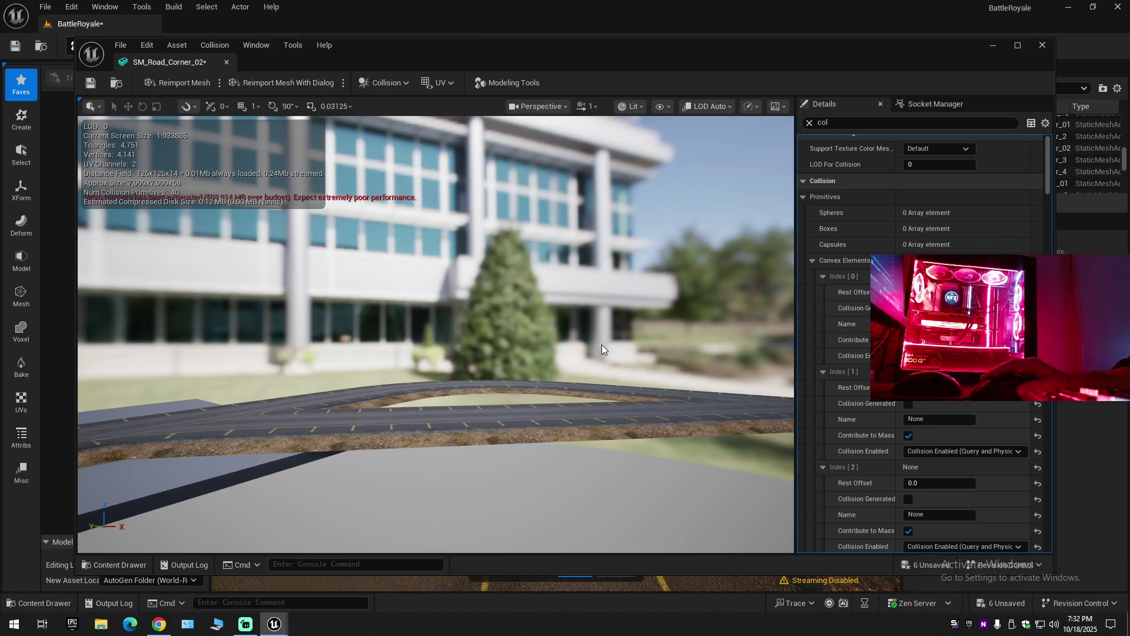
{"action": "key", "text": "ctrl+z"}
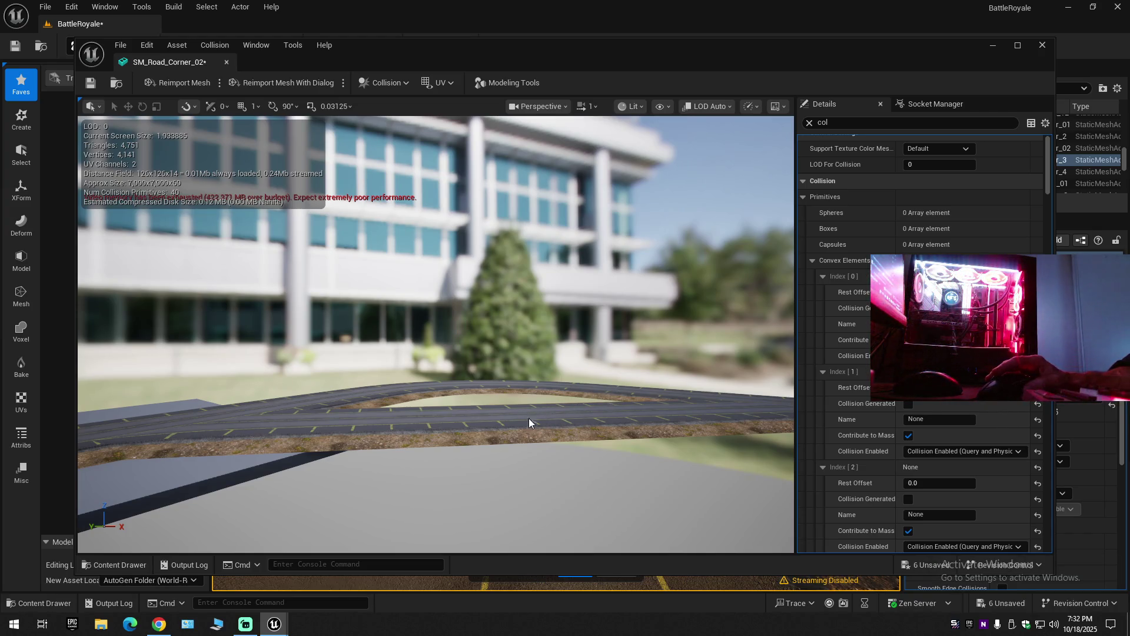
{"action": "mouse_move", "coordinate": [550, 412]}
{"action": "left_mouse_down"}
{"action": "mouse_move", "coordinate": [394, 441]}
{"action": "mouse_move", "coordinate": [347, 418]}
{"action": "left_mouse_up"}
{"action": "scroll", "coordinate": [371, 429], "scroll_direction": "up", "scroll_amount": 3}
{"action": "left_click_drag", "start_coordinate": [547, 379], "coordinate": [547, 379]}
{"action": "left_click", "coordinate": [623, 107]}
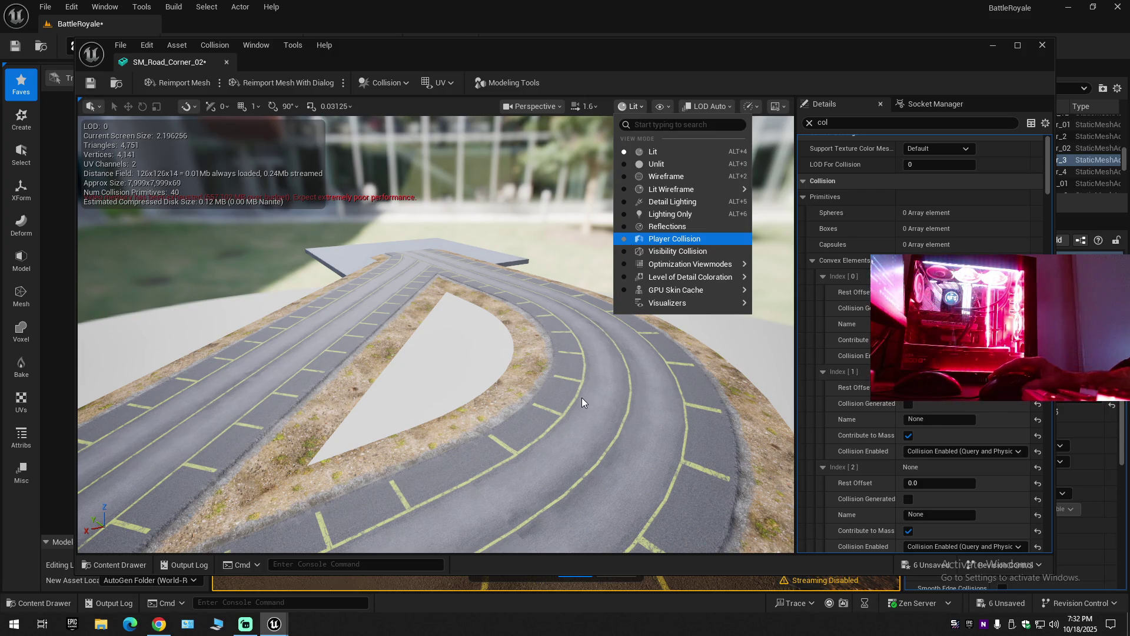
Switch to Player Collision view, fly to the tall magenta collision wall, and clear the Details filter.
{"action": "key", "text": "Return"}
{"action": "mouse_move", "coordinate": [581, 405]}
{"action": "left_mouse_down"}
{"action": "mouse_move", "coordinate": [624, 470]}
{"action": "mouse_move", "coordinate": [592, 479]}
{"action": "mouse_move", "coordinate": [577, 397]}
{"action": "mouse_move", "coordinate": [337, 404]}
{"action": "left_mouse_up"}
{"action": "left_click_drag", "start_coordinate": [408, 387], "coordinate": [356, 342]}
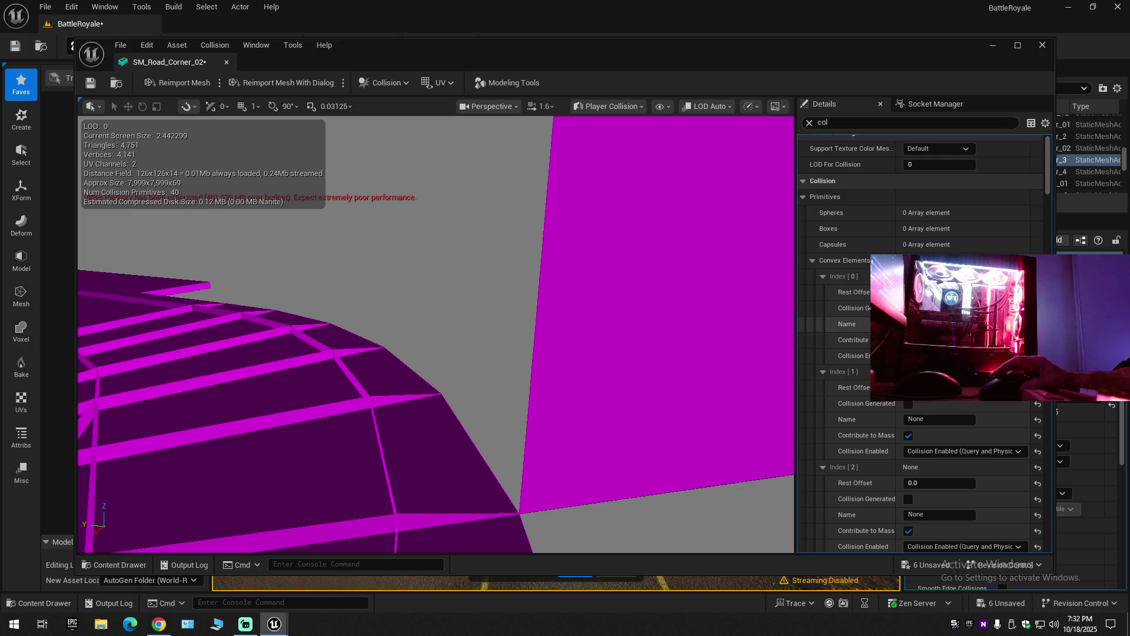
{"action": "scroll", "coordinate": [868, 323], "scroll_direction": "up", "scroll_amount": 1}
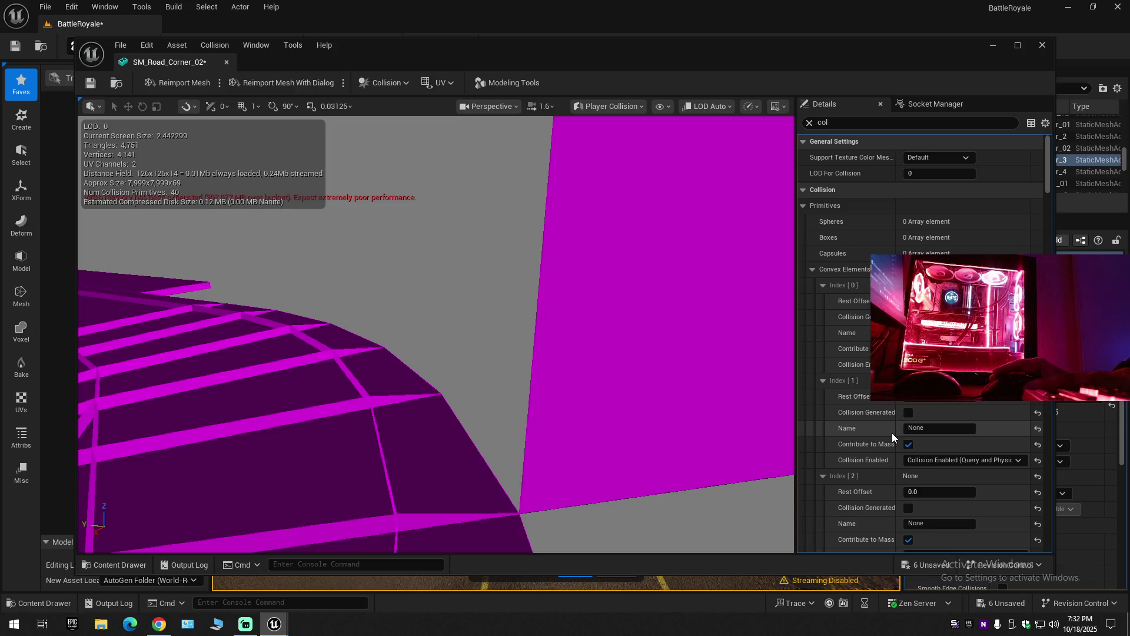
{"action": "left_click", "coordinate": [809, 123]}
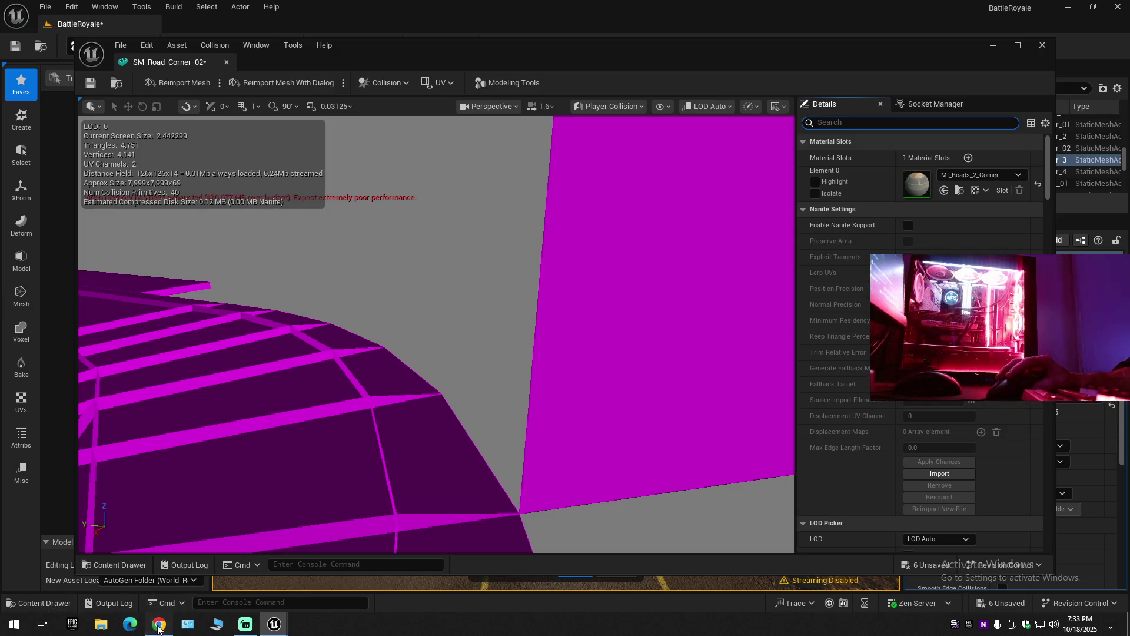
{"action": "left_click", "coordinate": [158, 625]}
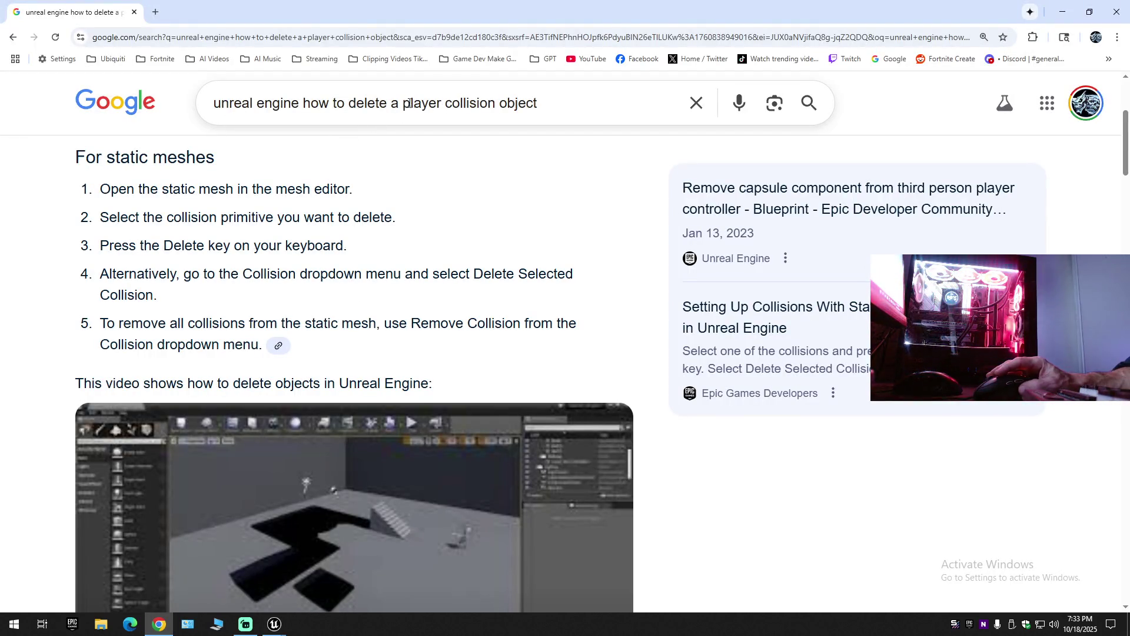
Search for 'unreal engine how to delete a player collision wall connected to a mesh object'.
{"action": "left_click", "coordinate": [503, 112]}
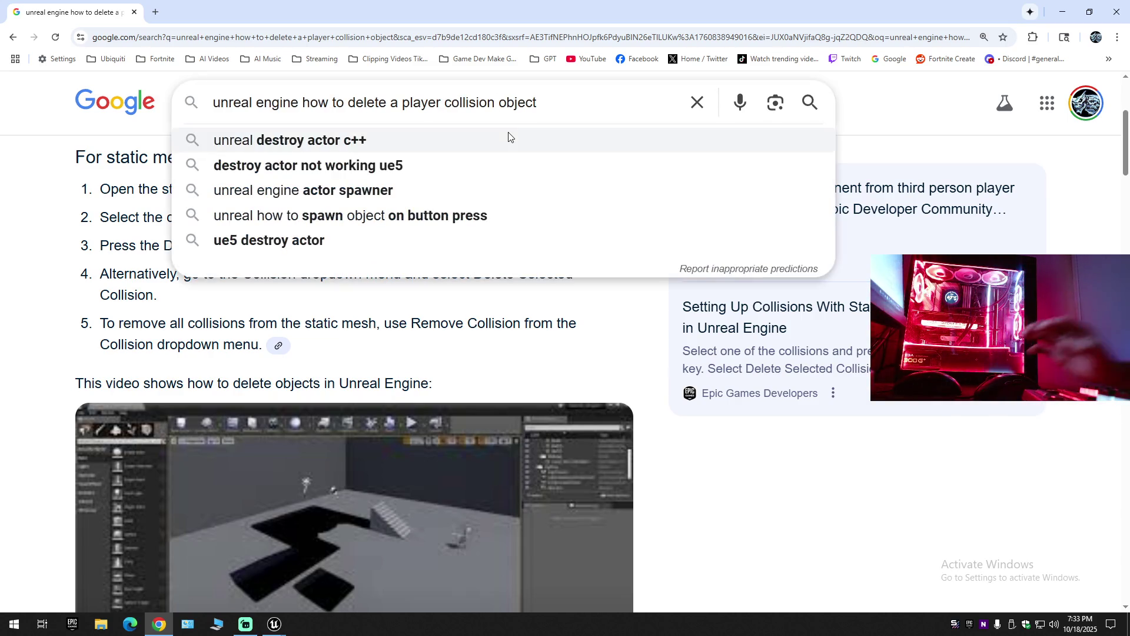
{"action": "key", "text": "ctrl+Left"}
{"action": "type", "text": "wall "}
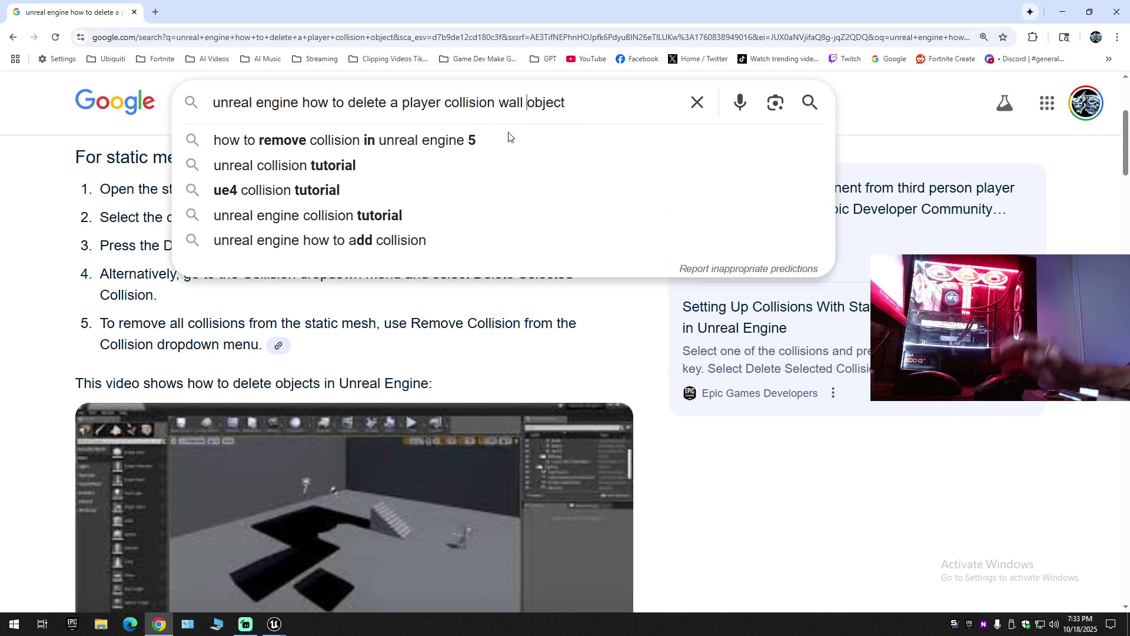
{"action": "type", "text": "connected "}
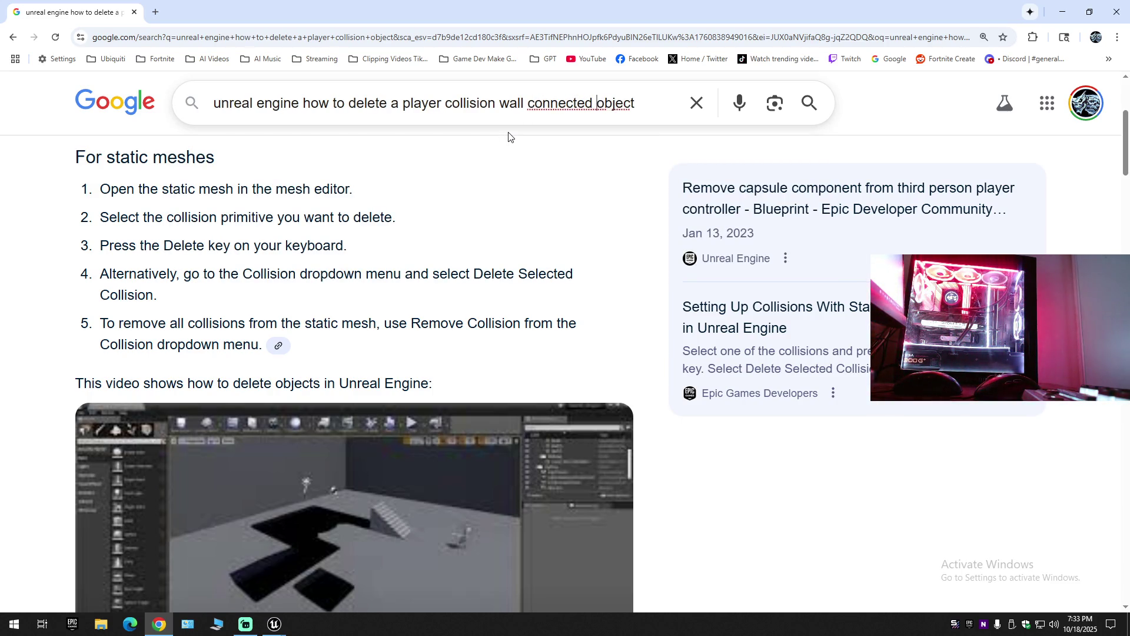
{"action": "type", "text": "to a mesh"}
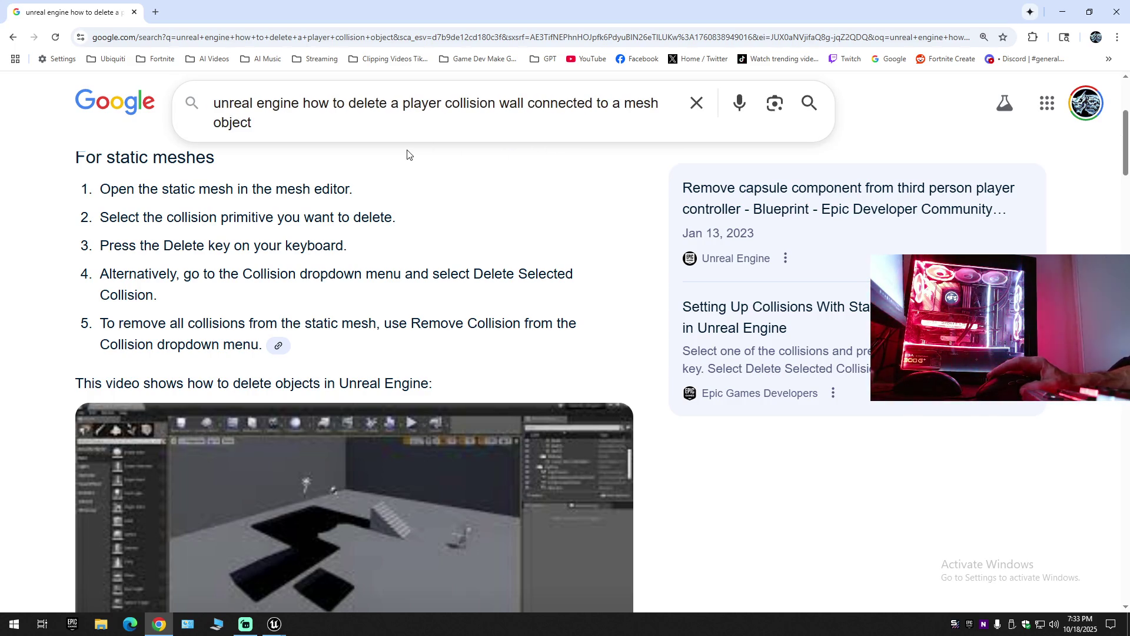
{"action": "key", "text": "Return"}
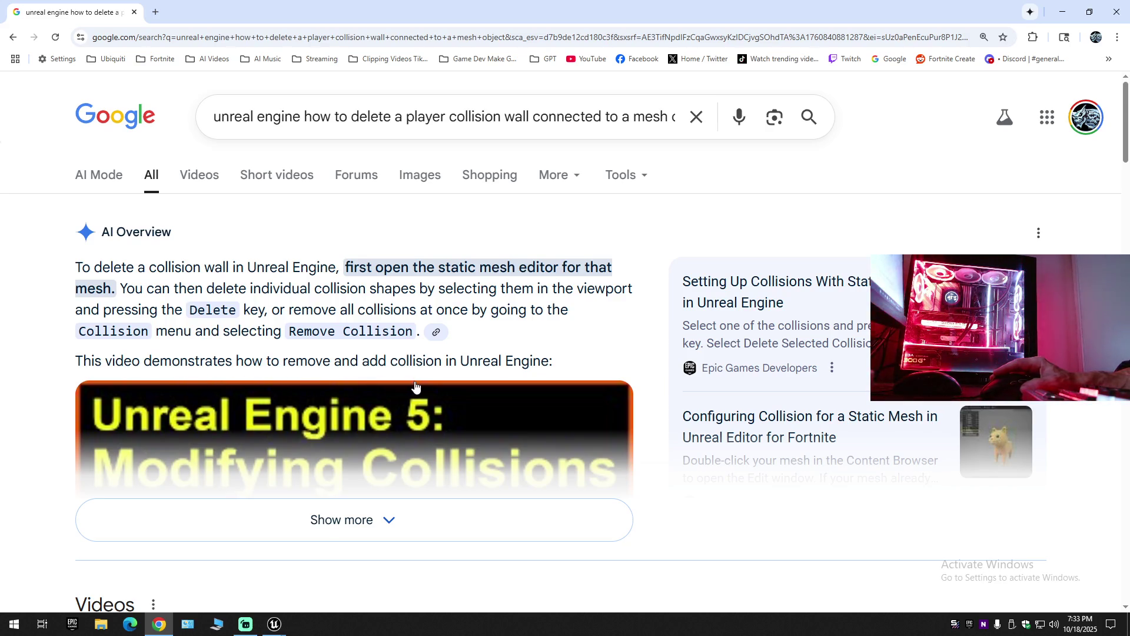
Expand the AI Overview and read its deletion steps, which suggest Remove Collision.
{"action": "scroll", "coordinate": [420, 385], "scroll_direction": "down", "scroll_amount": 3}
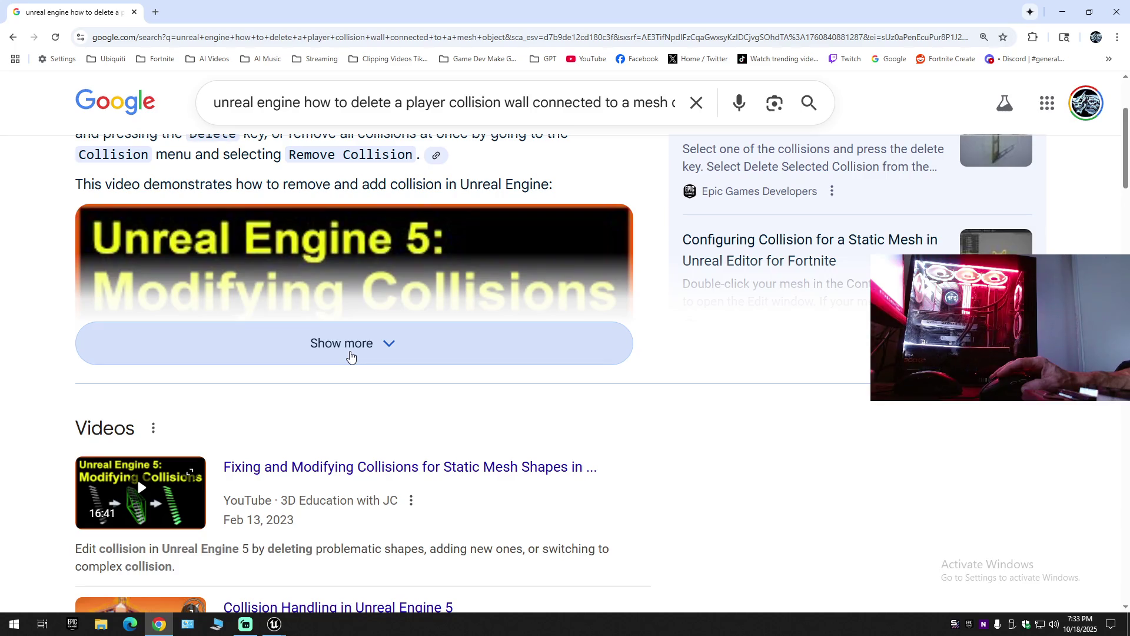
{"action": "left_click", "coordinate": [350, 355]}
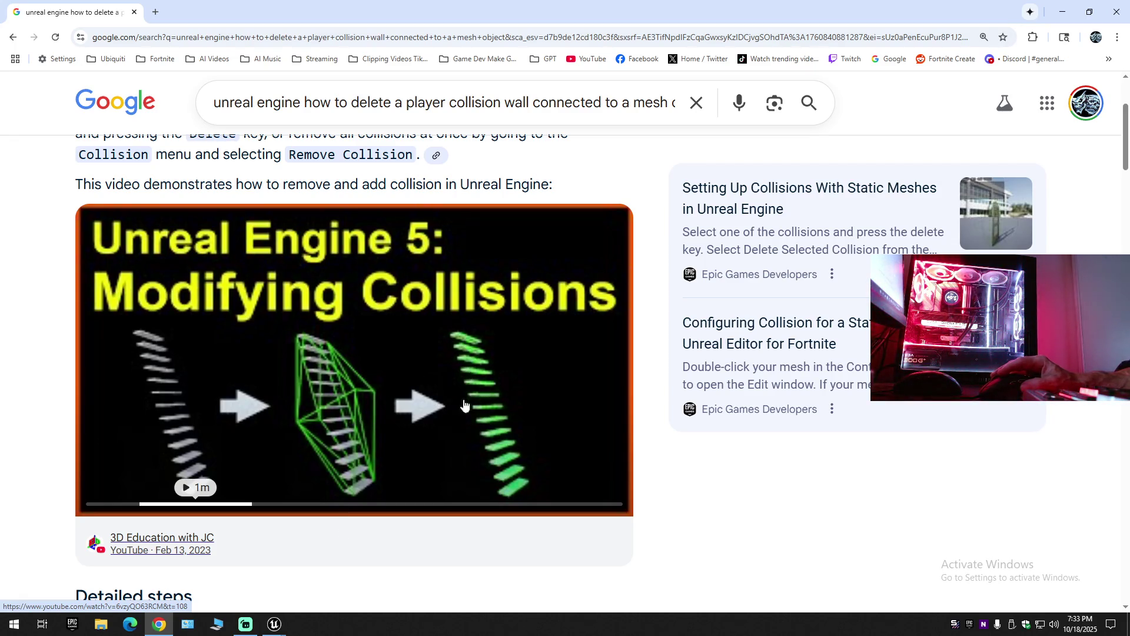
{"action": "scroll", "coordinate": [277, 512], "scroll_direction": "down", "scroll_amount": 5}
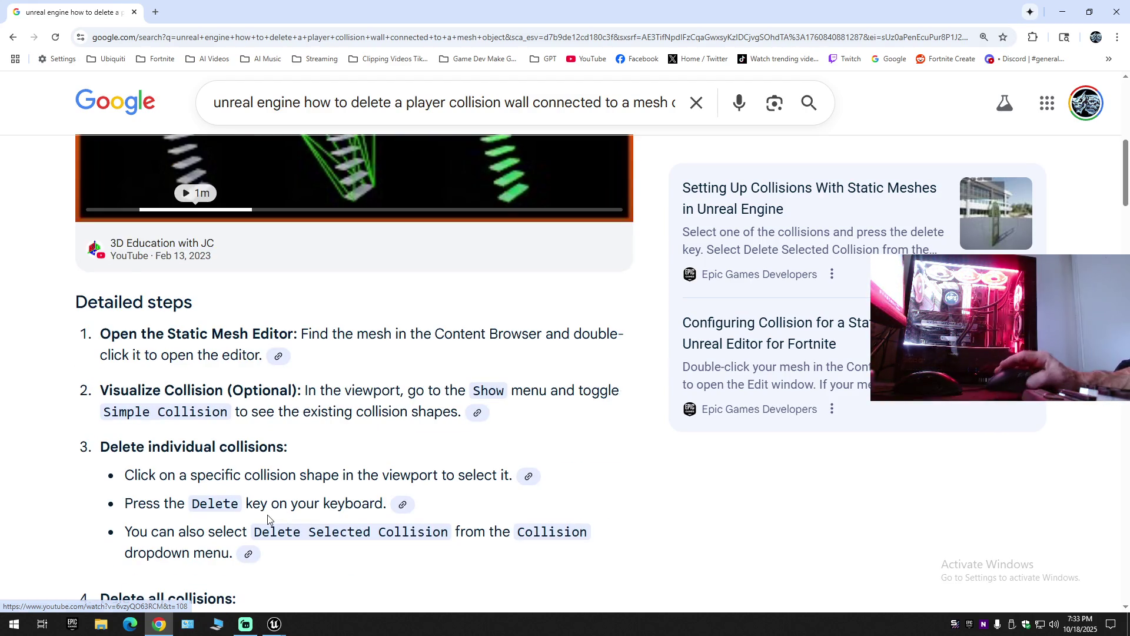
{"action": "scroll", "coordinate": [269, 518], "scroll_direction": "down", "scroll_amount": 3}
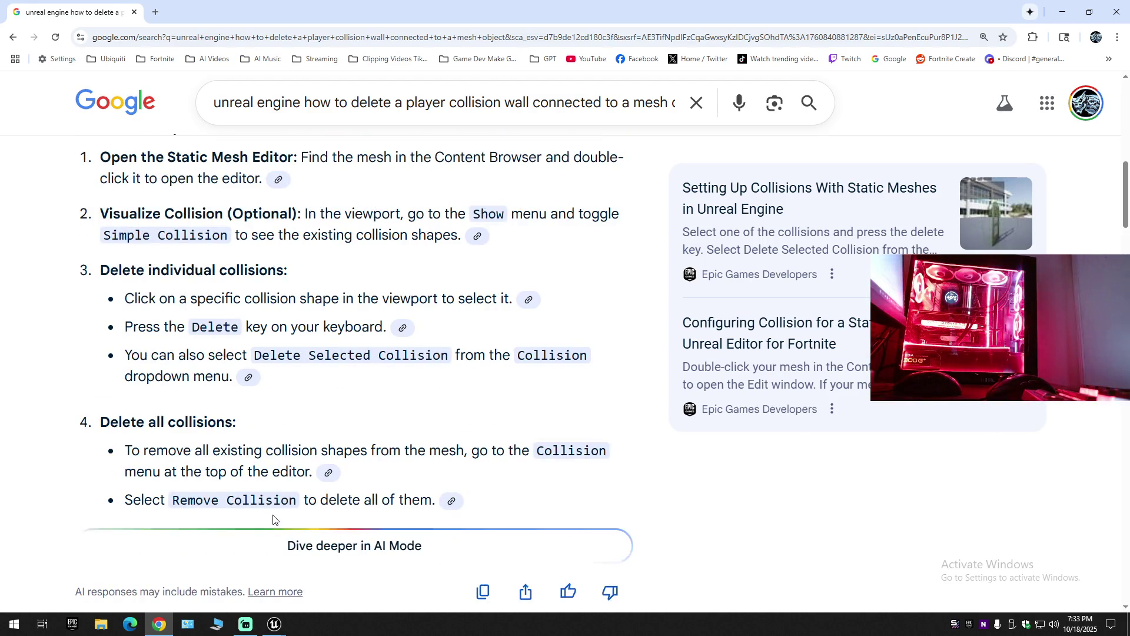
{"action": "scroll", "coordinate": [272, 518], "scroll_direction": "up", "scroll_amount": 10}
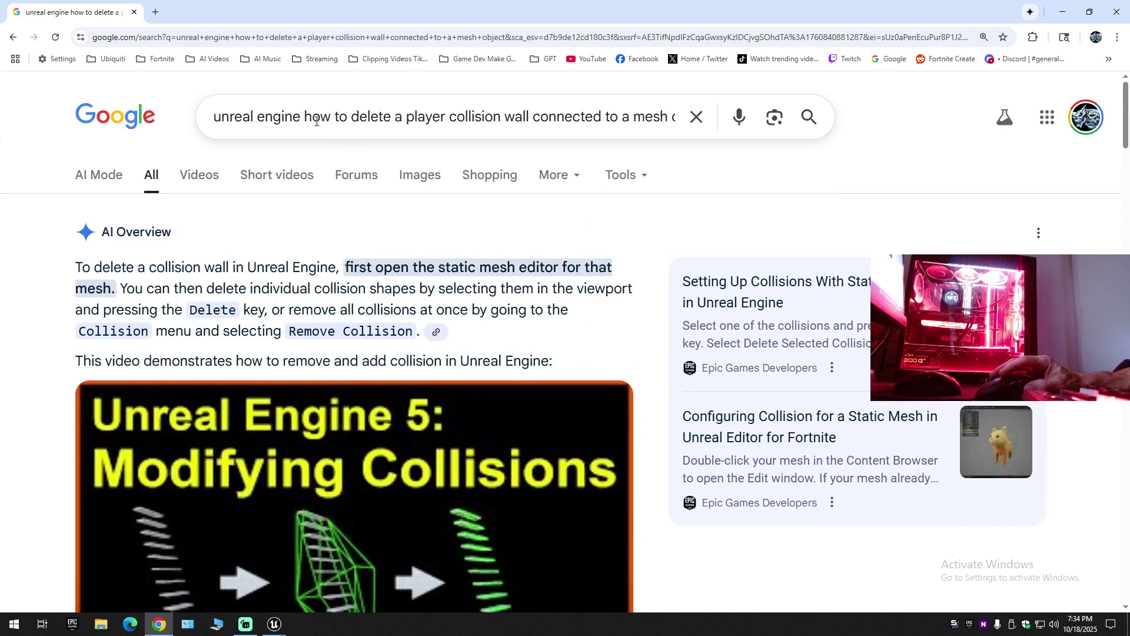
Rewrite the query to 'unreal engine I have a player collision wall connected to a mesh only can see it when i enable player collision'.
{"action": "left_click_drag", "start_coordinate": [304, 116], "coordinate": [399, 116]}
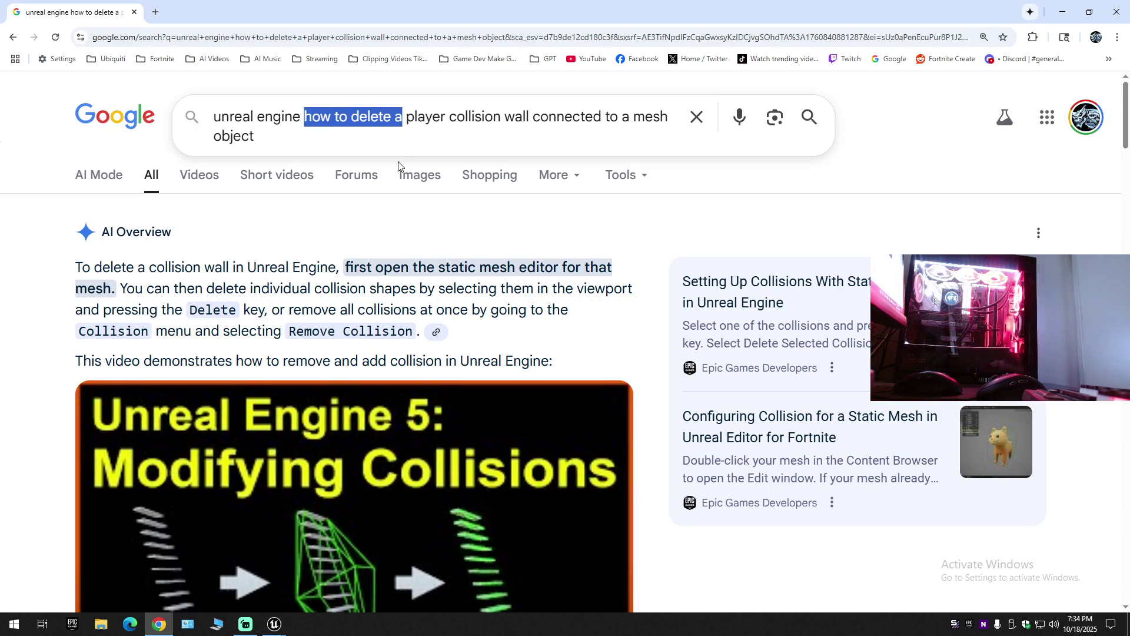
{"action": "type", "text": "I have "}
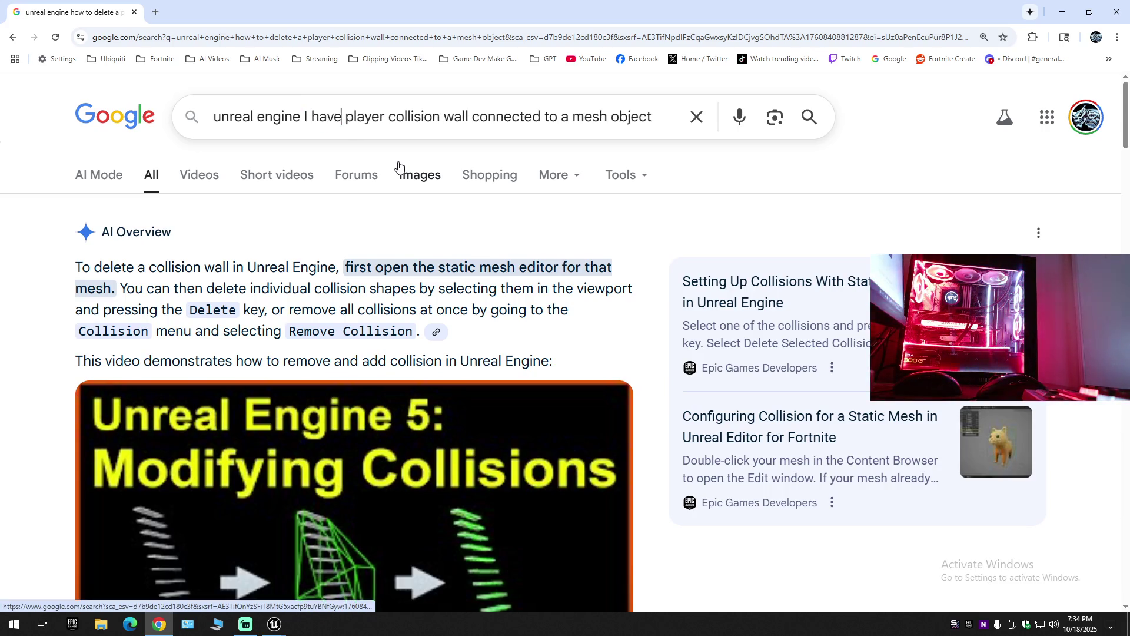
{"action": "type", "text": "a"}
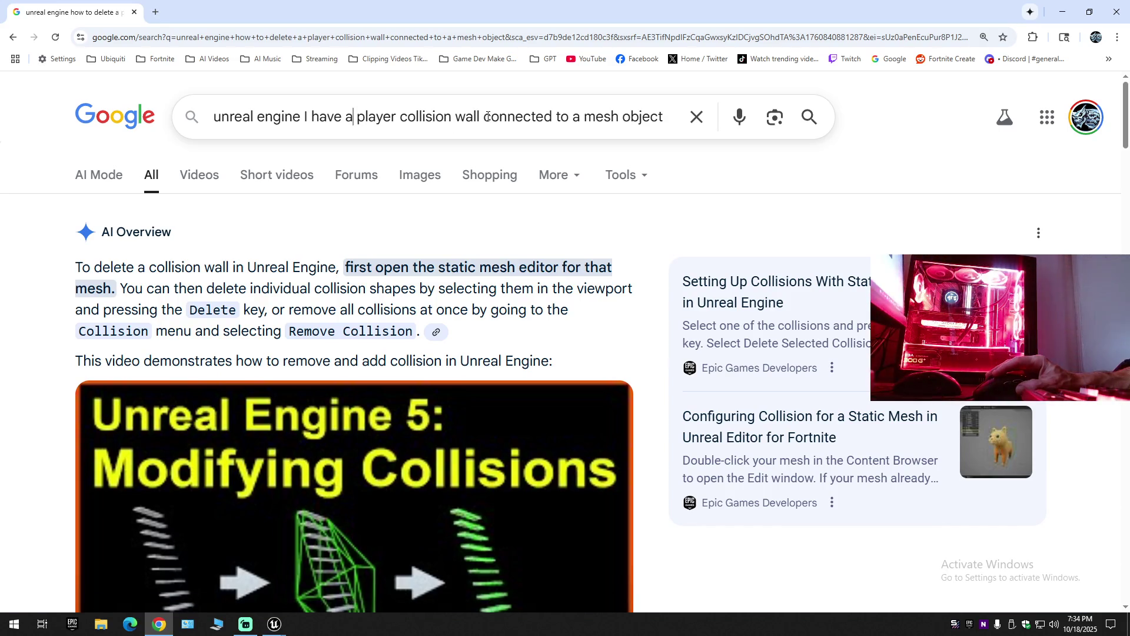
{"action": "double_click", "coordinate": [624, 116]}
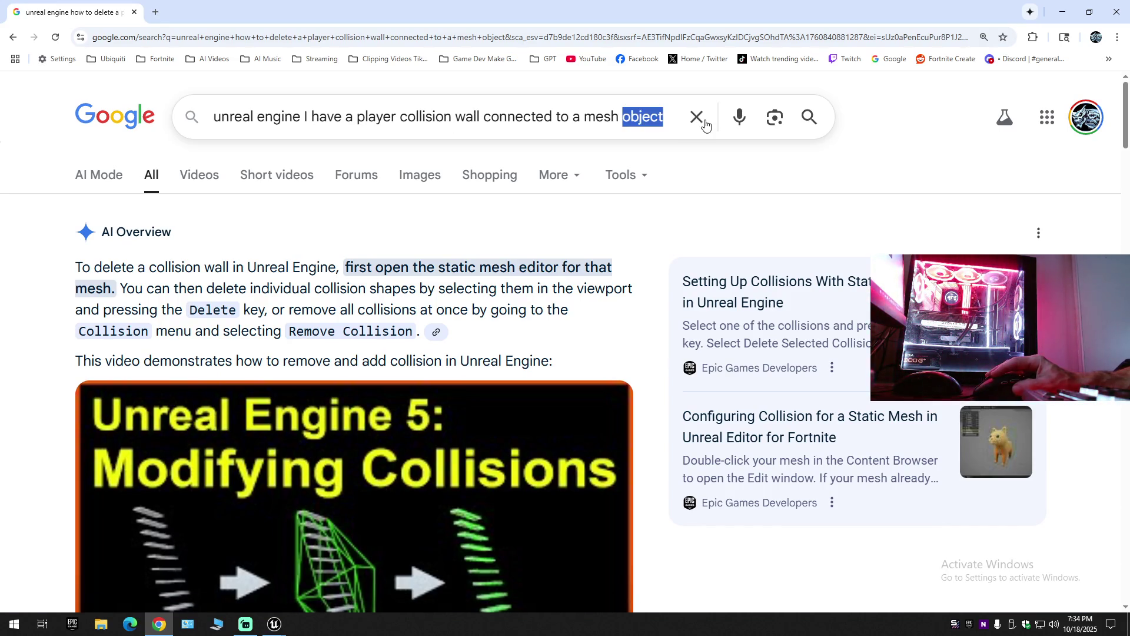
{"action": "type", "text": "on"}
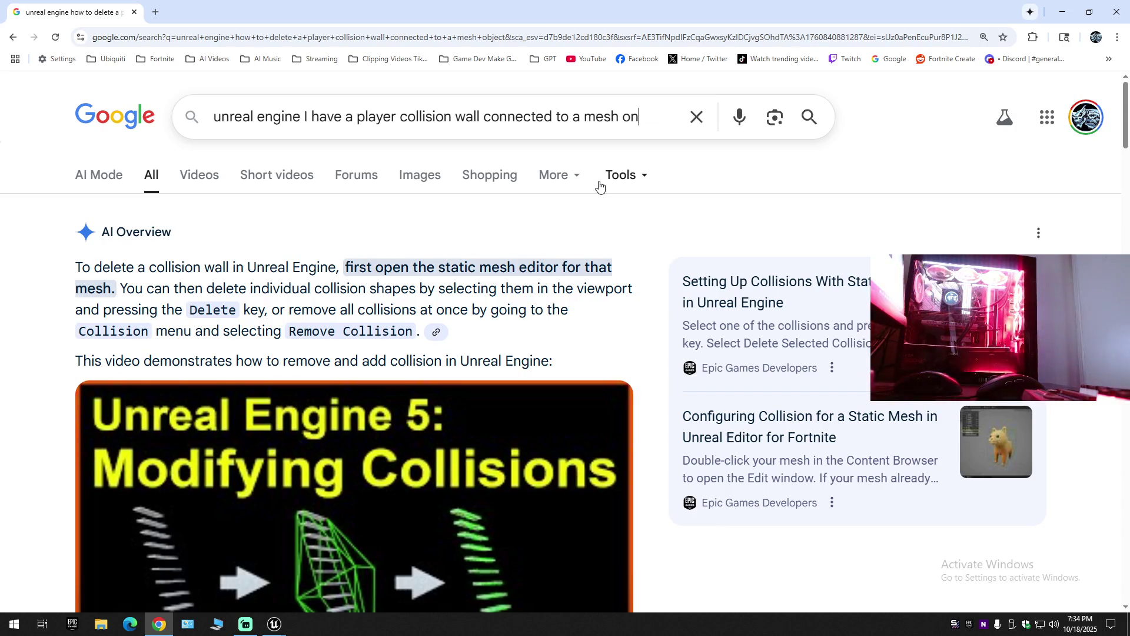
{"action": "type", "text": "ly ca"}
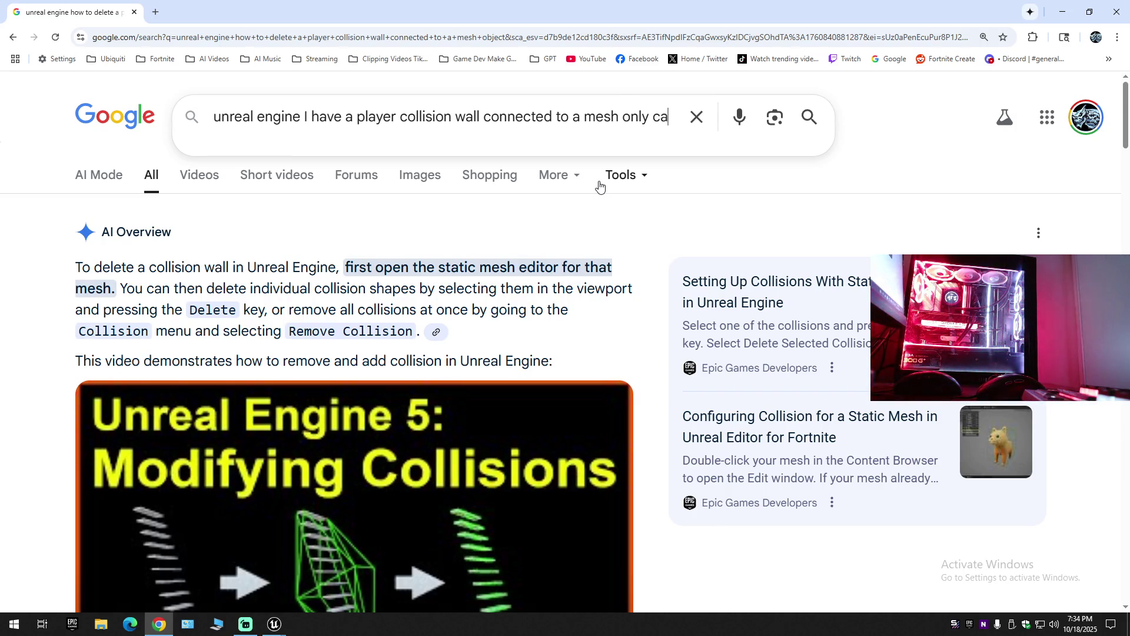
{"action": "type", "text": "n see it "}
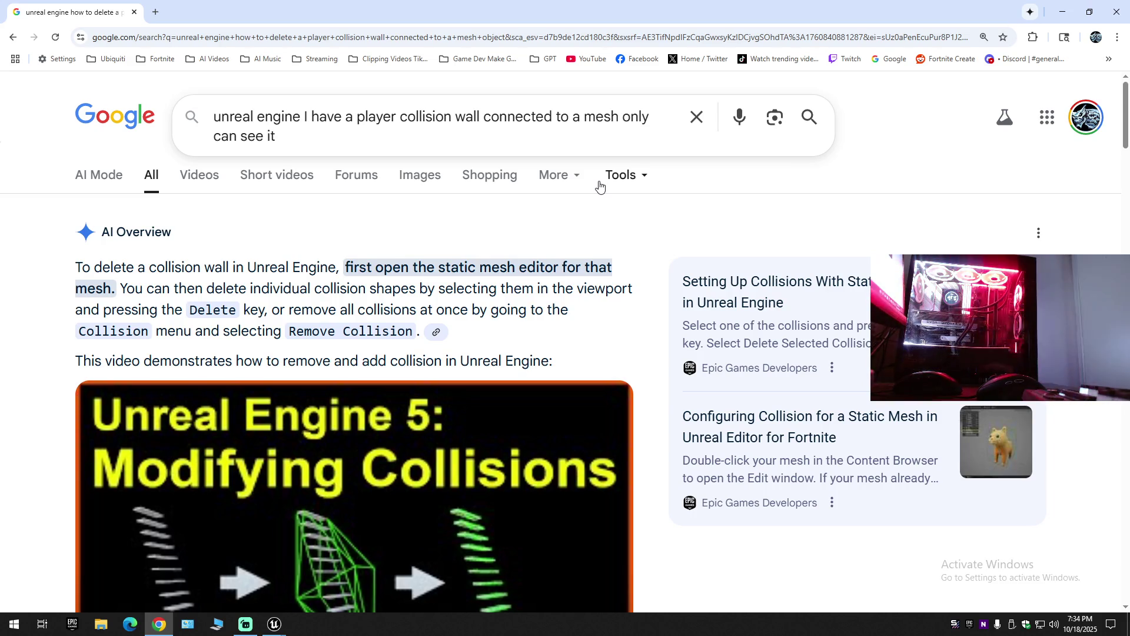
{"action": "type", "text": "when i "}
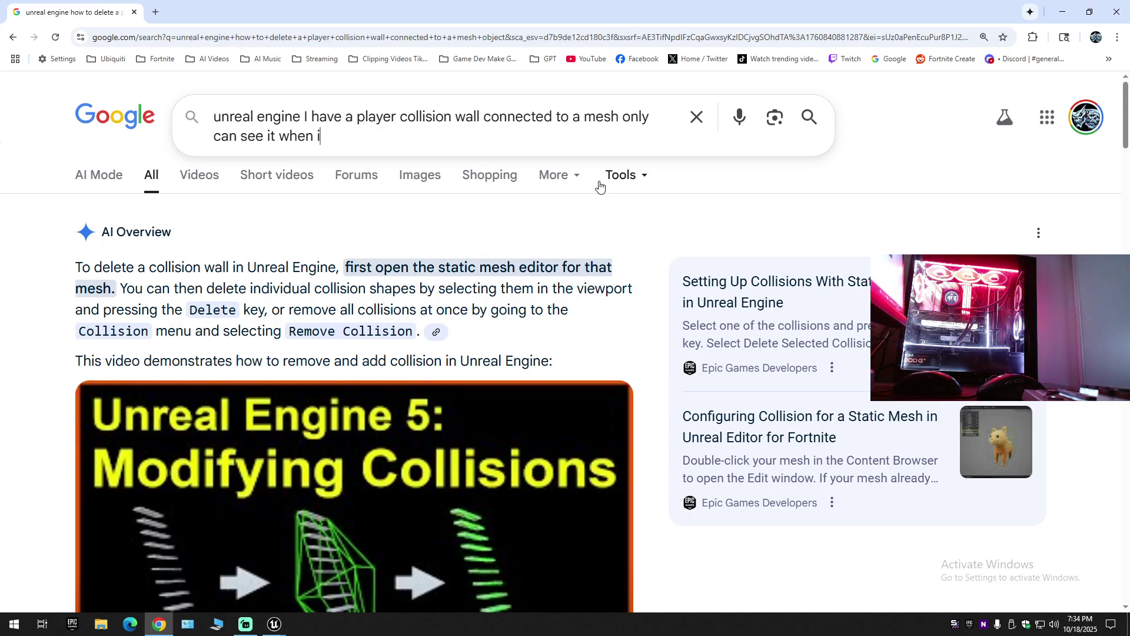
{"action": "type", "text": "enab"}
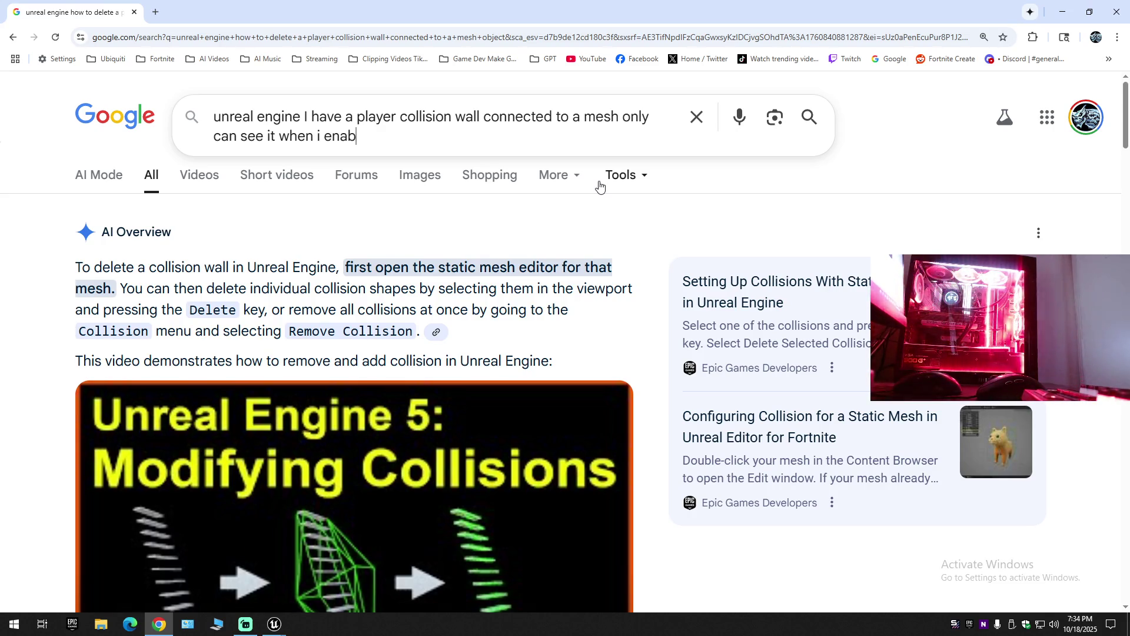
{"action": "type", "text": "le player coll"}
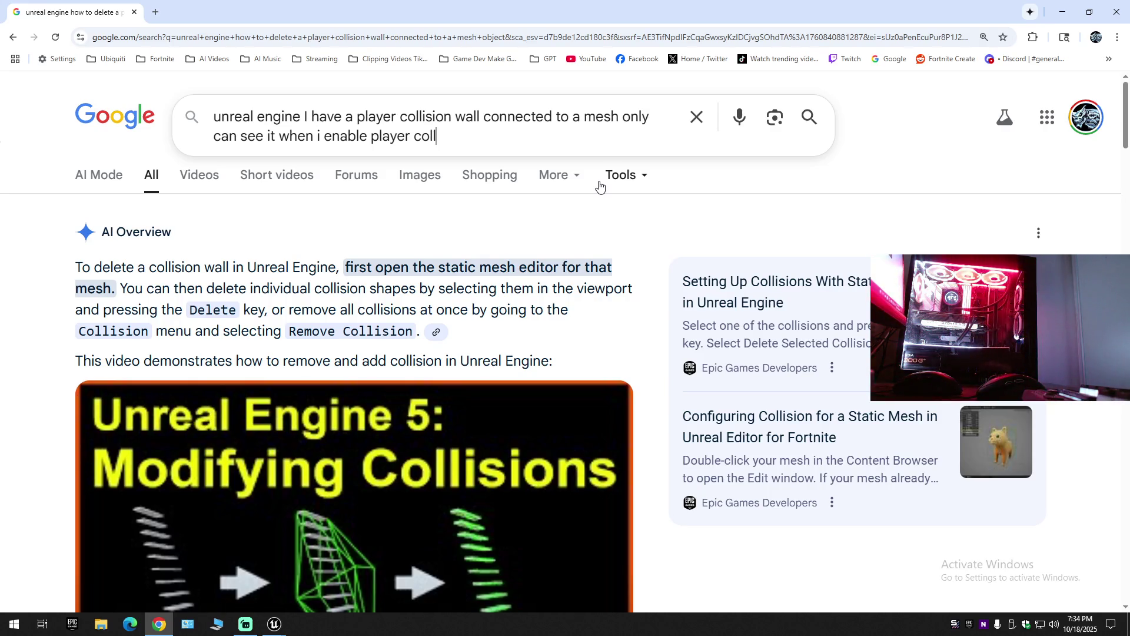
{"action": "type", "text": "on"}
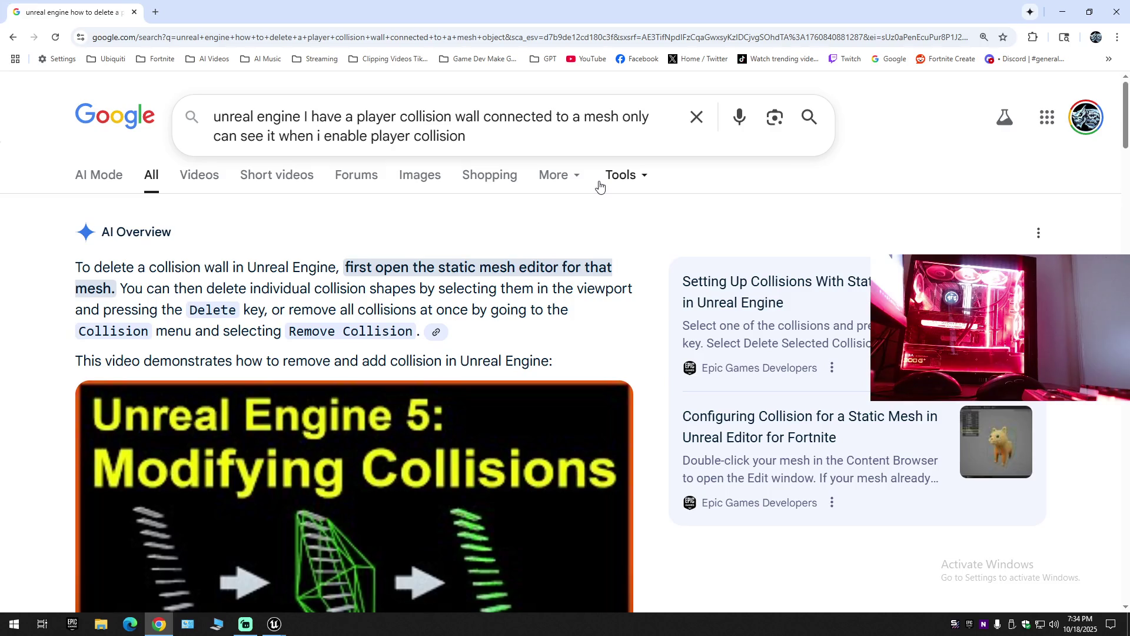
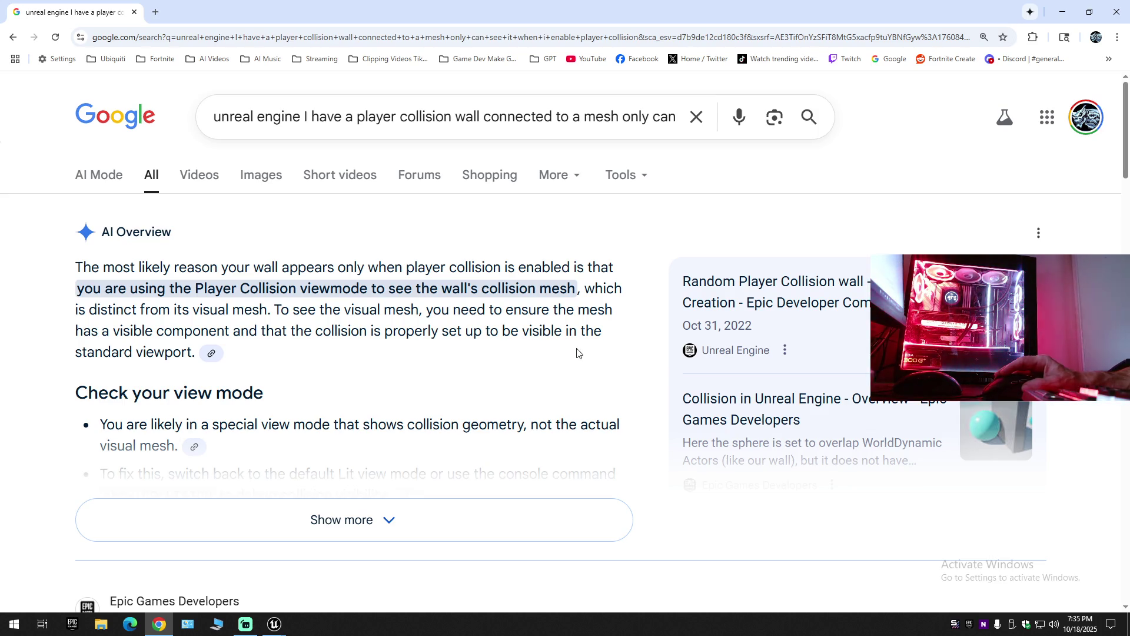
Expand and read the AI Overview's collision advice, then bring up the SM_Road_Corner_02 mesh editor.
{"action": "left_click", "coordinate": [236, 506]}
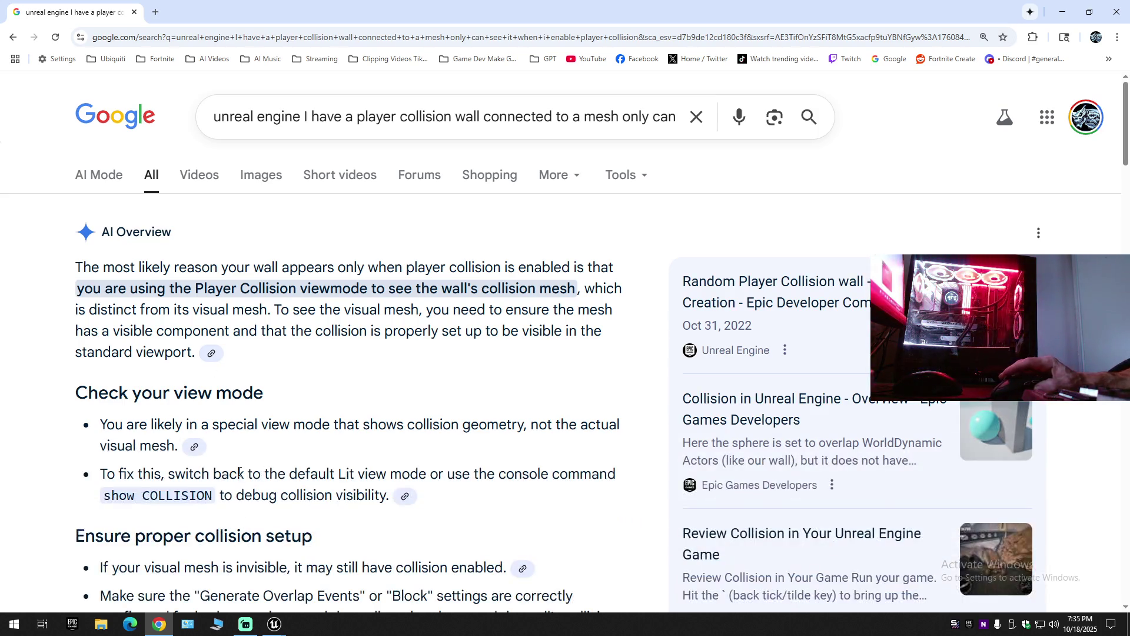
{"action": "scroll", "coordinate": [239, 471], "scroll_direction": "down", "scroll_amount": 2}
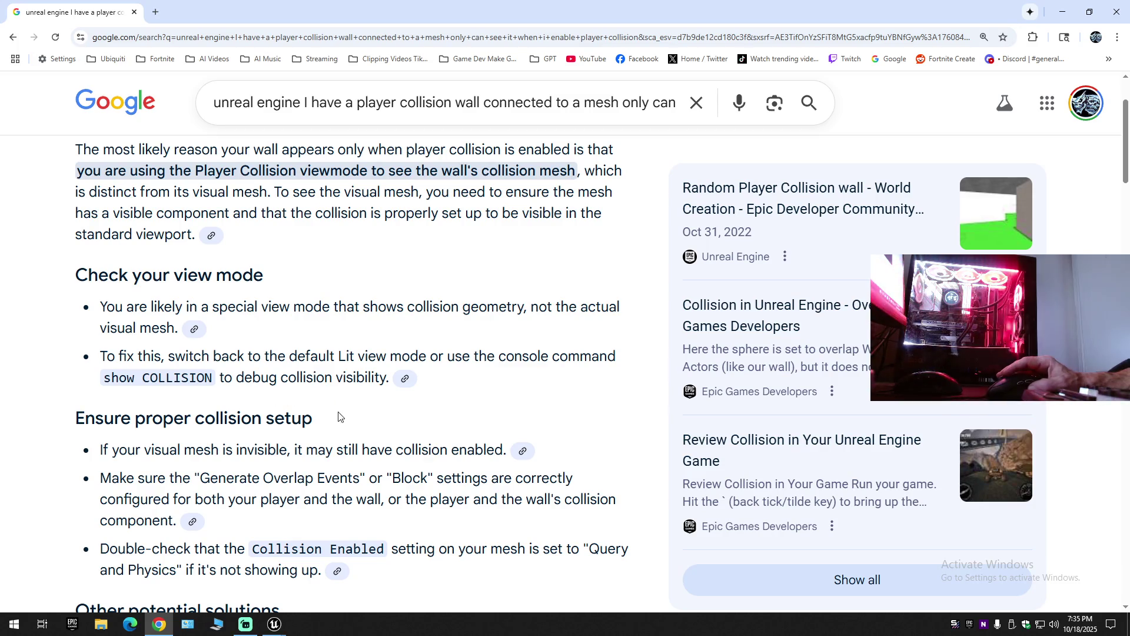
{"action": "scroll", "coordinate": [296, 434], "scroll_direction": "down", "scroll_amount": 2}
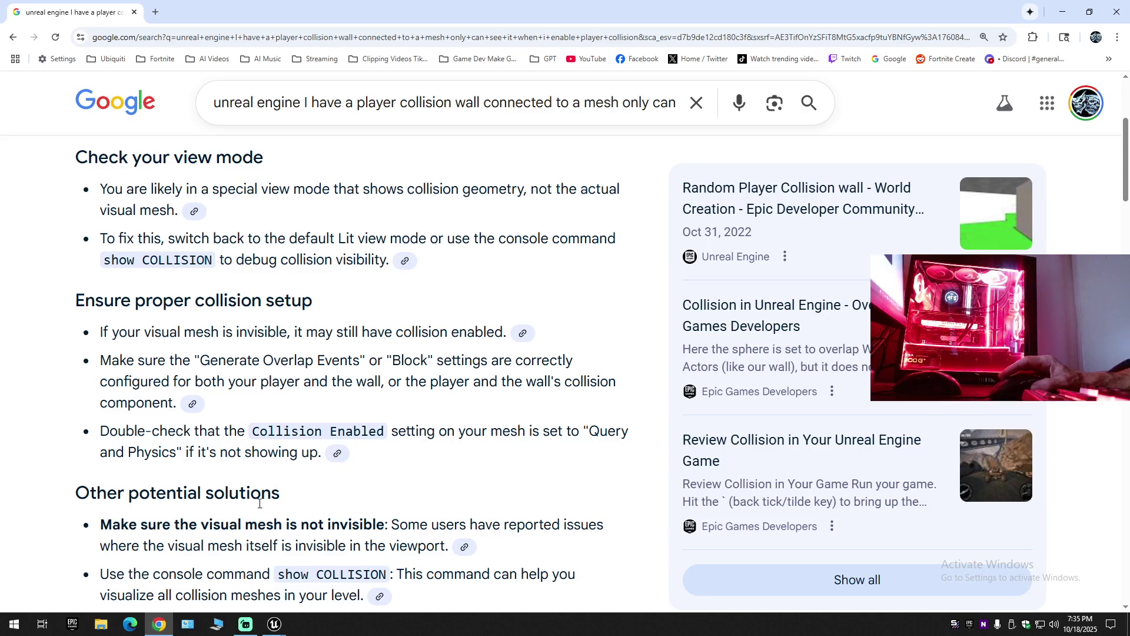
{"action": "mouse_move", "coordinate": [275, 628]}
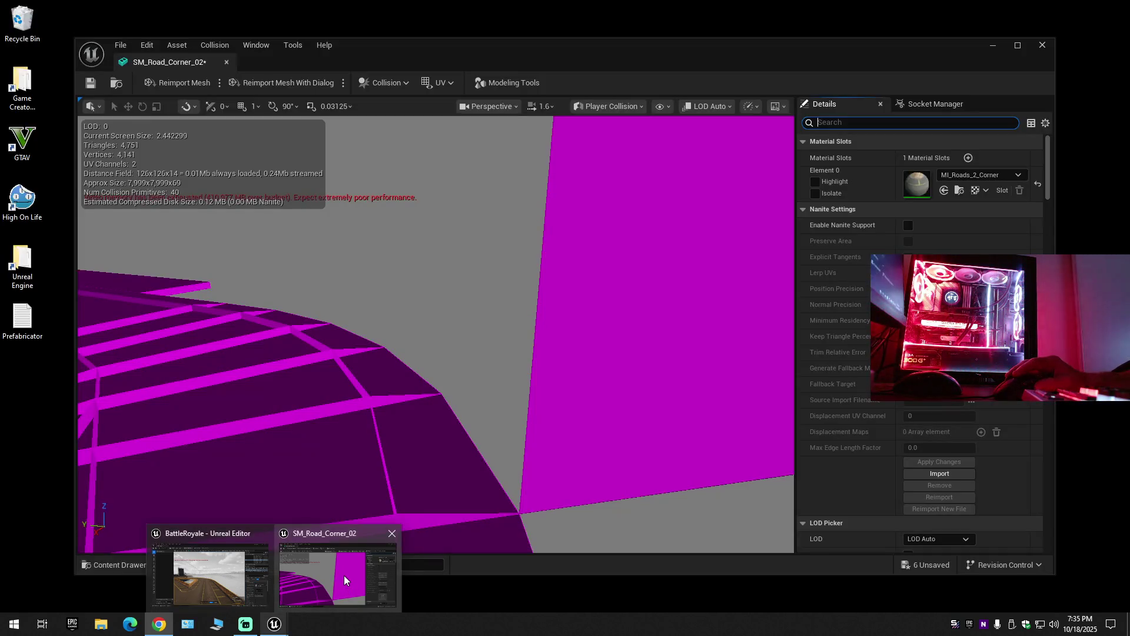
{"action": "left_click", "coordinate": [344, 580]}
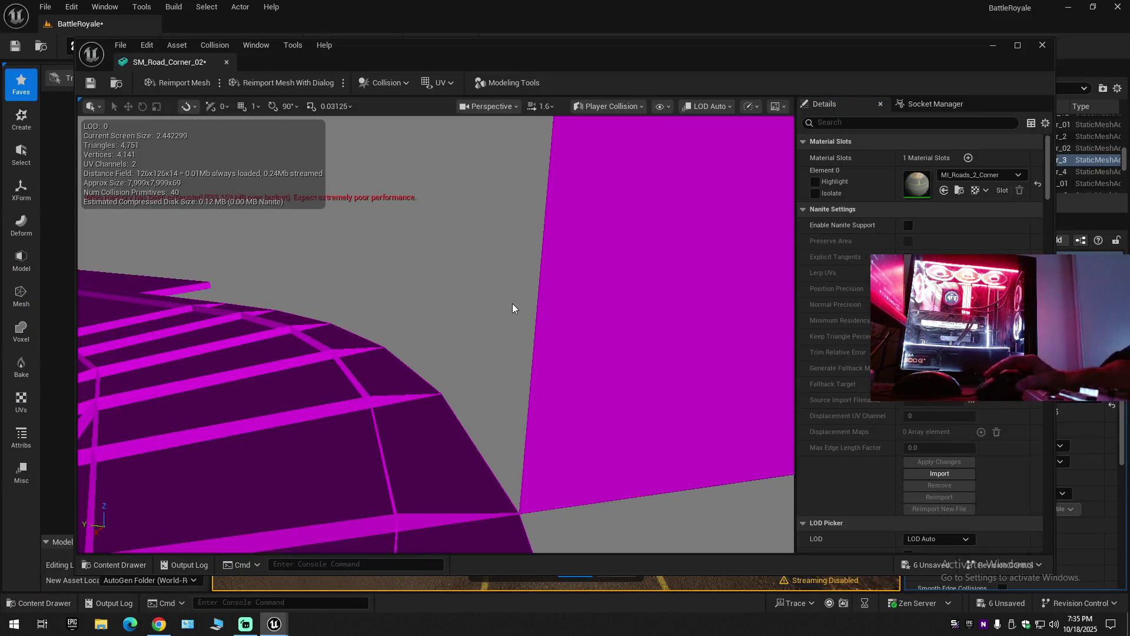
Filter SM_Road_Corner_02's Details by 'col' and scroll through its collision settings.
{"action": "left_click", "coordinate": [843, 122]}
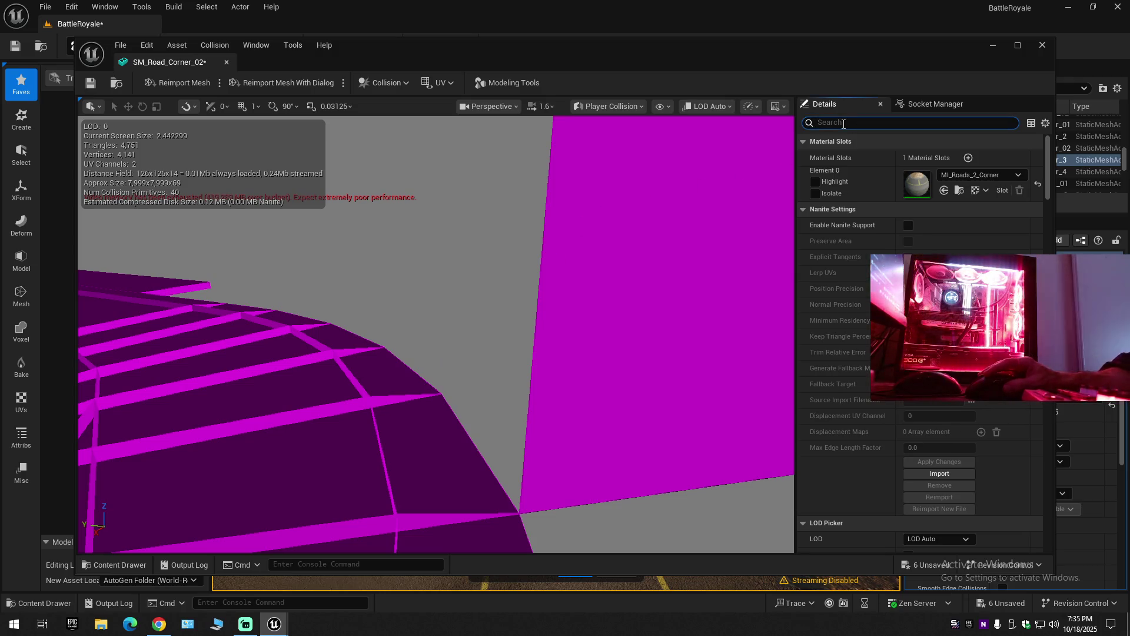
{"action": "type", "text": "col"}
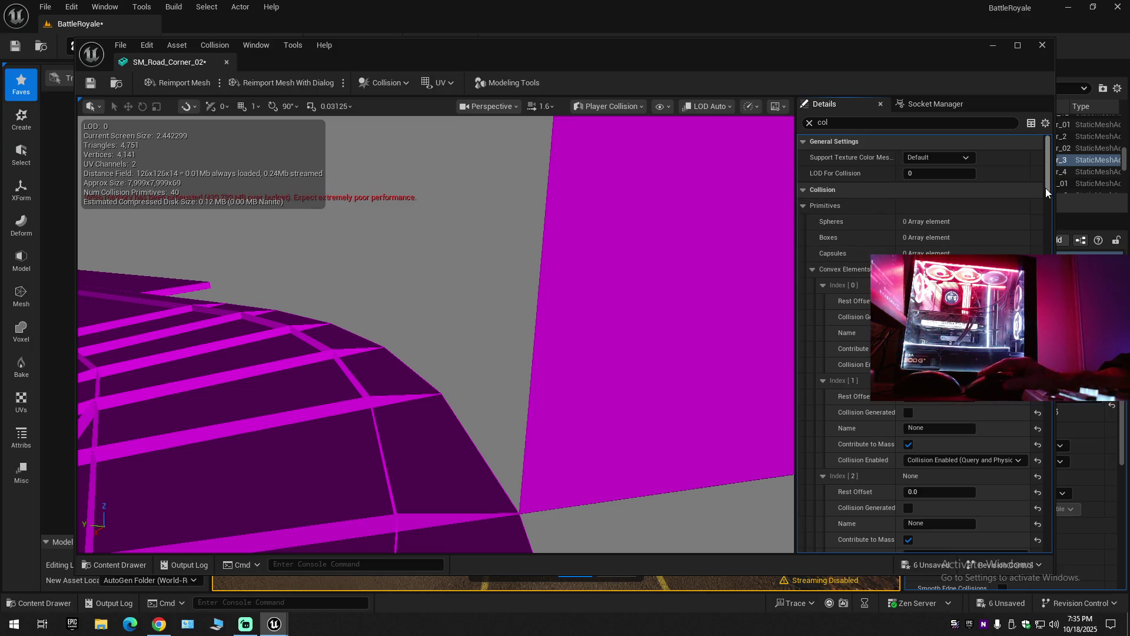
{"action": "scroll", "coordinate": [1045, 187], "scroll_direction": "down", "scroll_amount": 5}
{"action": "left_click_drag", "start_coordinate": [1045, 189], "coordinate": [1040, 505]}
{"action": "scroll", "coordinate": [1040, 498], "scroll_direction": "up", "scroll_amount": 5}
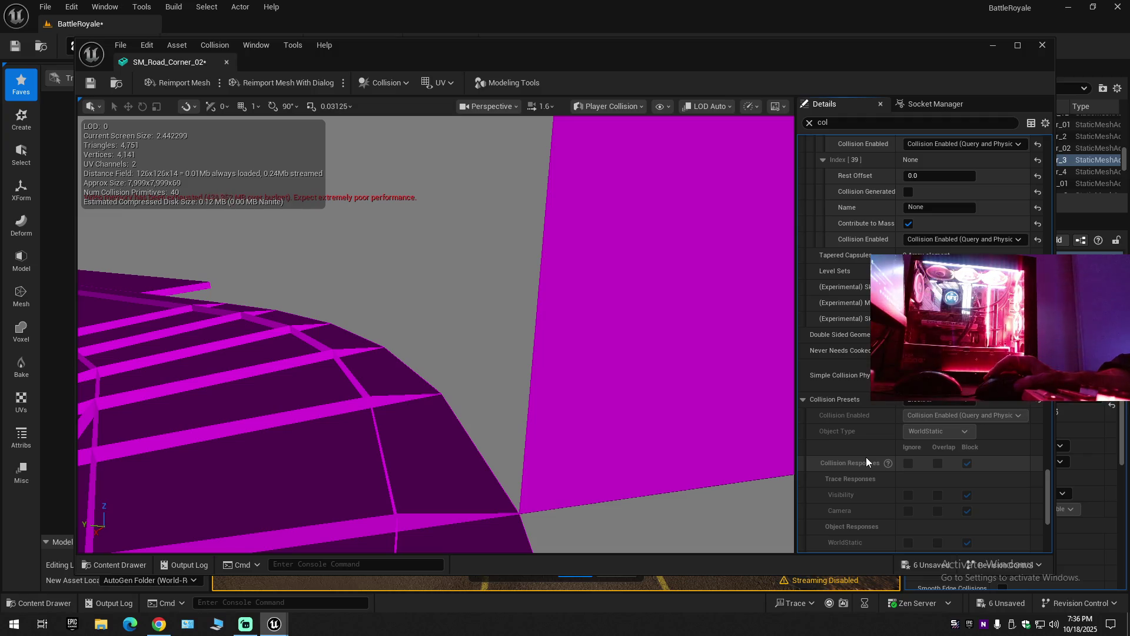
{"action": "scroll", "coordinate": [878, 465], "scroll_direction": "down", "scroll_amount": 2}
{"action": "scroll", "coordinate": [878, 465], "scroll_direction": "down", "scroll_amount": 4}
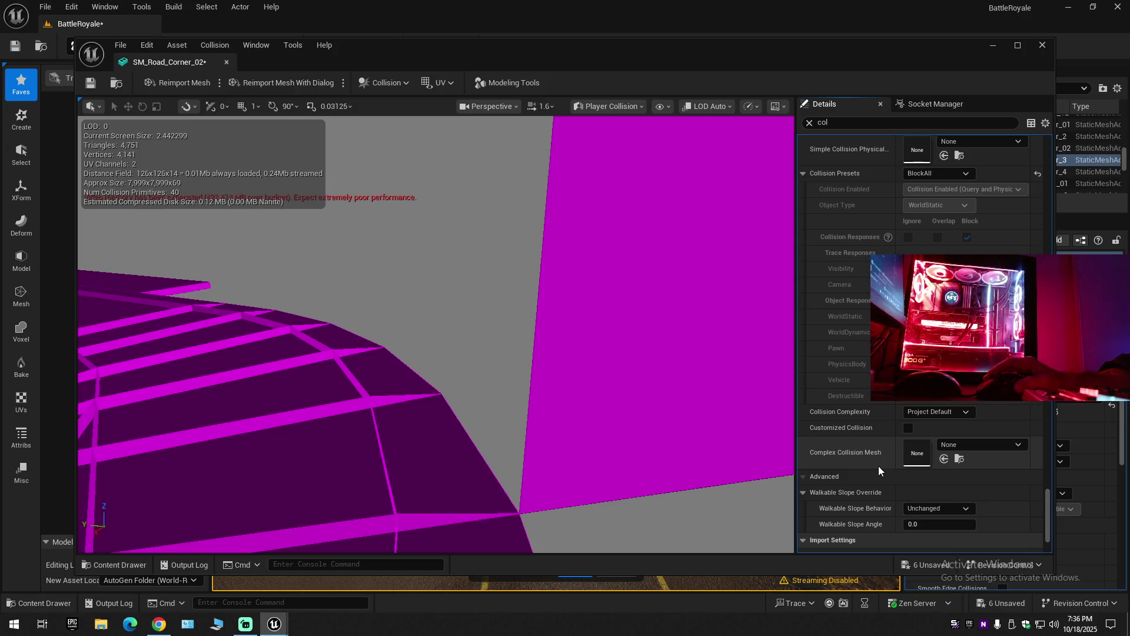
{"action": "scroll", "coordinate": [878, 465], "scroll_direction": "down", "scroll_amount": 3}
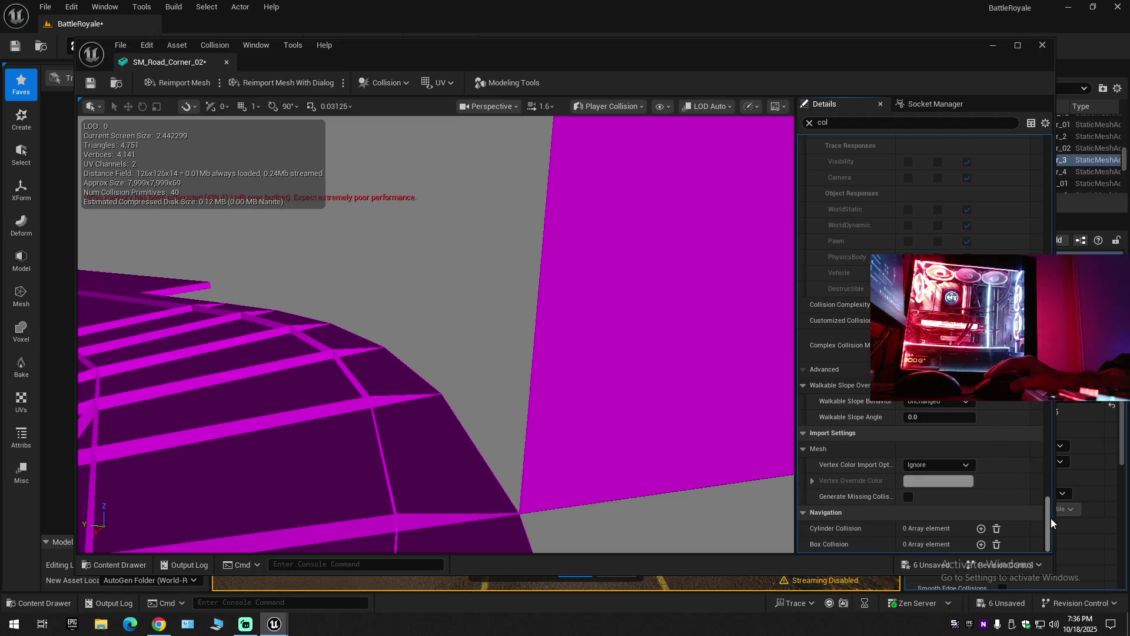
Review the first convex collision element, then show the Roads_Runway meshes in the Content Drawer.
{"action": "mouse_move", "coordinate": [1048, 516]}
{"action": "left_mouse_down"}
{"action": "mouse_move", "coordinate": [1052, 147]}
{"action": "mouse_move", "coordinate": [1064, 104]}
{"action": "left_mouse_up"}
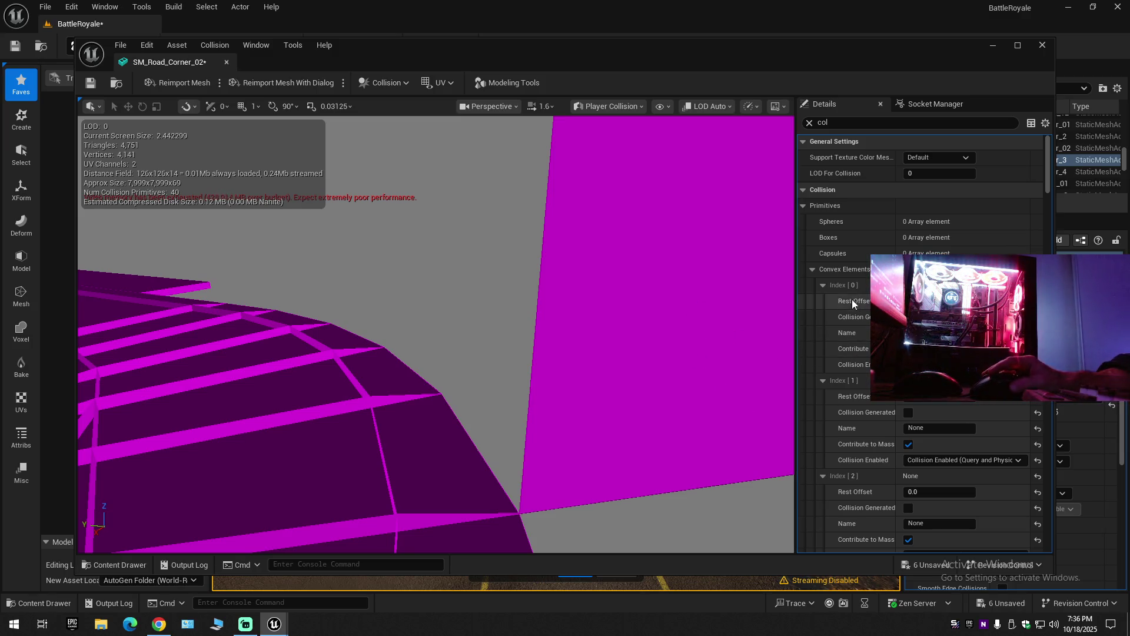
{"action": "left_click", "coordinate": [822, 284]}
{"action": "left_click", "coordinate": [822, 285]}
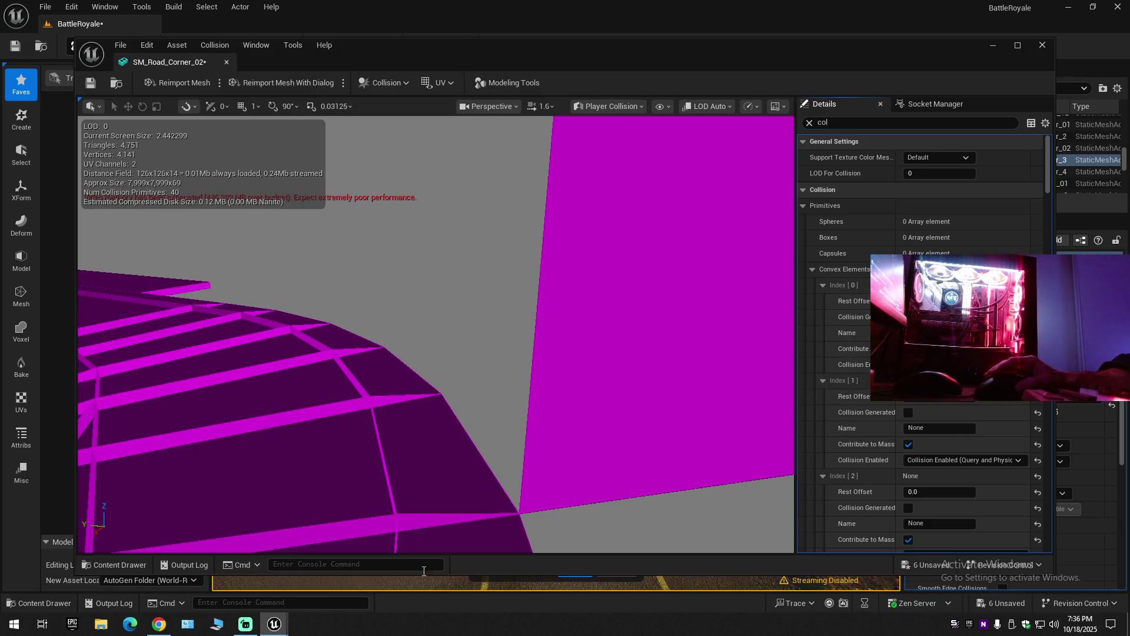
{"action": "left_click", "coordinate": [112, 565]}
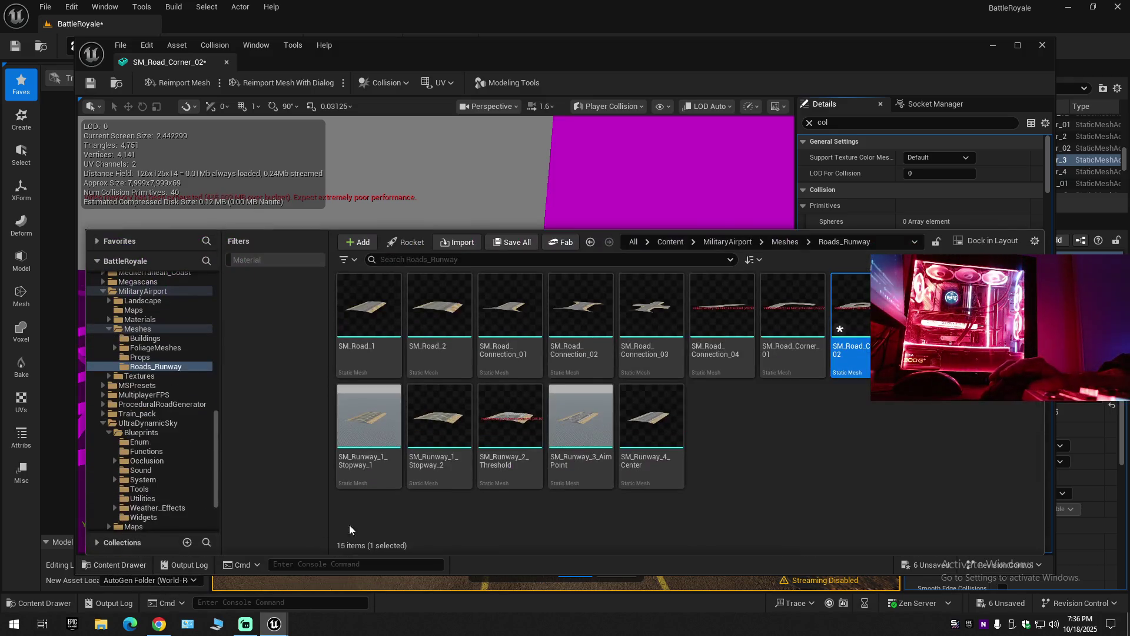
Inspect actions for SM_Road_Corner_02 and SM_Road_Connection_03, reselect SM_Road_Corner_02, and close the drawer.
{"action": "right_click", "coordinate": [857, 320]}
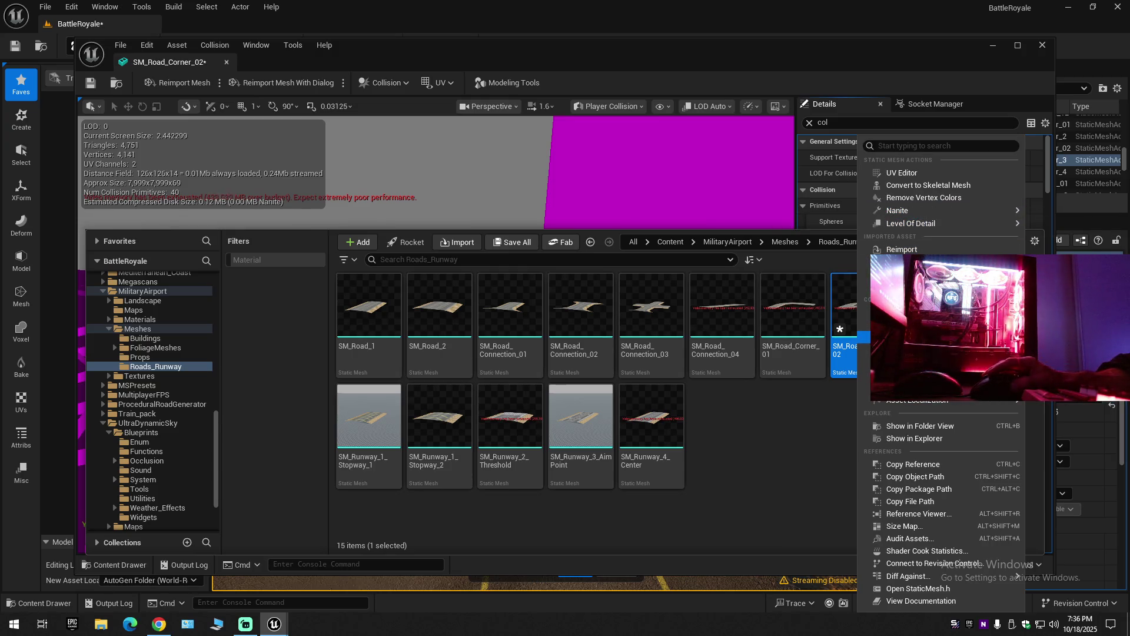
{"action": "mouse_move", "coordinate": [1018, 387]}
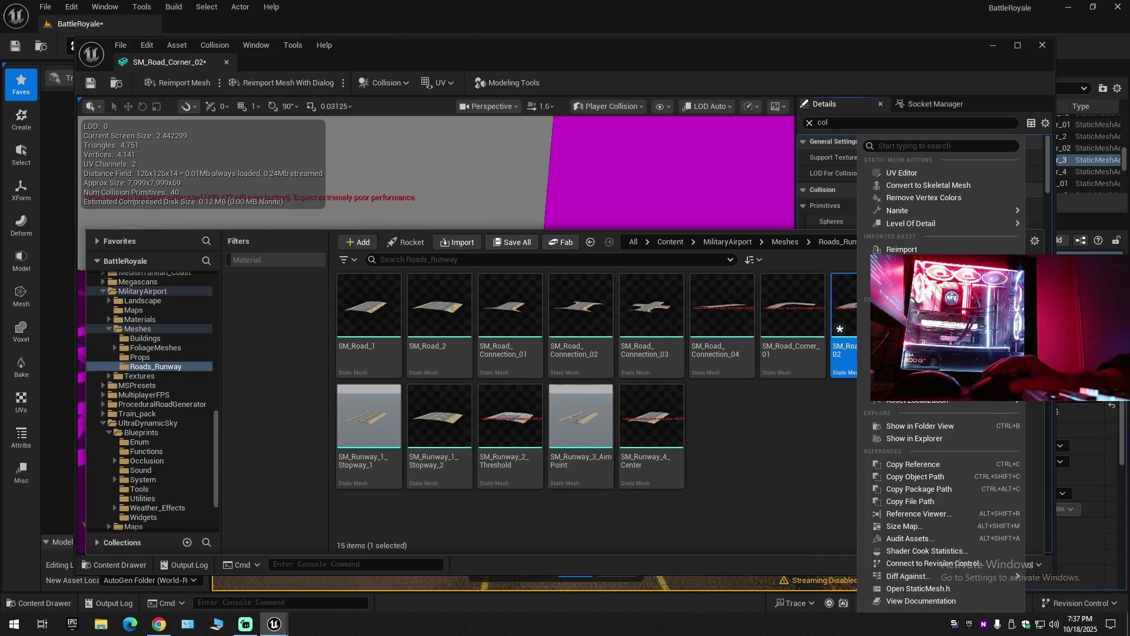
{"action": "mouse_move", "coordinate": [897, 210]}
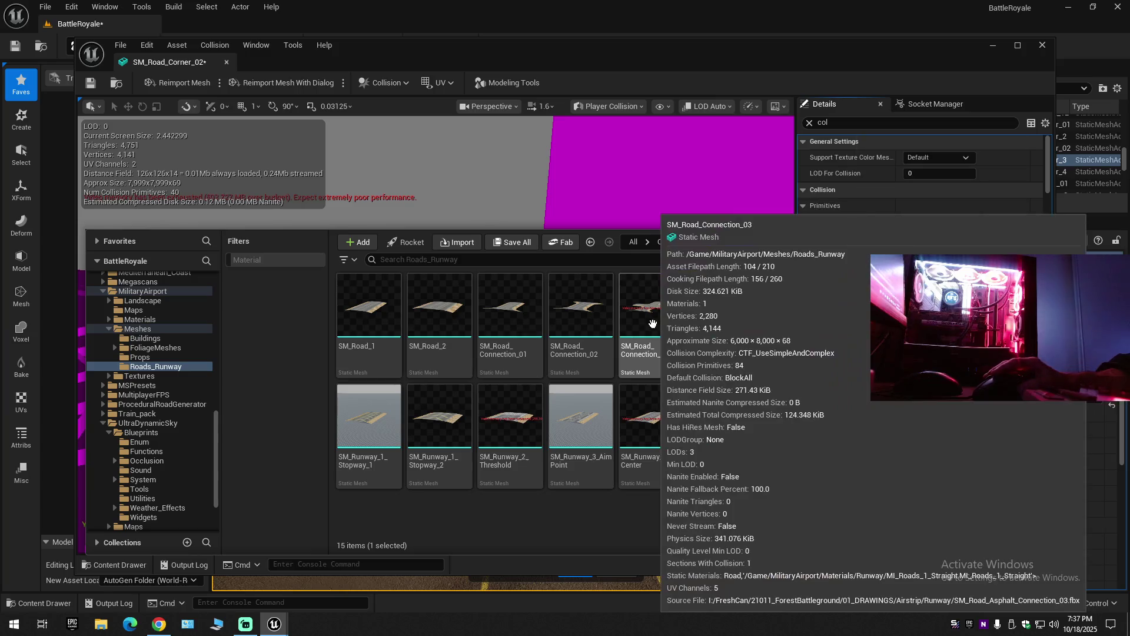
{"action": "right_click", "coordinate": [656, 320]}
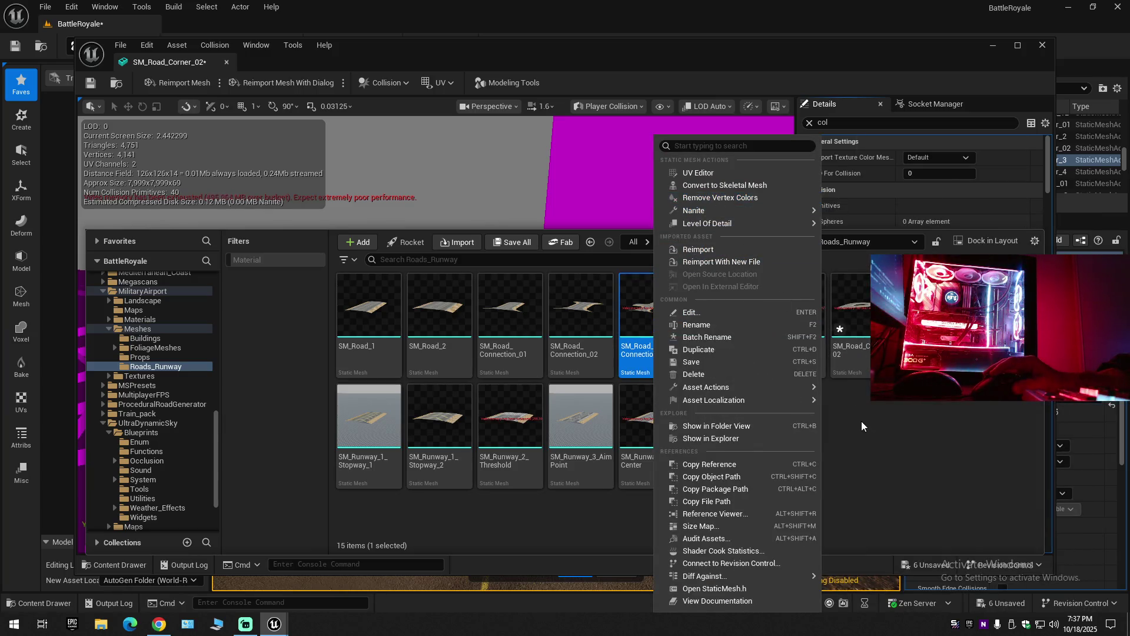
{"action": "left_click", "coordinate": [849, 326]}
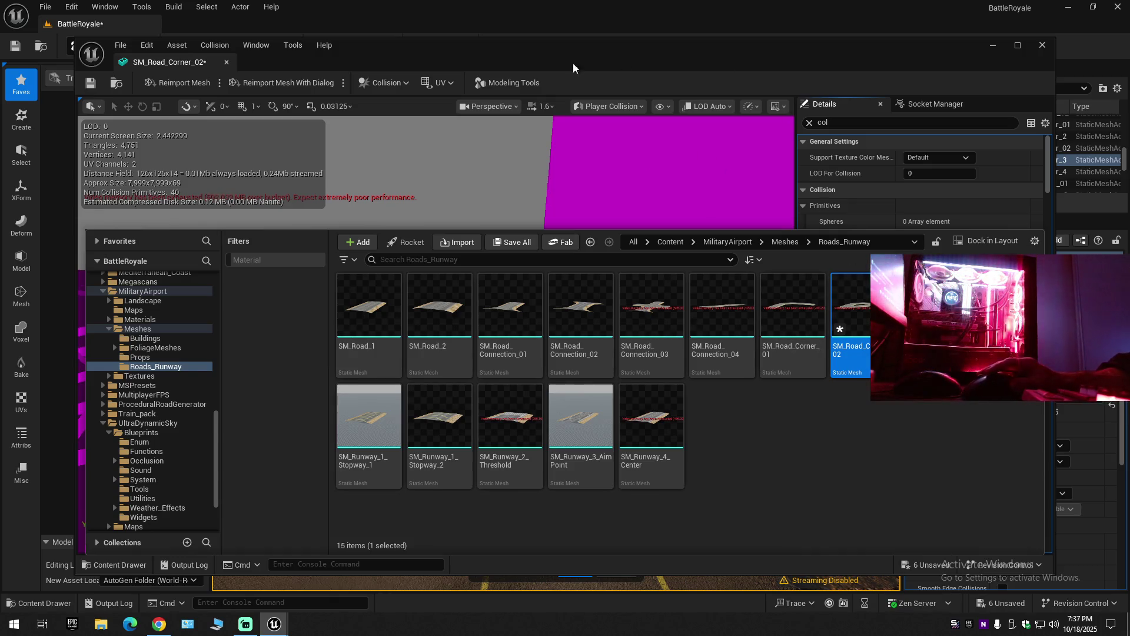
{"action": "mouse_move", "coordinate": [503, 302]}
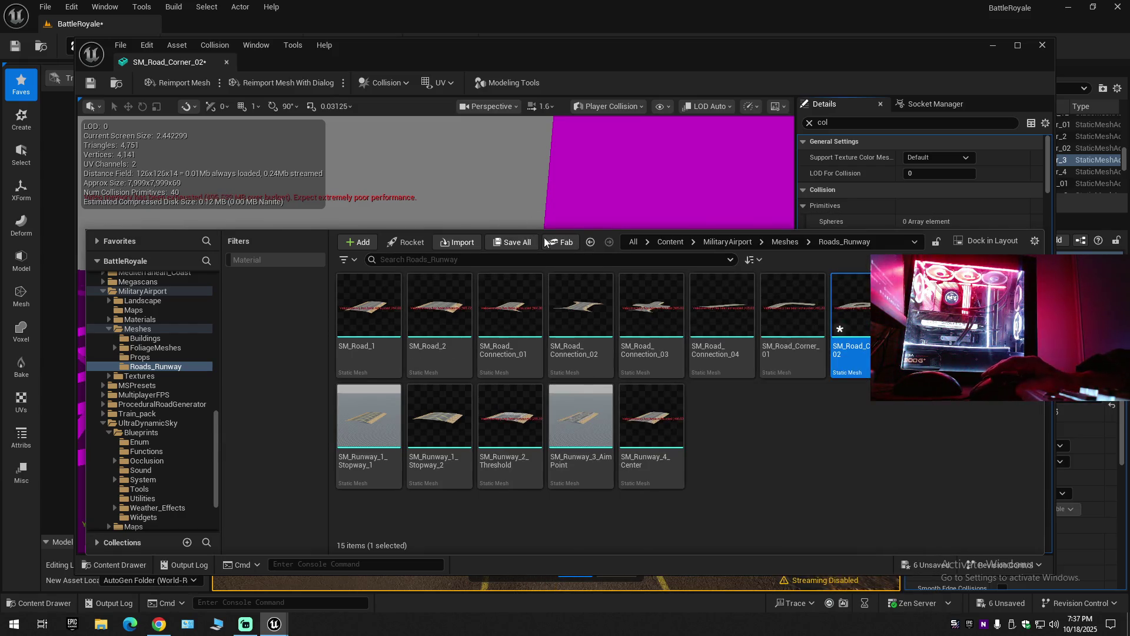
{"action": "left_click_drag", "start_coordinate": [695, 195], "coordinate": [565, 353]}
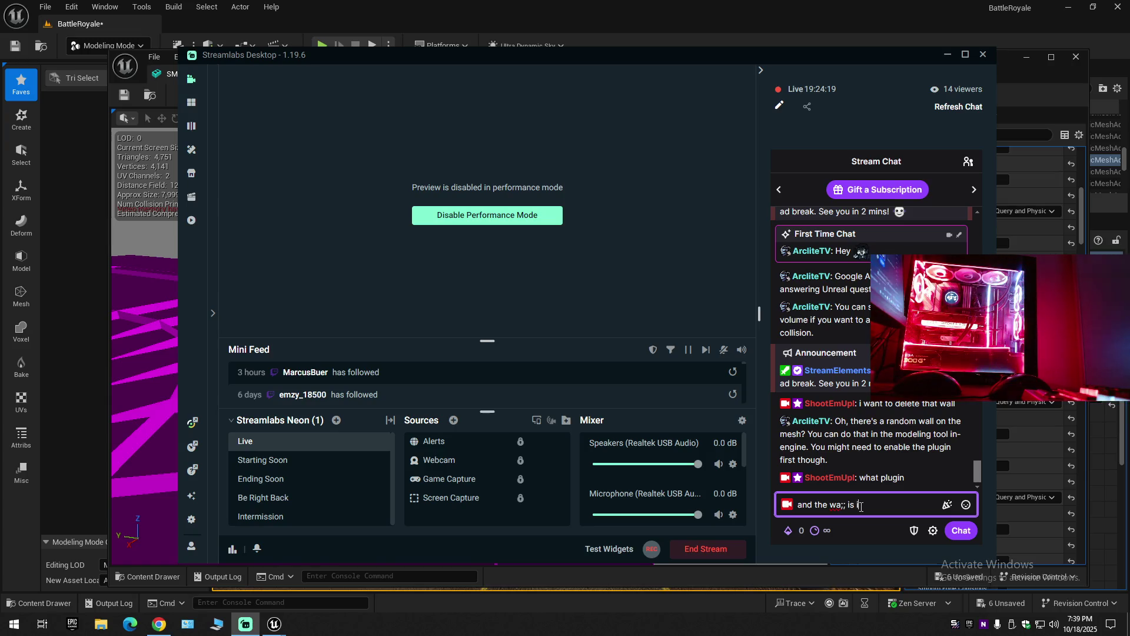
Finish drafting the chat reply with 'ble unless', delete the whole message, and return to Unreal.
{"action": "type", "text": "nvisable un"}
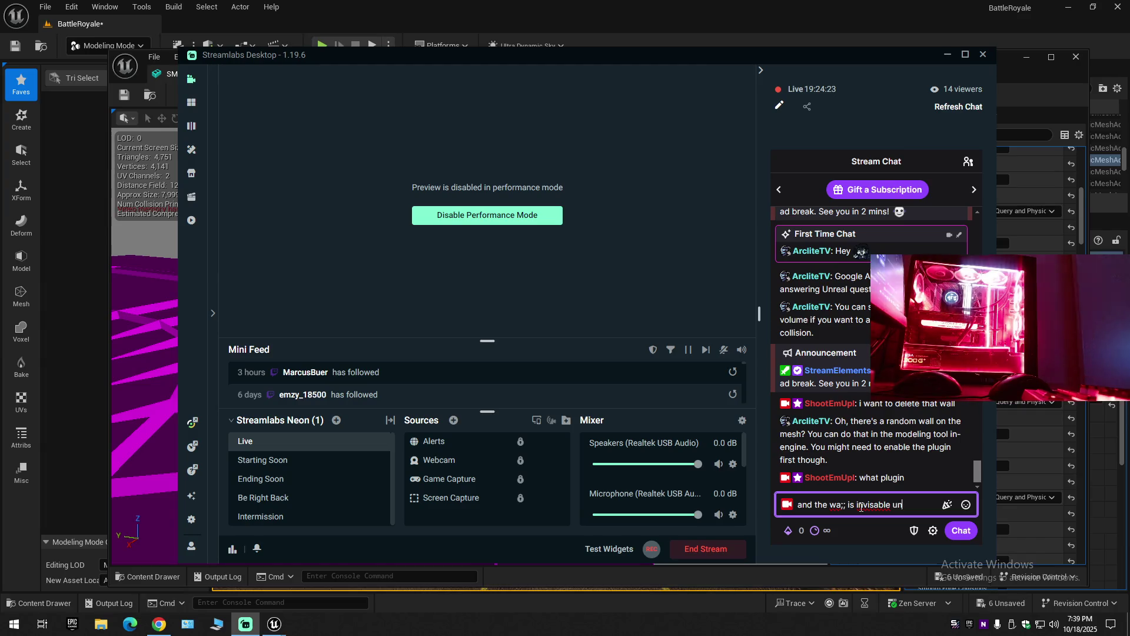
{"action": "type", "text": "less"}
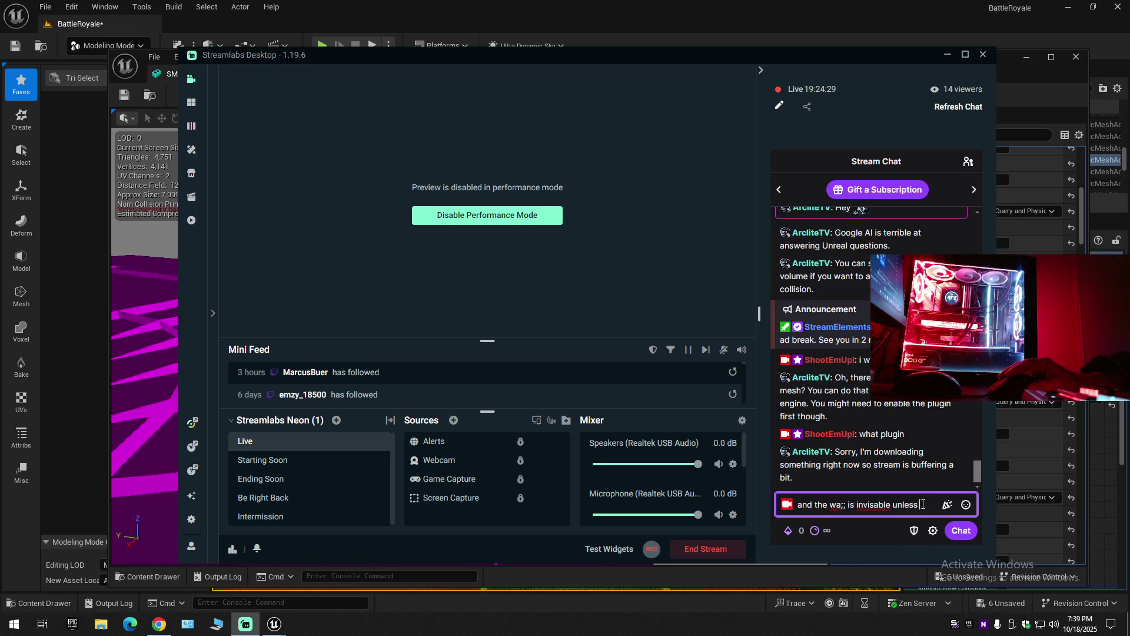
{"action": "left_click_drag", "start_coordinate": [927, 506], "coordinate": [723, 512]}
{"action": "key", "text": "BackSpace"}
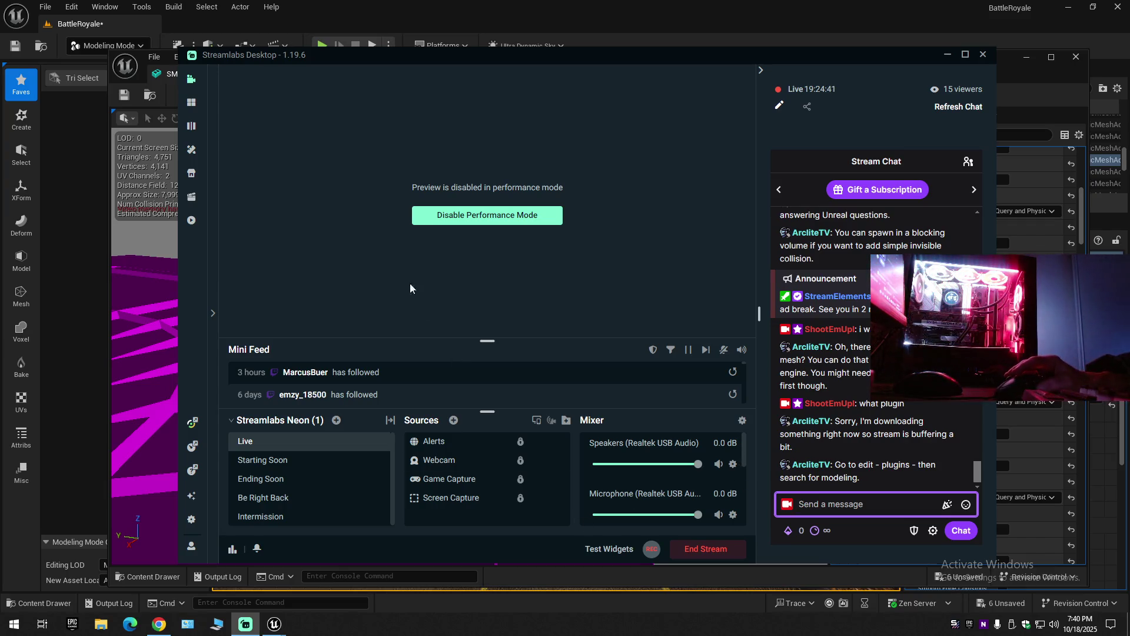
{"action": "left_click", "coordinate": [653, 12]}
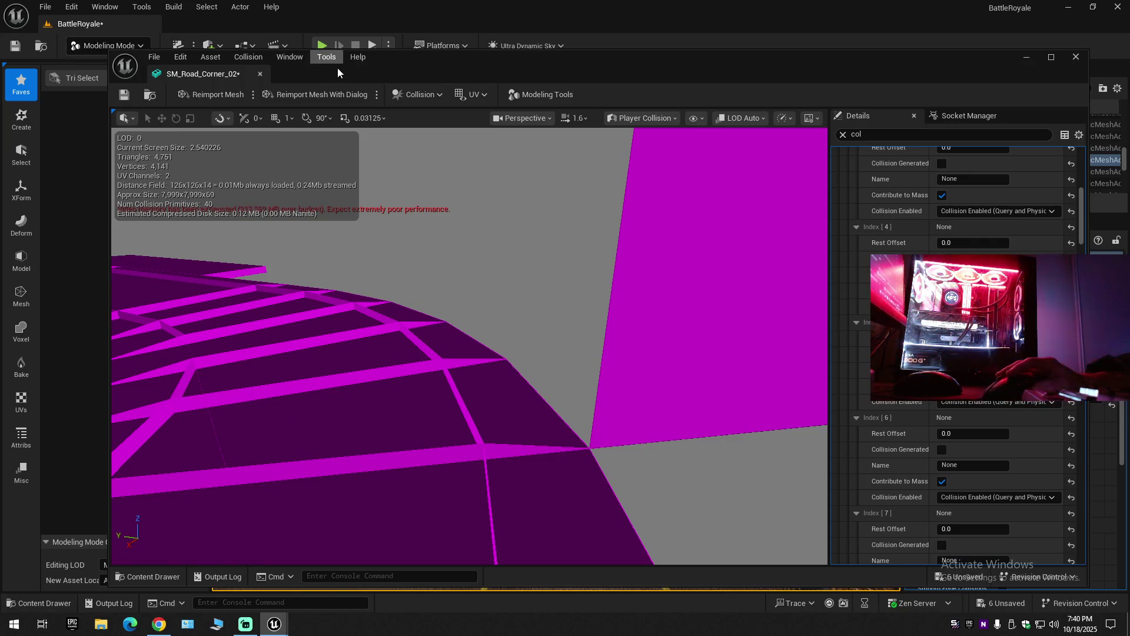
Close the SM_Road_Corner_02 static mesh editor.
{"action": "left_click_drag", "start_coordinate": [433, 73], "coordinate": [403, 91]}
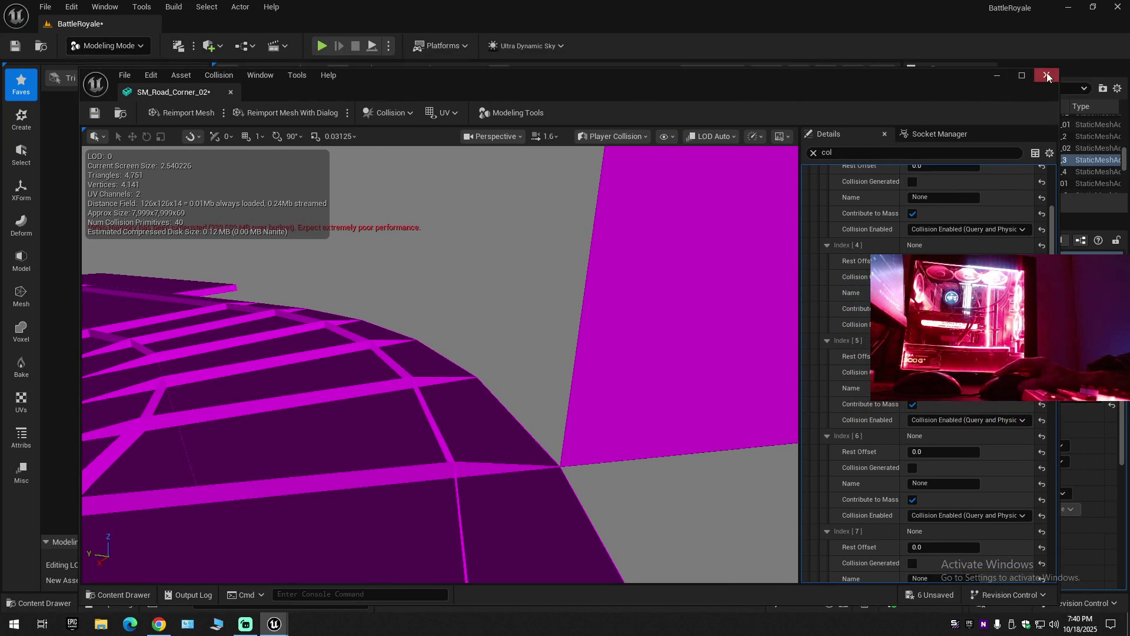
{"action": "scroll", "coordinate": [871, 200], "scroll_direction": "up", "scroll_amount": 10}
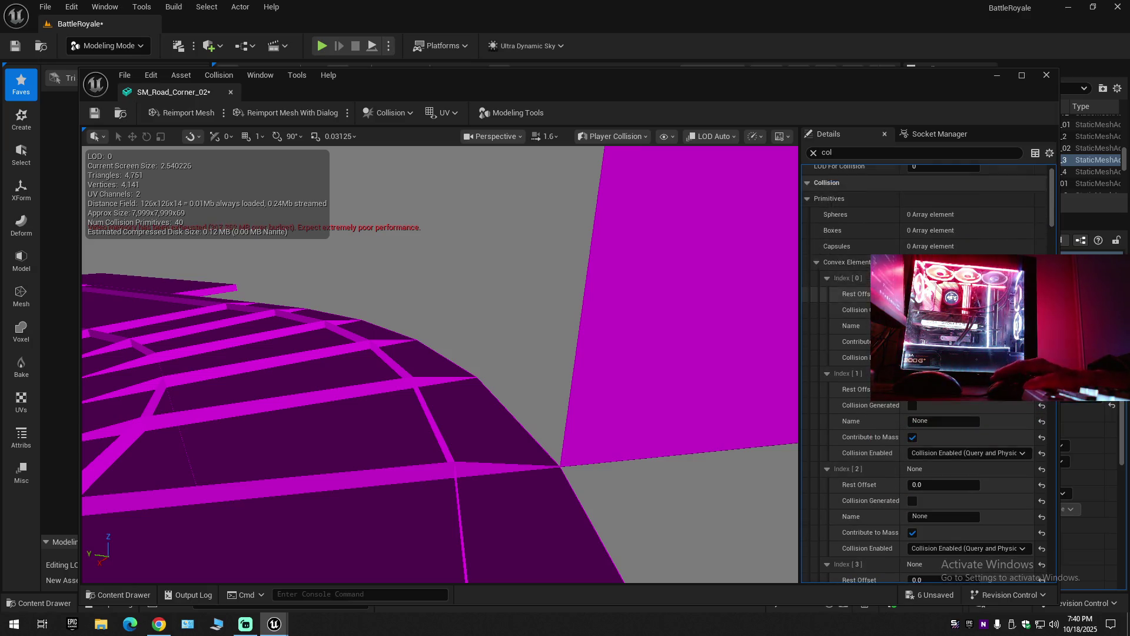
{"action": "scroll", "coordinate": [871, 200], "scroll_direction": "up", "scroll_amount": 2}
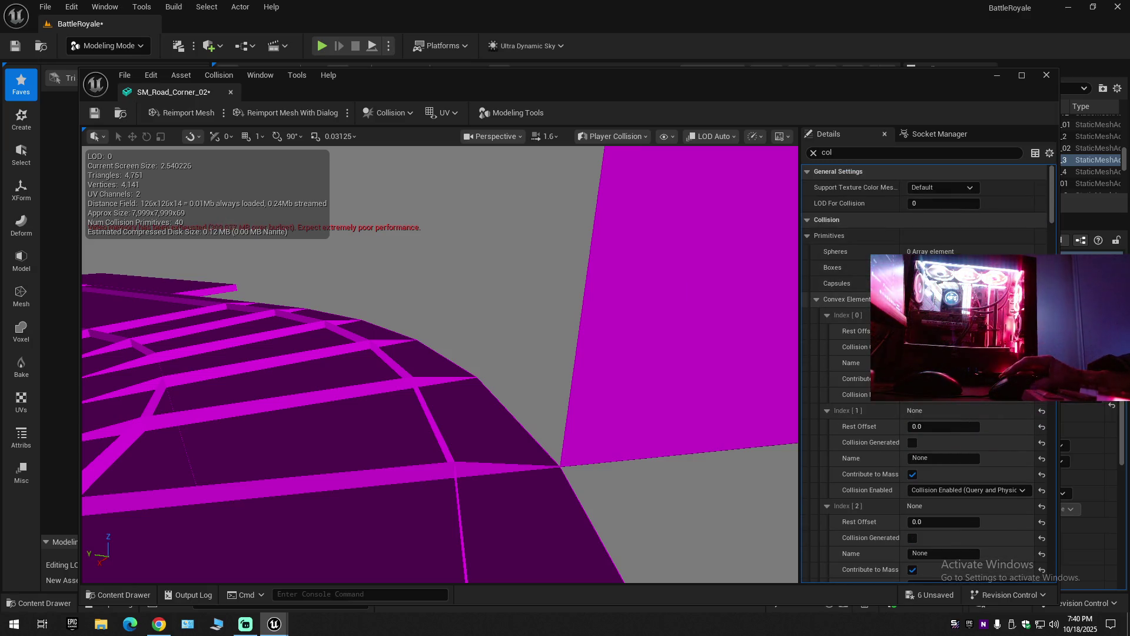
{"action": "left_click", "coordinate": [1047, 76]}
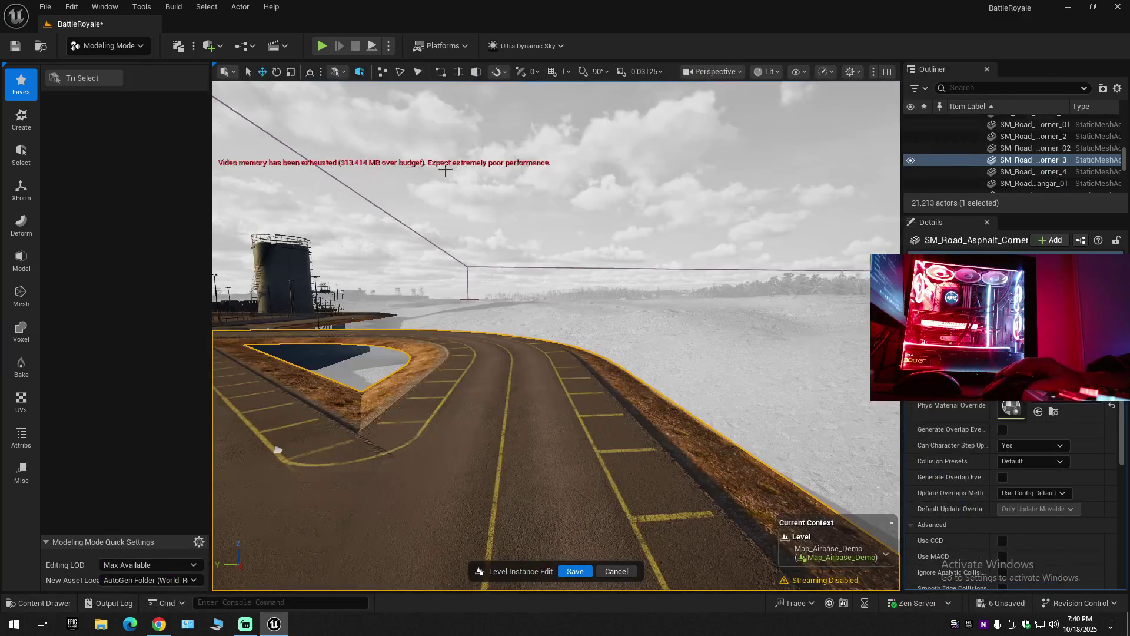
Open and close the Plugins window, then fly the camera along the road edge toward the hangars.
{"action": "left_click", "coordinate": [72, 7]}
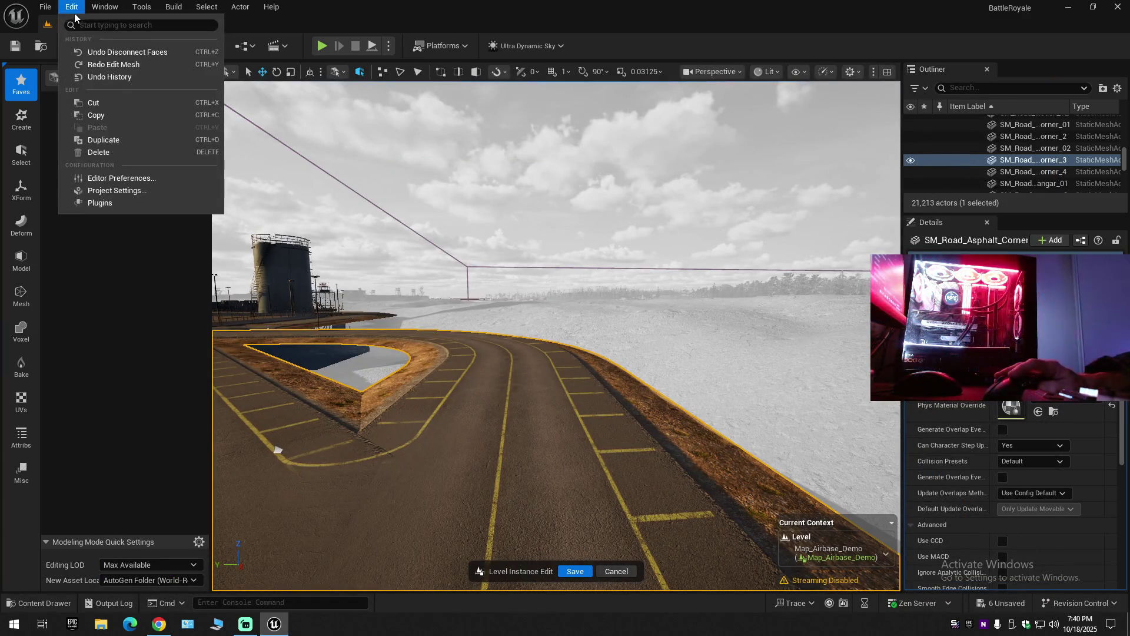
{"action": "left_click", "coordinate": [104, 203]}
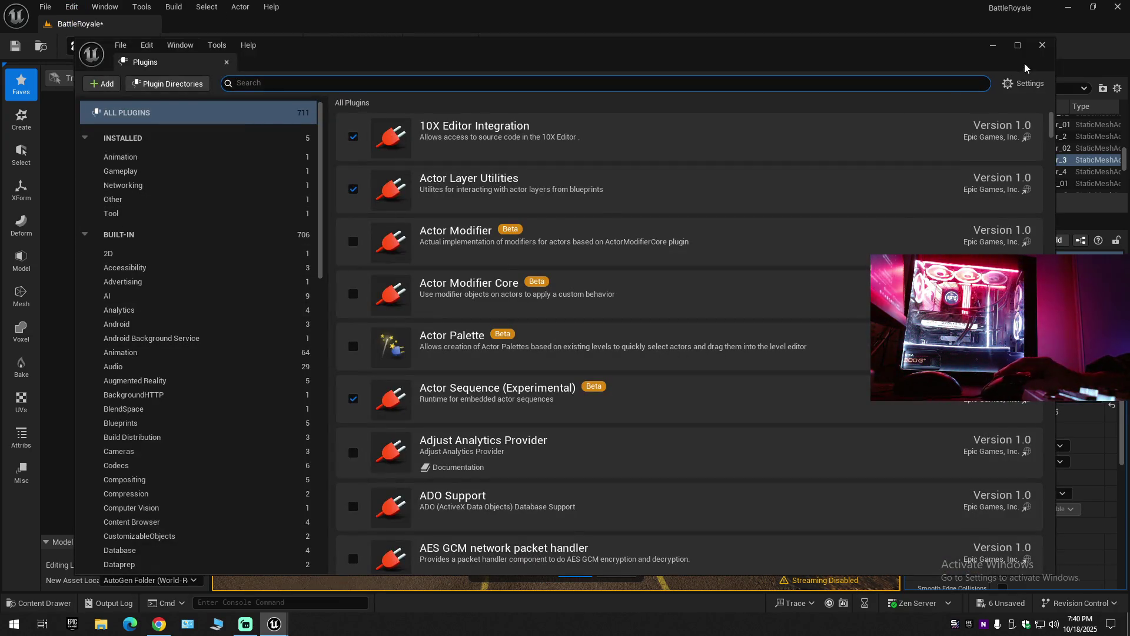
{"action": "left_click", "coordinate": [1041, 46]}
{"action": "mouse_move", "coordinate": [504, 346]}
{"action": "left_mouse_down"}
{"action": "mouse_move", "coordinate": [495, 359]}
{"action": "mouse_move", "coordinate": [533, 406]}
{"action": "mouse_move", "coordinate": [564, 382]}
{"action": "mouse_move", "coordinate": [489, 301]}
{"action": "mouse_move", "coordinate": [502, 398]}
{"action": "mouse_move", "coordinate": [559, 318]}
{"action": "left_mouse_up"}
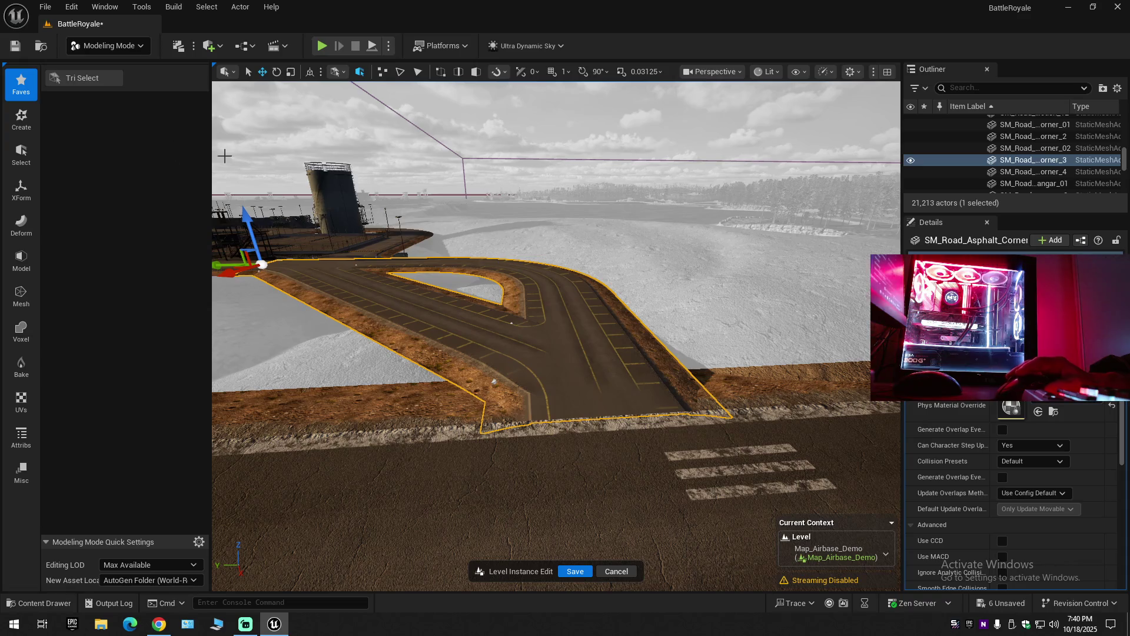
Frame the whole road corner and switch the viewport to Player Collision view.
{"action": "mouse_move", "coordinate": [777, 100]}
{"action": "left_mouse_down"}
{"action": "mouse_move", "coordinate": [841, 87]}
{"action": "mouse_move", "coordinate": [758, 88]}
{"action": "left_mouse_up"}
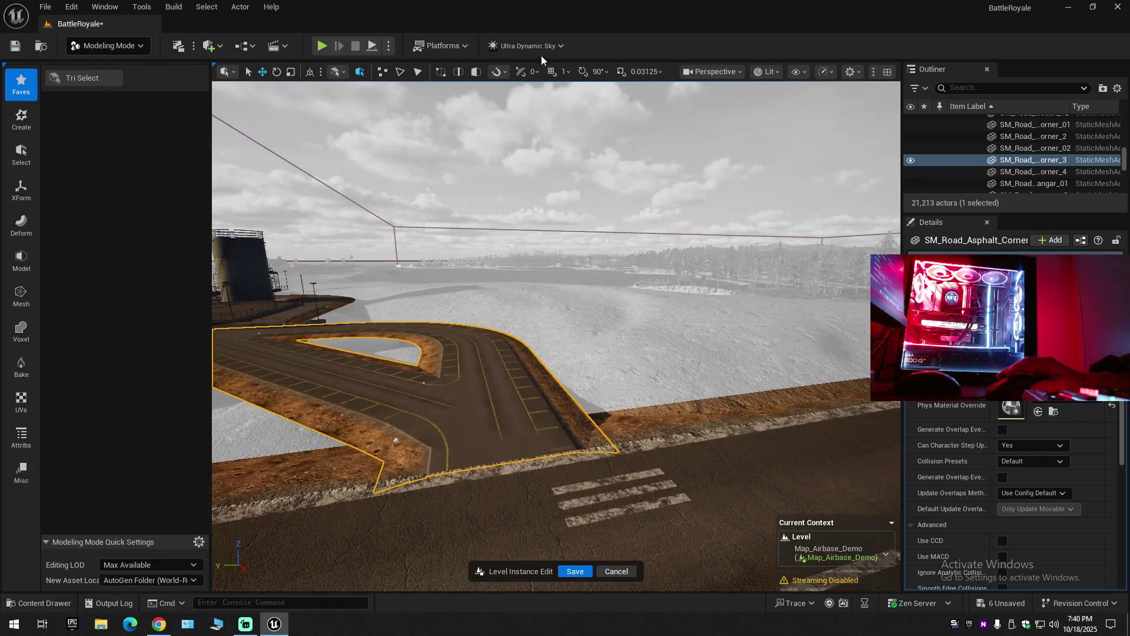
{"action": "left_click", "coordinate": [767, 71]}
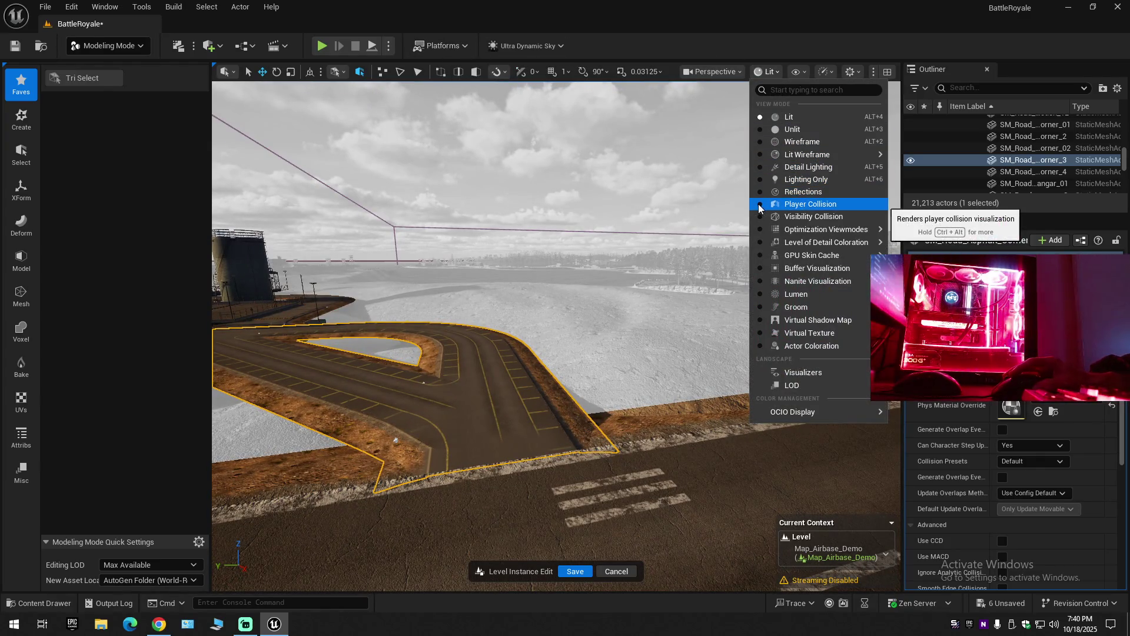
{"action": "left_click", "coordinate": [679, 249]}
{"action": "left_click_drag", "start_coordinate": [680, 249], "coordinate": [490, 229]}
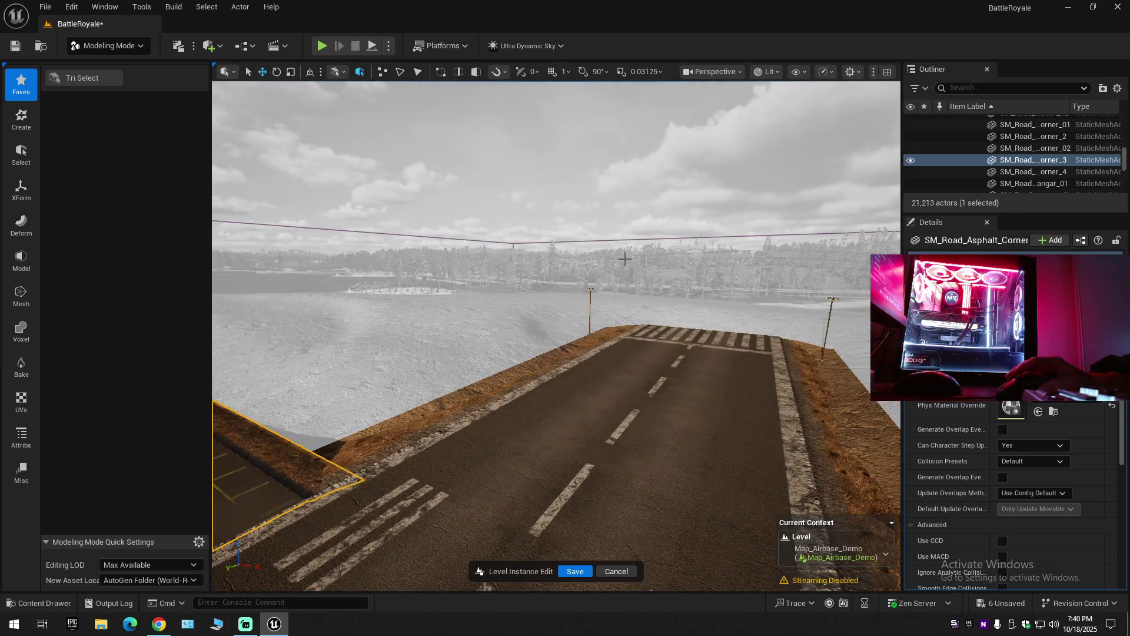
{"action": "mouse_move", "coordinate": [619, 283]}
{"action": "left_mouse_down"}
{"action": "mouse_move", "coordinate": [532, 356]}
{"action": "mouse_move", "coordinate": [781, 138]}
{"action": "left_mouse_up"}
{"action": "left_click", "coordinate": [767, 72]}
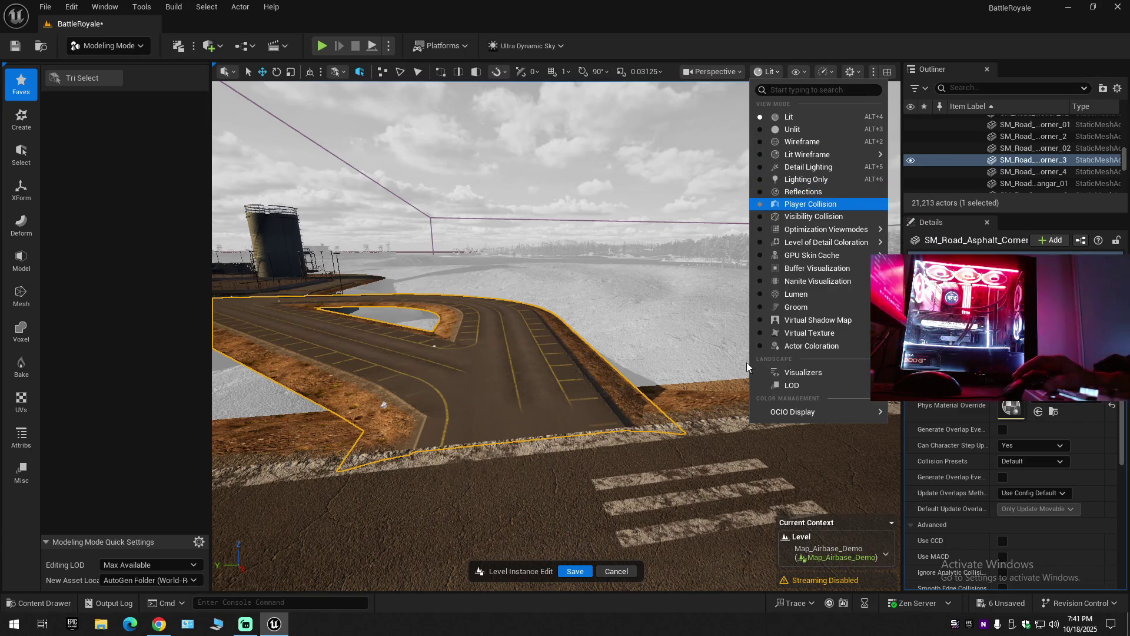
{"action": "key", "text": "Return"}
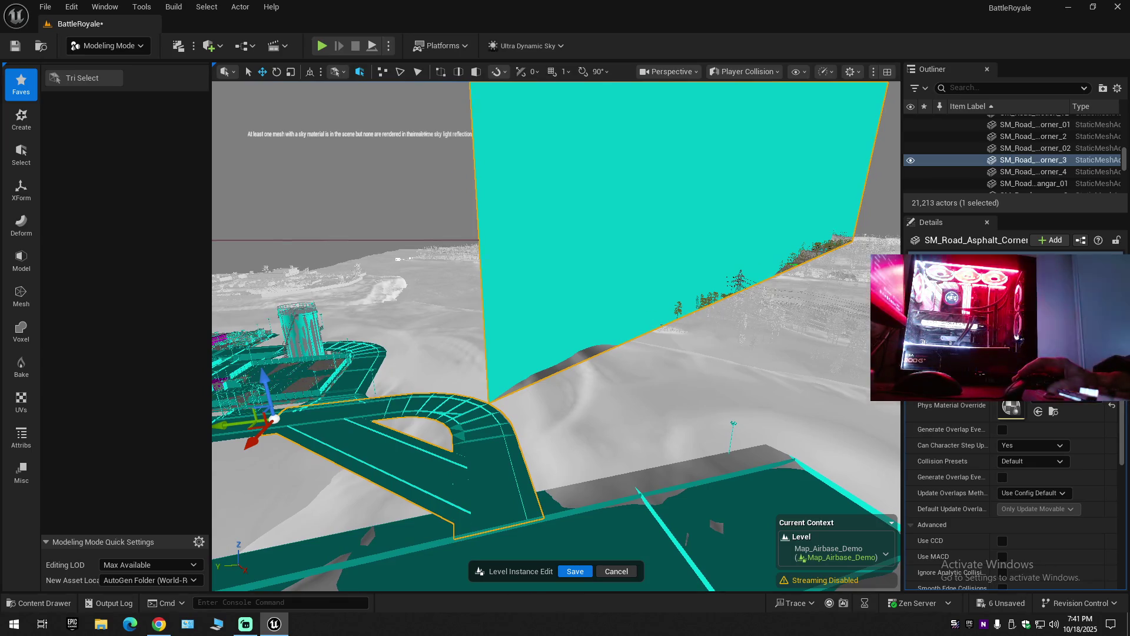
Fly forward along the curved road to where it meets the cyan collision wall.
{"action": "key", "text": "w"}
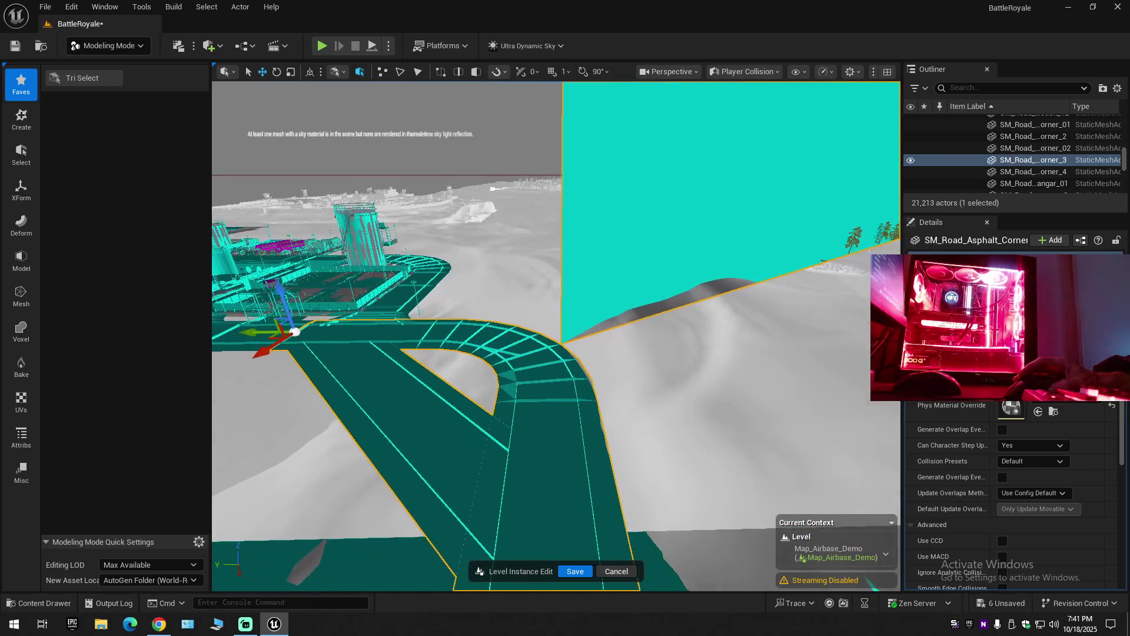
{"action": "key", "text": "w"}
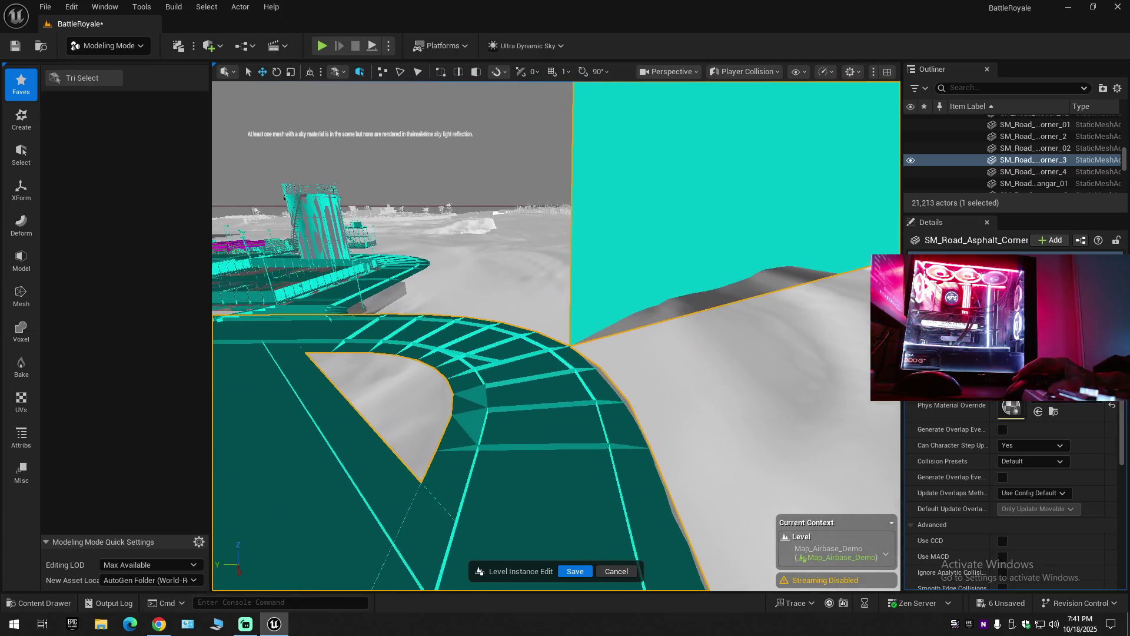
{"action": "key", "text": "w"}
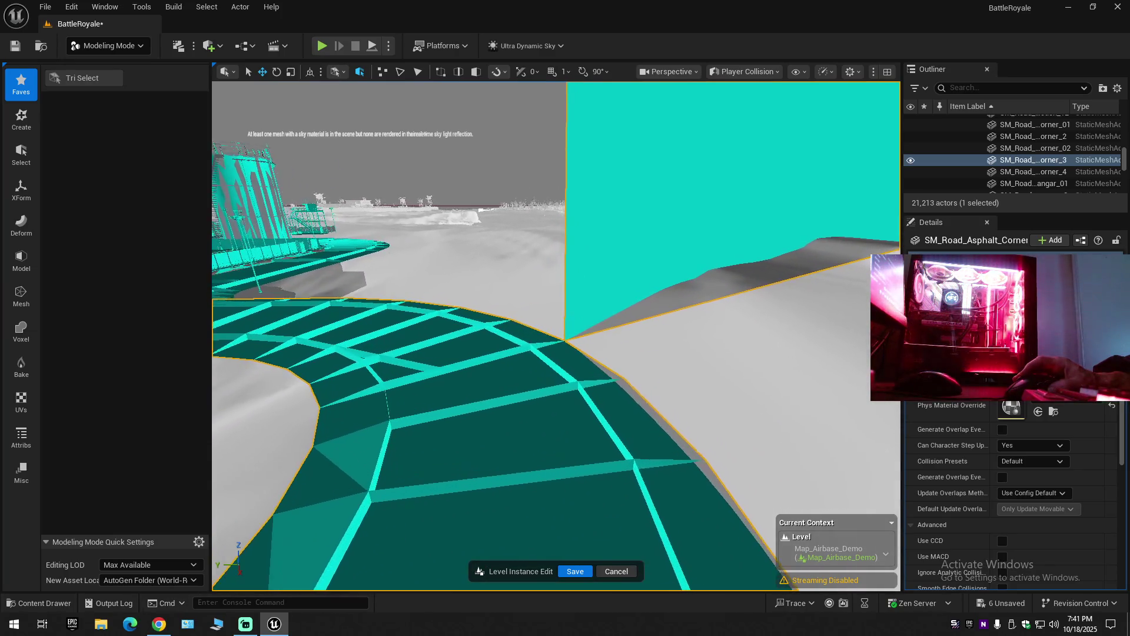
{"action": "key", "text": "w"}
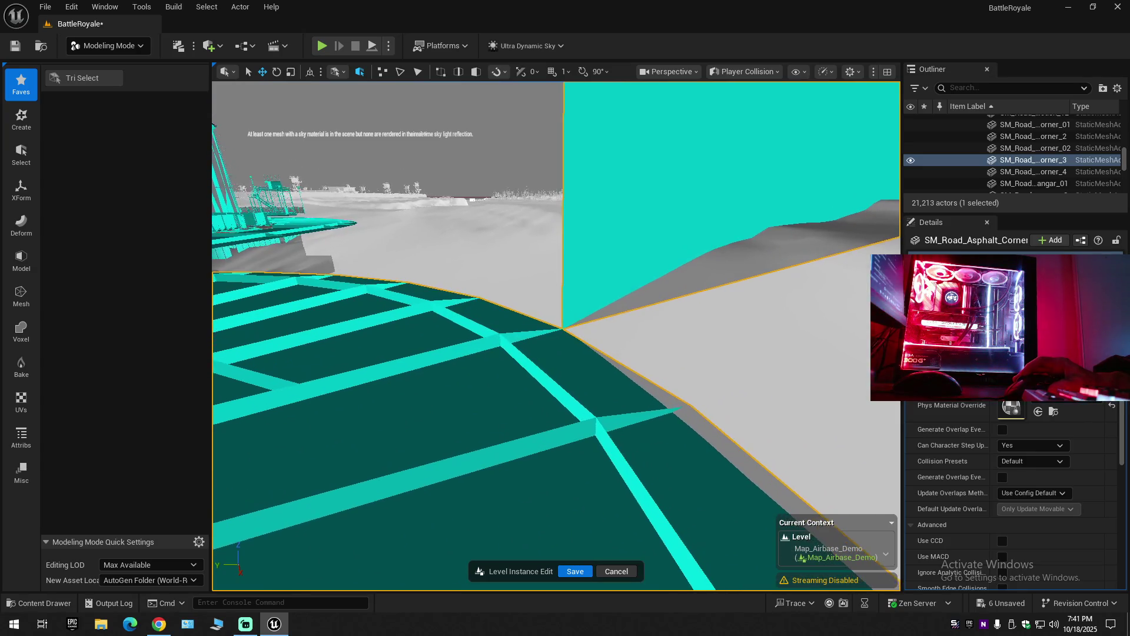
{"action": "key", "text": "w"}
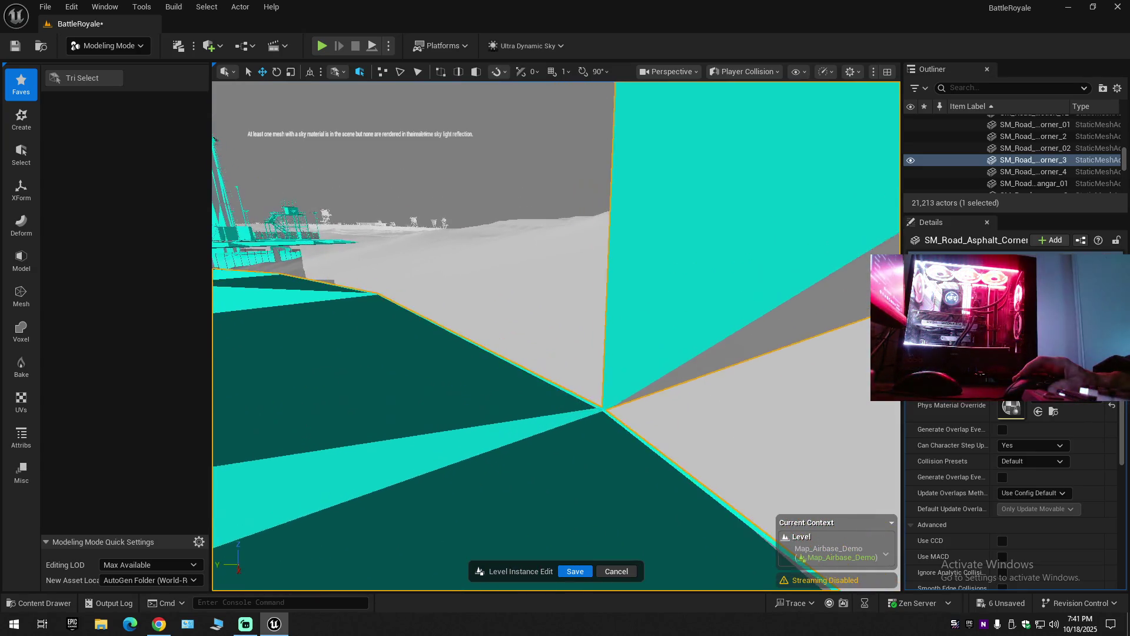
{"action": "key", "text": "w"}
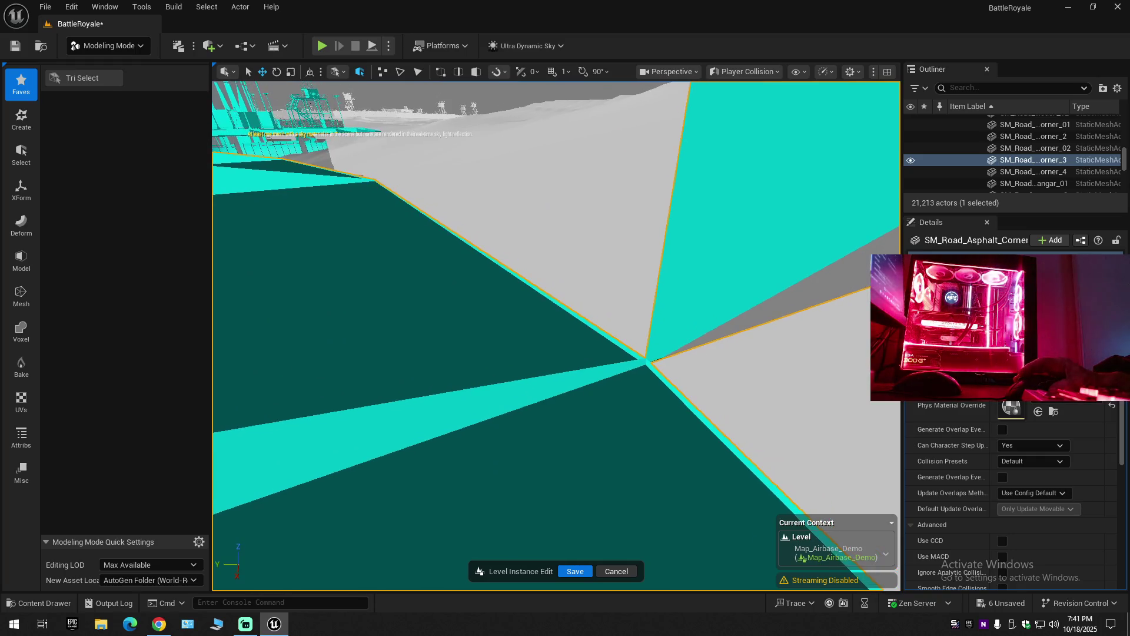
Start Tri Select with All Connected mode on the SM_Road_Asphalt_Corner_3 mesh.
{"action": "left_click", "coordinate": [98, 81]}
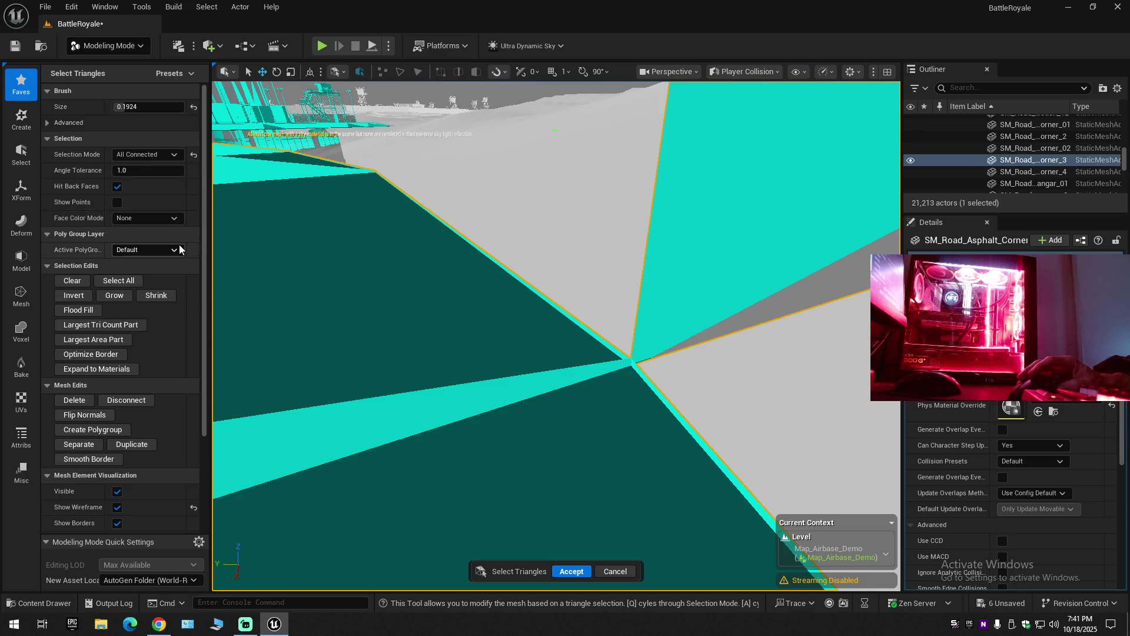
{"action": "left_click", "coordinate": [155, 156]}
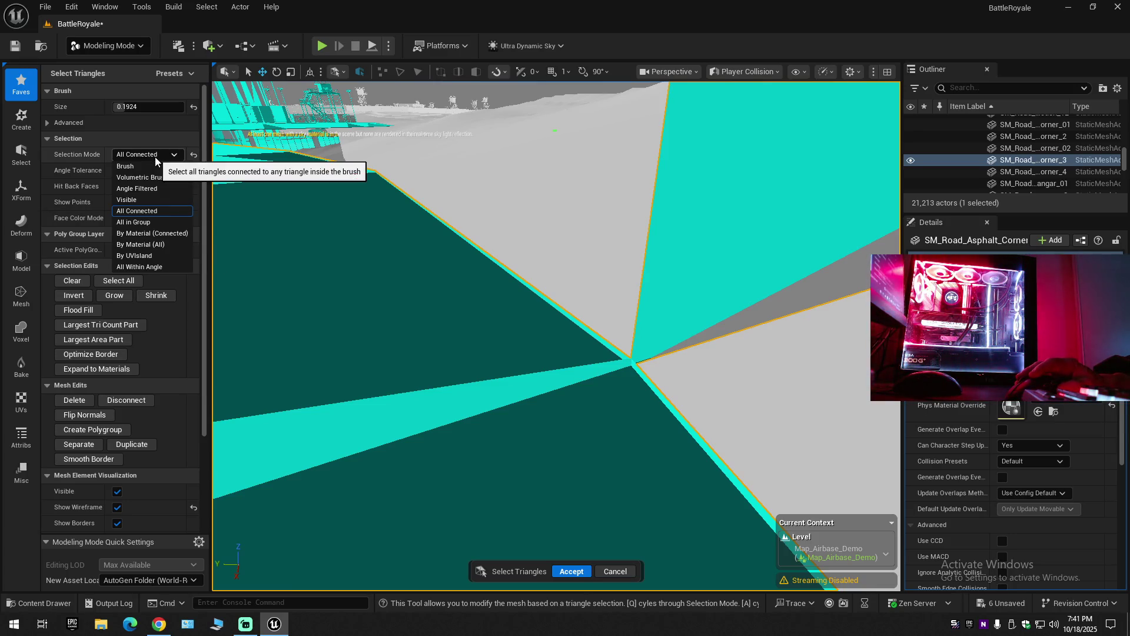
{"action": "left_click", "coordinate": [154, 156]}
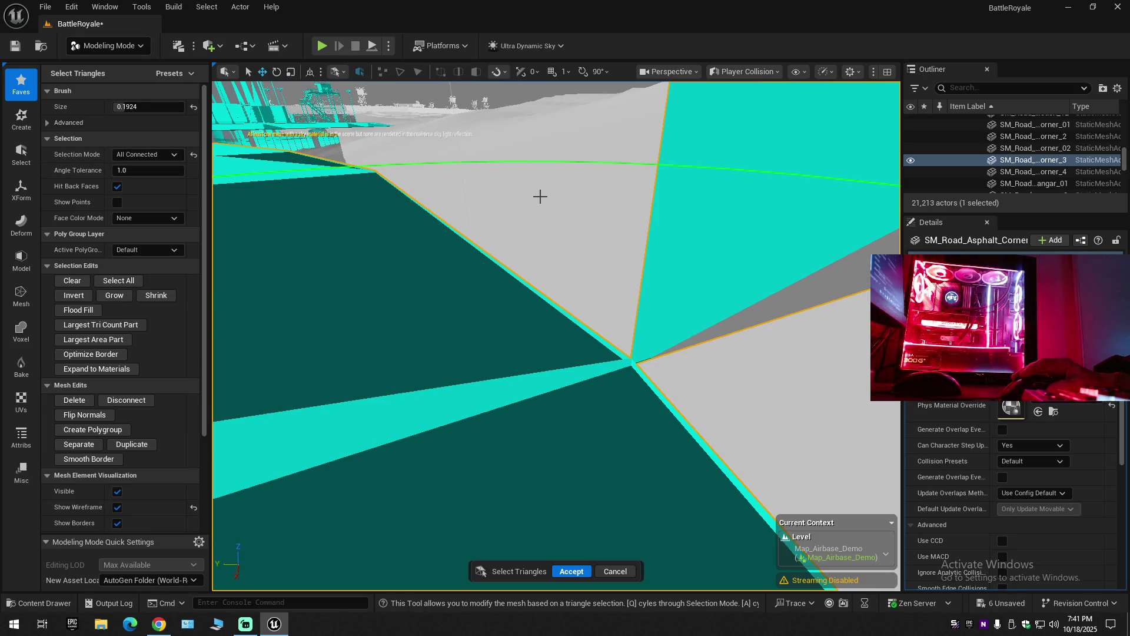
{"action": "left_click_drag", "start_coordinate": [515, 143], "coordinate": [514, 112]}
{"action": "left_click", "coordinate": [515, 141]}
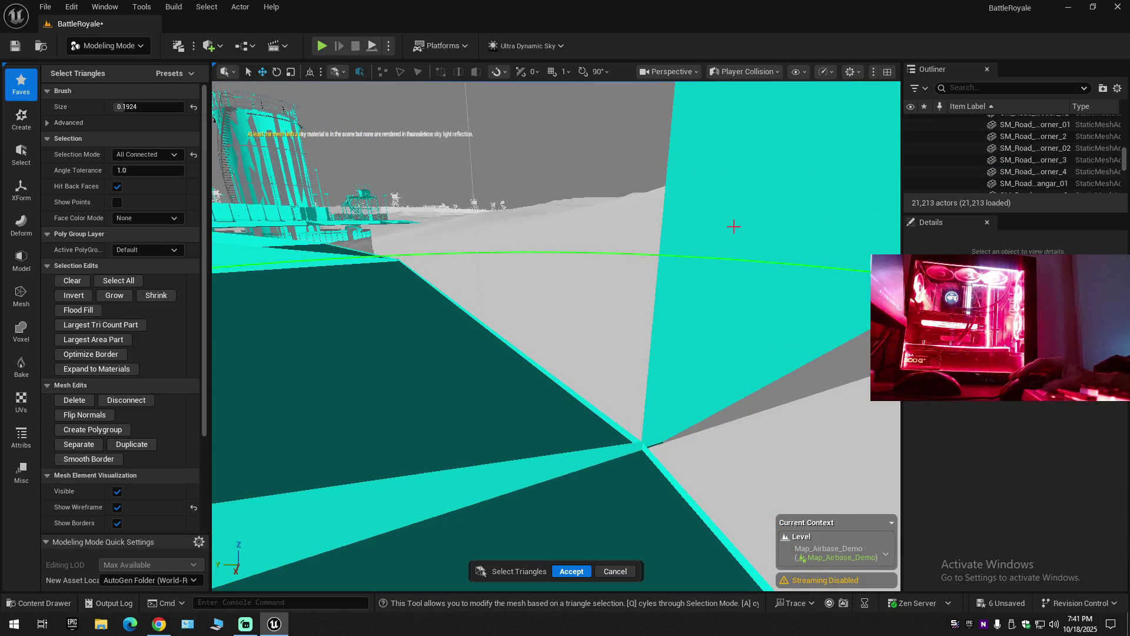
{"action": "key", "text": "ctrl+z"}
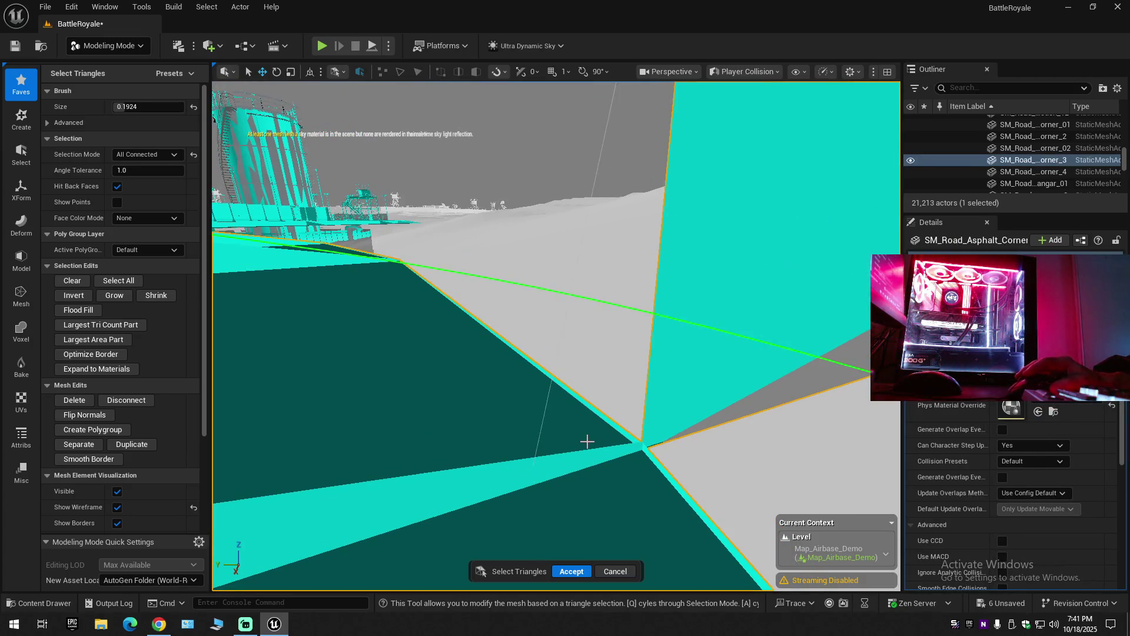
Inspect the wall around the base structure, then cancel the triangle selection without edits.
{"action": "mouse_move", "coordinate": [416, 368]}
{"action": "left_mouse_down"}
{"action": "mouse_move", "coordinate": [294, 356]}
{"action": "mouse_move", "coordinate": [276, 424]}
{"action": "mouse_move", "coordinate": [348, 412]}
{"action": "mouse_move", "coordinate": [312, 354]}
{"action": "left_mouse_up"}
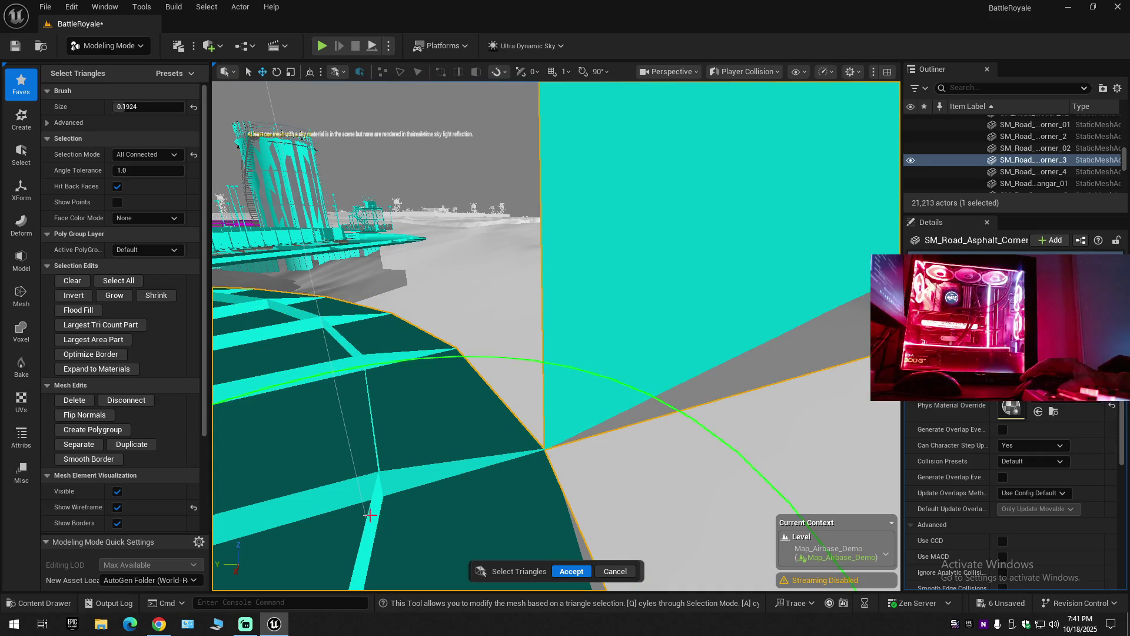
{"action": "right_click", "coordinate": [404, 471]}
{"action": "right_click", "coordinate": [627, 587]}
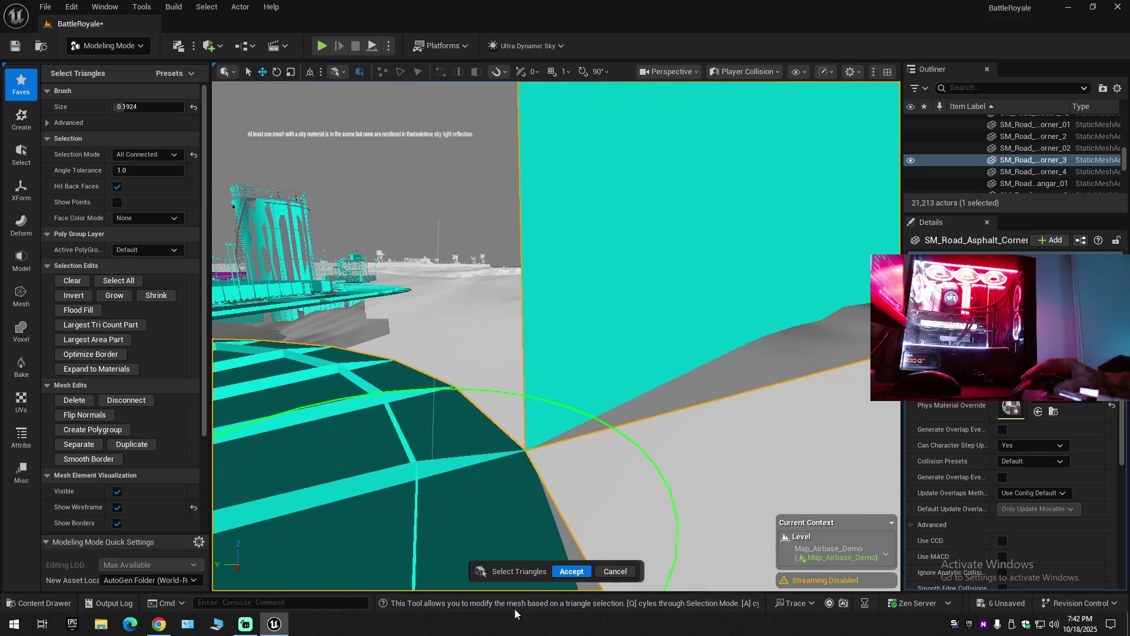
{"action": "left_click", "coordinate": [614, 569]}
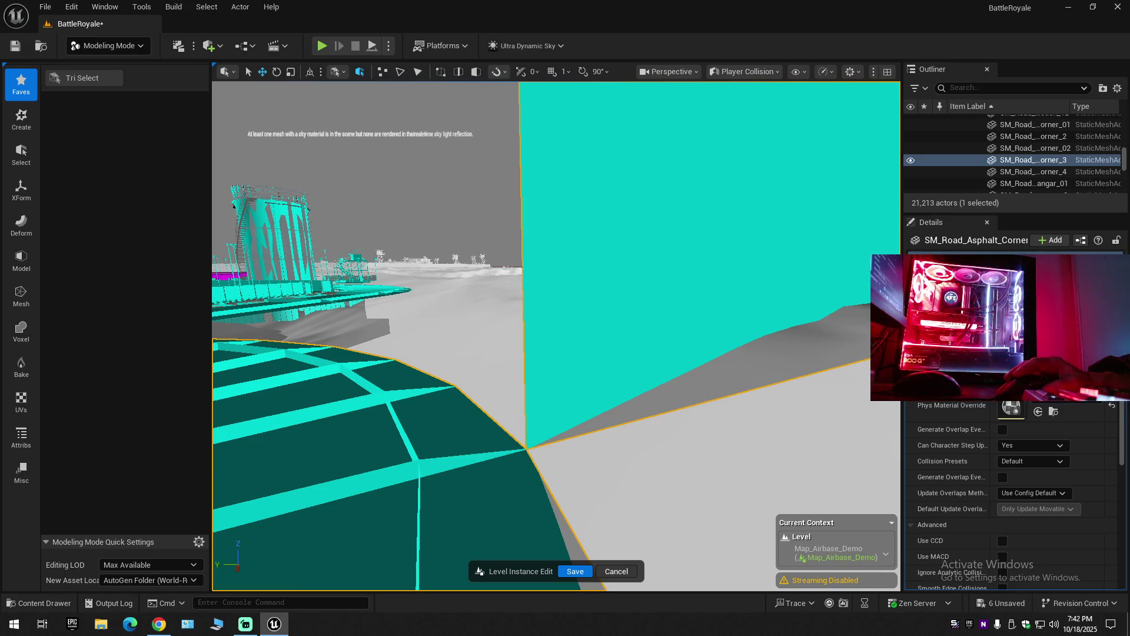
{"action": "left_click", "coordinate": [75, 12]}
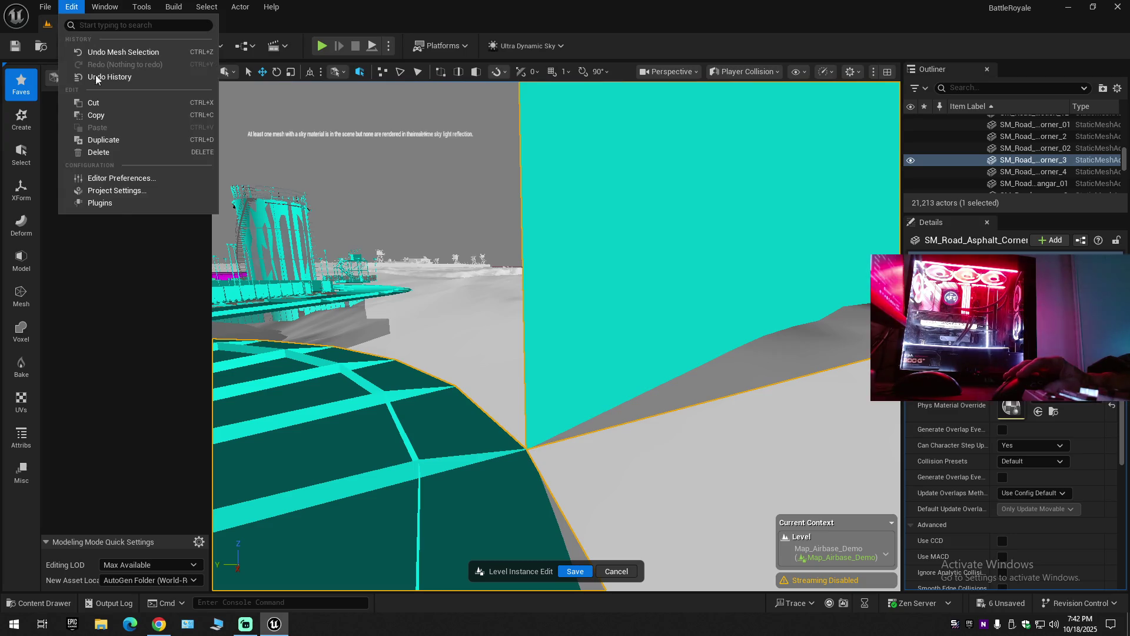
Open Edit > Plugins, then check the Streamlabs chat message field.
{"action": "left_click", "coordinate": [108, 200]}
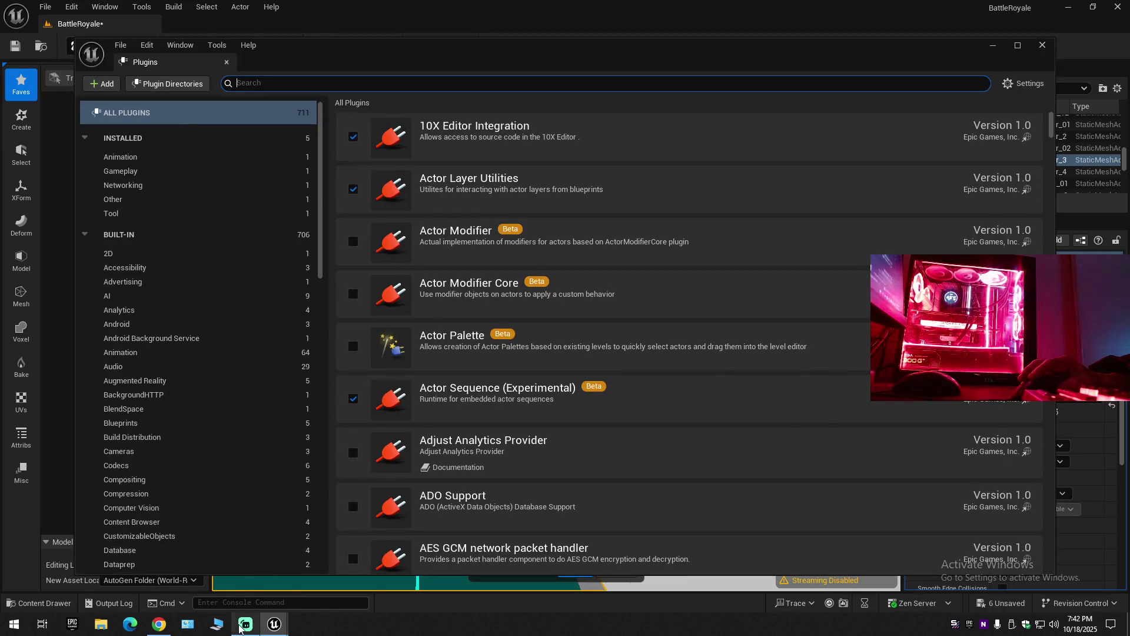
{"action": "left_click", "coordinate": [245, 624]}
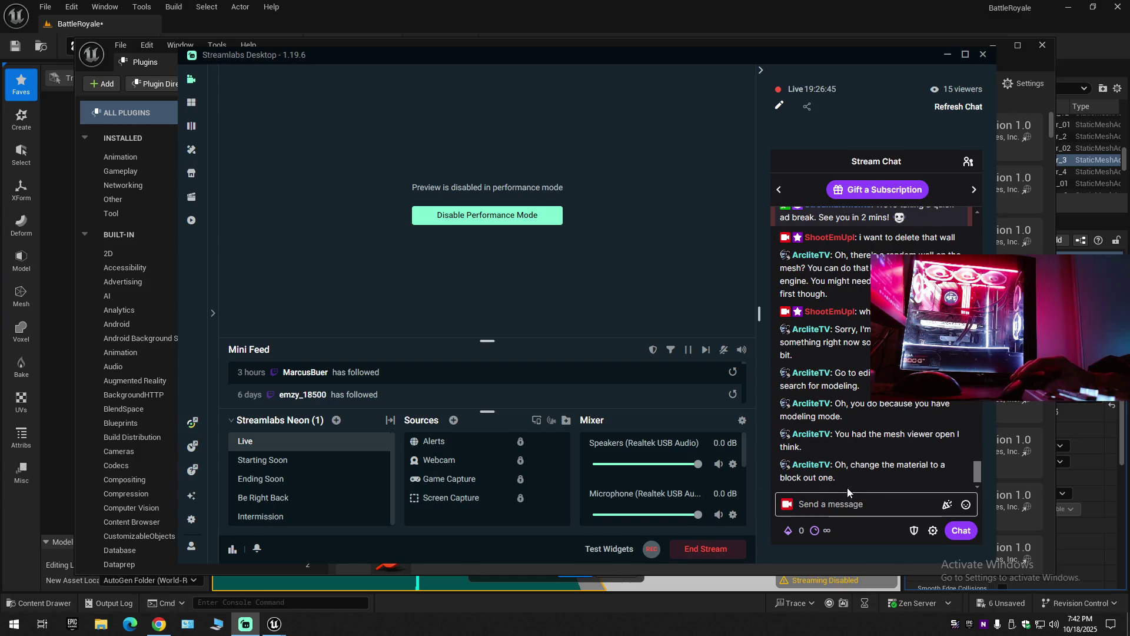
{"action": "left_click", "coordinate": [886, 494]}
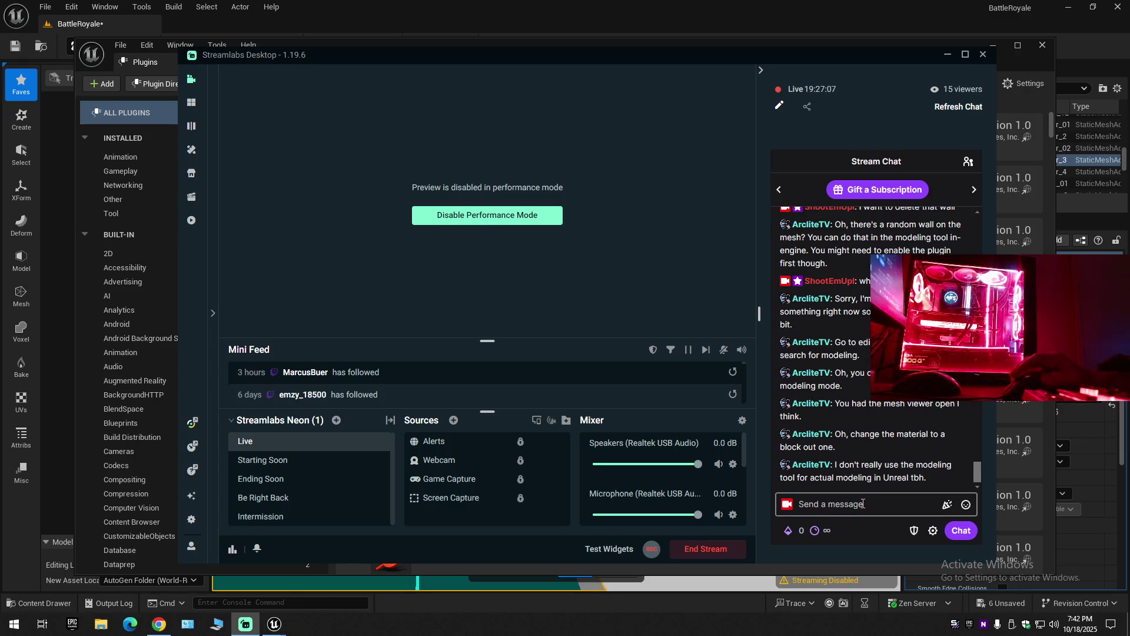
Cancel the Streamlabs exit prompt while live and minimize Streamlabs instead.
{"action": "left_click", "coordinate": [982, 55]}
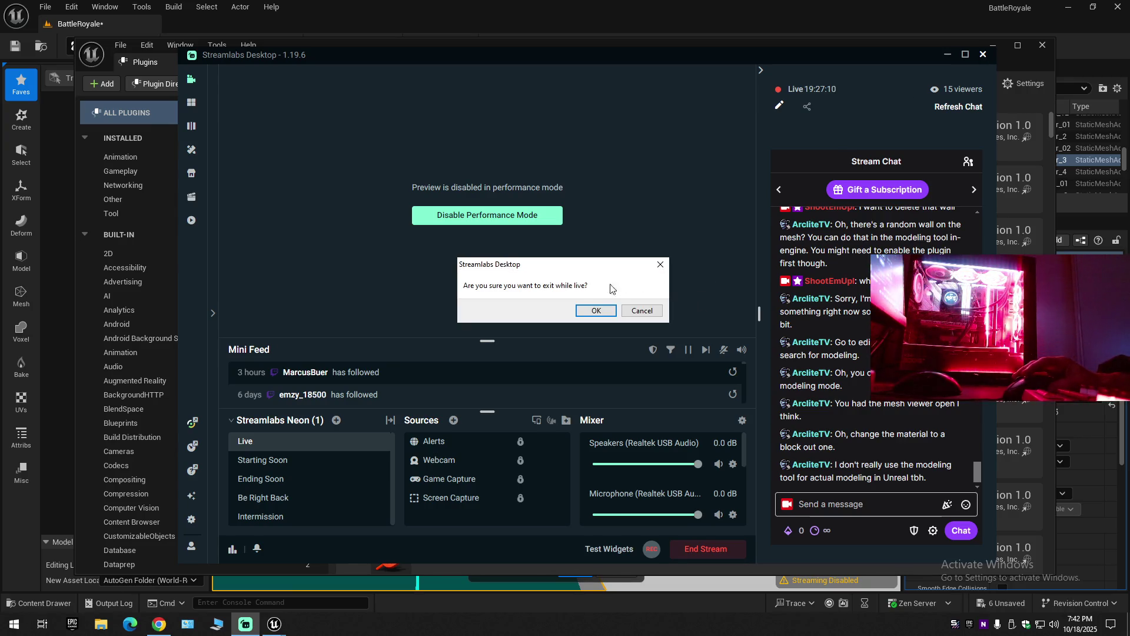
{"action": "left_click", "coordinate": [661, 266]}
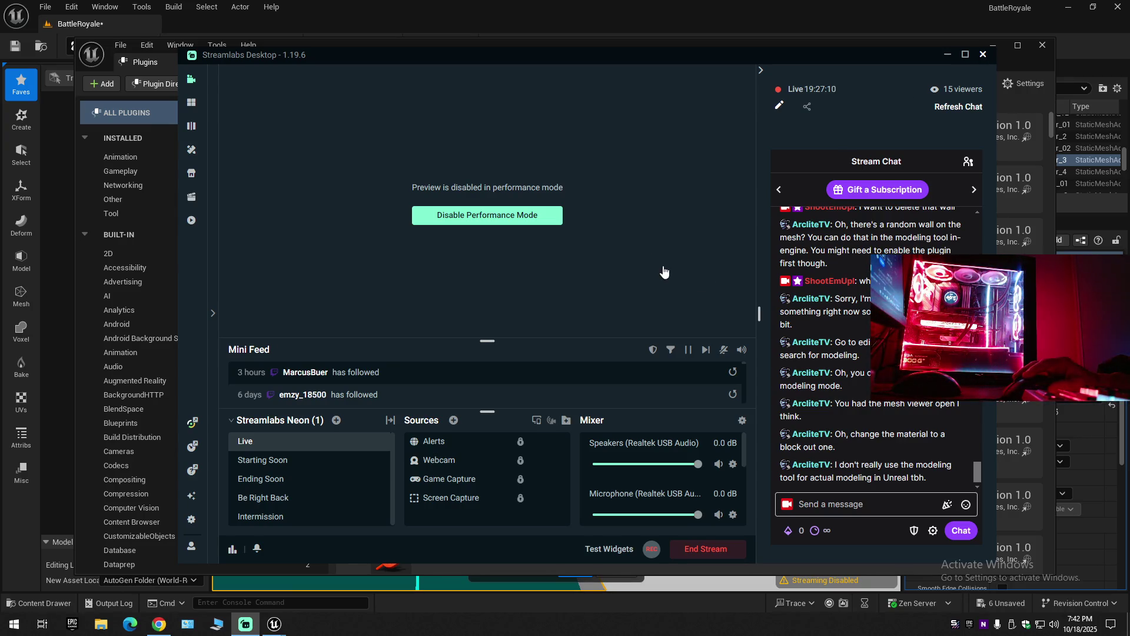
{"action": "left_click", "coordinate": [945, 55]}
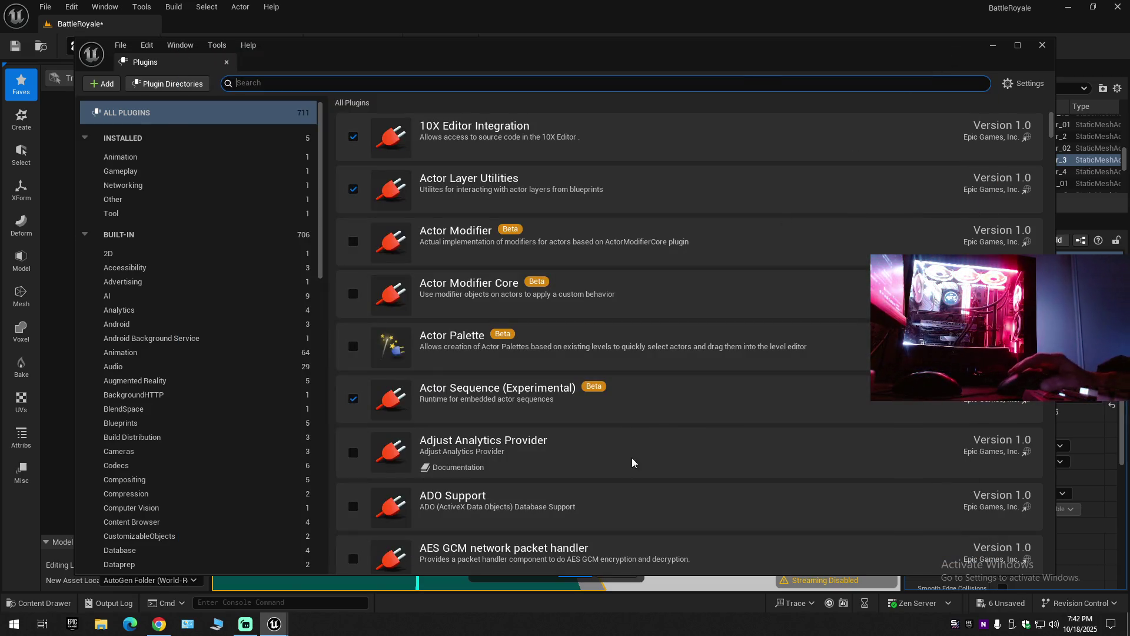
Close the Plugins window and restart triangle selection on the road corner mesh.
{"action": "scroll", "coordinate": [502, 493], "scroll_direction": "down", "scroll_amount": 2}
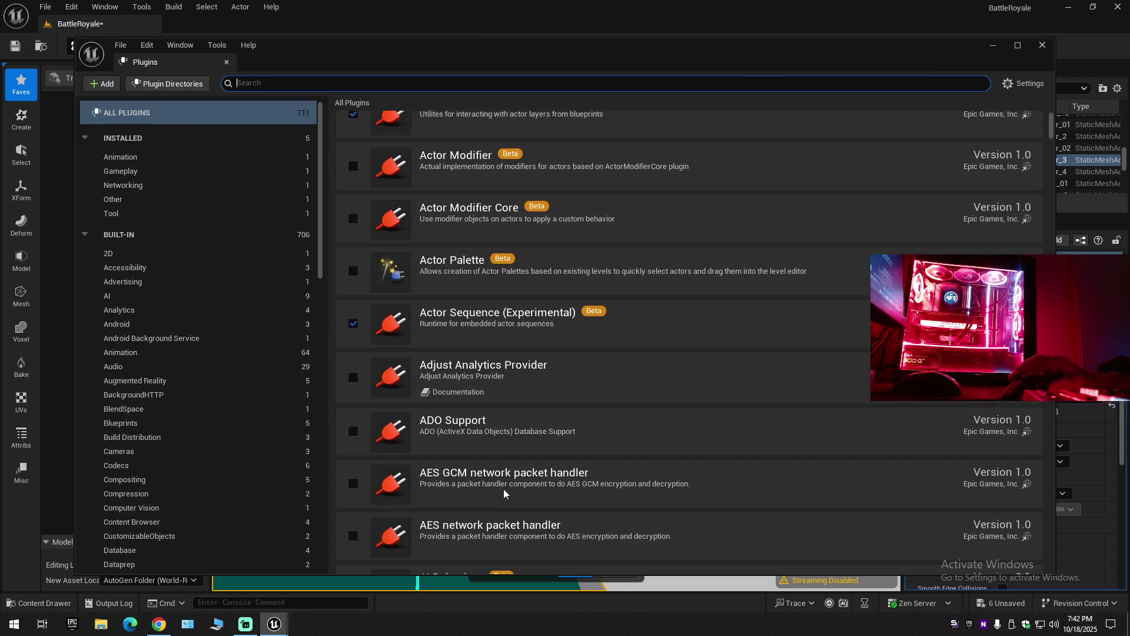
{"action": "left_click", "coordinate": [227, 62]}
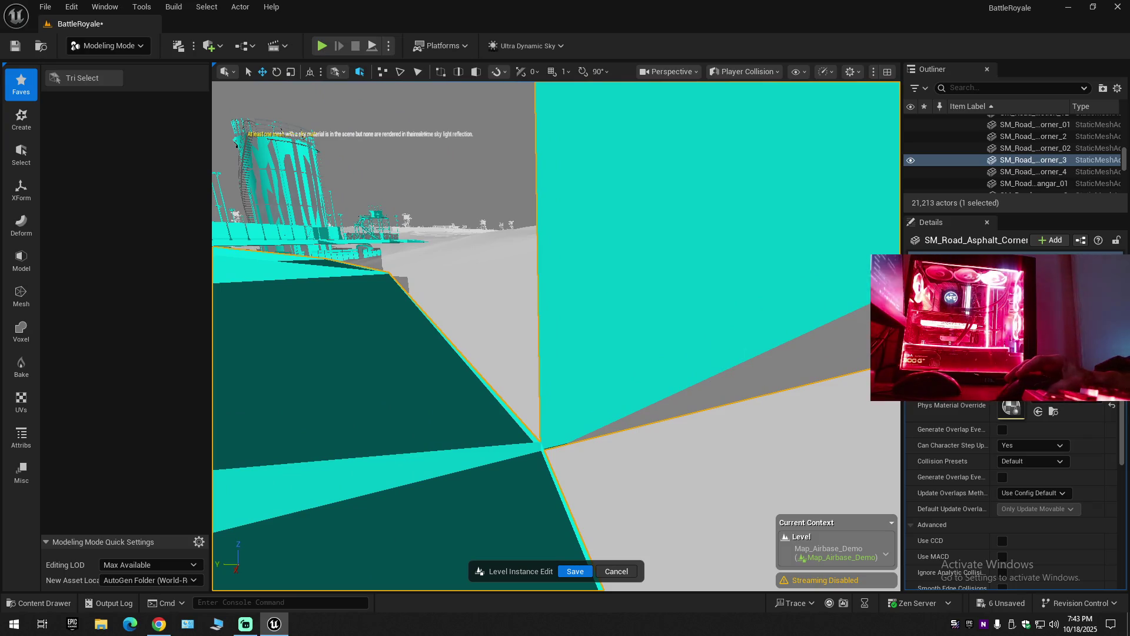
{"action": "left_click", "coordinate": [88, 77]}
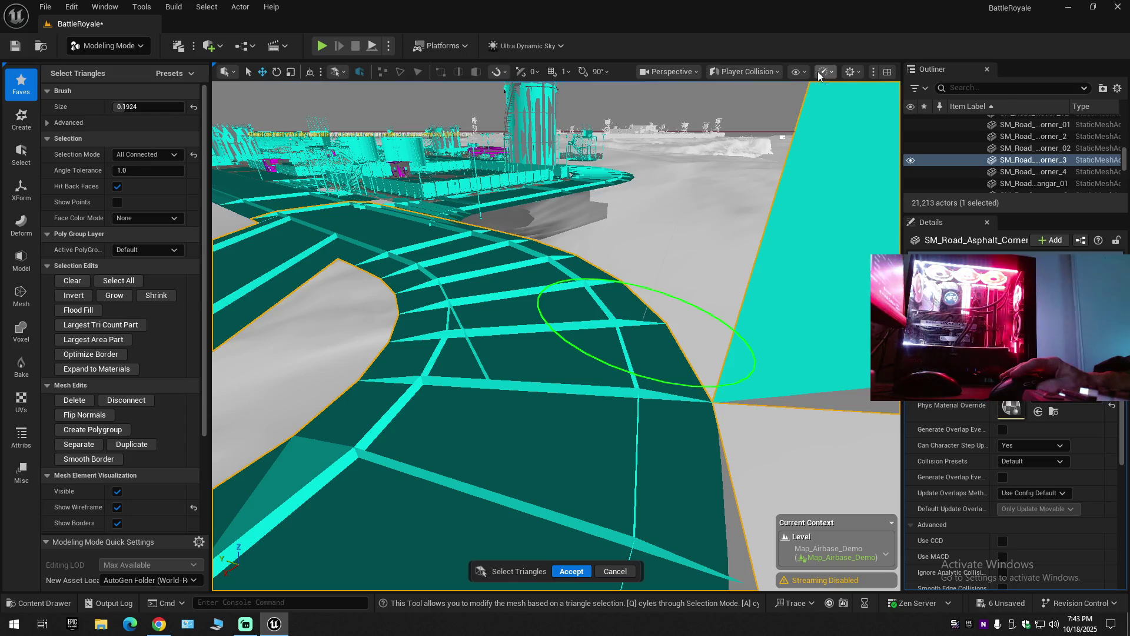
Switch the viewport back to Lit view and move closer to the road curve.
{"action": "left_click", "coordinate": [801, 71]}
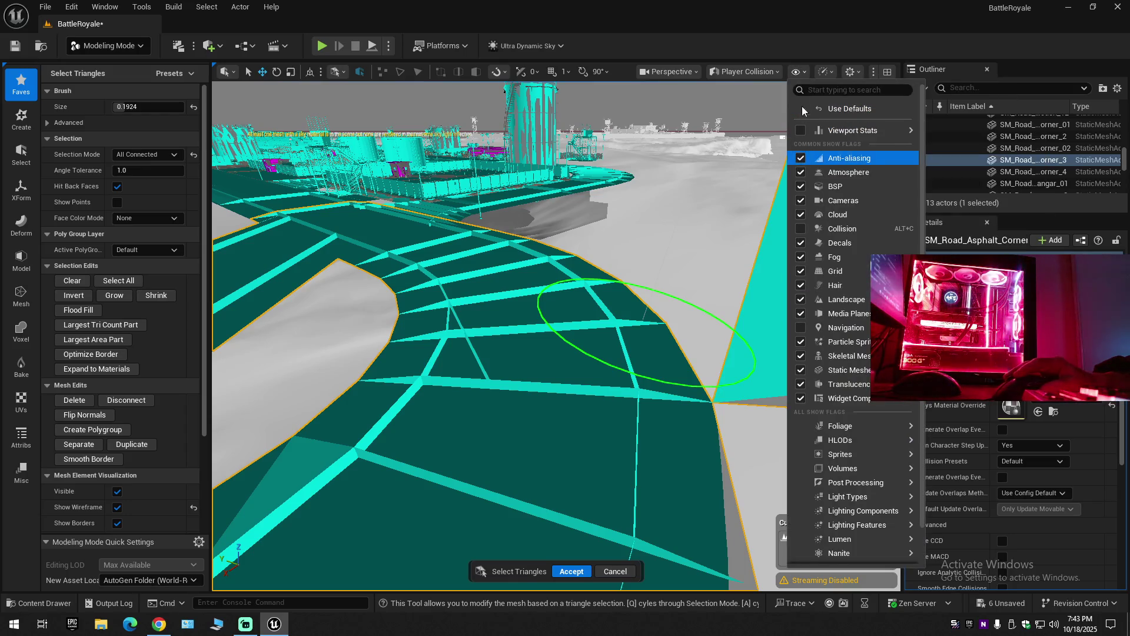
{"action": "left_click", "coordinate": [798, 73]}
{"action": "left_click", "coordinate": [765, 72]}
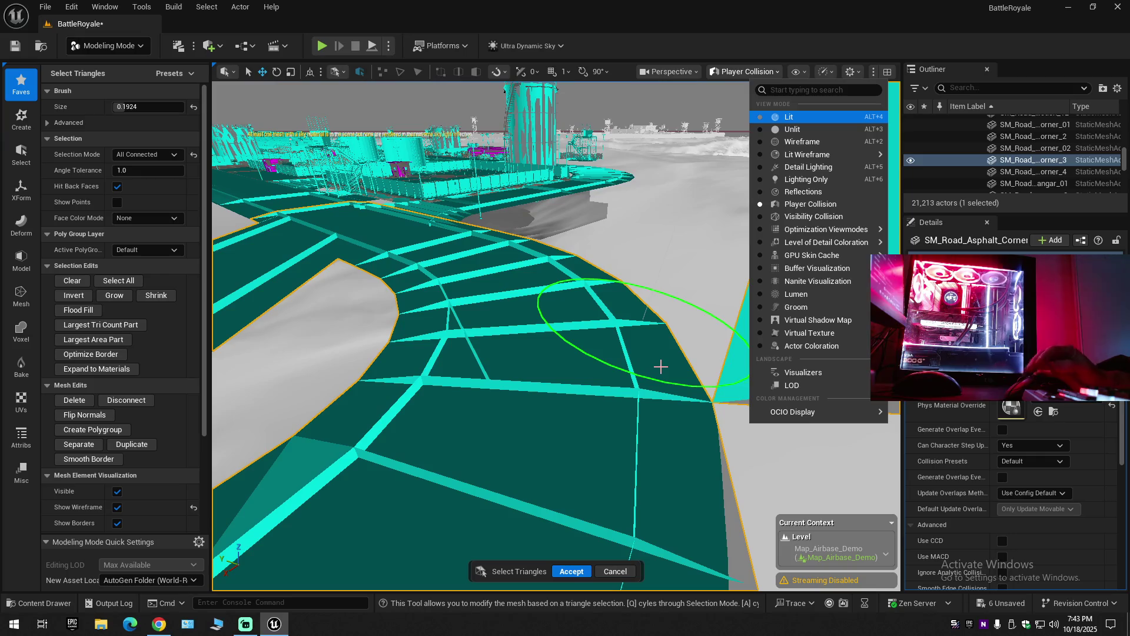
{"action": "key", "text": "alt+4"}
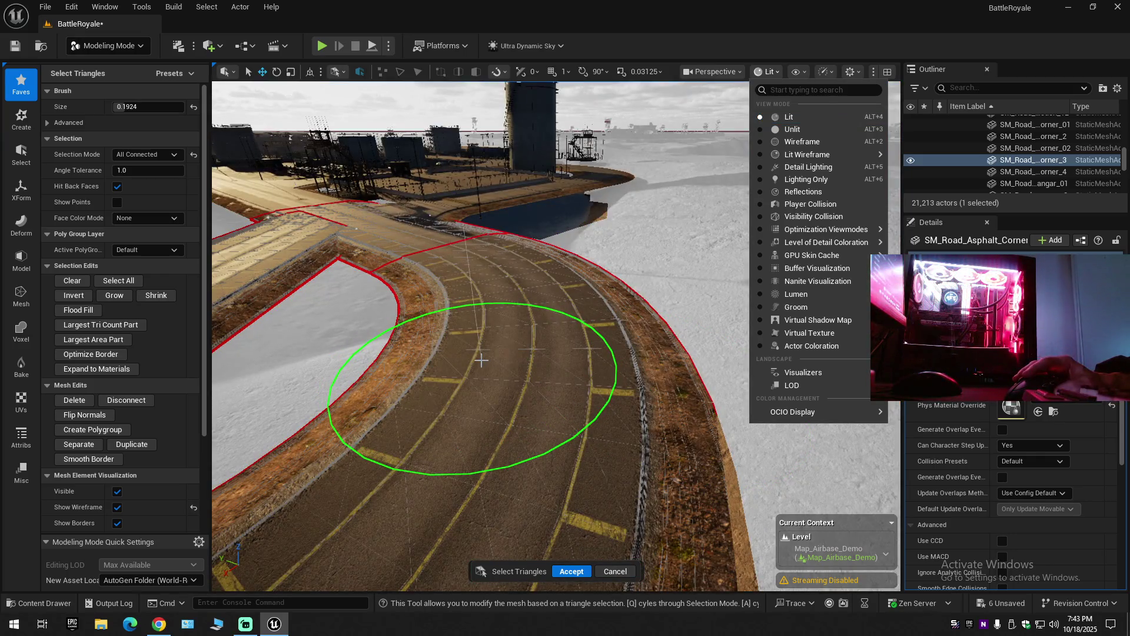
{"action": "mouse_move", "coordinate": [481, 359]}
{"action": "left_mouse_down"}
{"action": "mouse_move", "coordinate": [430, 299]}
{"action": "mouse_move", "coordinate": [239, 429]}
{"action": "mouse_move", "coordinate": [471, 315]}
{"action": "mouse_move", "coordinate": [454, 257]}
{"action": "mouse_move", "coordinate": [546, 277]}
{"action": "mouse_move", "coordinate": [403, 247]}
{"action": "mouse_move", "coordinate": [403, 231]}
{"action": "mouse_move", "coordinate": [550, 265]}
{"action": "mouse_move", "coordinate": [603, 412]}
{"action": "mouse_move", "coordinate": [549, 303]}
{"action": "mouse_move", "coordinate": [560, 328]}
{"action": "mouse_move", "coordinate": [479, 429]}
{"action": "left_mouse_up"}
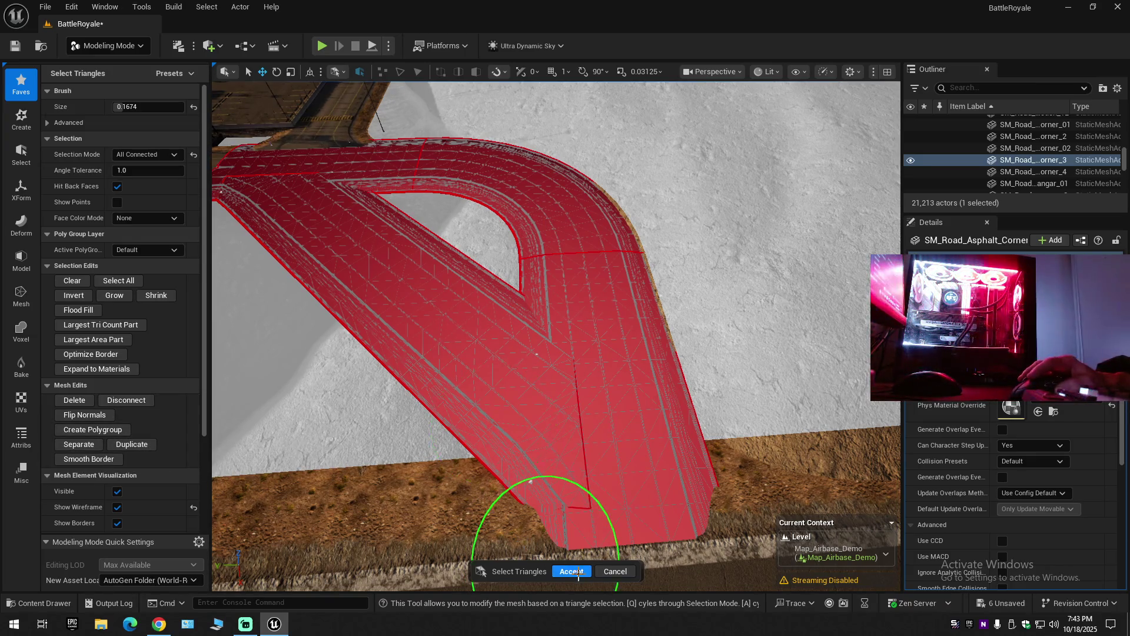
Accept the triangle selection and undo the accidental move of the road mesh.
{"action": "left_click", "coordinate": [571, 572]}
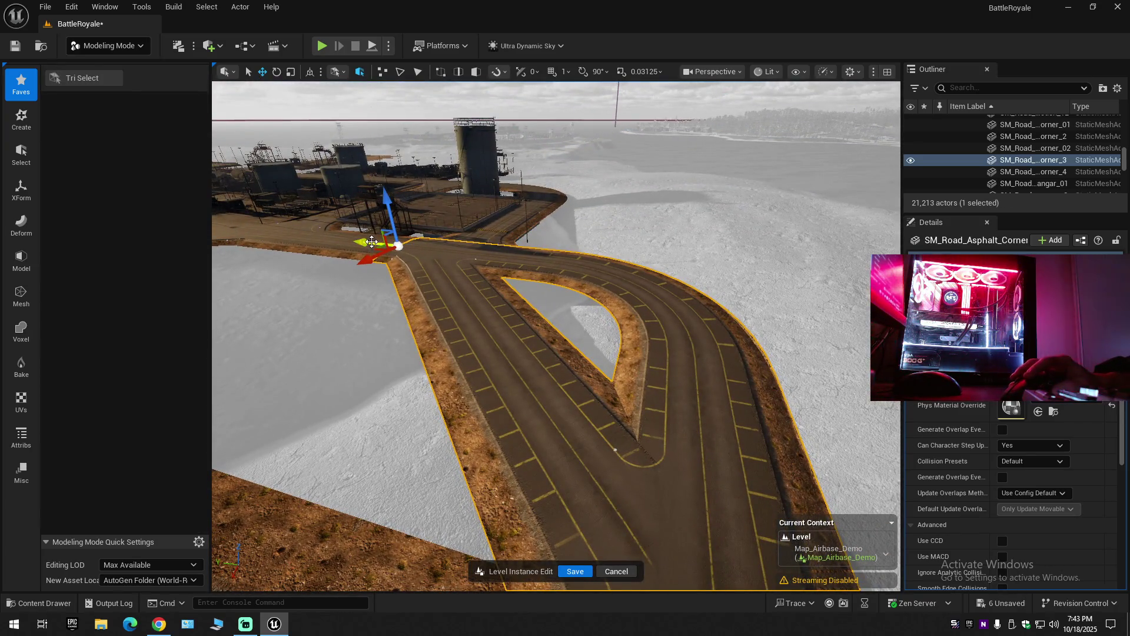
{"action": "left_click_drag", "start_coordinate": [371, 242], "coordinate": [223, 241]}
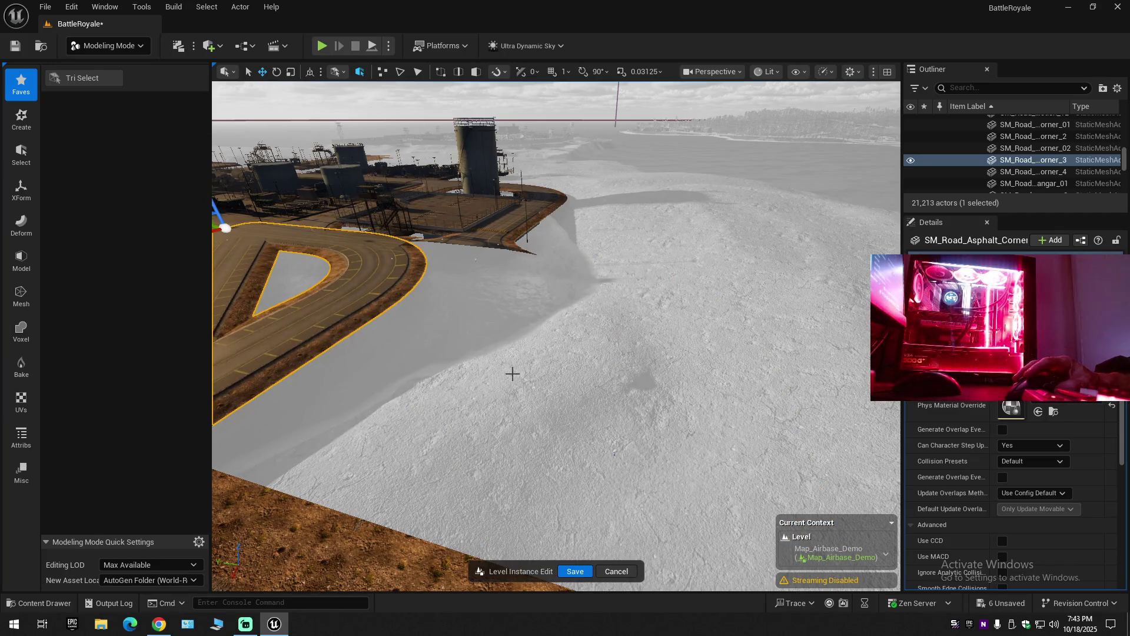
{"action": "key", "text": "ctrl+z"}
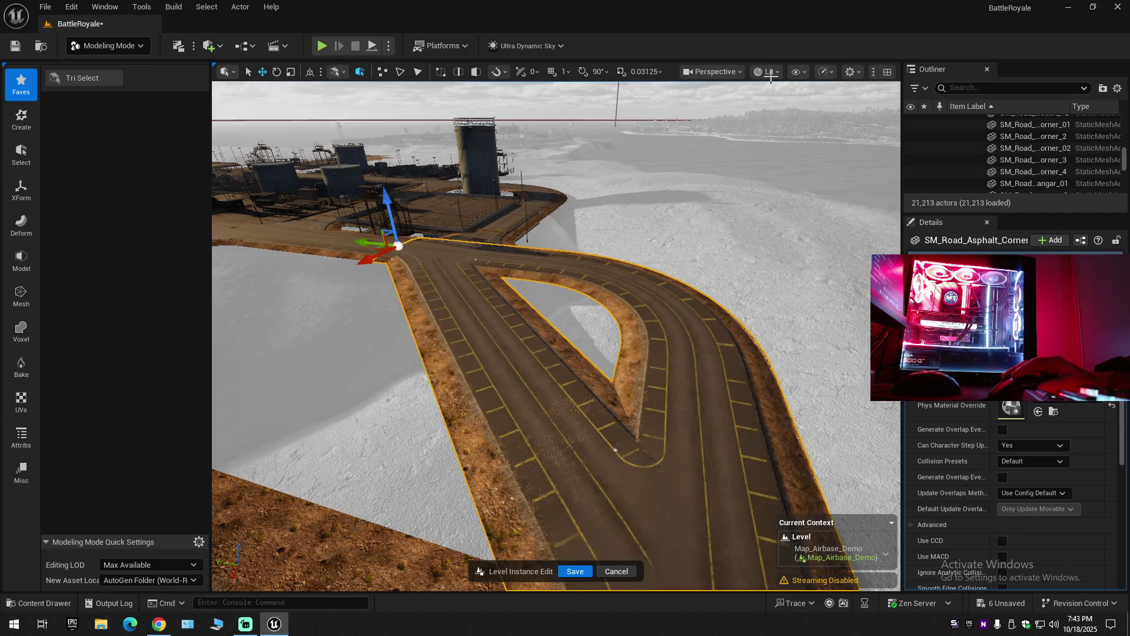
Switch the viewport to Player Collision view and orbit to face the road corner.
{"action": "left_click", "coordinate": [767, 72]}
{"action": "mouse_move", "coordinate": [853, 242]}
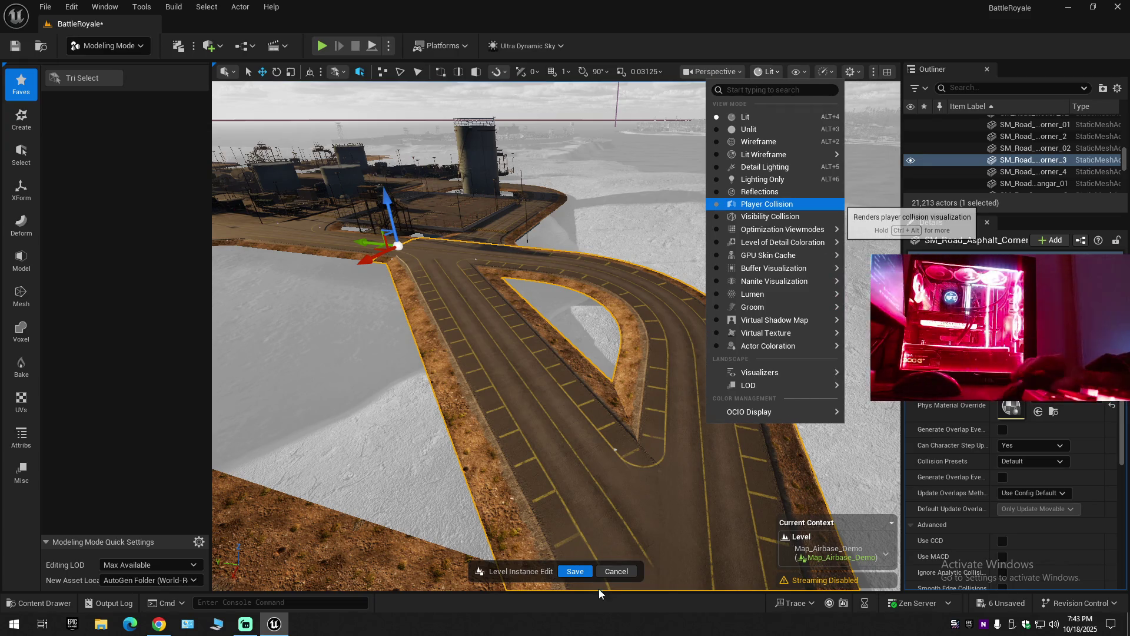
{"action": "key", "text": "Return"}
{"action": "left_click_drag", "start_coordinate": [599, 481], "coordinate": [599, 482]}
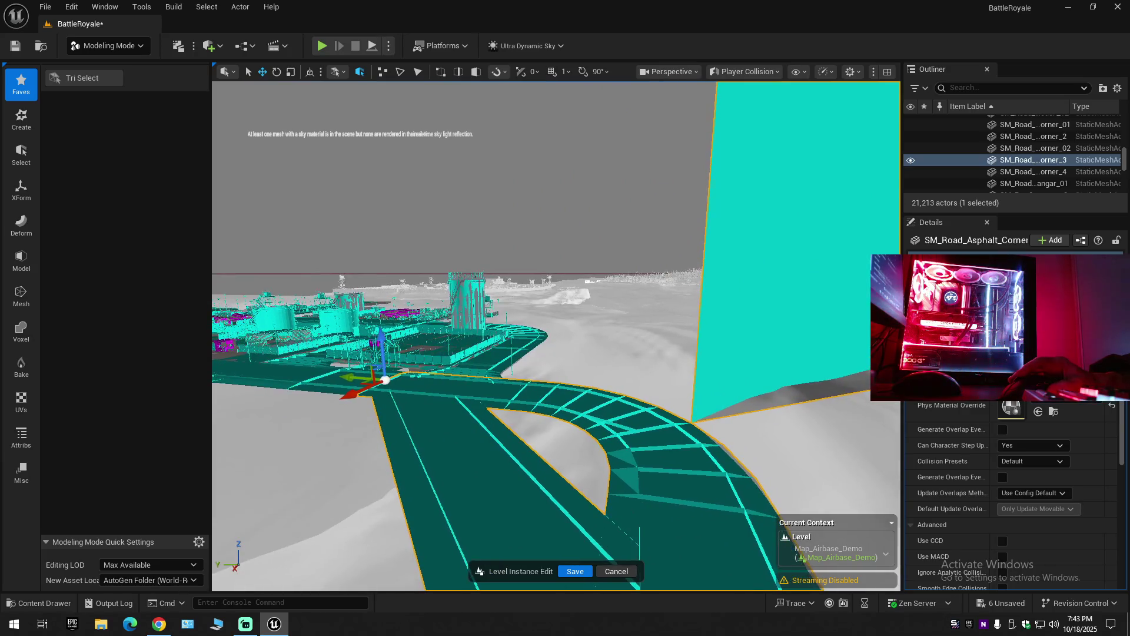
Browse the Roads_Runway meshes in the Content Drawer and select SM_Road_Corner_02.
{"action": "left_click", "coordinate": [45, 603]}
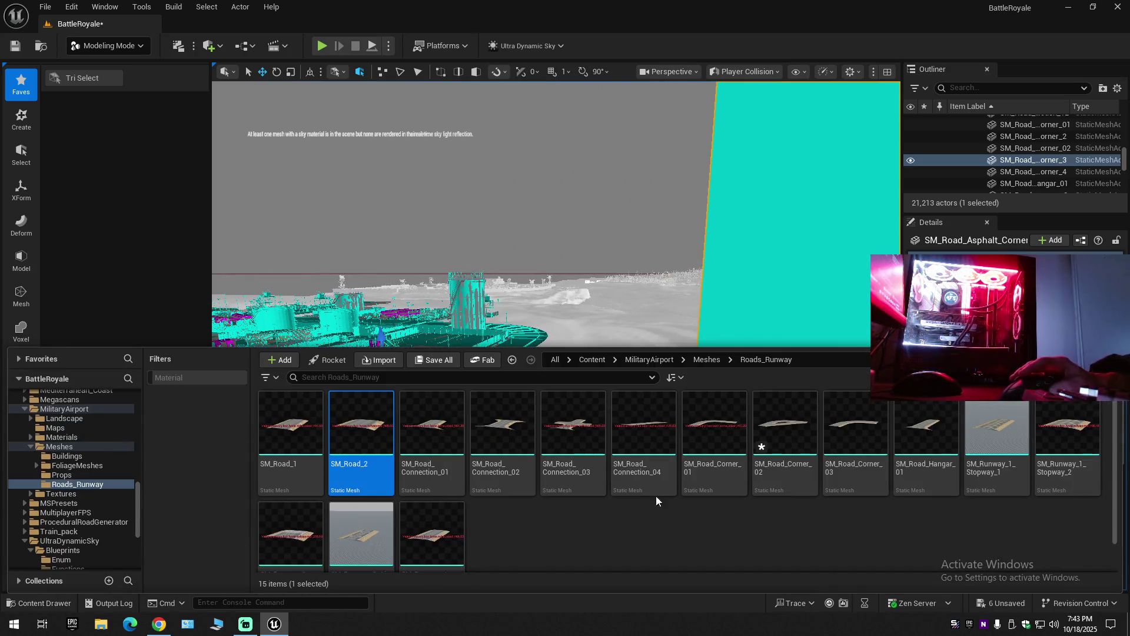
{"action": "left_click", "coordinate": [839, 420]}
{"action": "left_click_drag", "start_coordinate": [775, 435], "coordinate": [777, 441]}
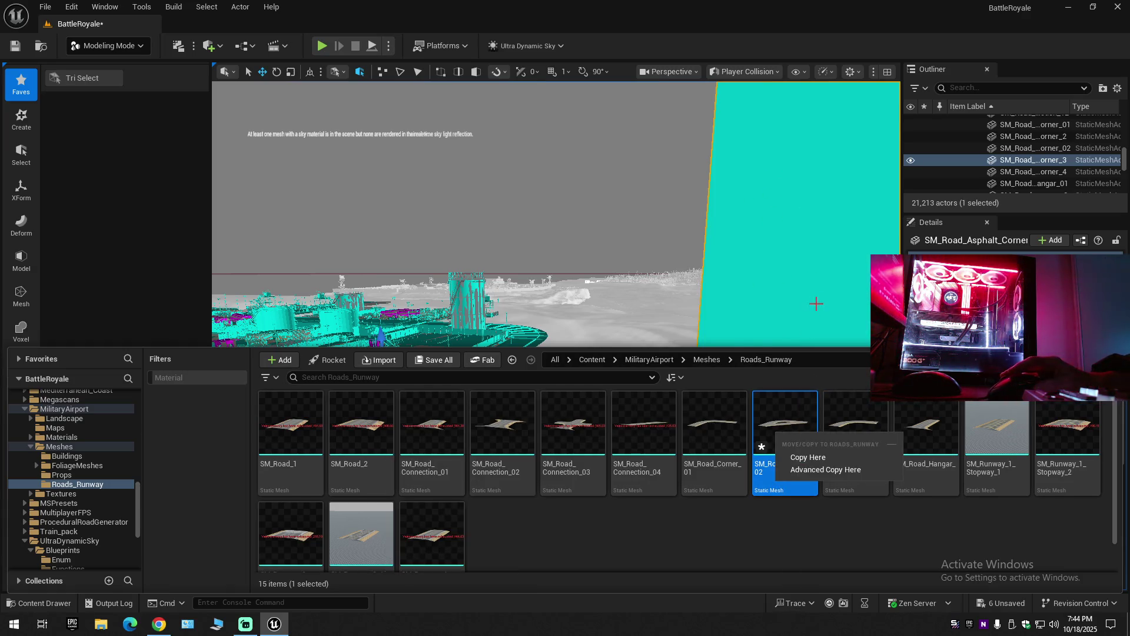
{"action": "left_click", "coordinate": [719, 289]}
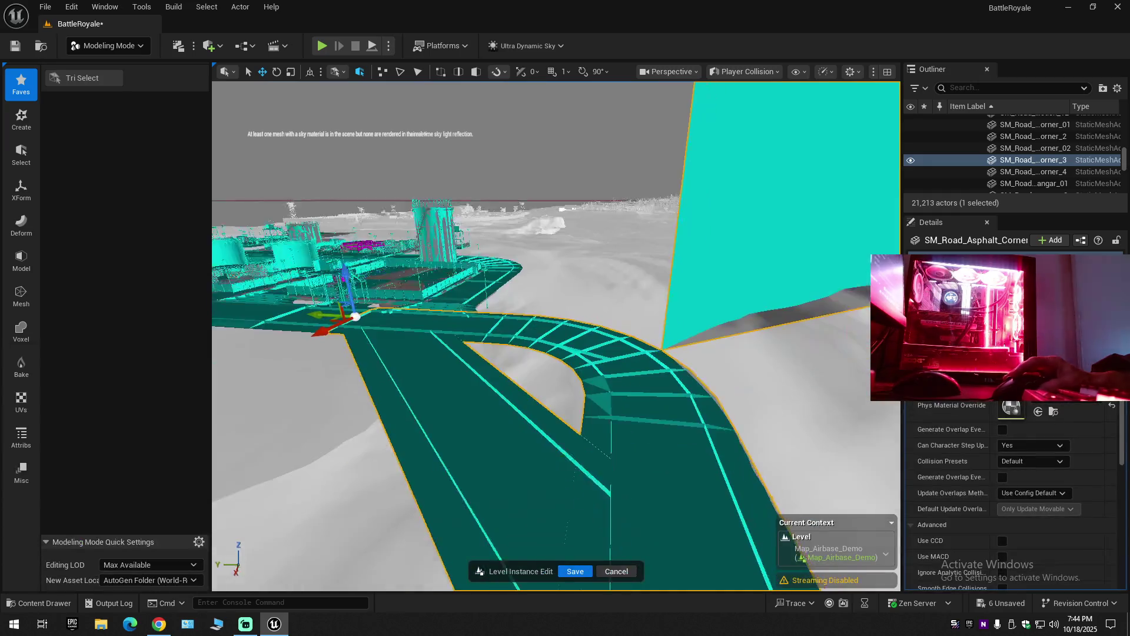
{"action": "left_click", "coordinate": [20, 603]}
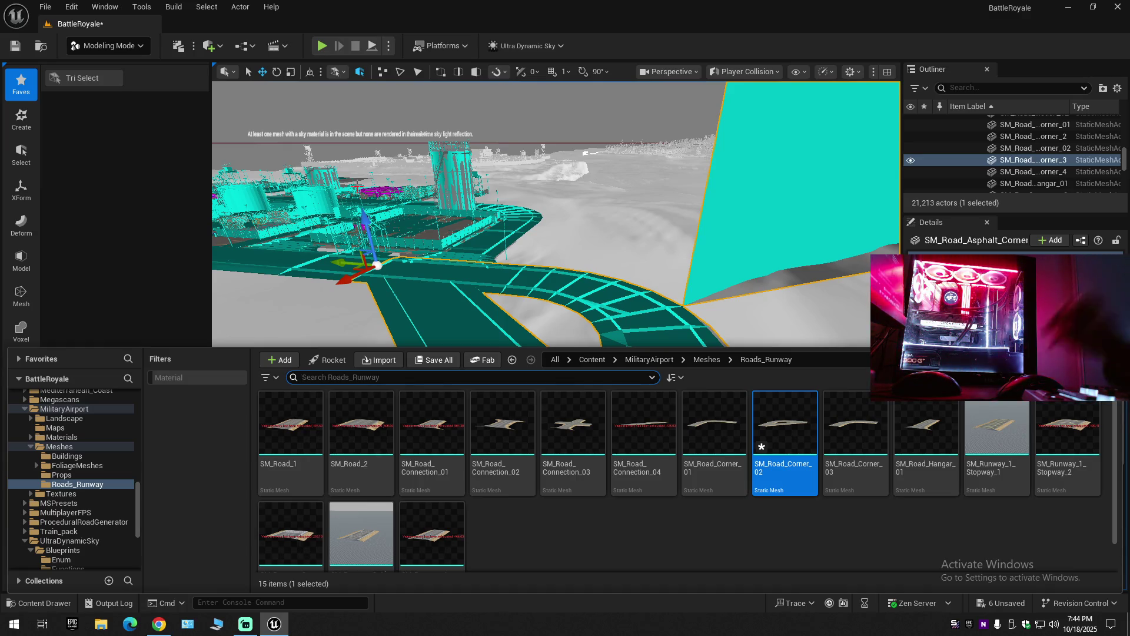
Close the Content Drawer and fly the camera up to the cyan collision wall's edge.
{"action": "key", "text": "ctrl+space"}
{"action": "key", "text": "w"}
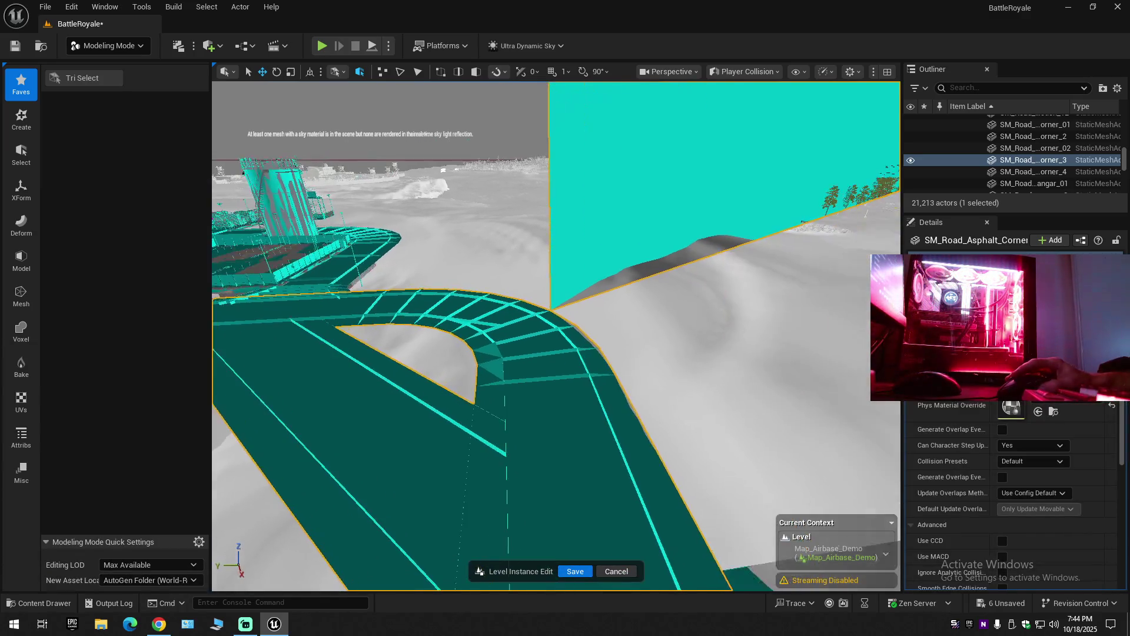
{"action": "key", "text": "w"}
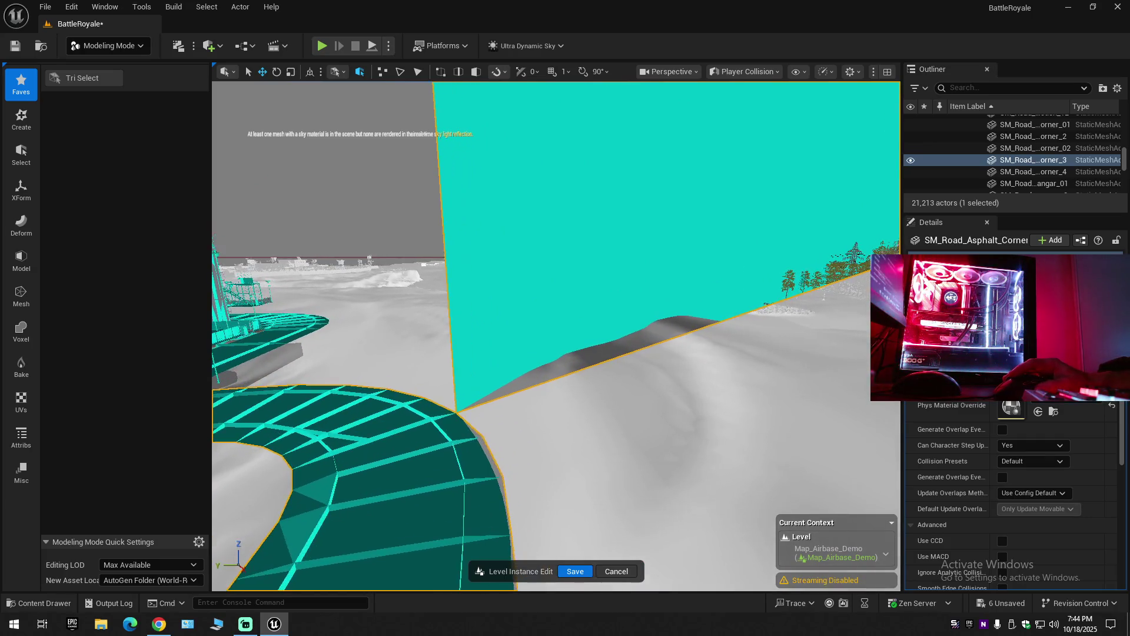
{"action": "key", "text": "s"}
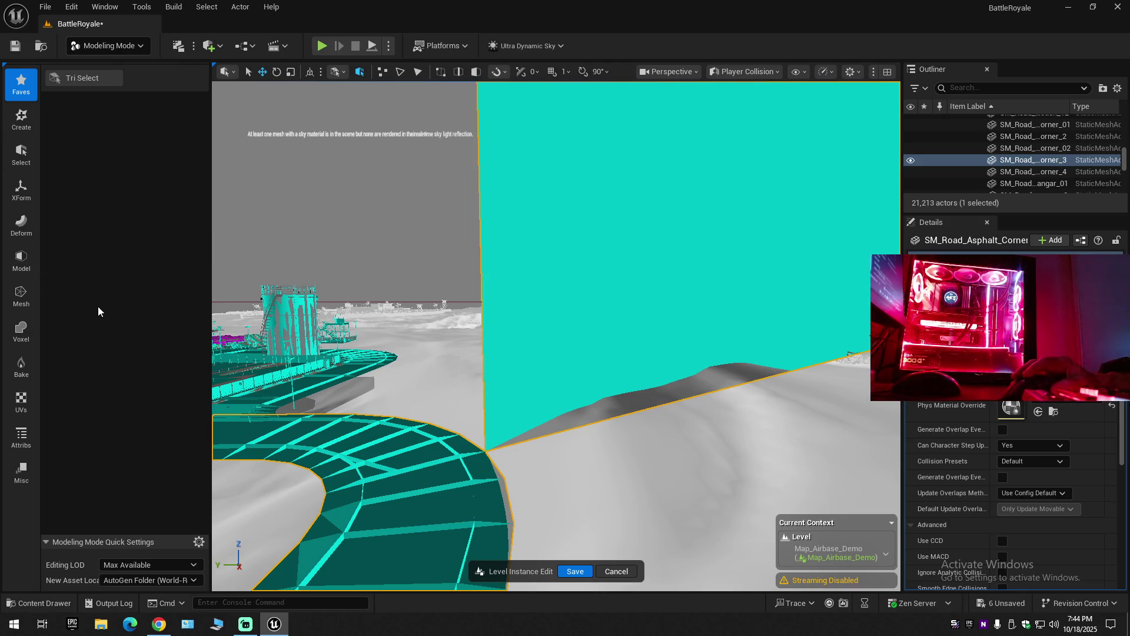
Try Tri Select on the road mesh, check its selection modes, then cancel back to the Create tools.
{"action": "left_click", "coordinate": [71, 82]}
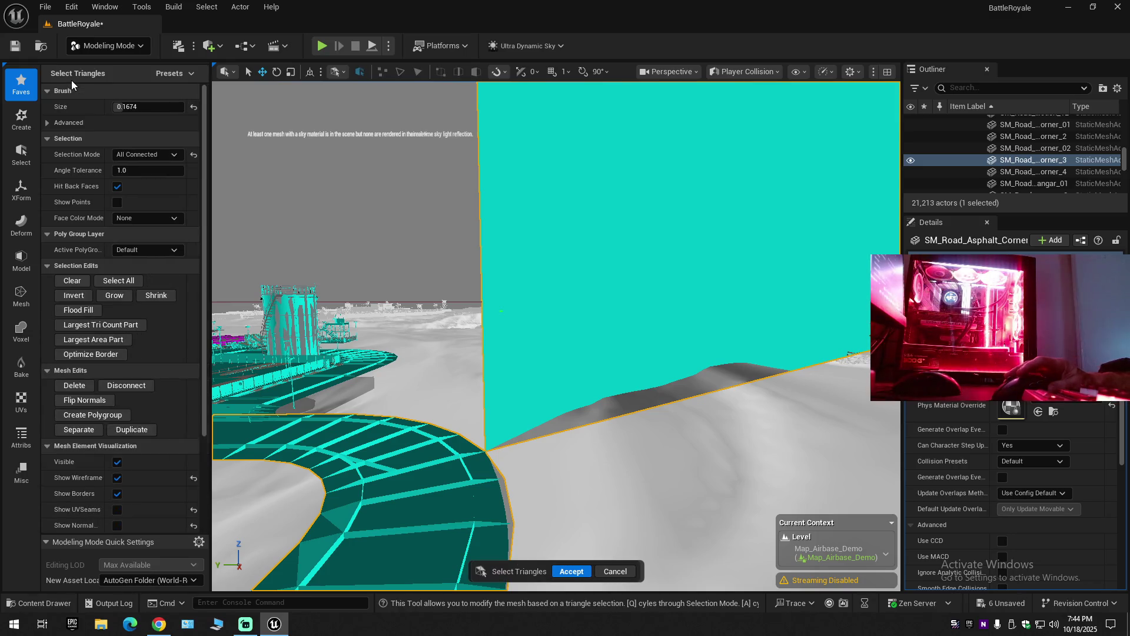
{"action": "left_click", "coordinate": [144, 155]}
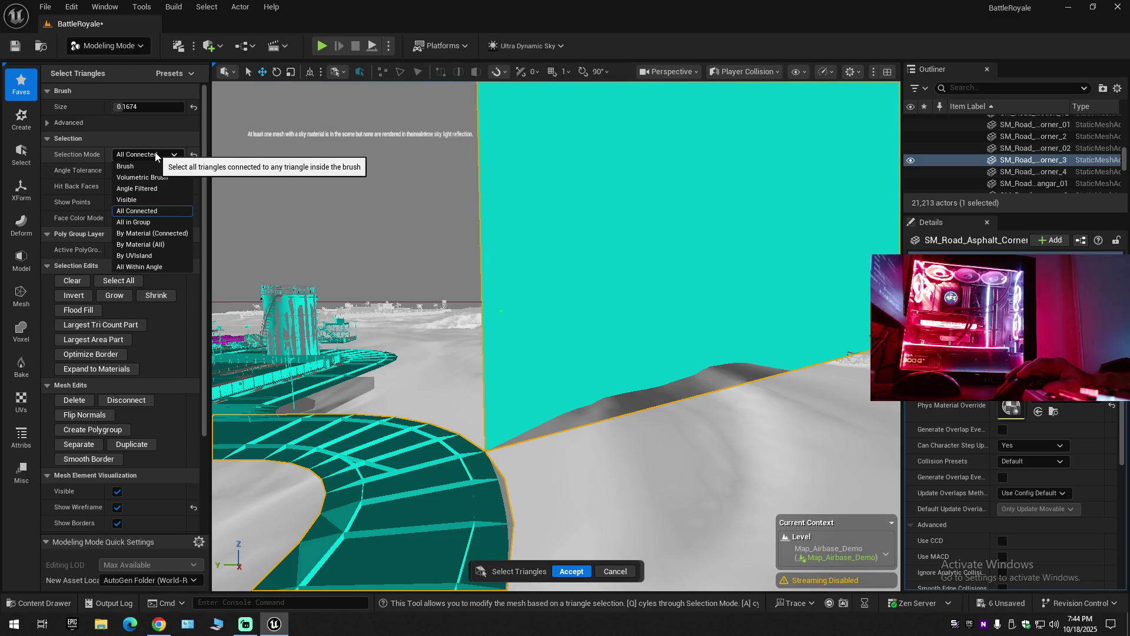
{"action": "left_click", "coordinate": [156, 156]}
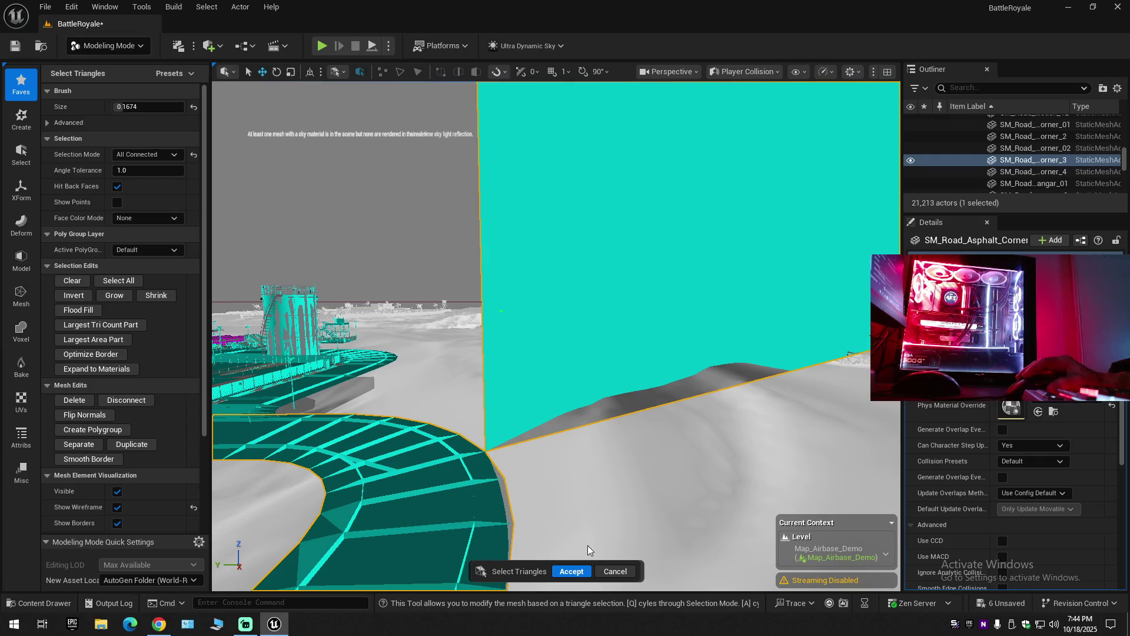
{"action": "left_click", "coordinate": [616, 570]}
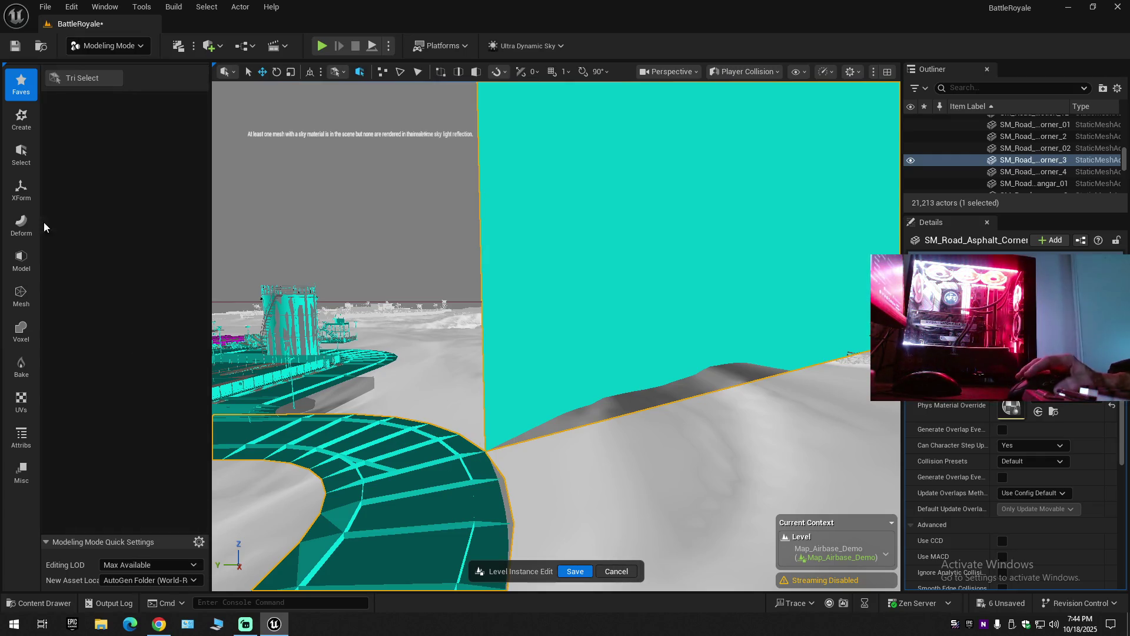
{"action": "left_click", "coordinate": [22, 121]}
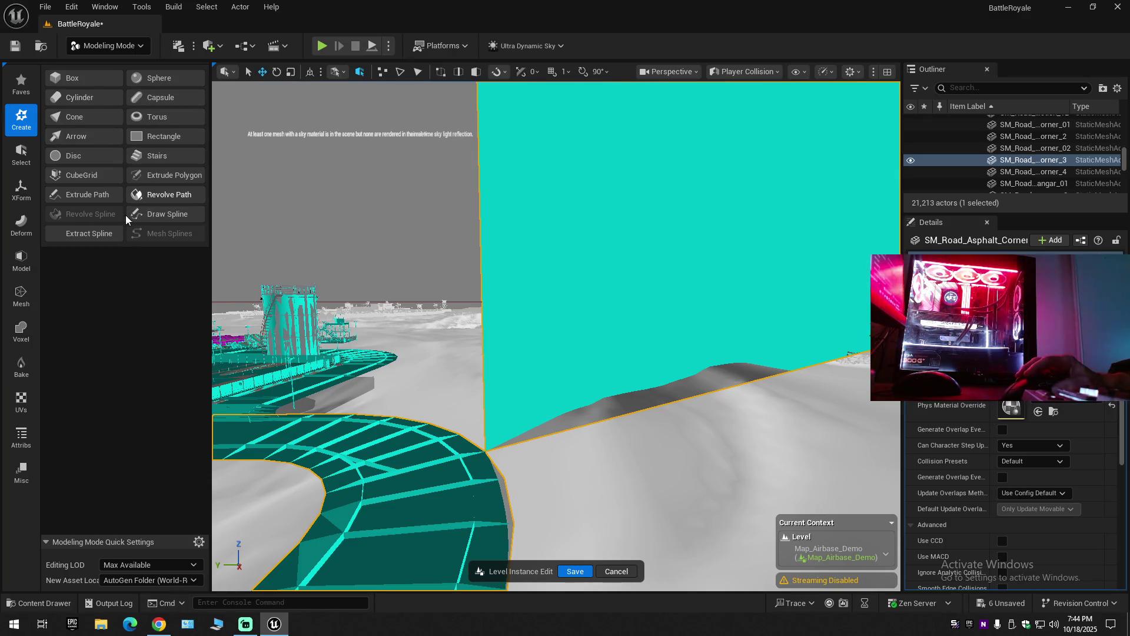
Browse the Select and XForm tool groups, ending on the Deform tools like Vertex Sculpt and Warp.
{"action": "left_click", "coordinate": [22, 156]}
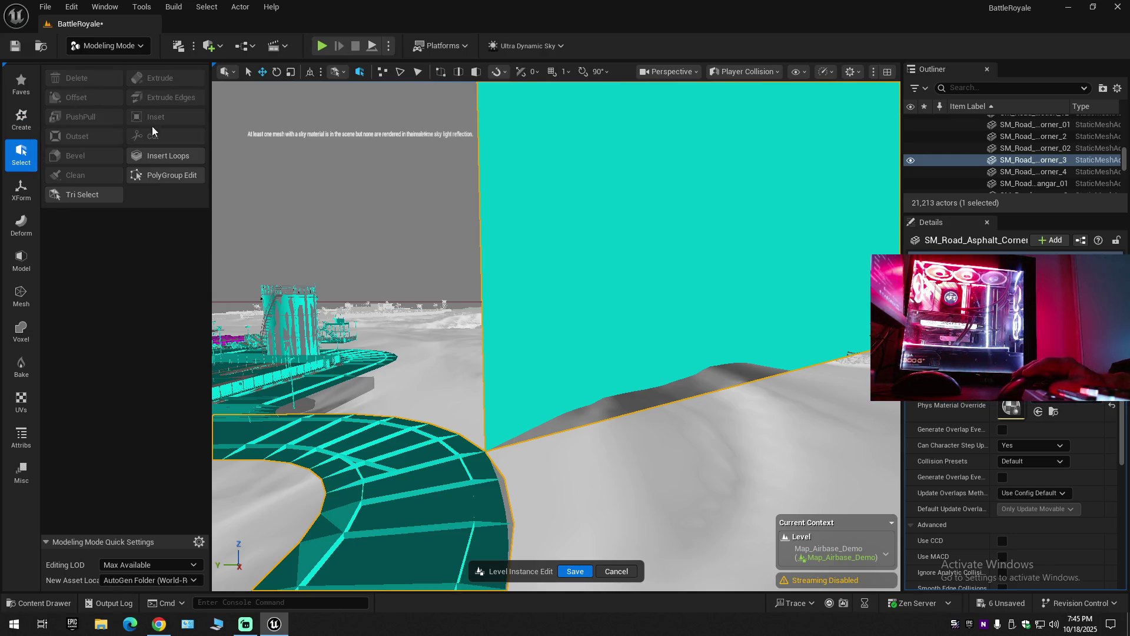
{"action": "left_click", "coordinate": [21, 200]}
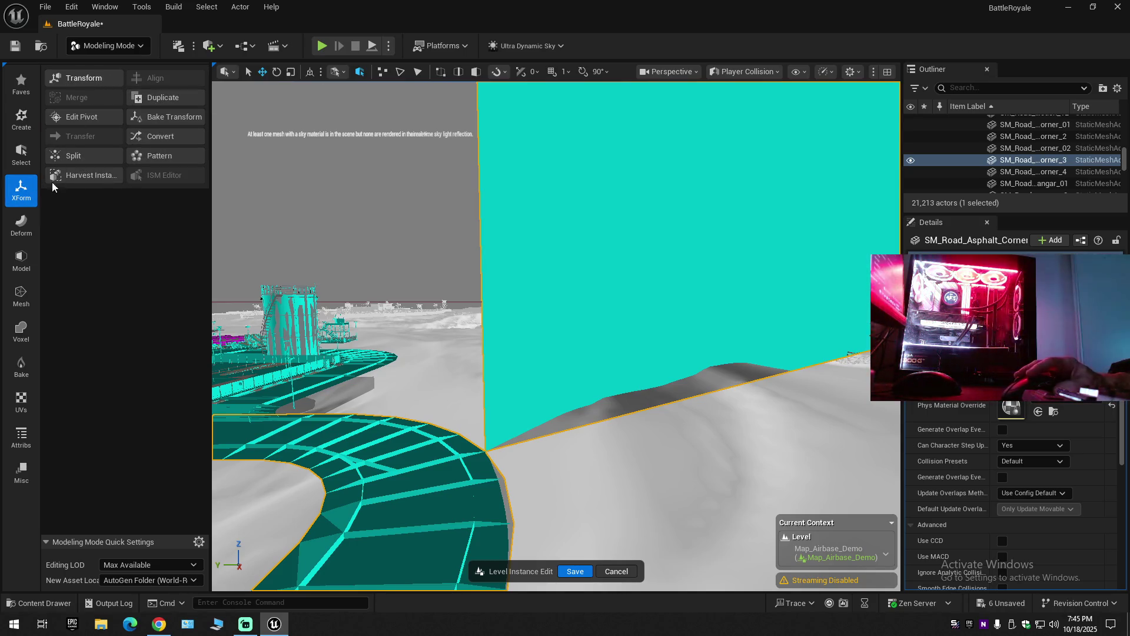
{"action": "left_click", "coordinate": [25, 233]}
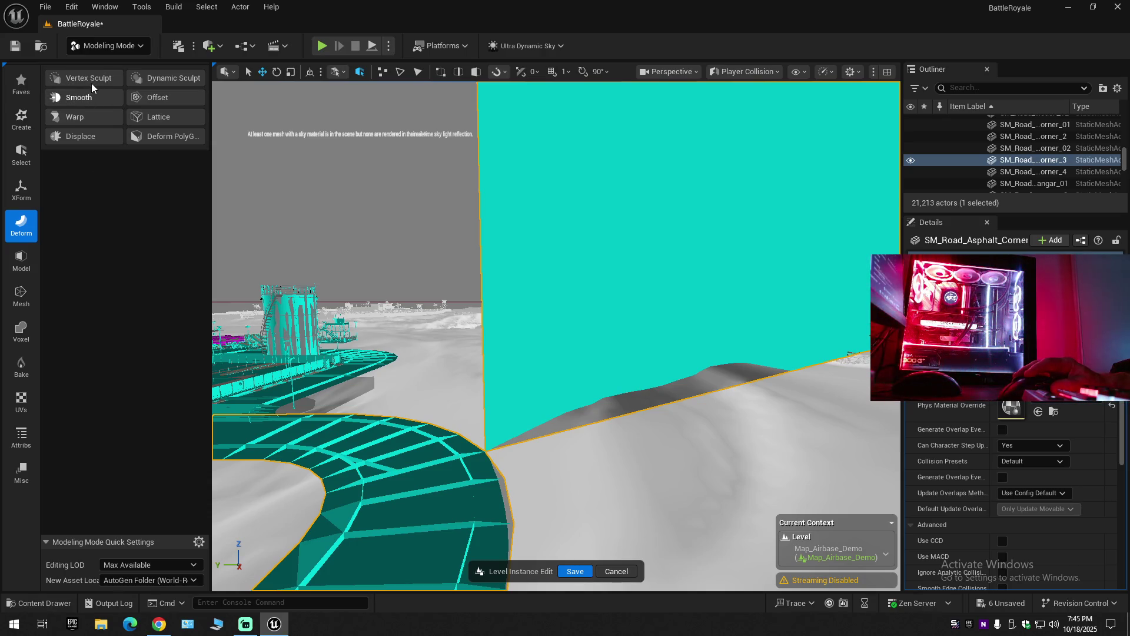
{"action": "left_click", "coordinate": [92, 83]}
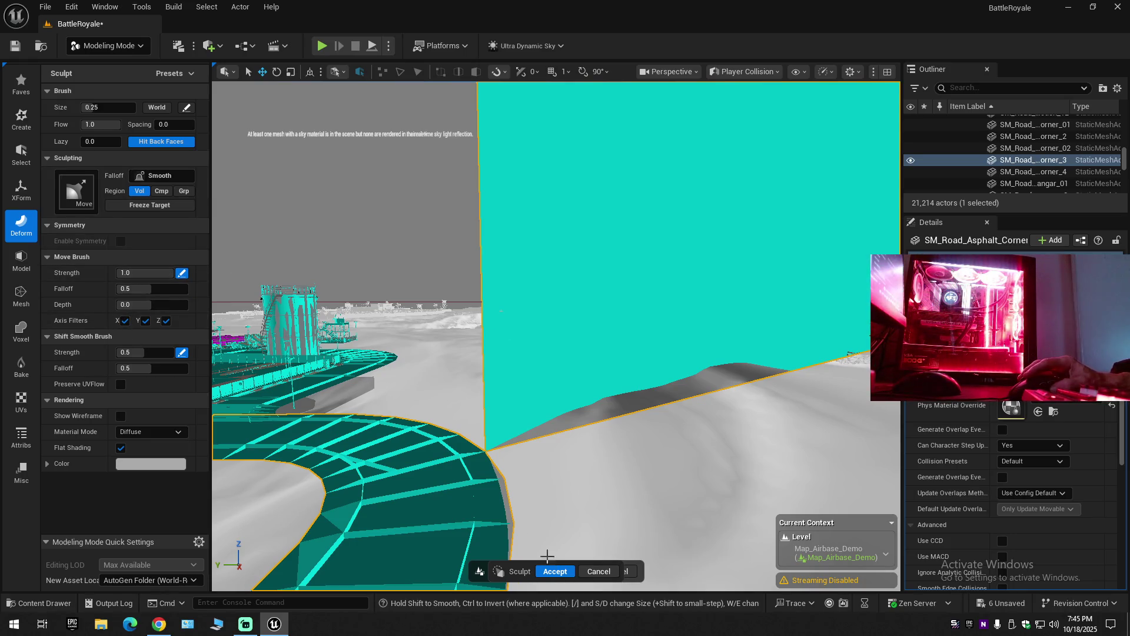
{"action": "key", "text": "Escape"}
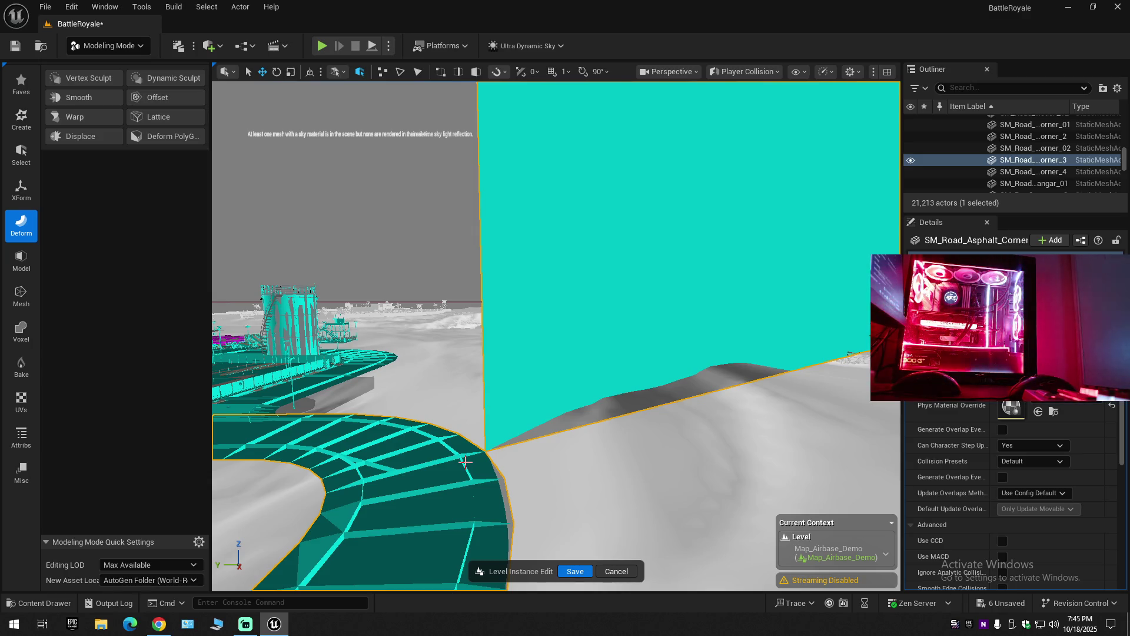
{"action": "scroll", "coordinate": [945, 556], "scroll_direction": "down", "scroll_amount": 5}
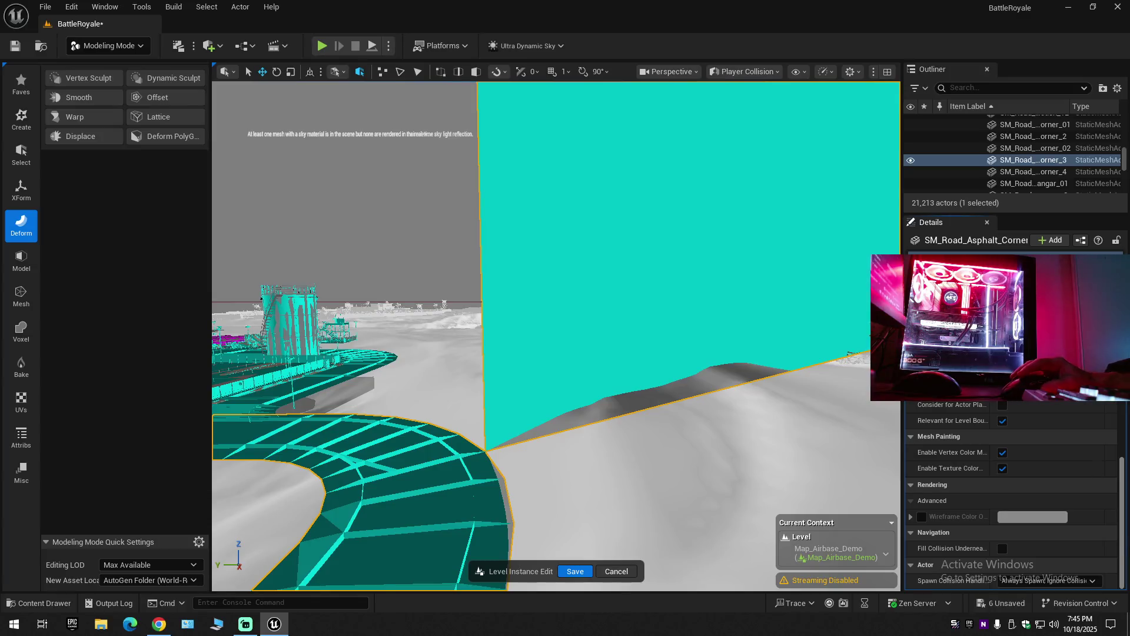
{"action": "scroll", "coordinate": [1108, 415], "scroll_direction": "up", "scroll_amount": 5}
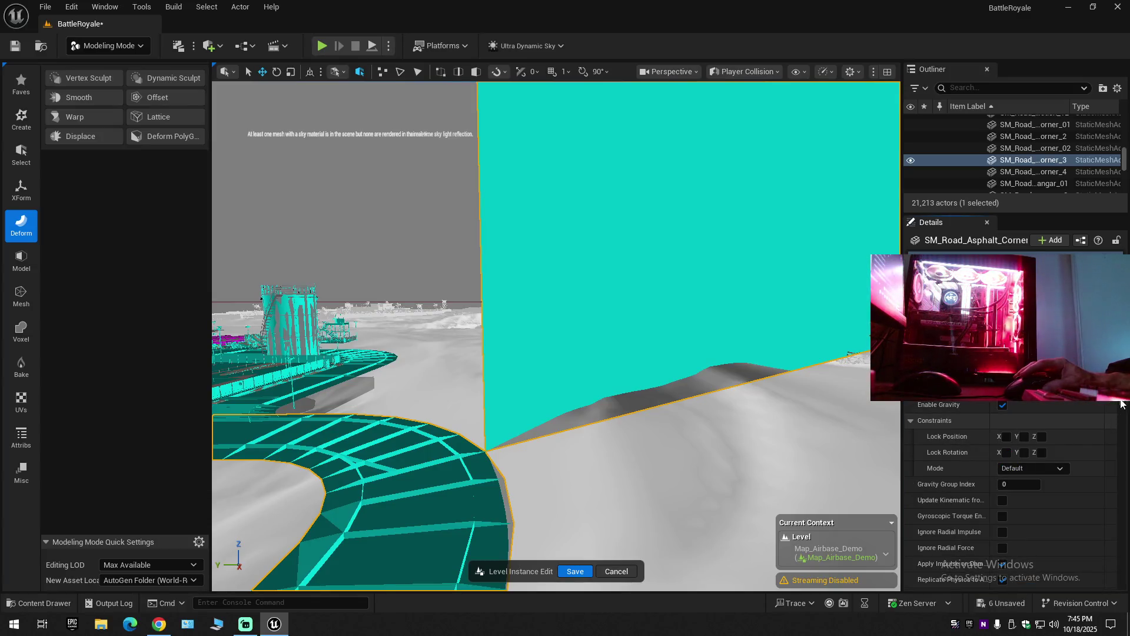
{"action": "scroll", "coordinate": [1013, 495], "scroll_direction": "up", "scroll_amount": 5}
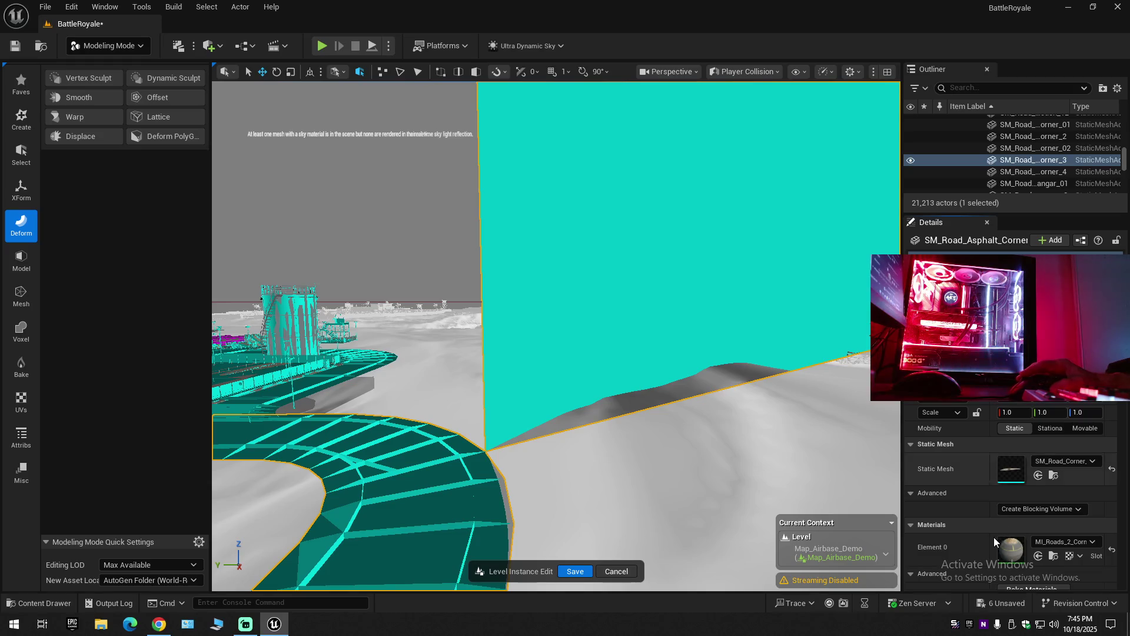
{"action": "scroll", "coordinate": [992, 541], "scroll_direction": "down", "scroll_amount": 1}
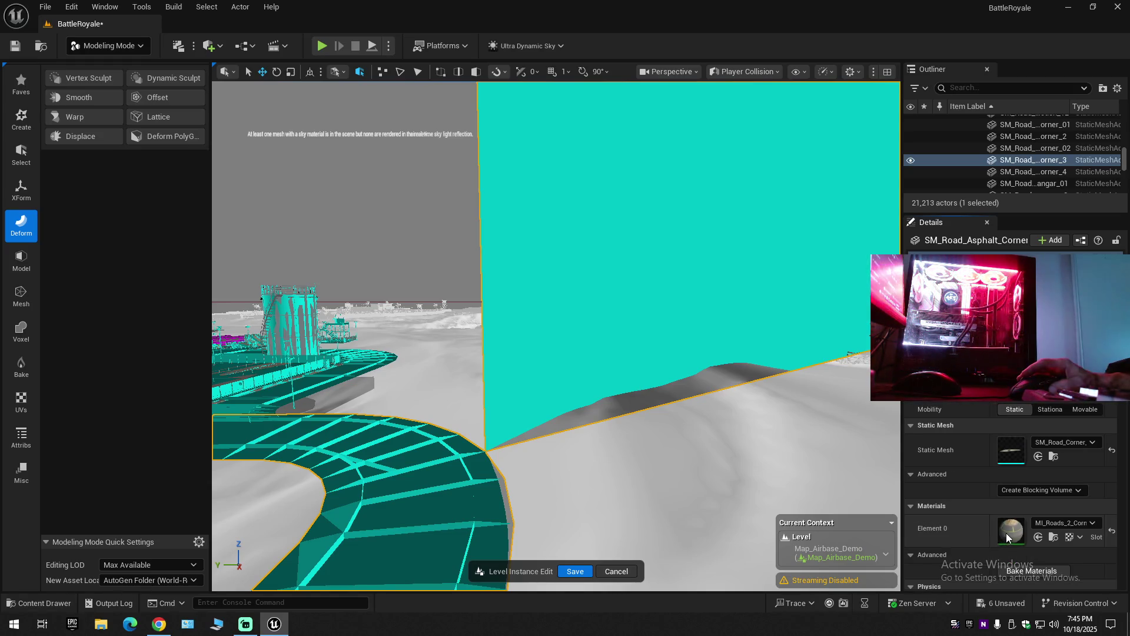
{"action": "left_click", "coordinate": [1054, 538]}
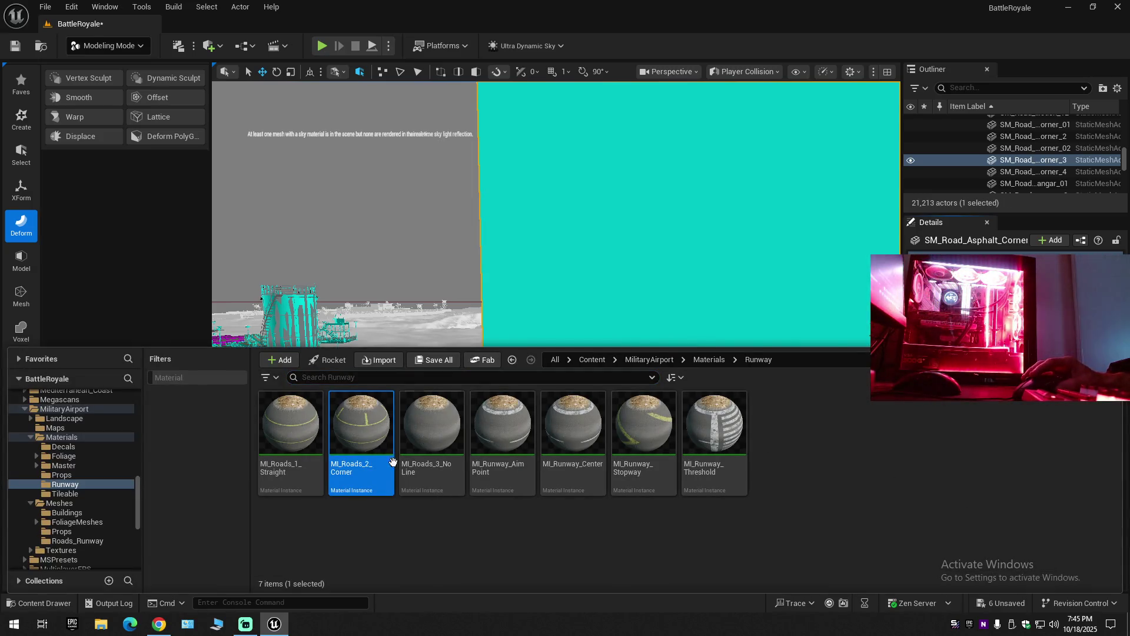
{"action": "mouse_move", "coordinate": [361, 421]}
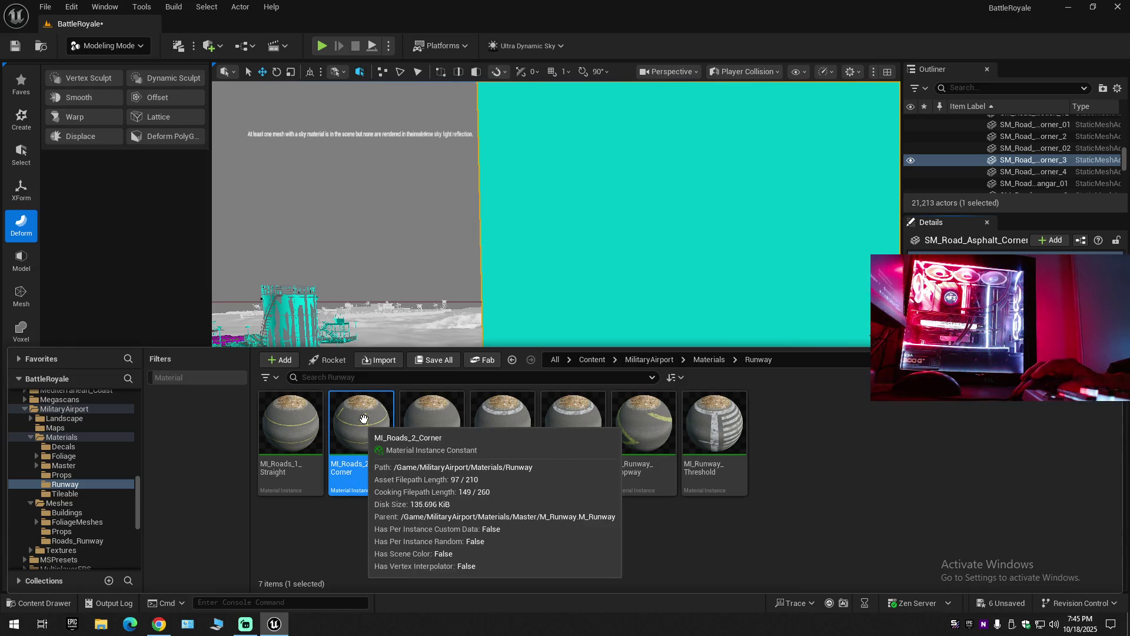
{"action": "left_click_drag", "start_coordinate": [613, 259], "coordinate": [554, 265]}
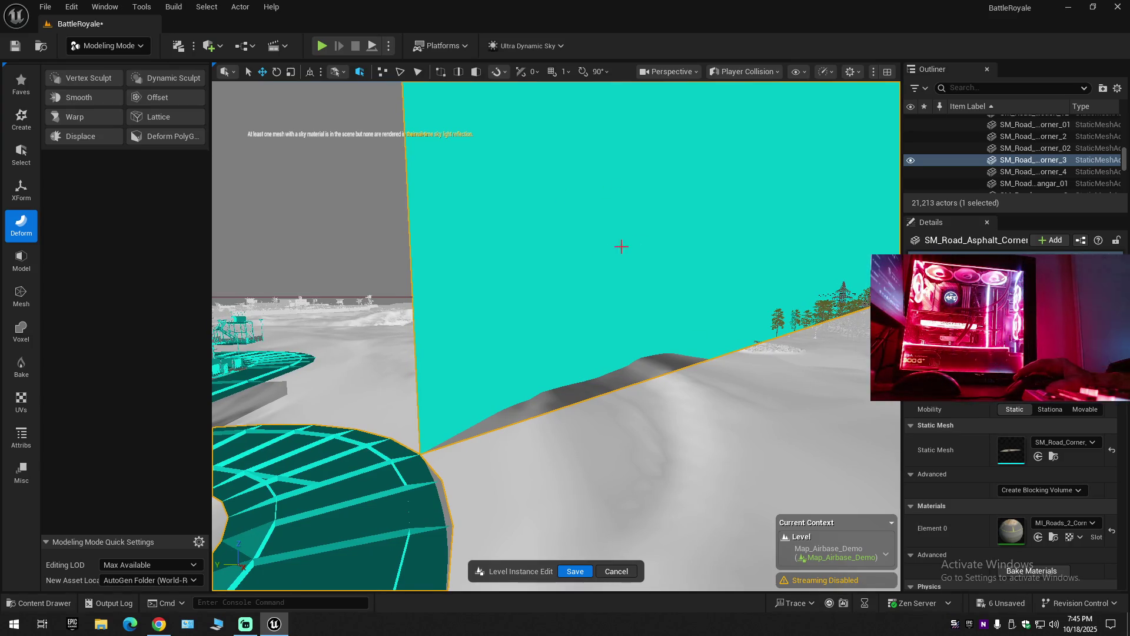
{"action": "scroll", "coordinate": [973, 499], "scroll_direction": "down", "scroll_amount": 5}
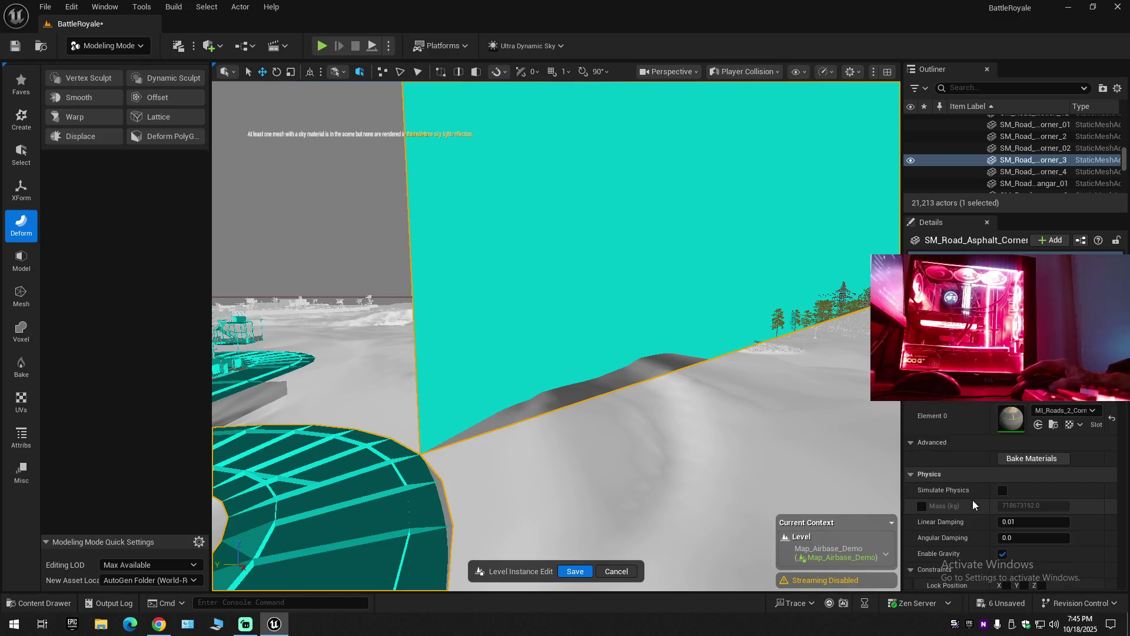
{"action": "scroll", "coordinate": [972, 499], "scroll_direction": "down", "scroll_amount": 2}
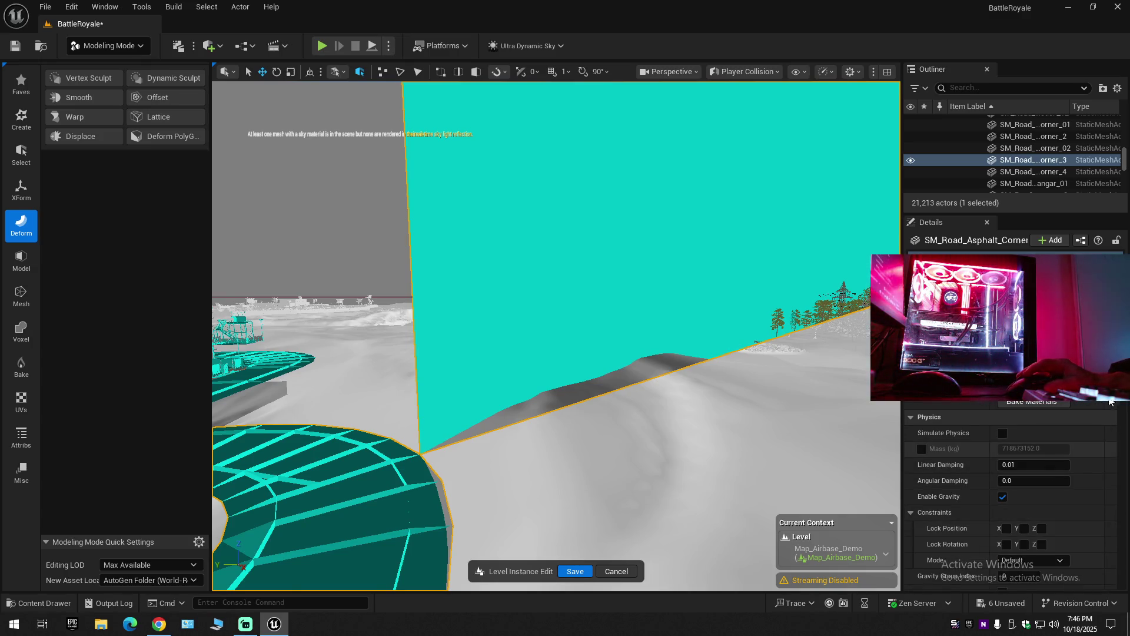
{"action": "scroll", "coordinate": [976, 436], "scroll_direction": "up", "scroll_amount": 7}
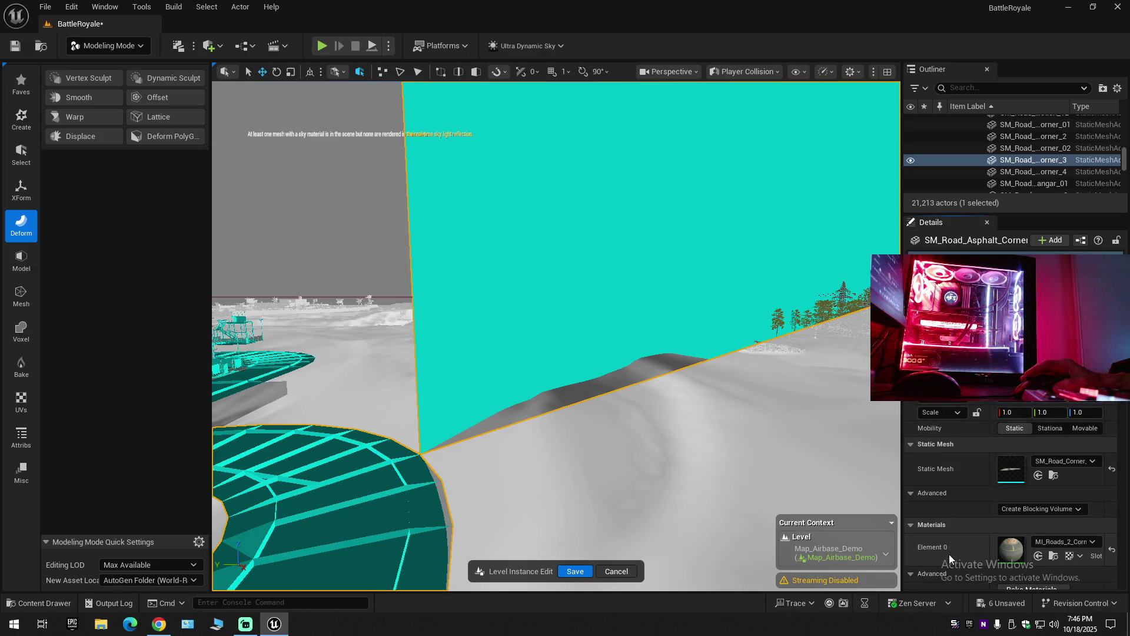
{"action": "scroll", "coordinate": [949, 541], "scroll_direction": "down", "scroll_amount": 1}
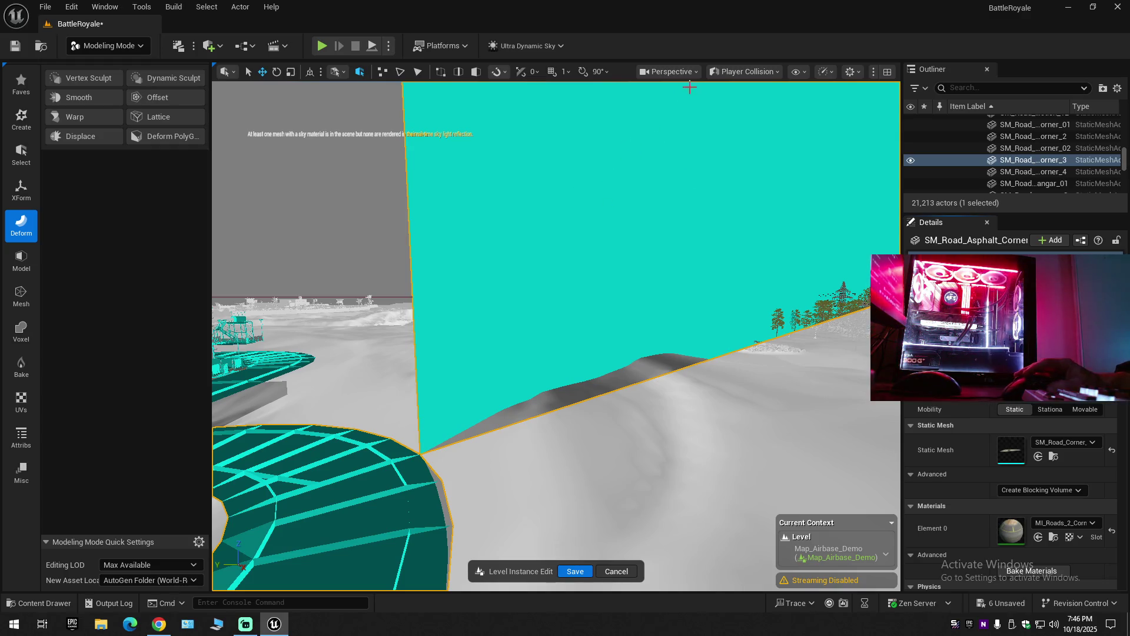
{"action": "left_click", "coordinate": [747, 72]}
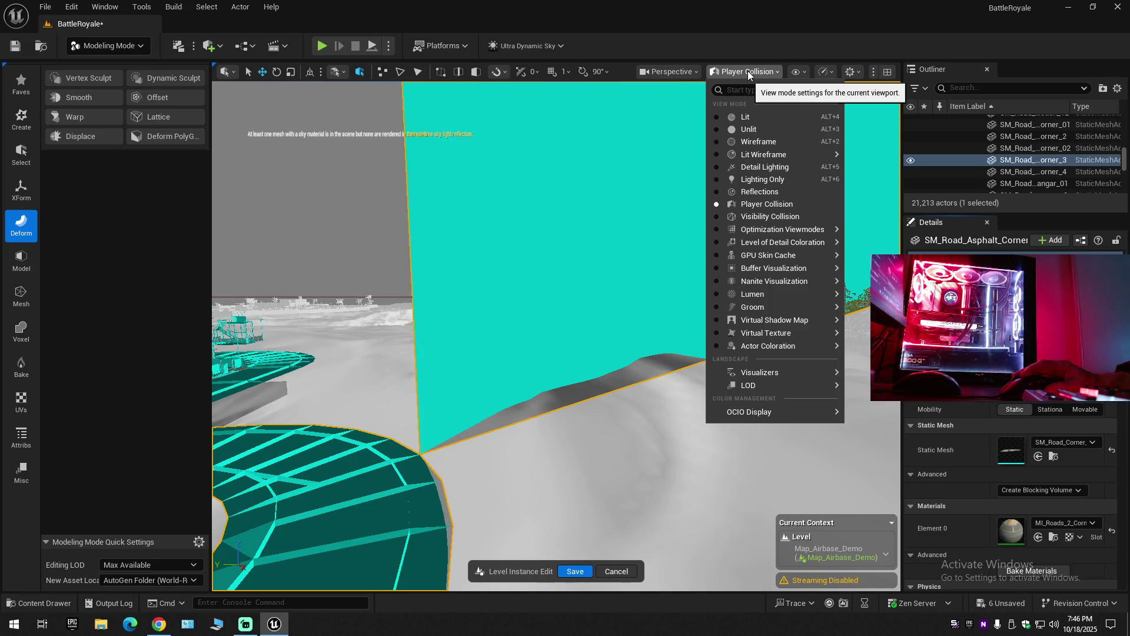
{"action": "left_click", "coordinate": [747, 71]}
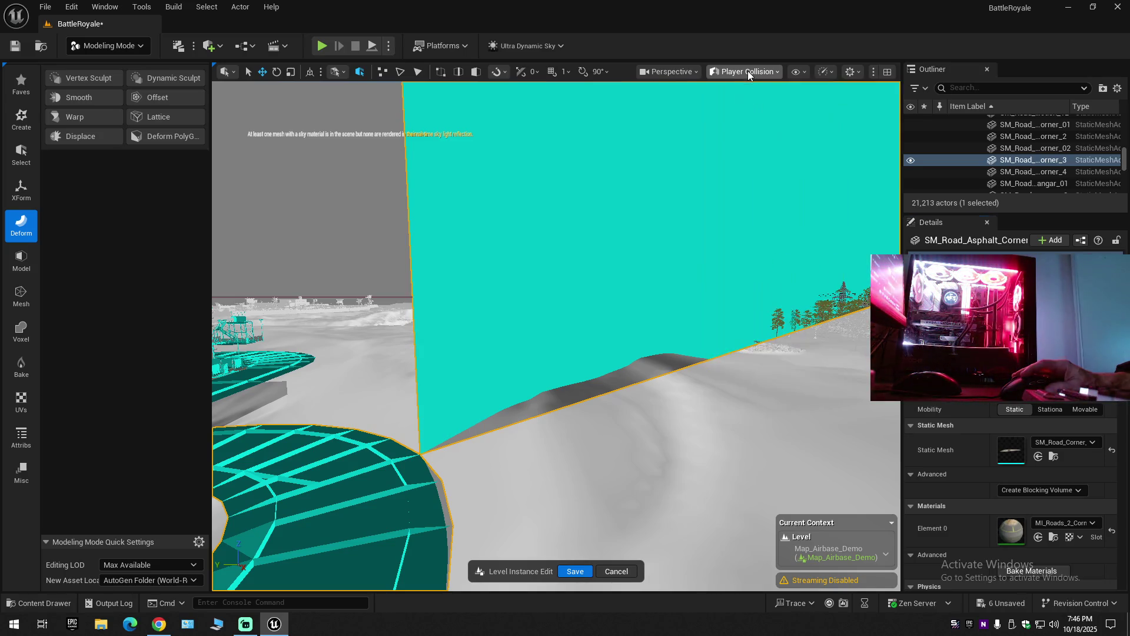
{"action": "scroll", "coordinate": [1004, 511], "scroll_direction": "down", "scroll_amount": 3}
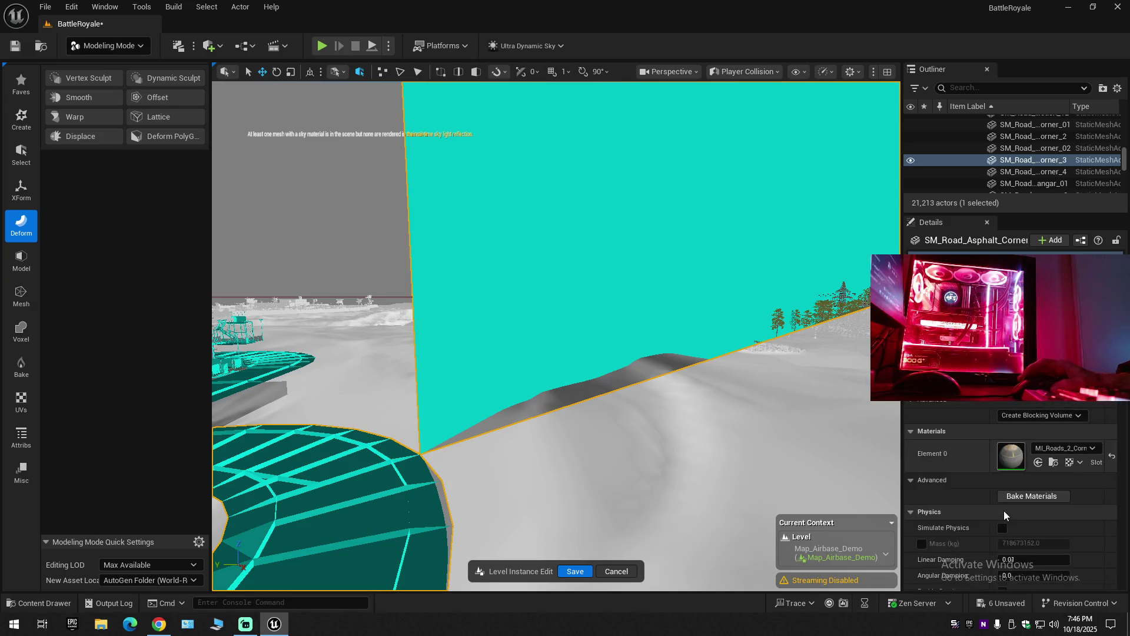
{"action": "scroll", "coordinate": [1004, 510], "scroll_direction": "down", "scroll_amount": 10}
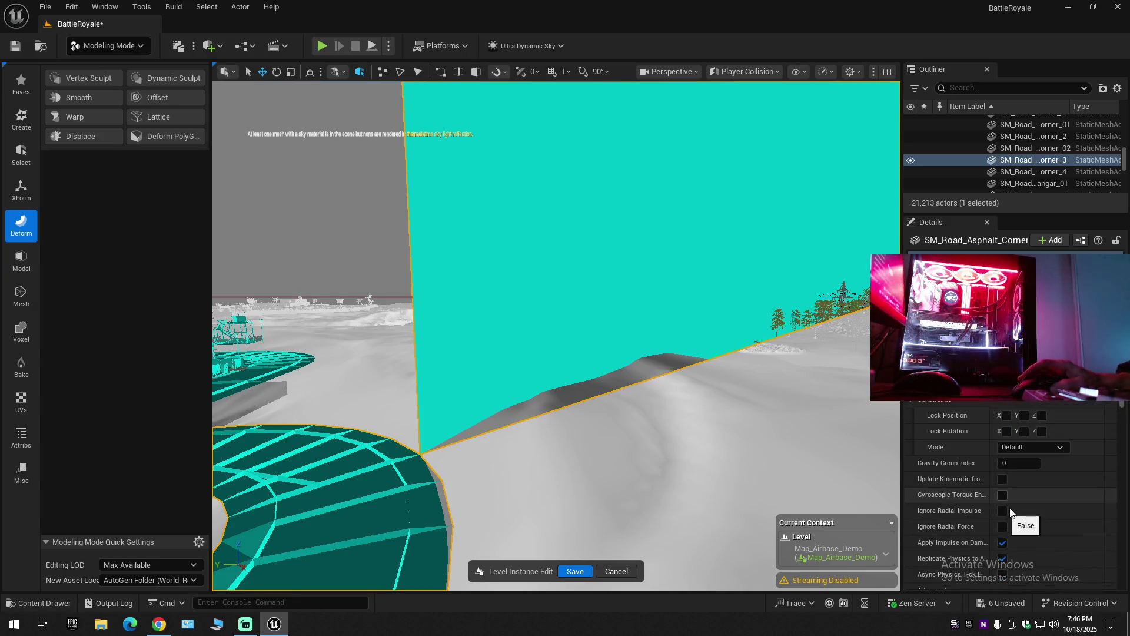
{"action": "left_click_drag", "start_coordinate": [1124, 401], "coordinate": [1125, 549]}
{"action": "scroll", "coordinate": [1104, 425], "scroll_direction": "up", "scroll_amount": 15}
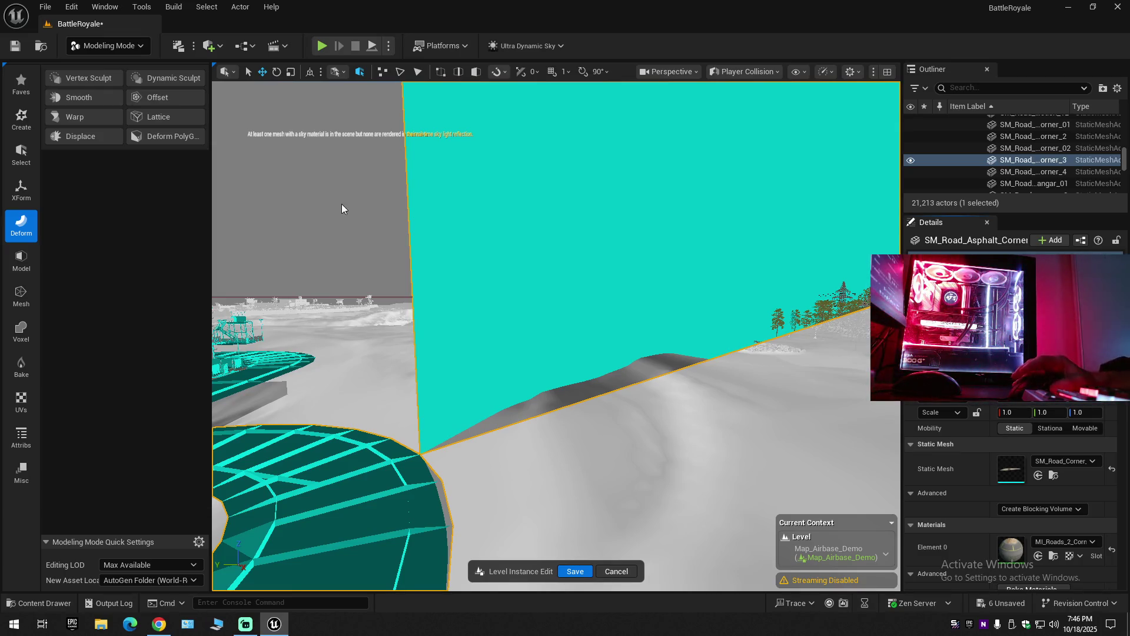
Open the Element 0 material MI_Roads_2_Corner and scroll through its texture parameters.
{"action": "left_click", "coordinate": [1053, 555]}
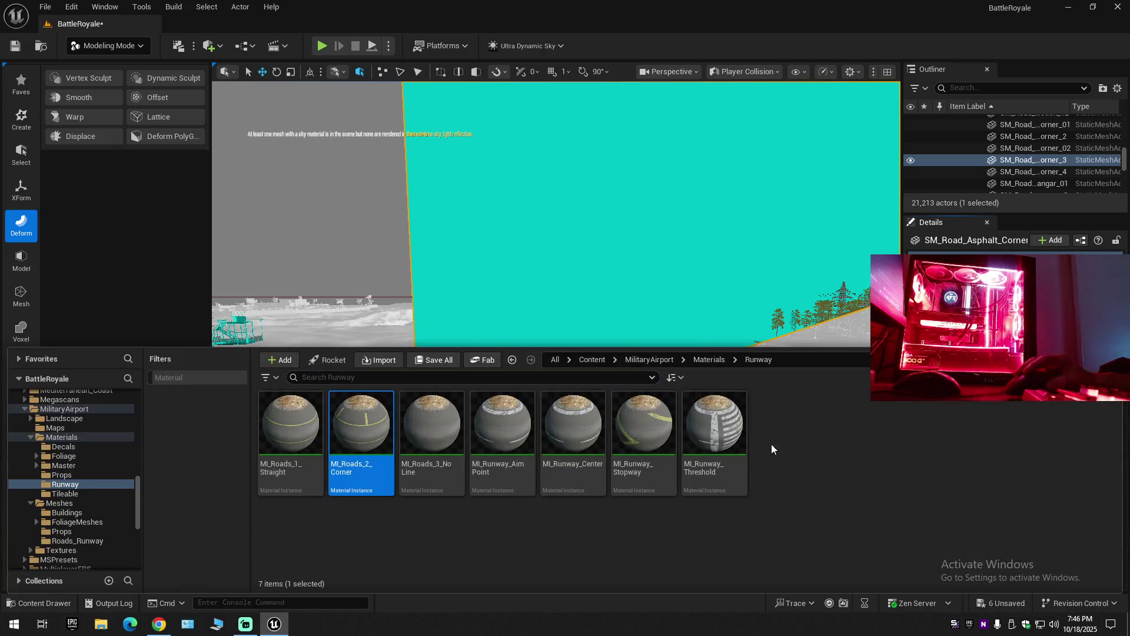
{"action": "double_click", "coordinate": [368, 441]}
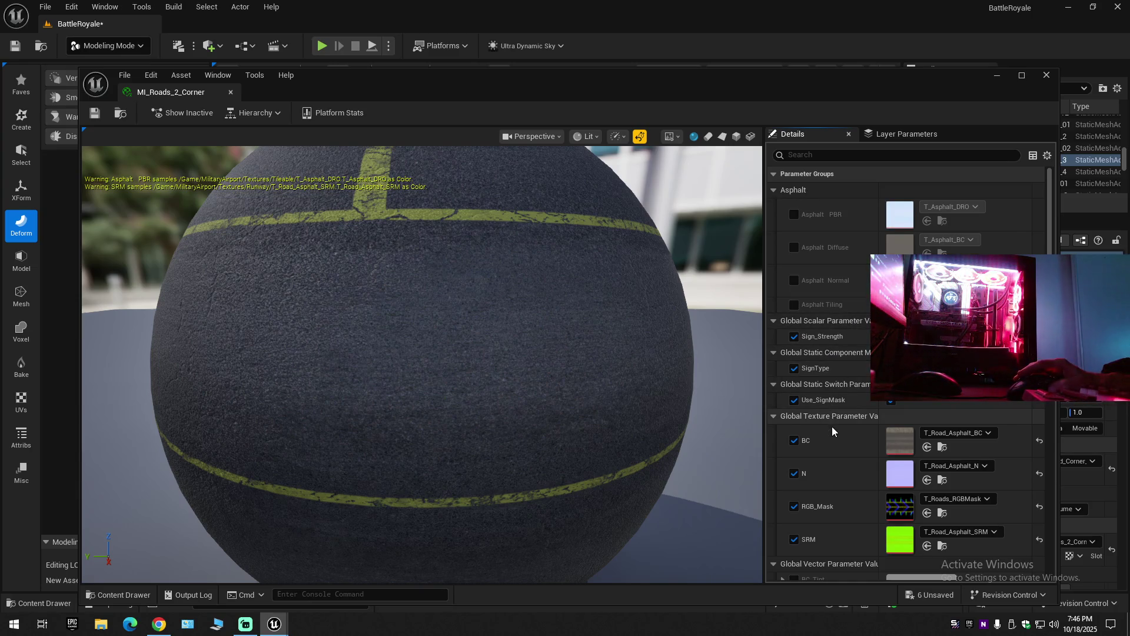
{"action": "scroll", "coordinate": [832, 427], "scroll_direction": "down", "scroll_amount": 5}
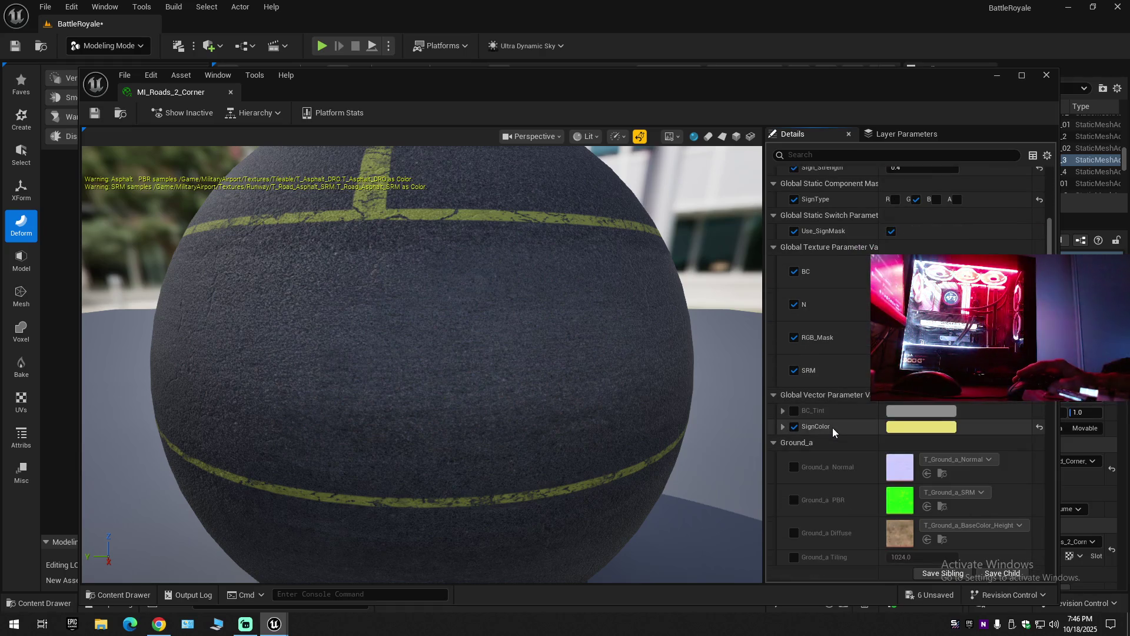
{"action": "scroll", "coordinate": [832, 434], "scroll_direction": "down", "scroll_amount": 4}
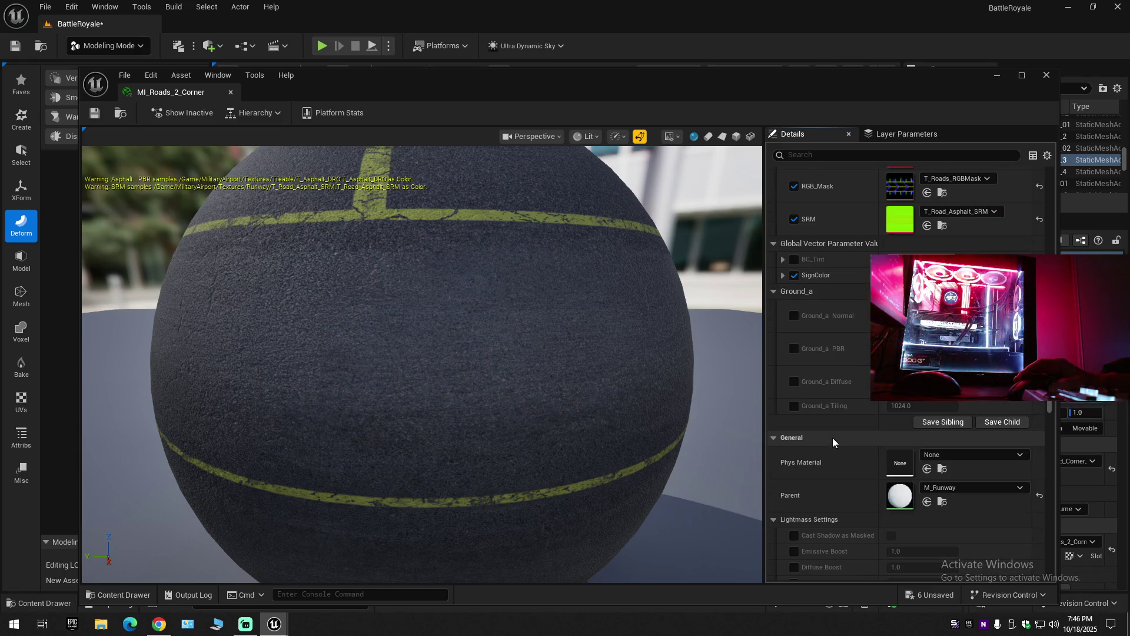
{"action": "scroll", "coordinate": [832, 437], "scroll_direction": "down", "scroll_amount": 1}
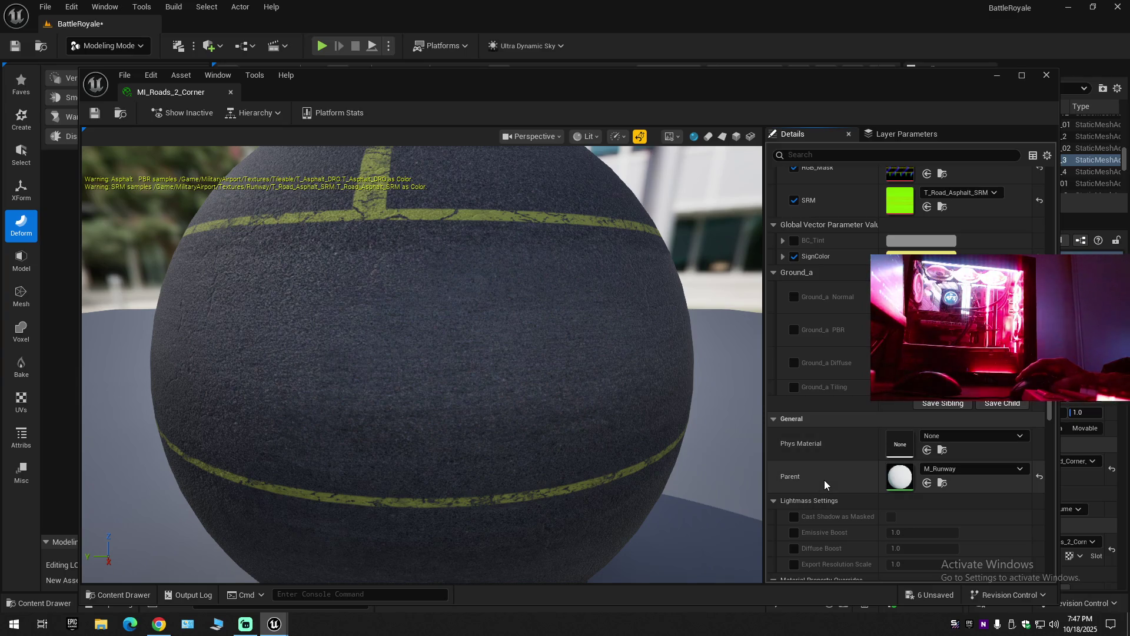
{"action": "scroll", "coordinate": [825, 486], "scroll_direction": "down", "scroll_amount": 2}
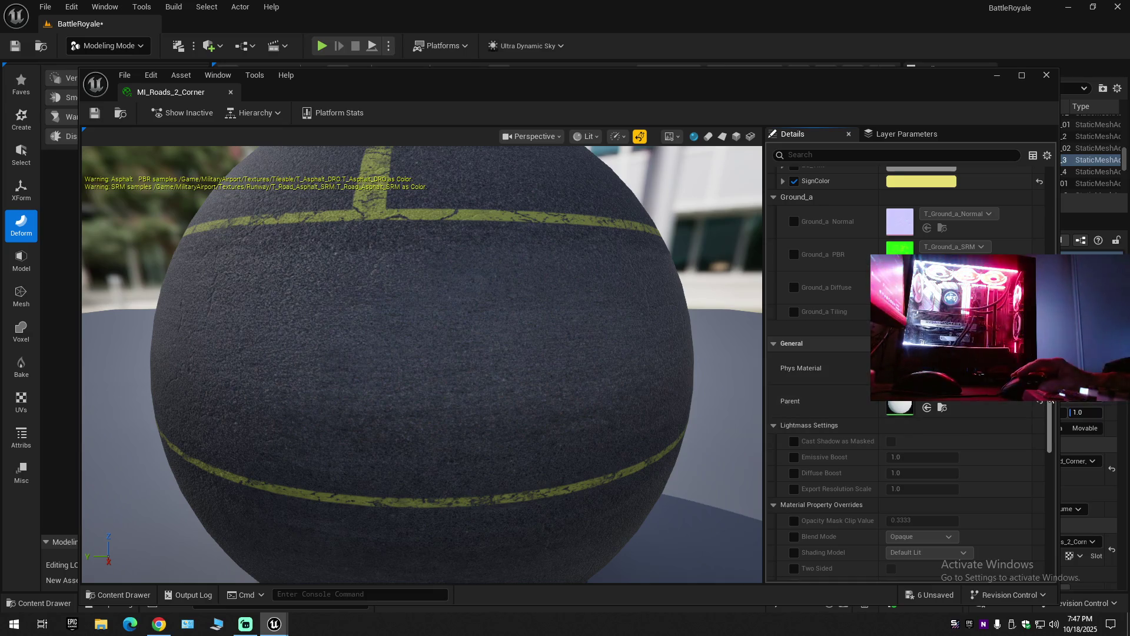
{"action": "scroll", "coordinate": [1048, 457], "scroll_direction": "down", "scroll_amount": 2}
{"action": "scroll", "coordinate": [1048, 457], "scroll_direction": "down", "scroll_amount": 4}
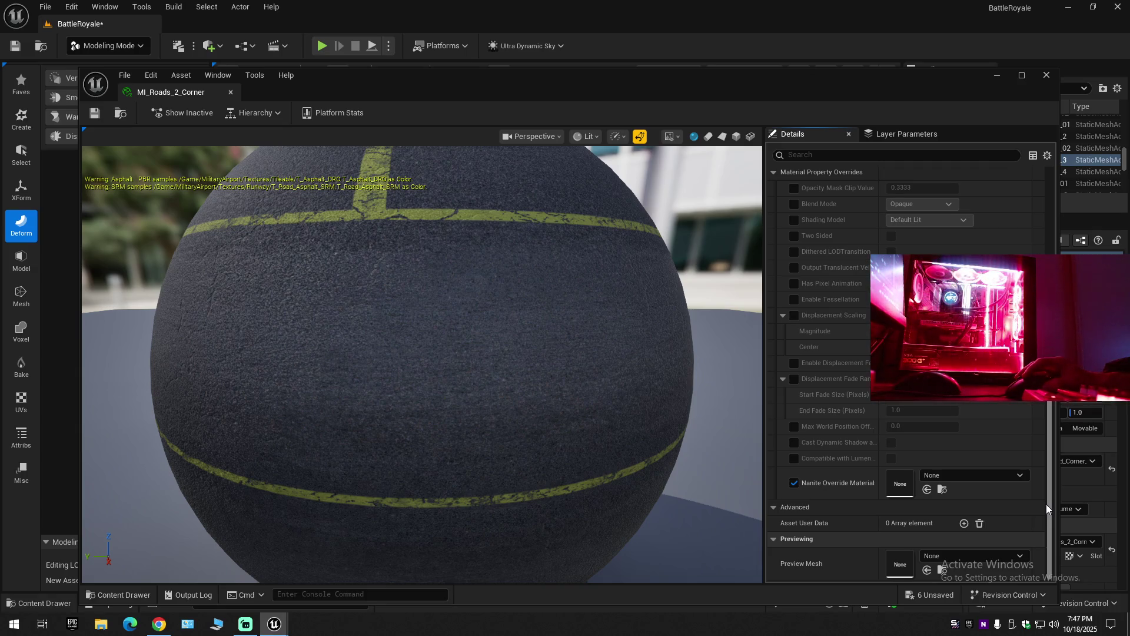
{"action": "scroll", "coordinate": [1045, 497], "scroll_direction": "up", "scroll_amount": 1}
{"action": "left_click_drag", "start_coordinate": [1043, 406], "coordinate": [1044, 206]}
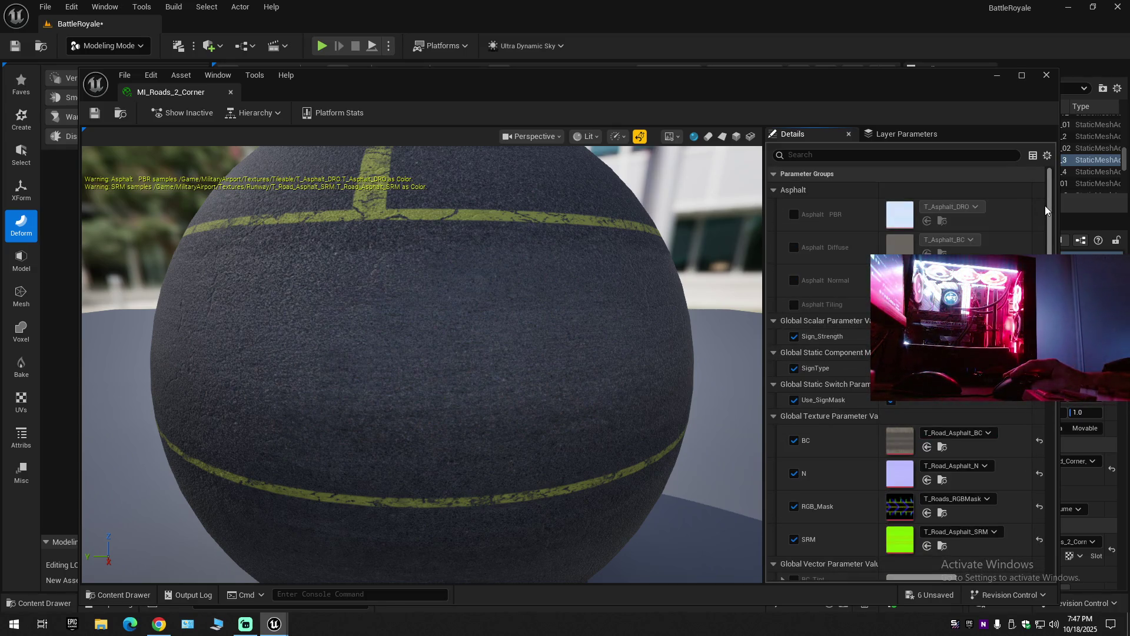
{"action": "scroll", "coordinate": [1041, 403], "scroll_direction": "down", "scroll_amount": 10}
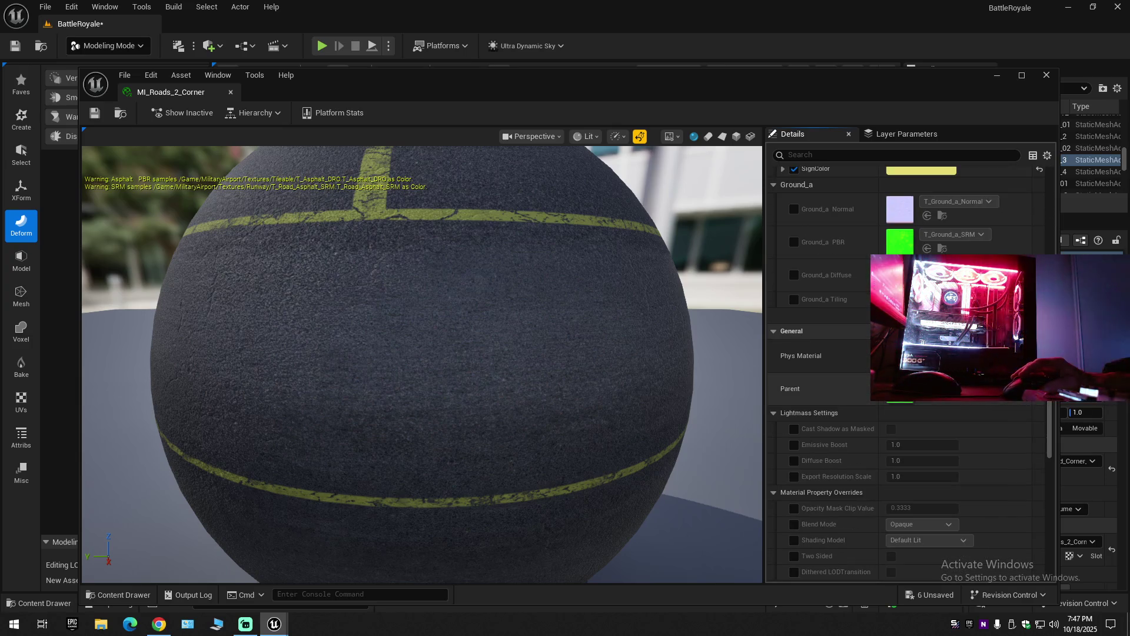
Clear MI_Roads_2_Corner's parent material and move its editor aside to reveal the level.
{"action": "left_click", "coordinate": [959, 383]}
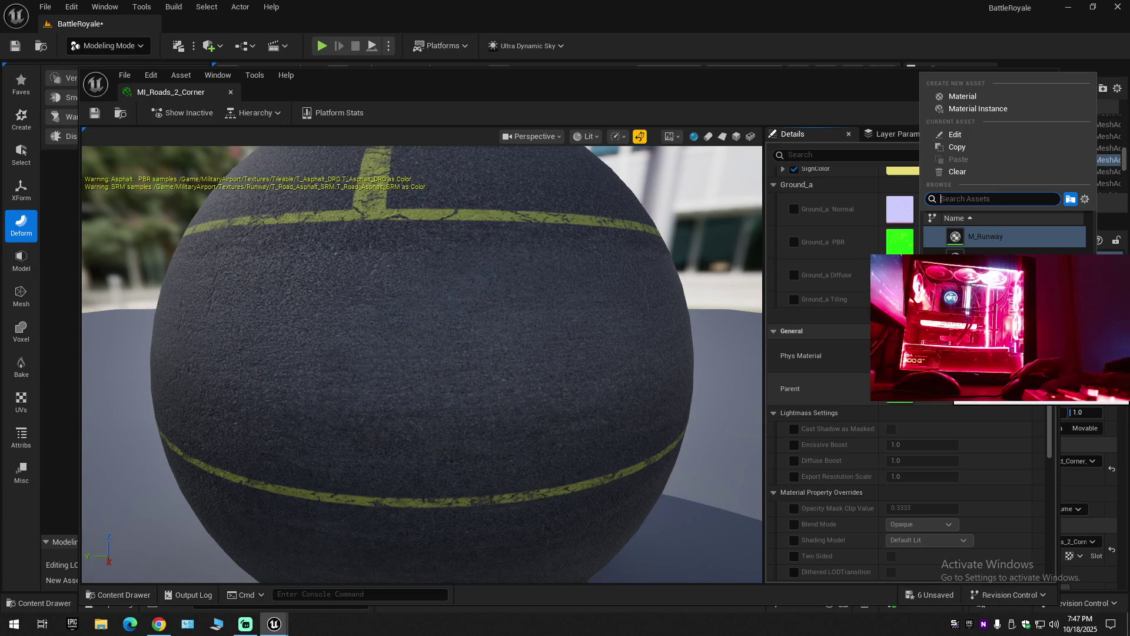
{"action": "key", "text": "Escape"}
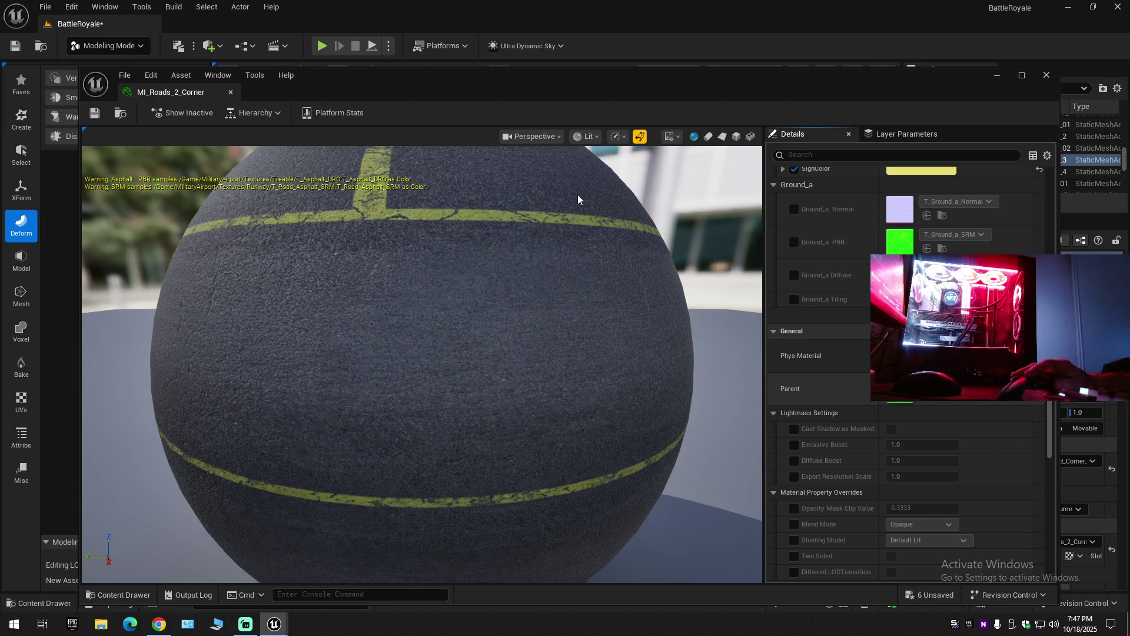
{"action": "scroll", "coordinate": [953, 406], "scroll_direction": "down", "scroll_amount": 5}
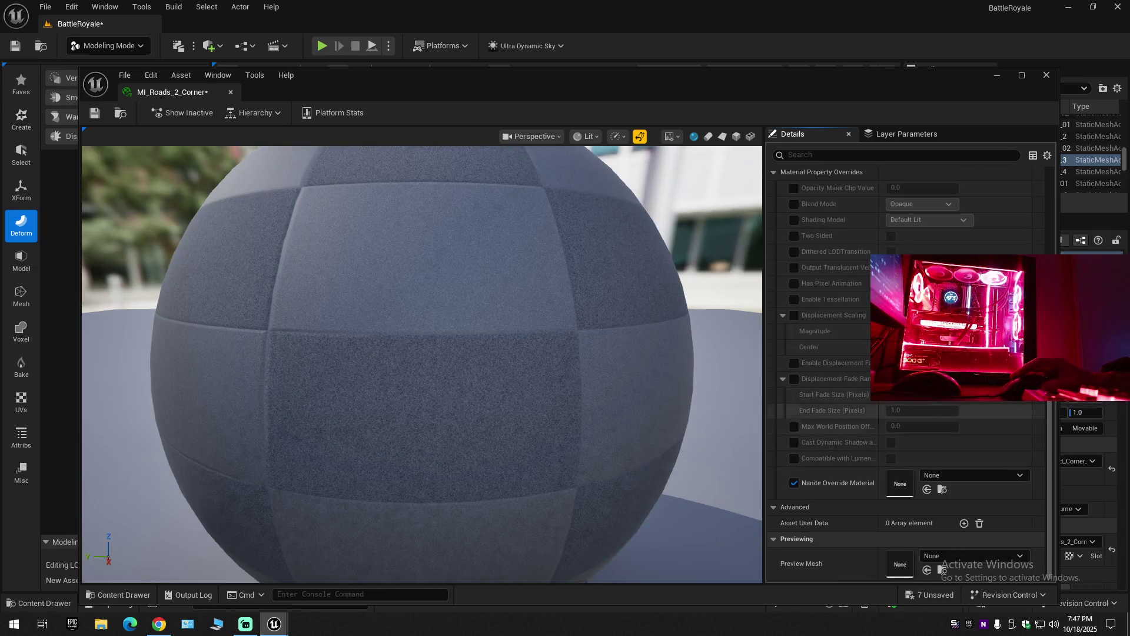
{"action": "left_click_drag", "start_coordinate": [1048, 277], "coordinate": [1048, 171]}
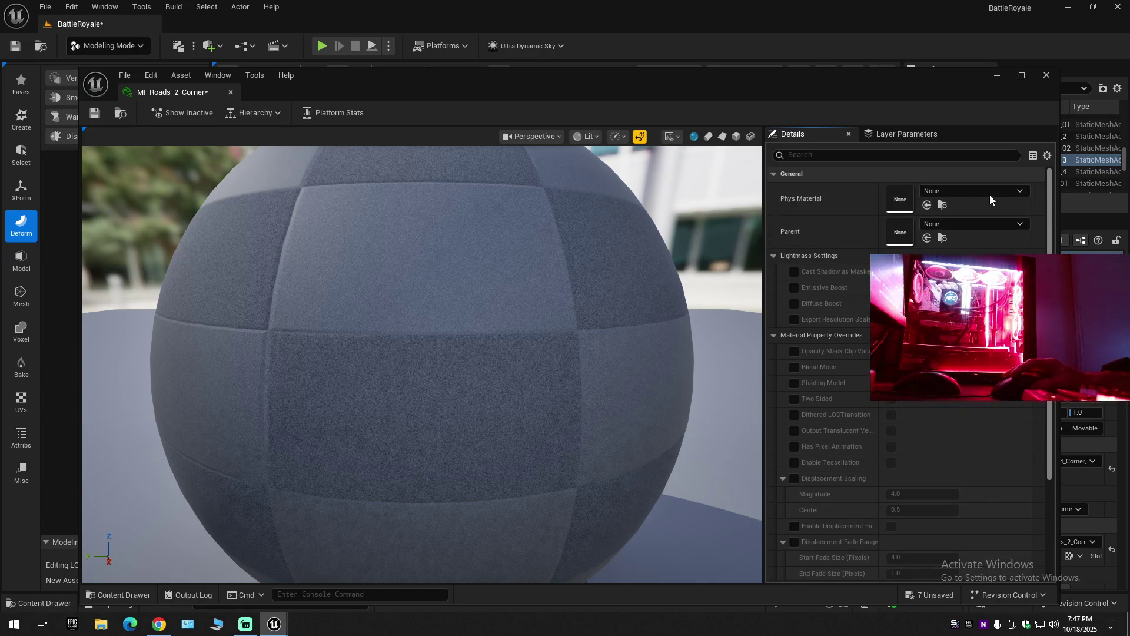
{"action": "mouse_move", "coordinate": [404, 89]}
{"action": "left_mouse_down"}
{"action": "mouse_move", "coordinate": [506, 498]}
{"action": "mouse_move", "coordinate": [449, 550]}
{"action": "left_mouse_up"}
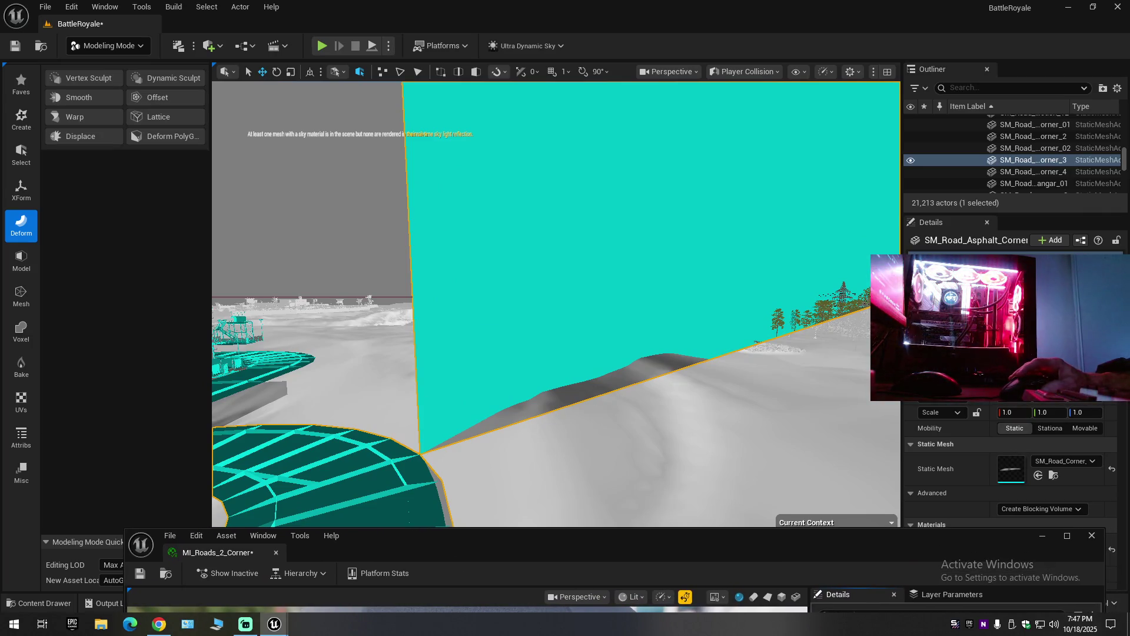
{"action": "left_click", "coordinate": [747, 72]}
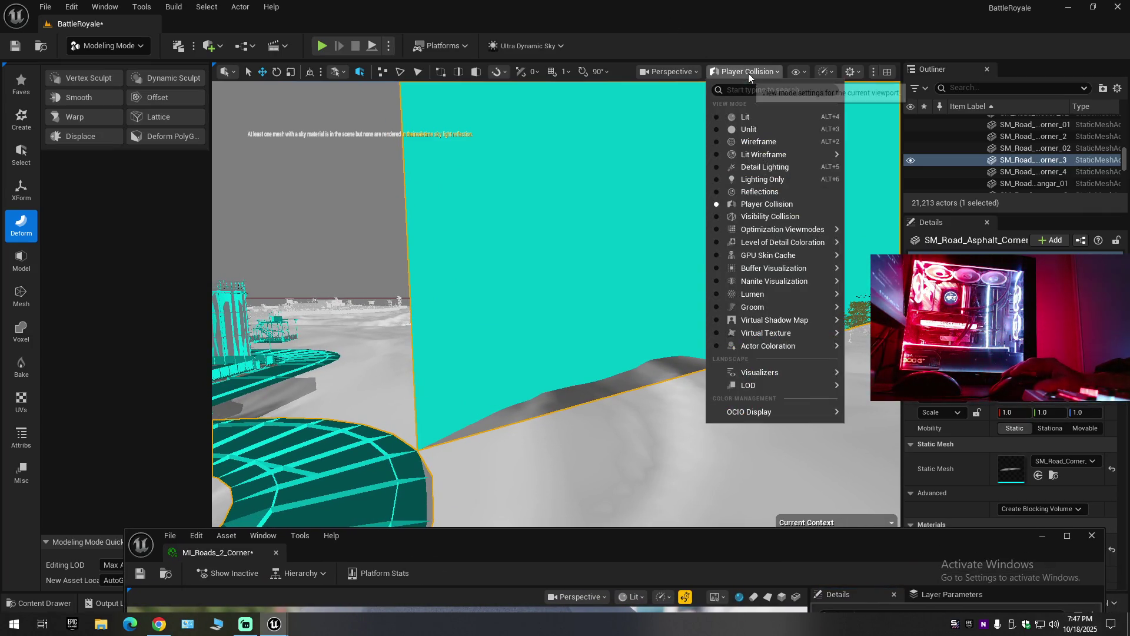
{"action": "left_click", "coordinate": [718, 114]}
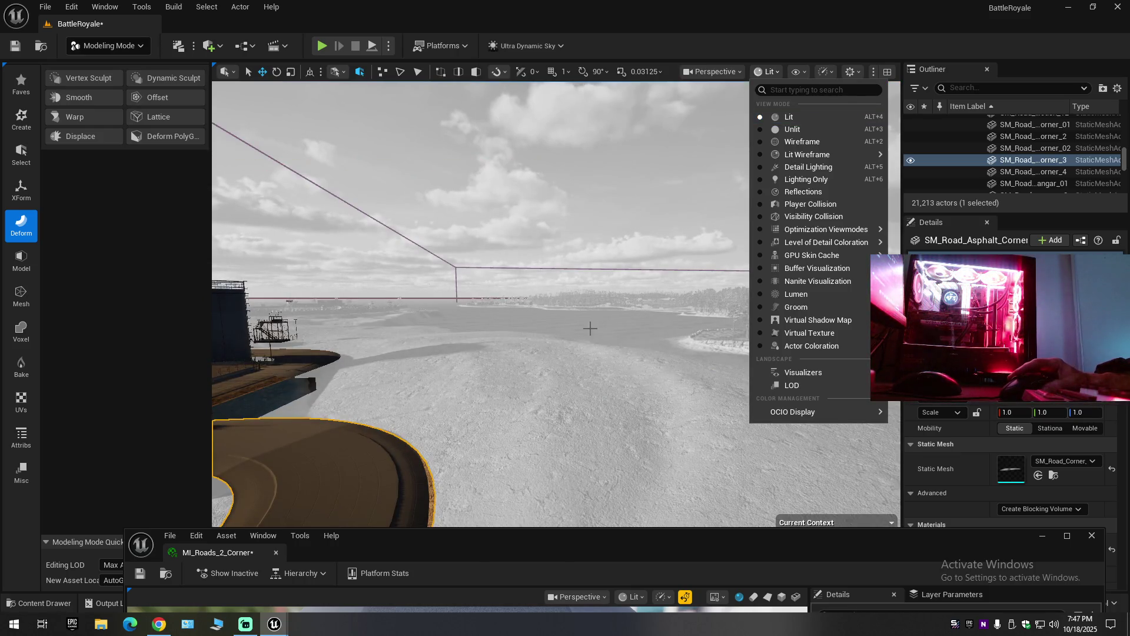
{"action": "left_click_drag", "start_coordinate": [621, 328], "coordinate": [621, 306]}
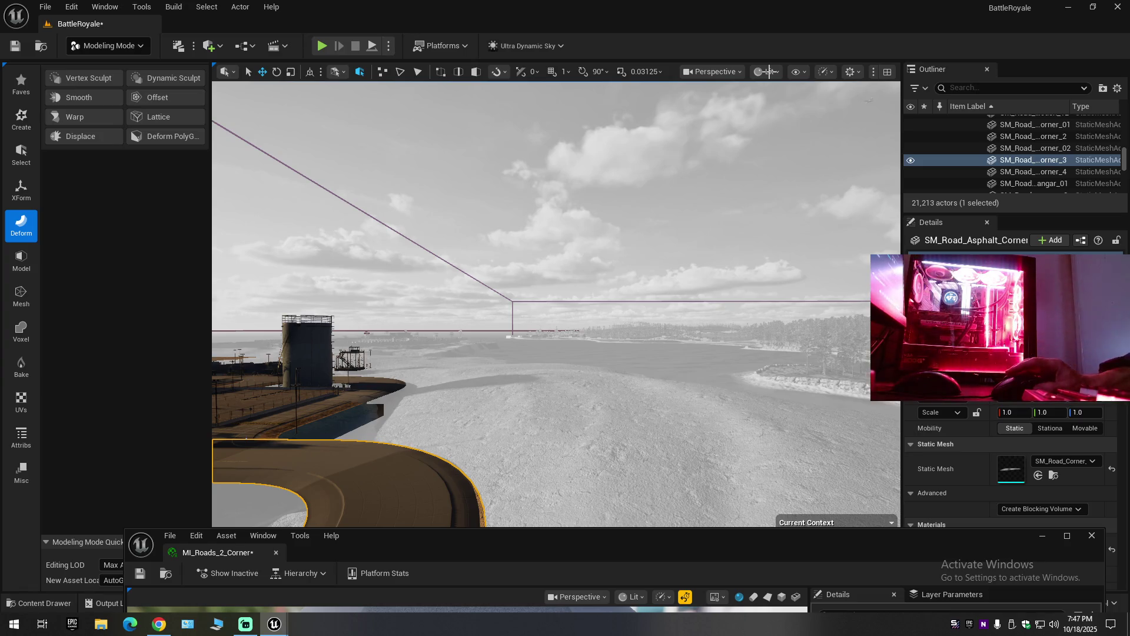
{"action": "right_click", "coordinate": [784, 176]}
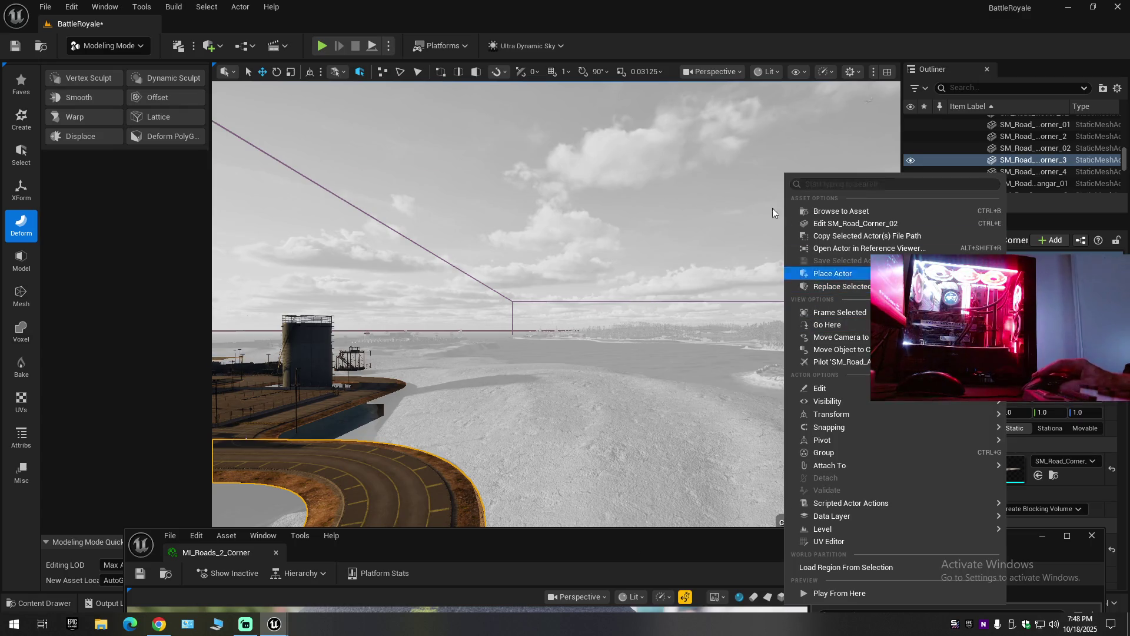
{"action": "mouse_move", "coordinate": [726, 197]}
{"action": "left_mouse_down"}
{"action": "mouse_move", "coordinate": [731, 235]}
{"action": "mouse_move", "coordinate": [670, 255]}
{"action": "left_mouse_up"}
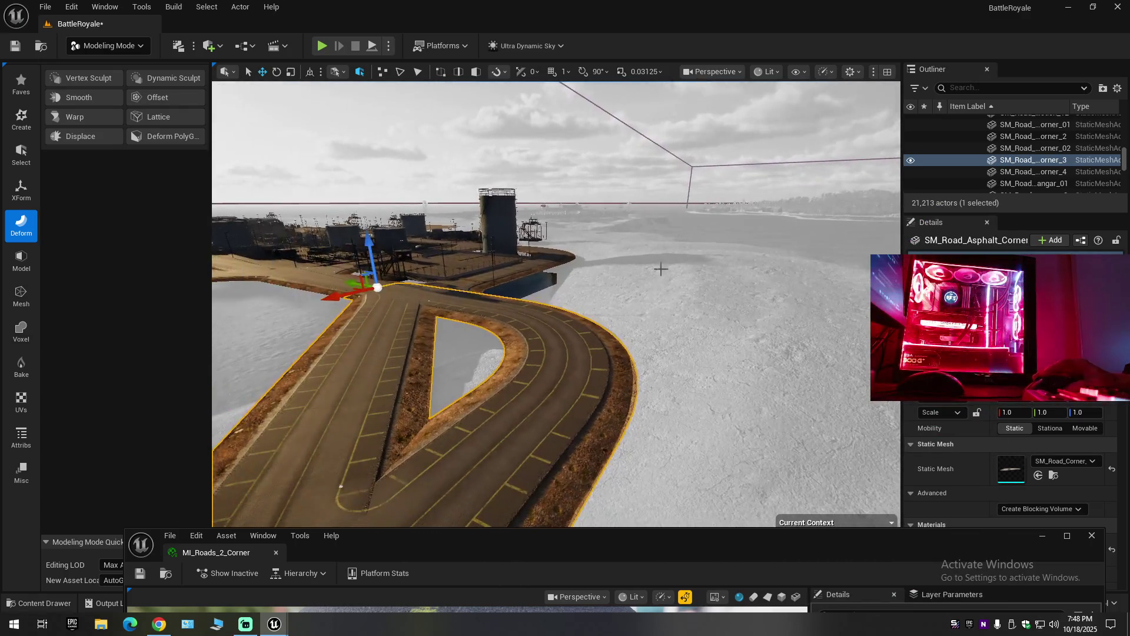
{"action": "left_click_drag", "start_coordinate": [377, 287], "coordinate": [242, 264]}
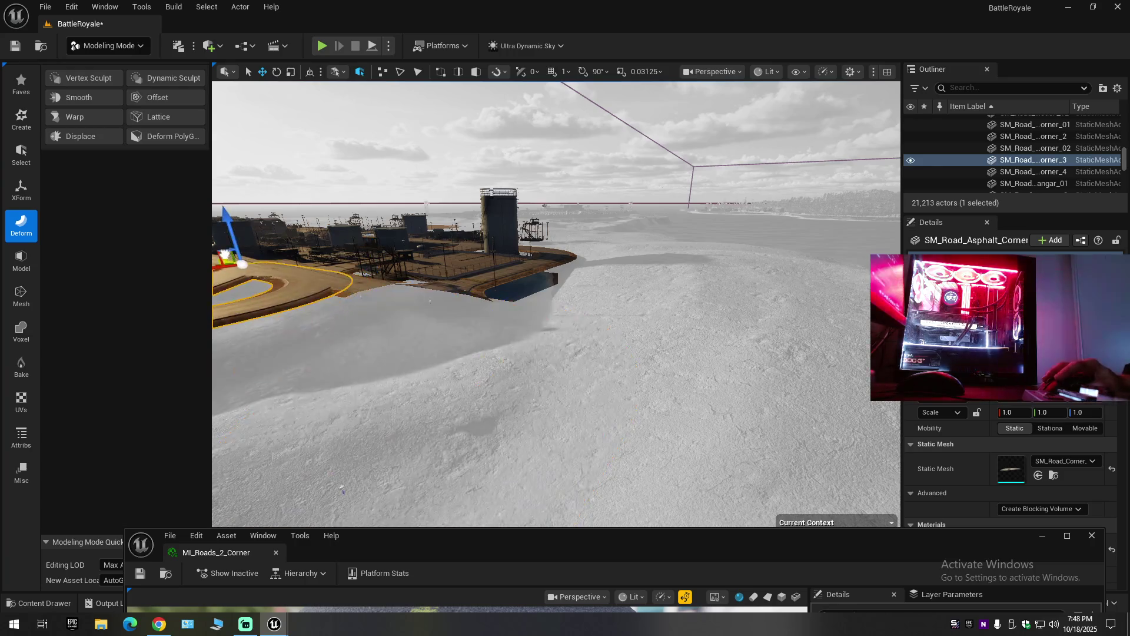
{"action": "key", "text": "ctrl+z"}
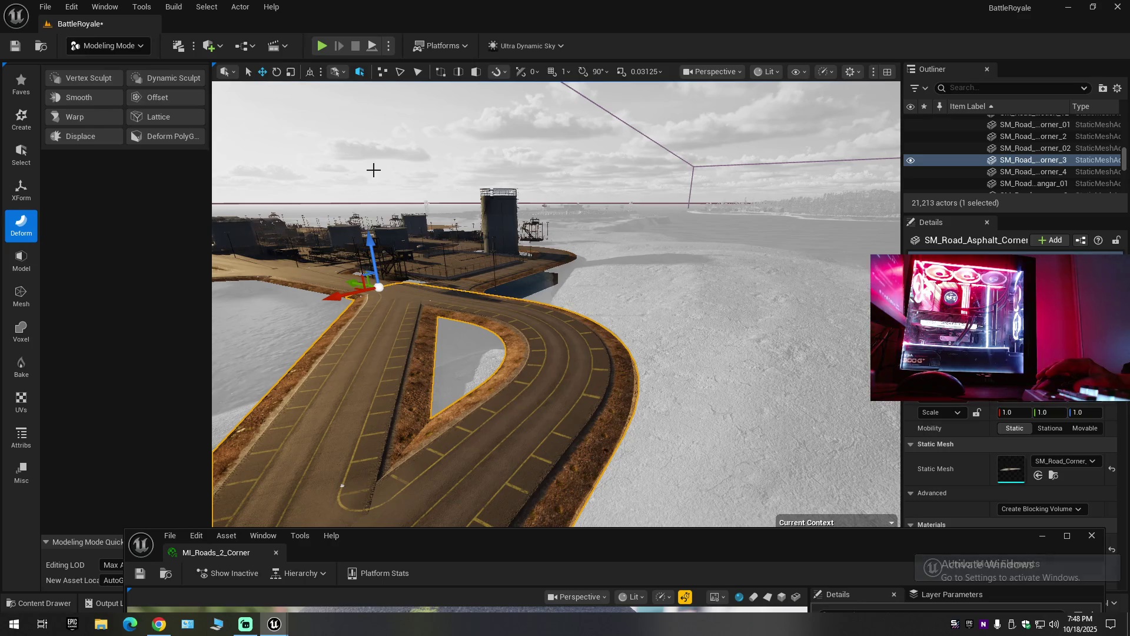
{"action": "left_click", "coordinate": [767, 73]}
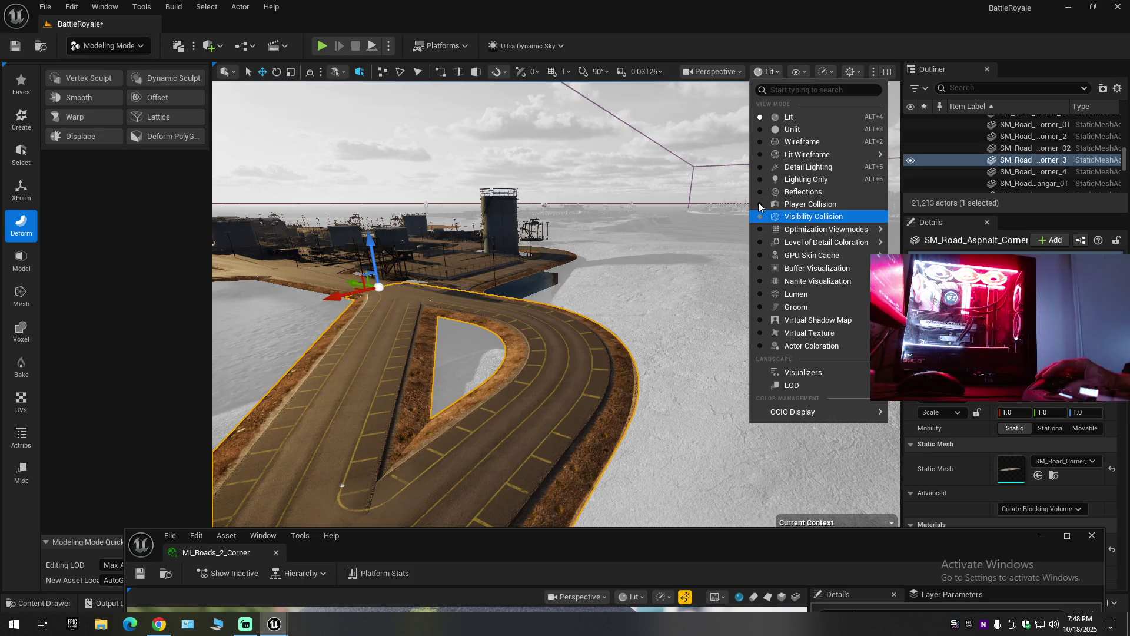
{"action": "left_click", "coordinate": [711, 203]}
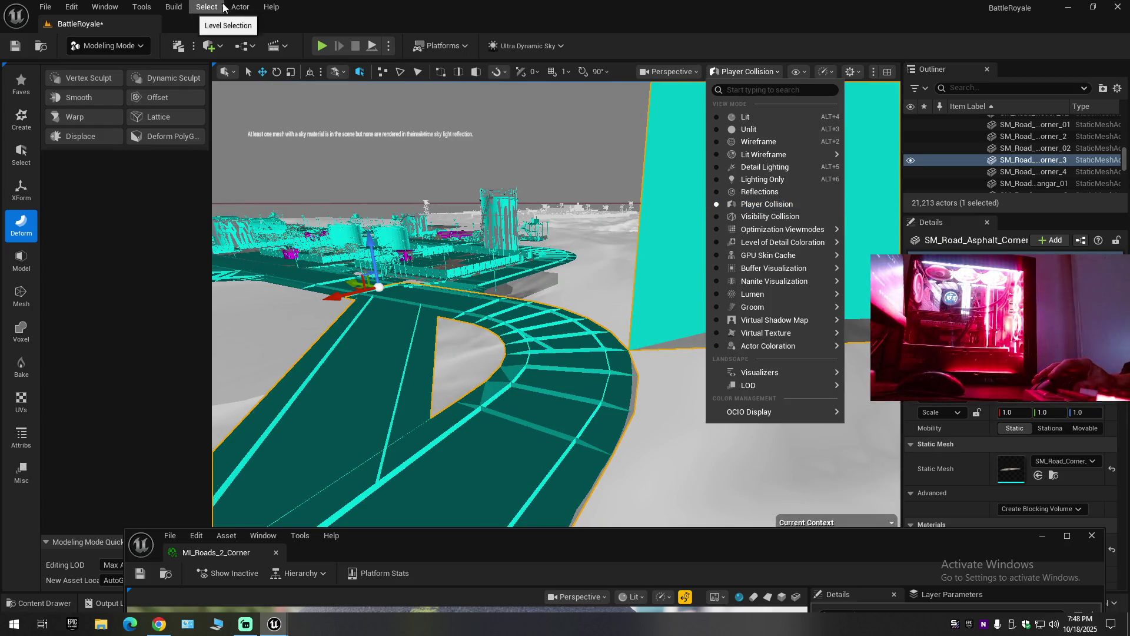
{"action": "left_click", "coordinate": [604, 284]}
{"action": "mouse_move", "coordinate": [604, 285]}
{"action": "left_mouse_down"}
{"action": "mouse_move", "coordinate": [636, 271]}
{"action": "mouse_move", "coordinate": [647, 294]}
{"action": "left_mouse_up"}
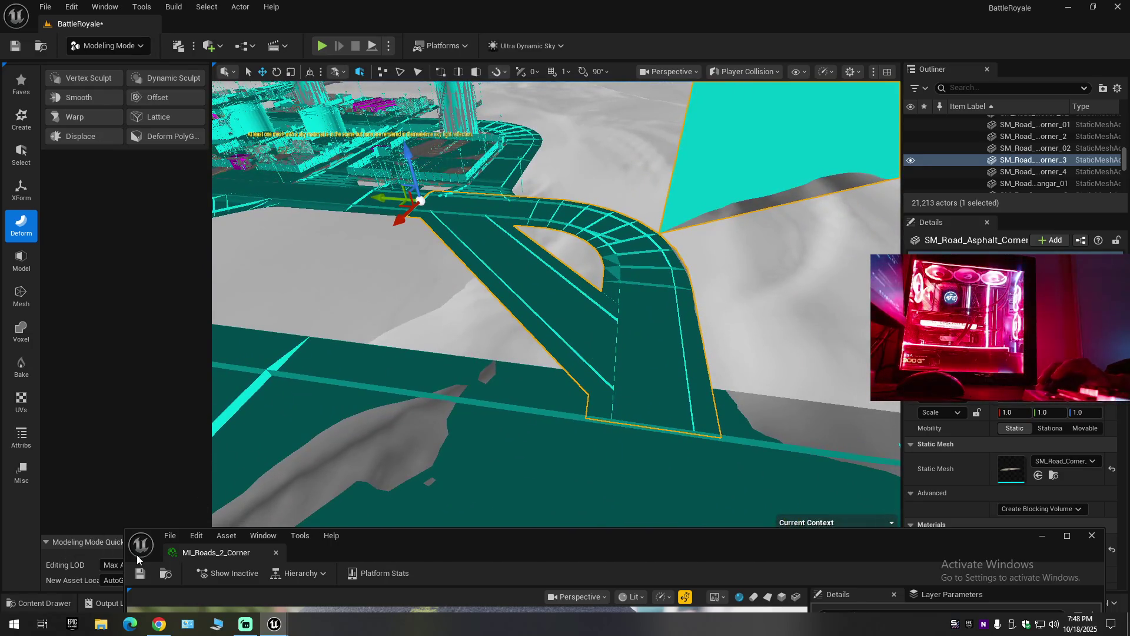
Bring the MI_Roads_2_Corner editor back, scroll its Details, and close it.
{"action": "mouse_move", "coordinate": [439, 542]}
{"action": "left_mouse_down"}
{"action": "mouse_move", "coordinate": [392, 200]}
{"action": "mouse_move", "coordinate": [393, 72]}
{"action": "left_mouse_up"}
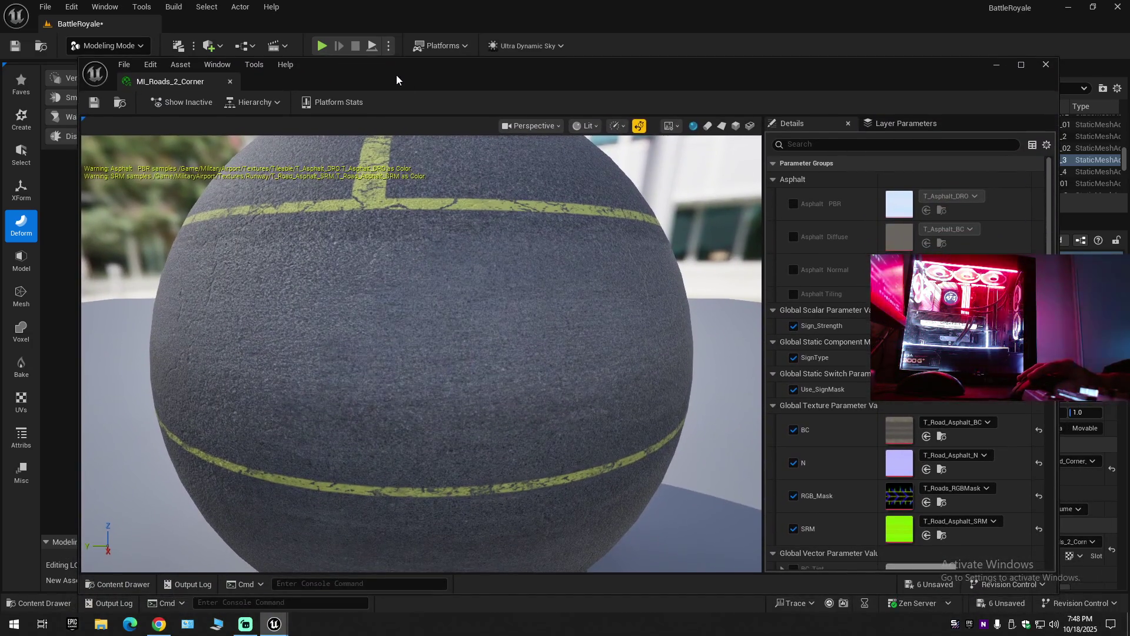
{"action": "scroll", "coordinate": [917, 419], "scroll_direction": "down", "scroll_amount": 10}
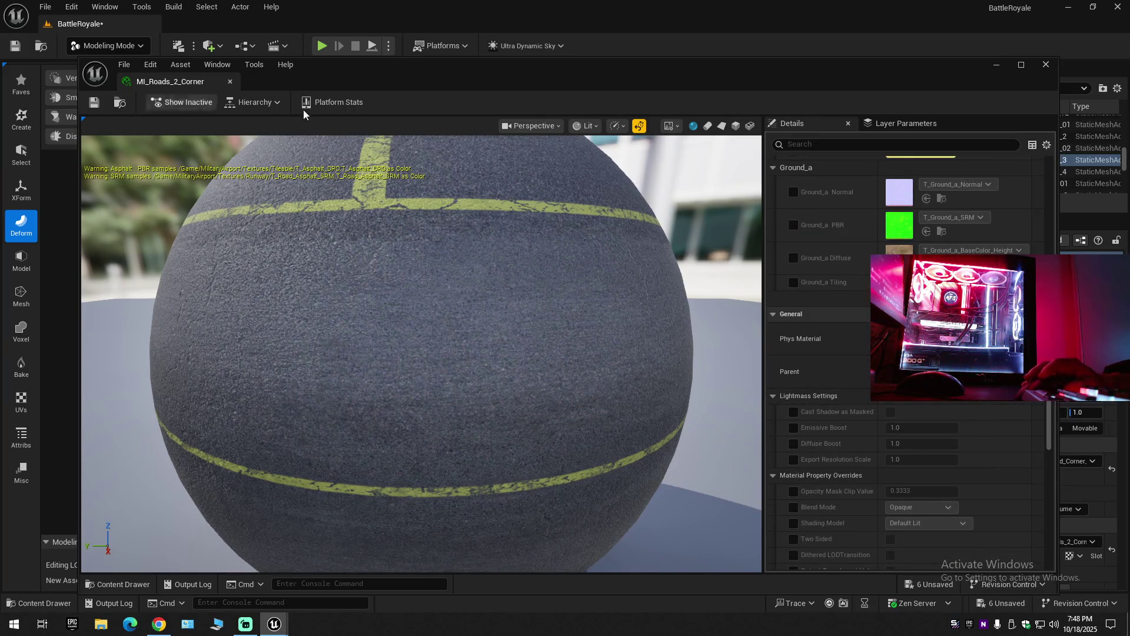
{"action": "scroll", "coordinate": [906, 365], "scroll_direction": "down", "scroll_amount": 3}
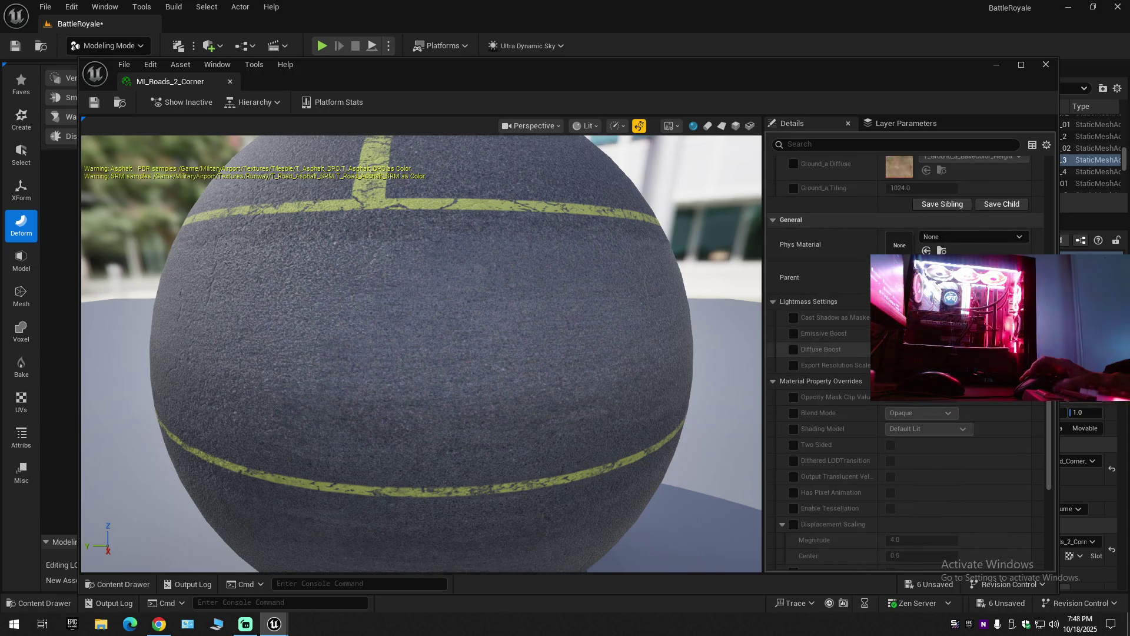
{"action": "left_click", "coordinate": [1043, 65]}
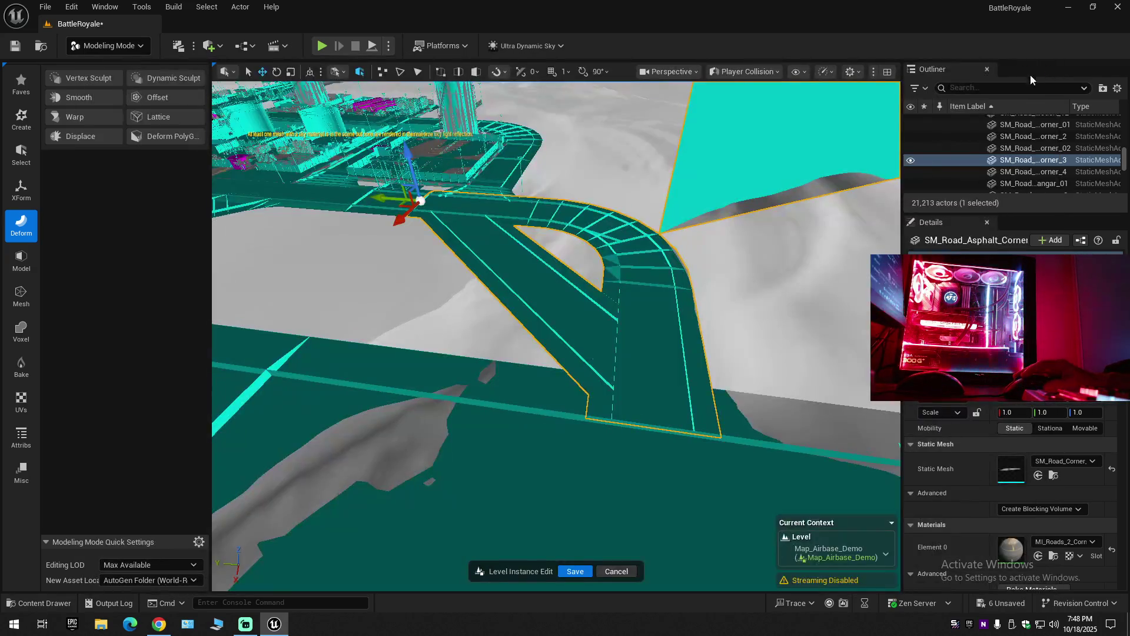
Drag the road asset from the Content Drawer into the level.
{"action": "left_click", "coordinate": [43, 598]}
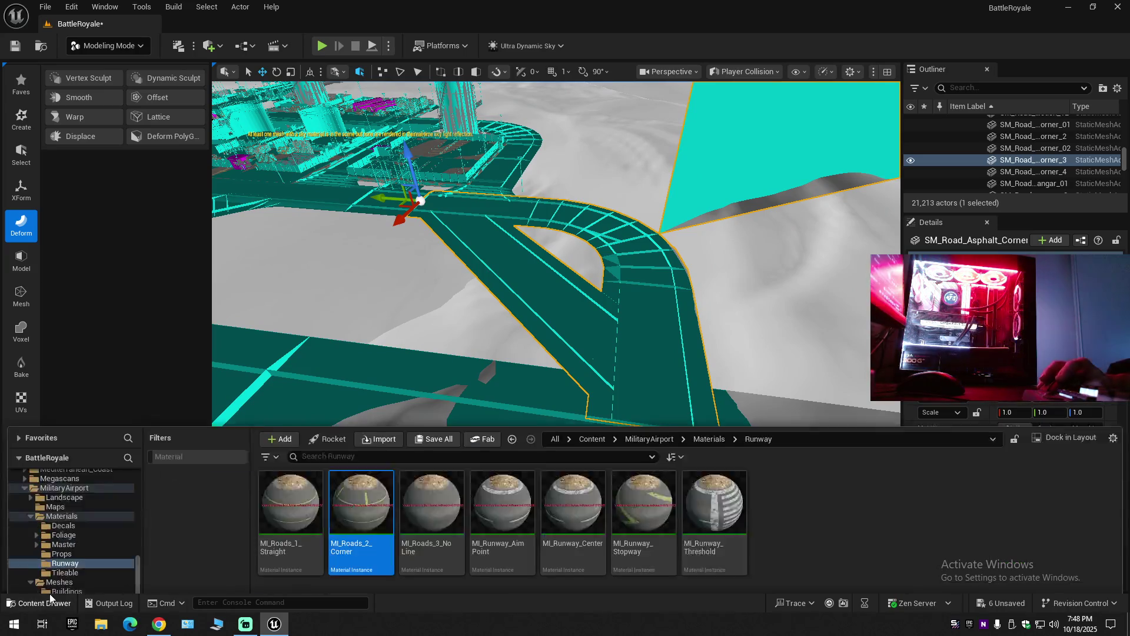
{"action": "left_click", "coordinate": [570, 310]}
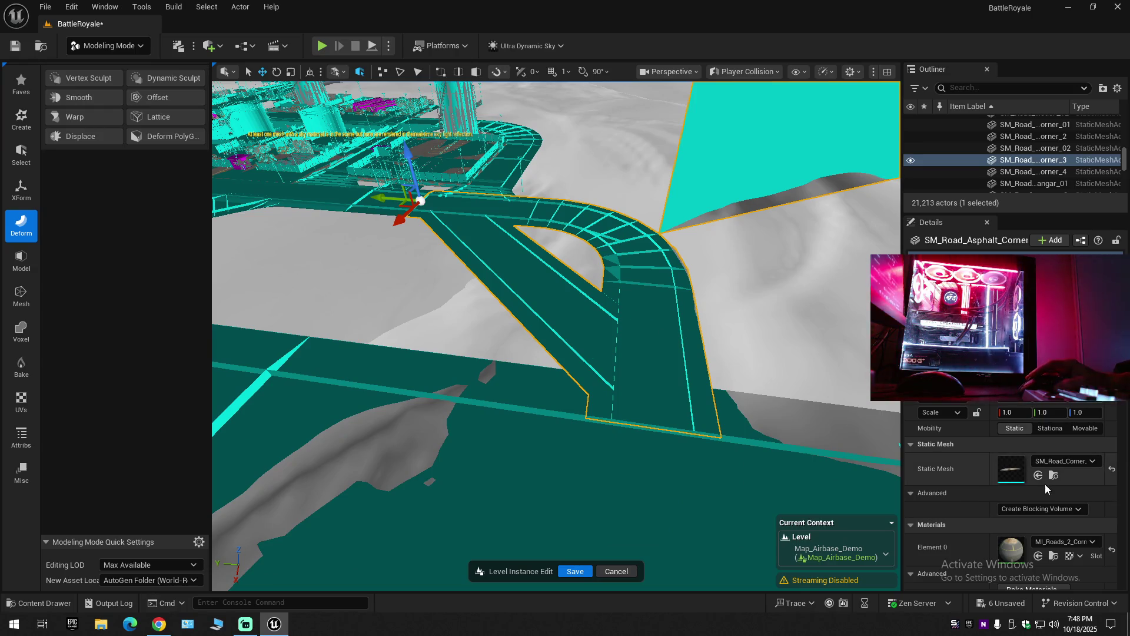
{"action": "left_click", "coordinate": [1054, 475]}
{"action": "left_click_drag", "start_coordinate": [783, 430], "coordinate": [541, 256]}
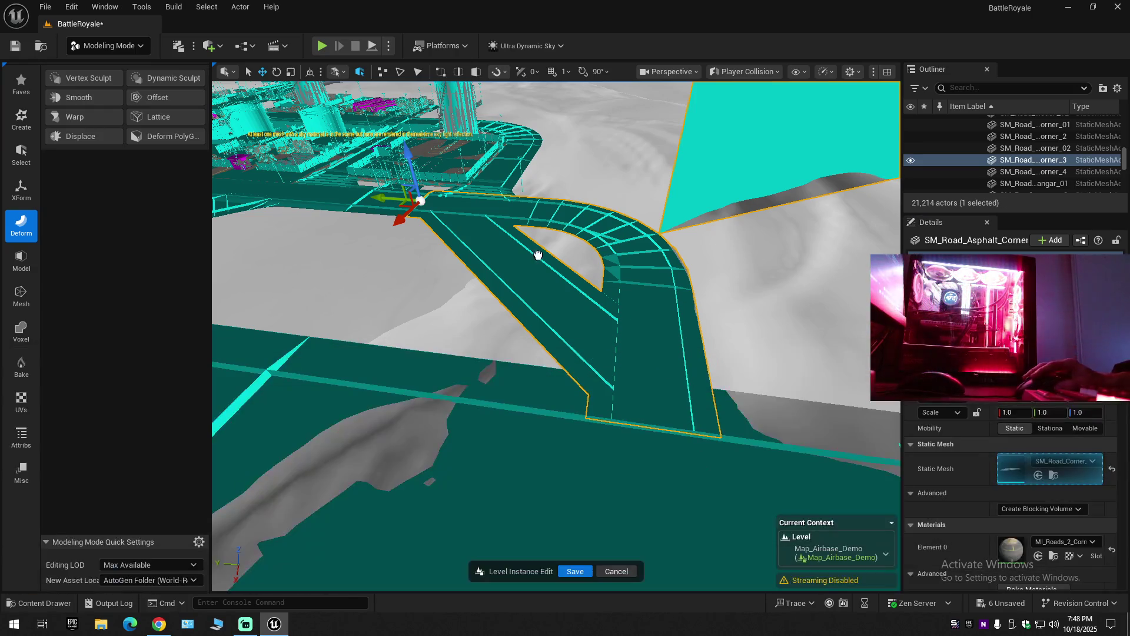
Select SM_Road_Corner_02, fly close to it and delete it from the level.
{"action": "left_click", "coordinate": [620, 423]}
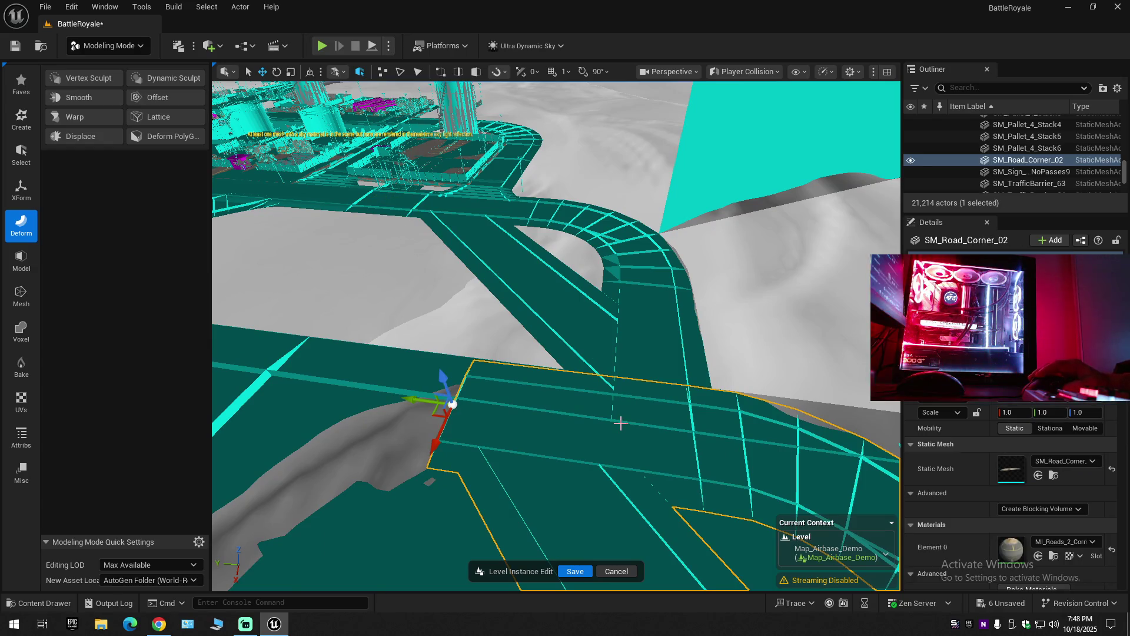
{"action": "left_click_drag", "start_coordinate": [621, 422], "coordinate": [620, 423]}
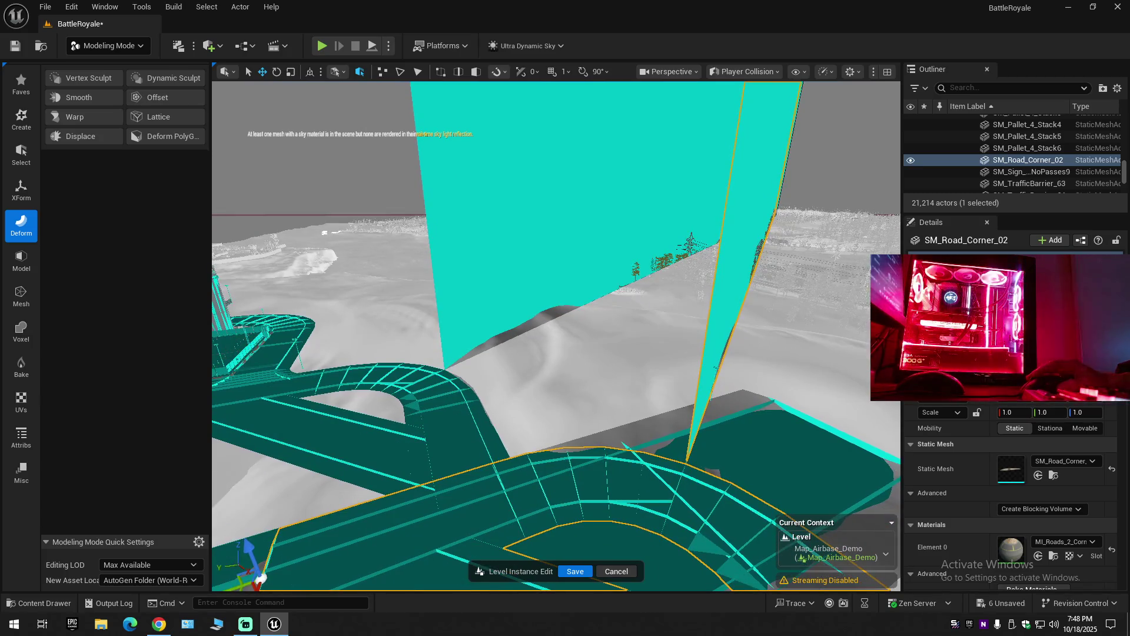
{"action": "key", "text": "Escape"}
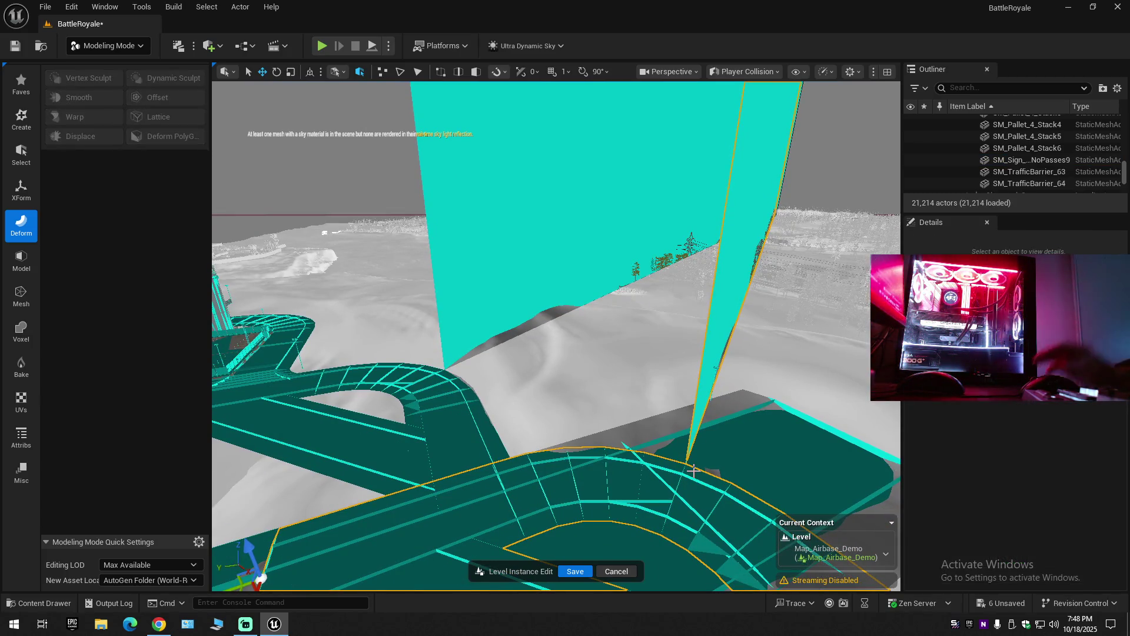
{"action": "key", "text": "Delete"}
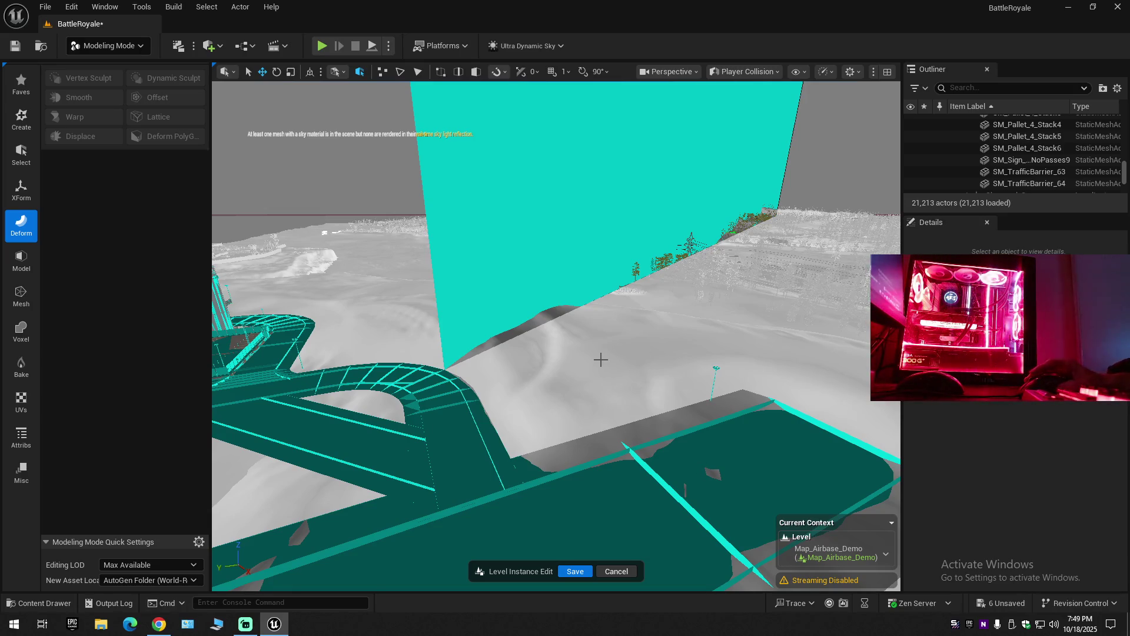
{"action": "scroll", "coordinate": [556, 335], "scroll_direction": "down", "scroll_amount": 10}
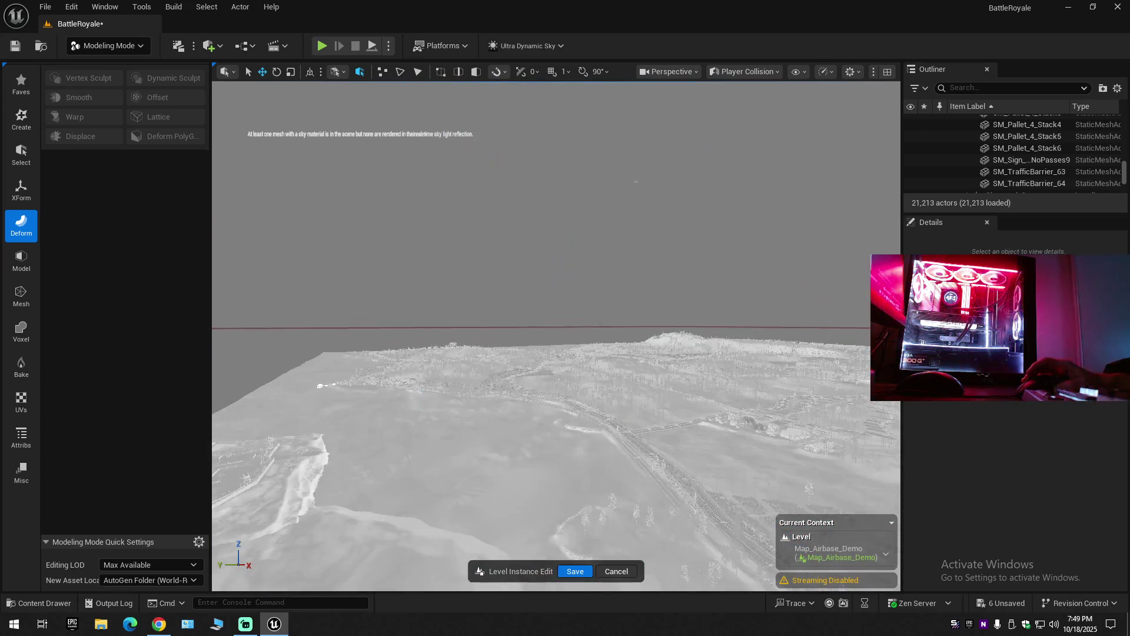
Fly out over the whole terrain to inspect the huge cyan collision plane, then bring up the view-mode list.
{"action": "left_click_drag", "start_coordinate": [641, 224], "coordinate": [597, 254]}
{"action": "mouse_move", "coordinate": [588, 400]}
{"action": "left_mouse_down"}
{"action": "mouse_move", "coordinate": [625, 359]}
{"action": "mouse_move", "coordinate": [637, 234]}
{"action": "mouse_move", "coordinate": [620, 346]}
{"action": "mouse_move", "coordinate": [624, 587]}
{"action": "mouse_move", "coordinate": [611, 454]}
{"action": "mouse_move", "coordinate": [585, 504]}
{"action": "mouse_move", "coordinate": [673, 594]}
{"action": "mouse_move", "coordinate": [674, 562]}
{"action": "mouse_move", "coordinate": [673, 589]}
{"action": "mouse_move", "coordinate": [674, 577]}
{"action": "left_mouse_up"}
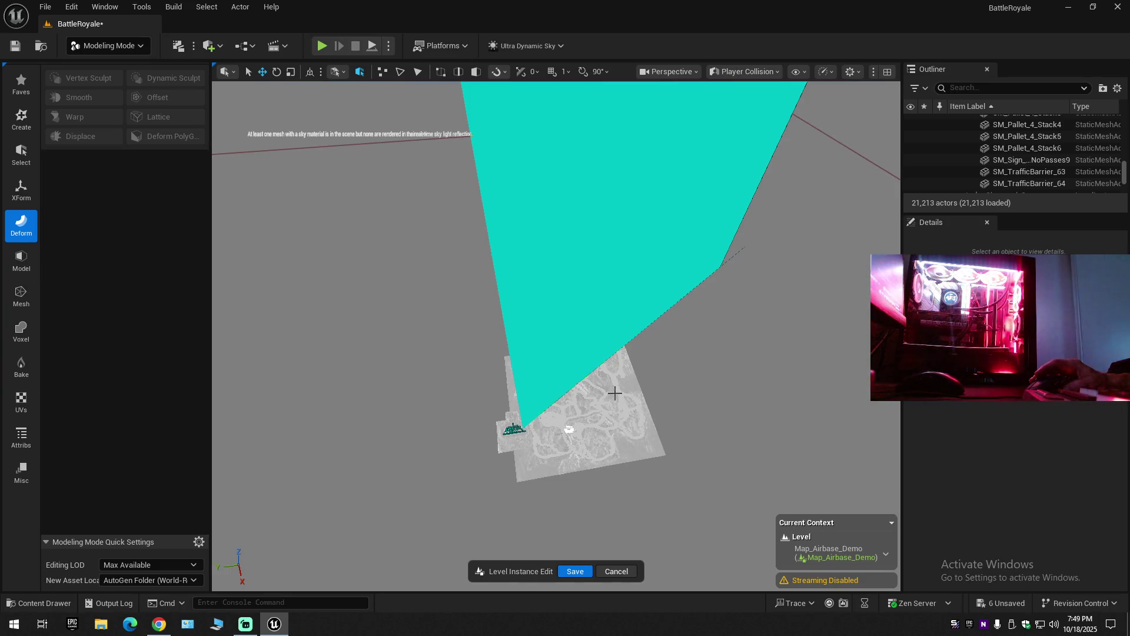
{"action": "scroll", "coordinate": [556, 336], "scroll_direction": "up", "scroll_amount": 5}
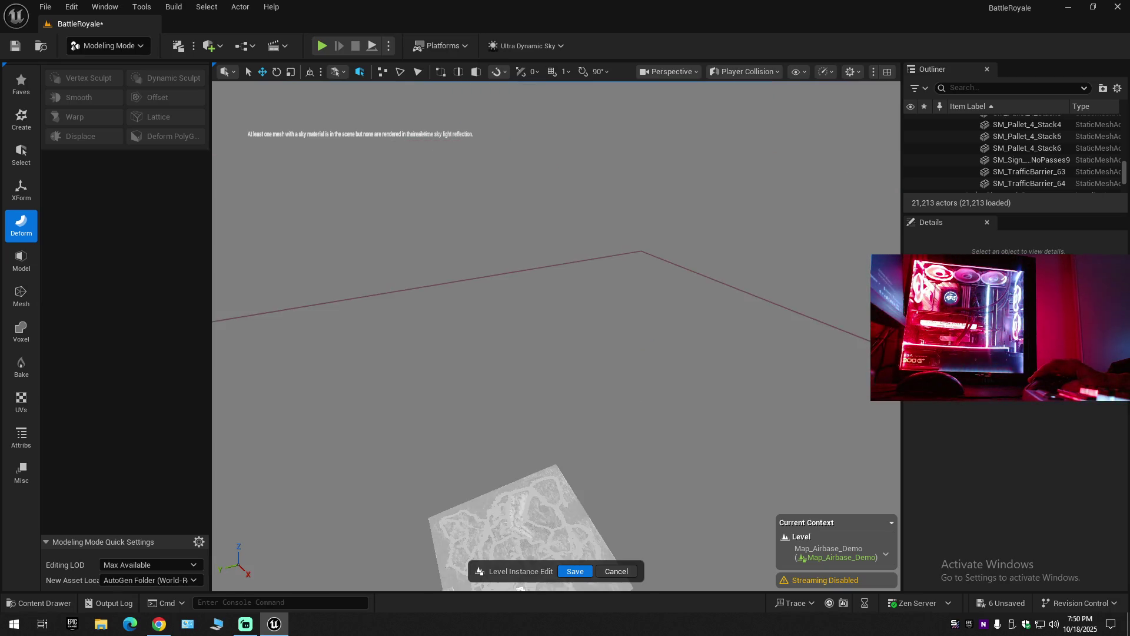
{"action": "scroll", "coordinate": [556, 336], "scroll_direction": "down", "scroll_amount": 3}
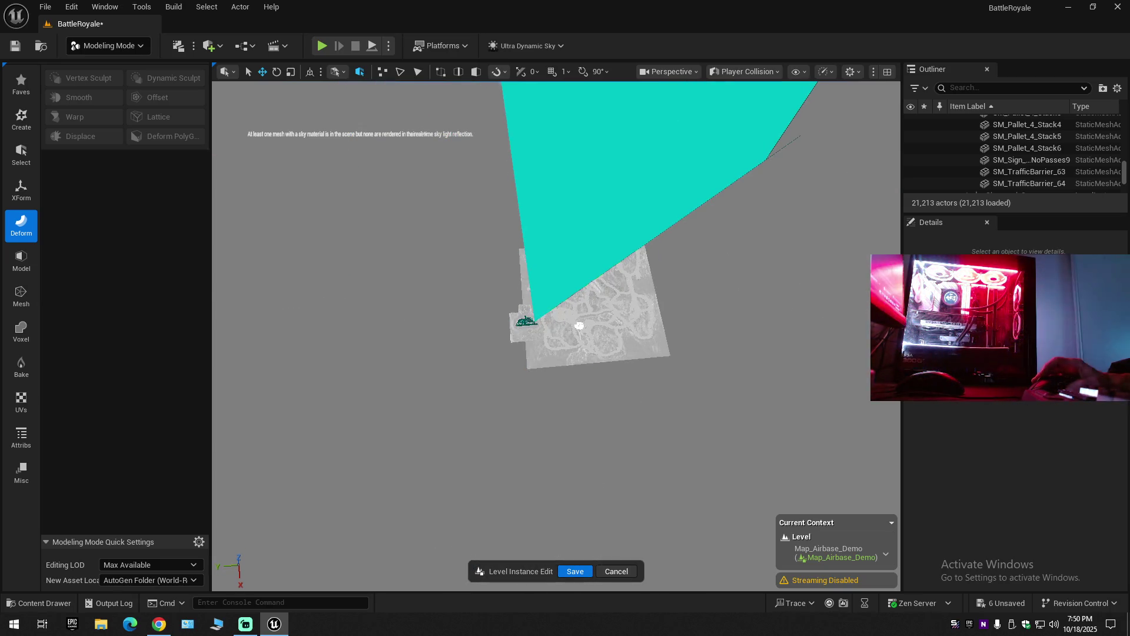
{"action": "scroll", "coordinate": [556, 335], "scroll_direction": "up", "scroll_amount": 3}
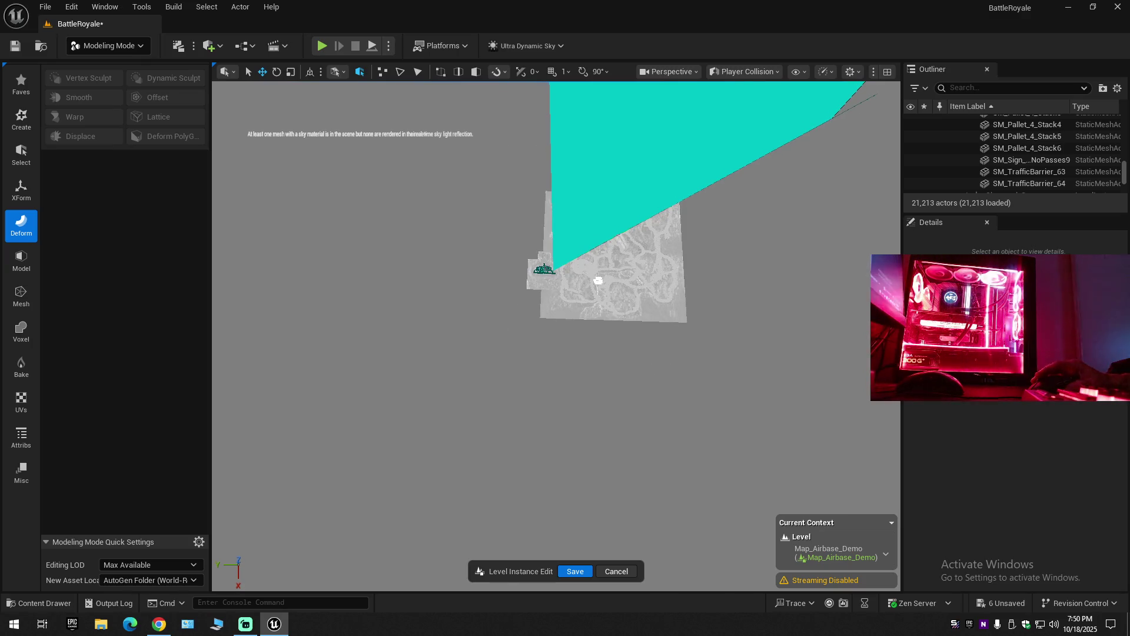
{"action": "scroll", "coordinate": [556, 335], "scroll_direction": "up", "scroll_amount": 3}
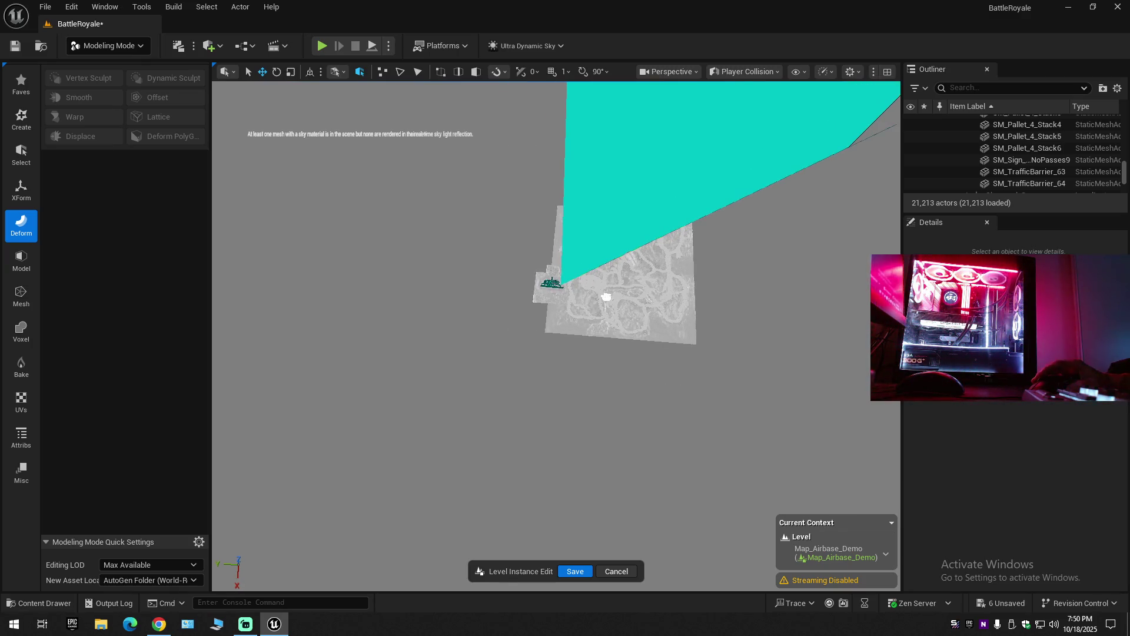
{"action": "scroll", "coordinate": [556, 336], "scroll_direction": "up", "scroll_amount": 3}
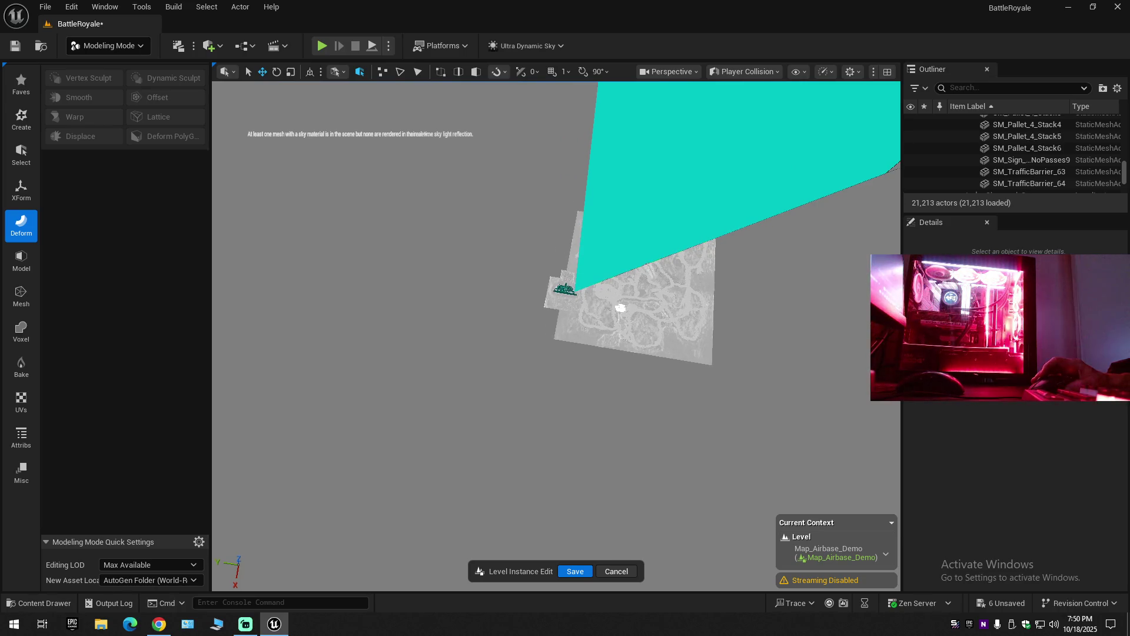
{"action": "scroll", "coordinate": [556, 335], "scroll_direction": "up", "scroll_amount": 4}
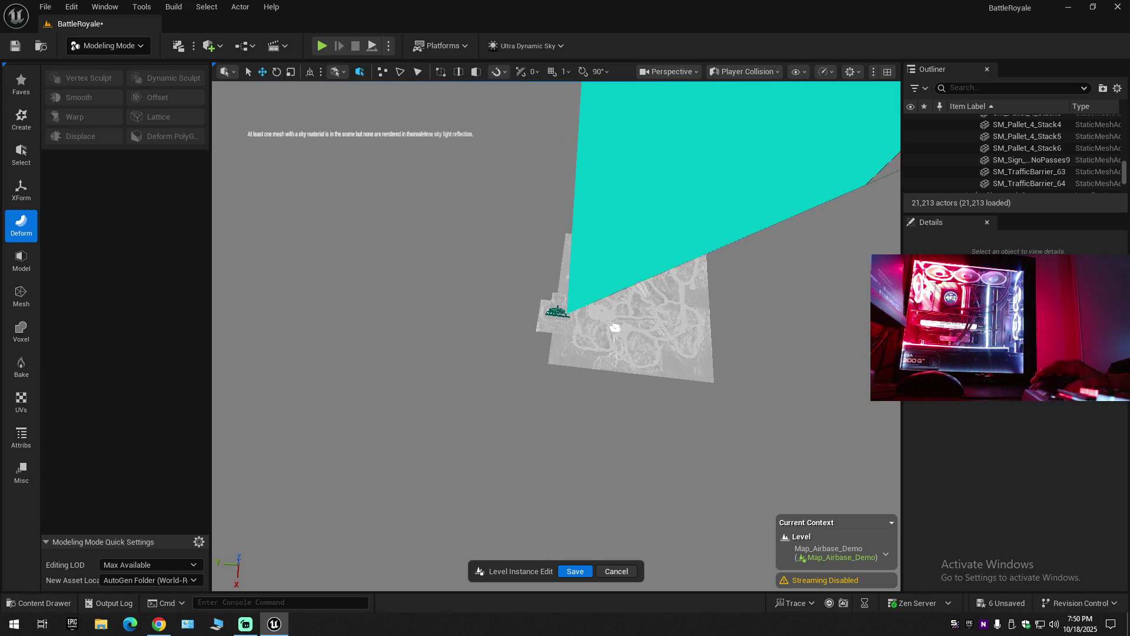
{"action": "scroll", "coordinate": [556, 336], "scroll_direction": "up", "scroll_amount": 3}
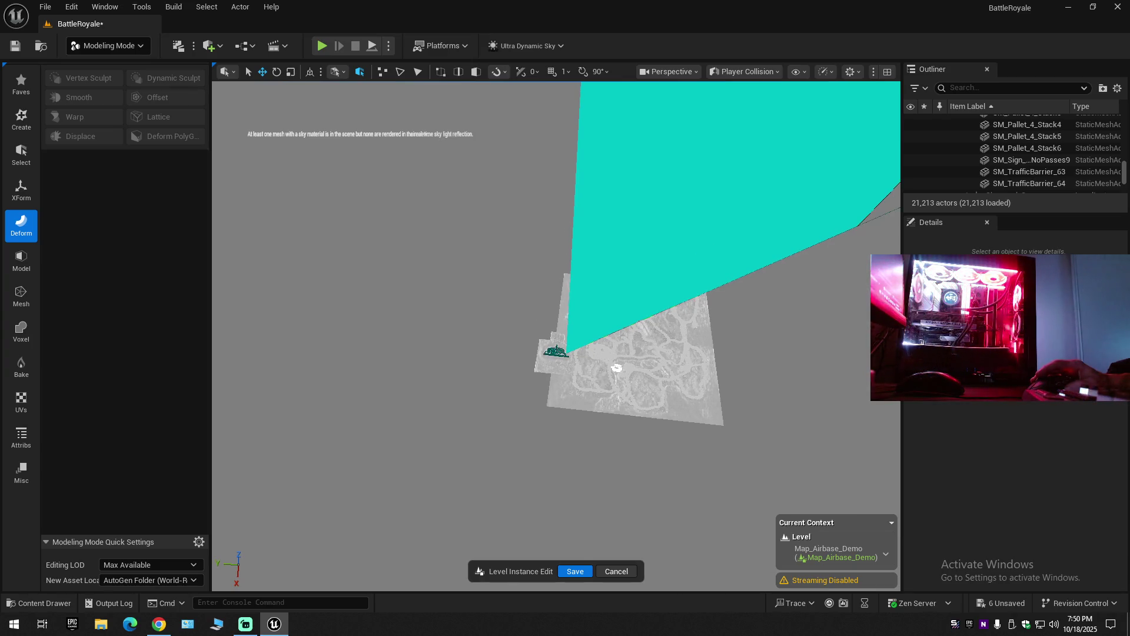
{"action": "scroll", "coordinate": [556, 335], "scroll_direction": "up", "scroll_amount": 3}
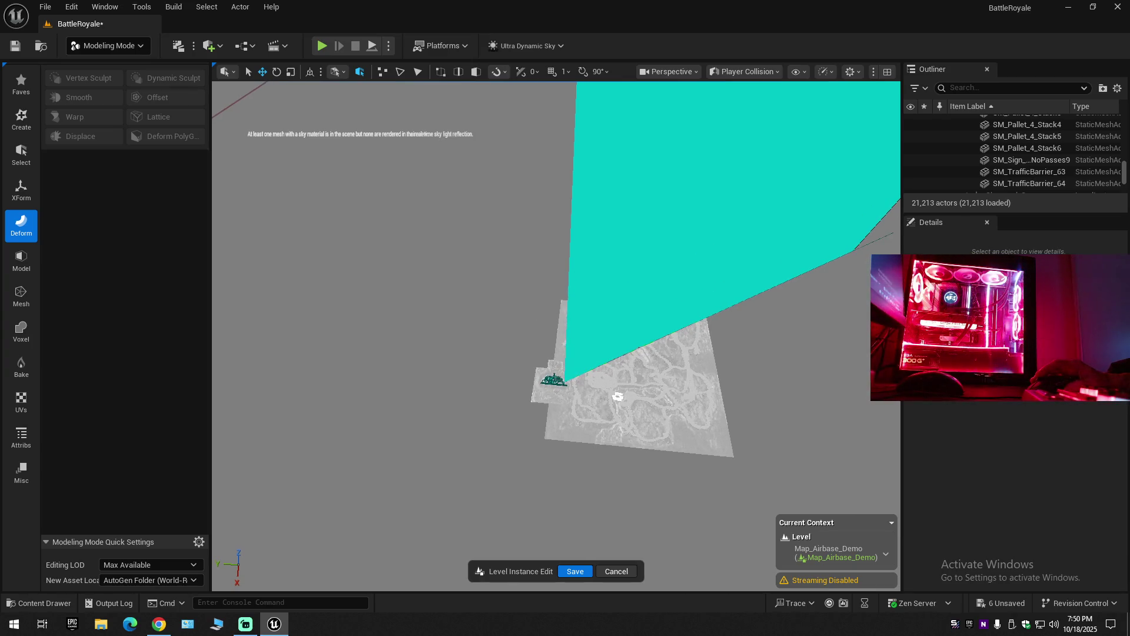
{"action": "left_click", "coordinate": [746, 71]}
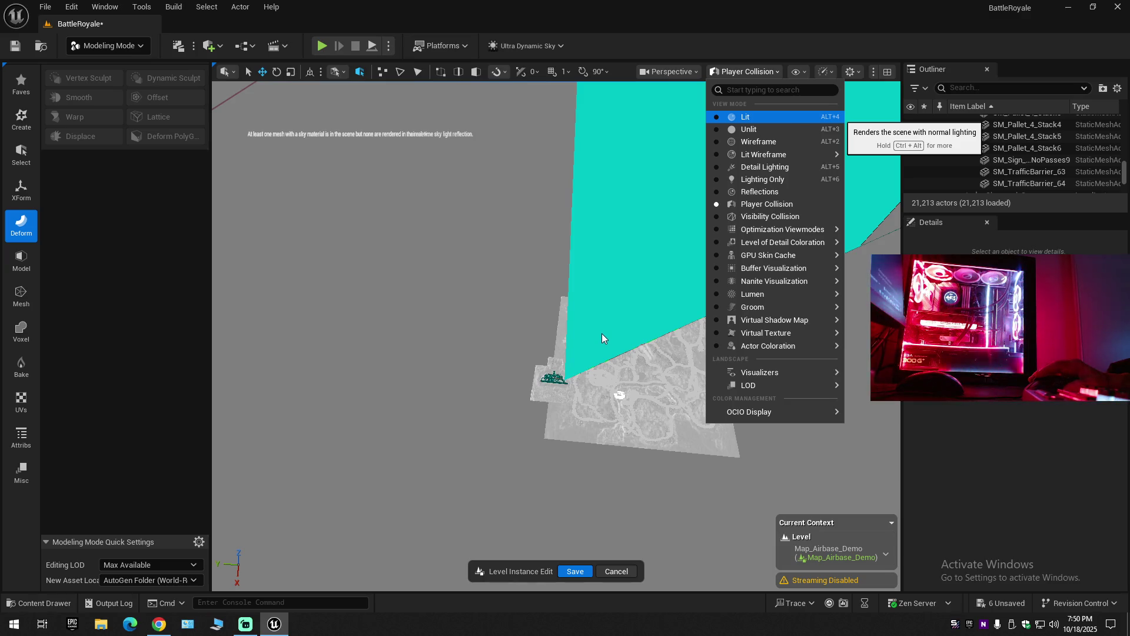
Switch the viewport to Lit and fly the camera around over the map slab.
{"action": "key", "text": "alt+4"}
{"action": "key", "text": "w"}
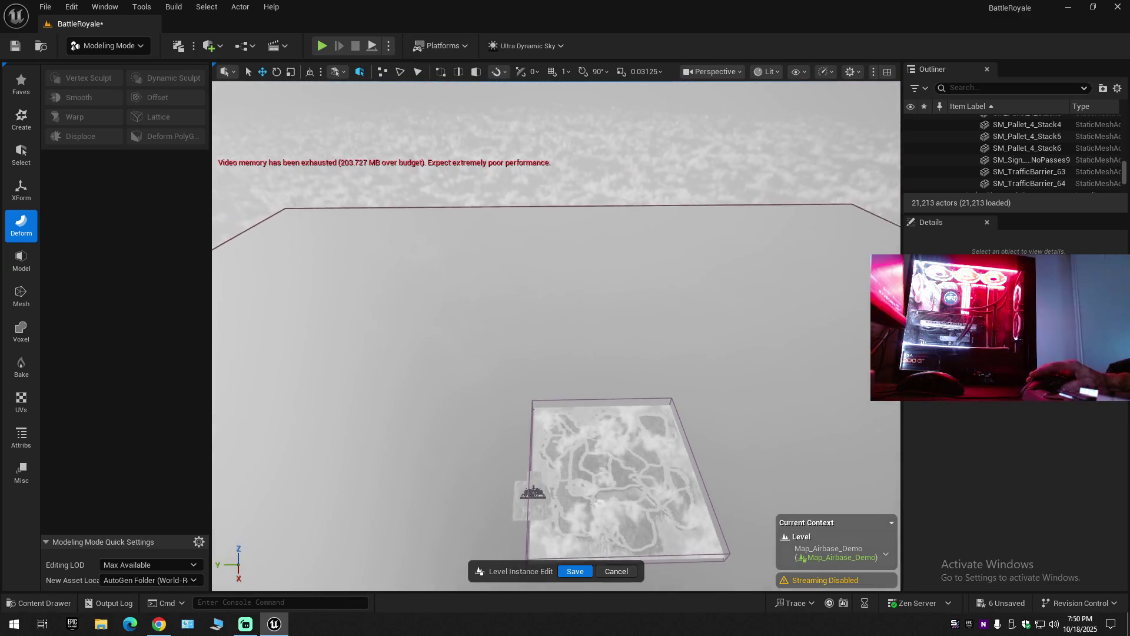
{"action": "key", "text": "e"}
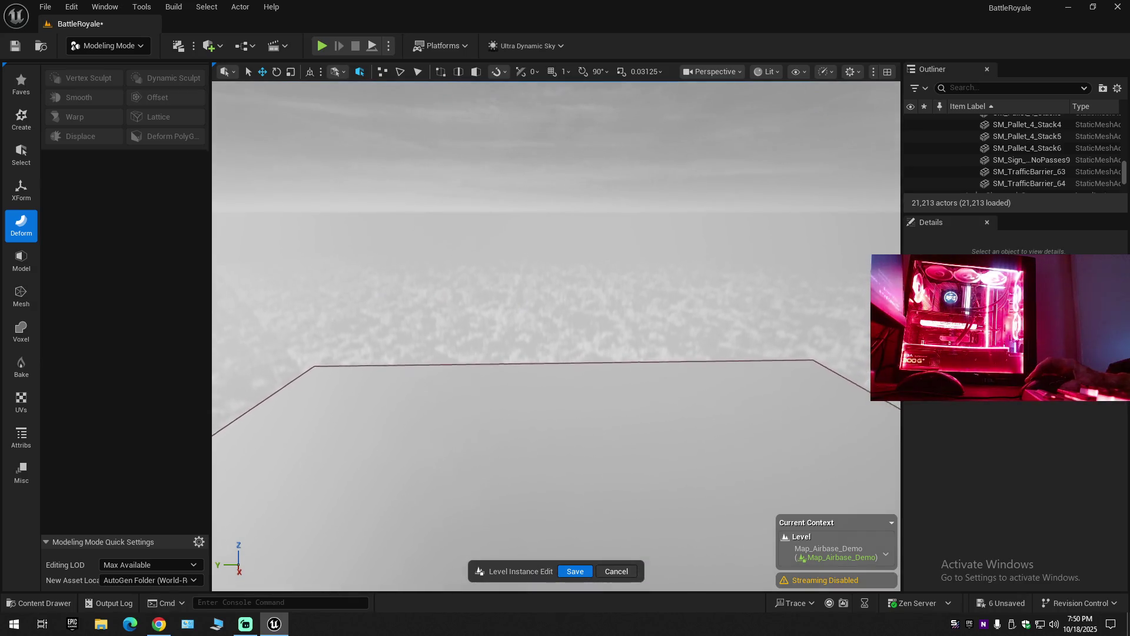
{"action": "key", "text": "e"}
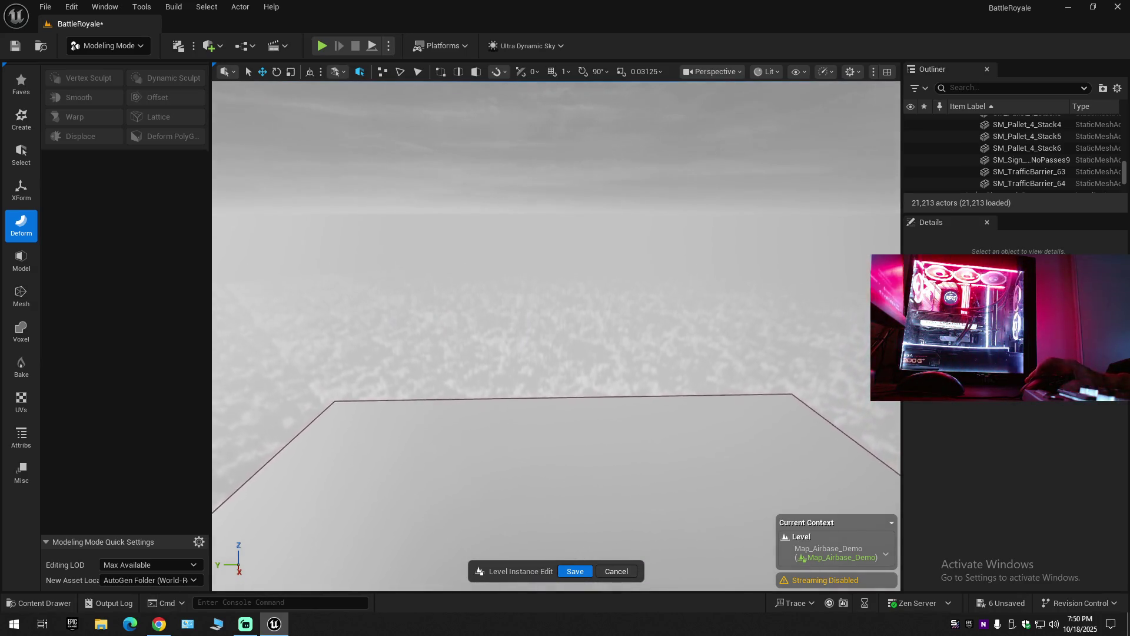
{"action": "key", "text": "q"}
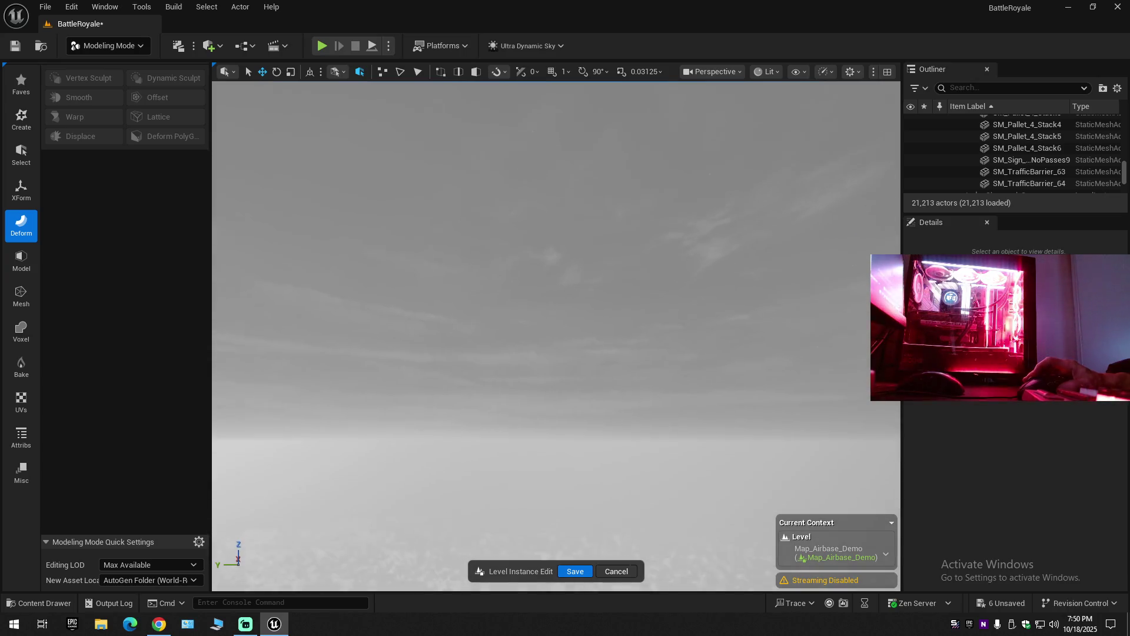
{"action": "mouse_move", "coordinate": [554, 313]}
{"action": "left_mouse_down"}
{"action": "mouse_move", "coordinate": [506, 330]}
{"action": "mouse_move", "coordinate": [529, 327]}
{"action": "mouse_move", "coordinate": [565, 383]}
{"action": "mouse_move", "coordinate": [612, 421]}
{"action": "mouse_move", "coordinate": [621, 462]}
{"action": "left_mouse_up"}
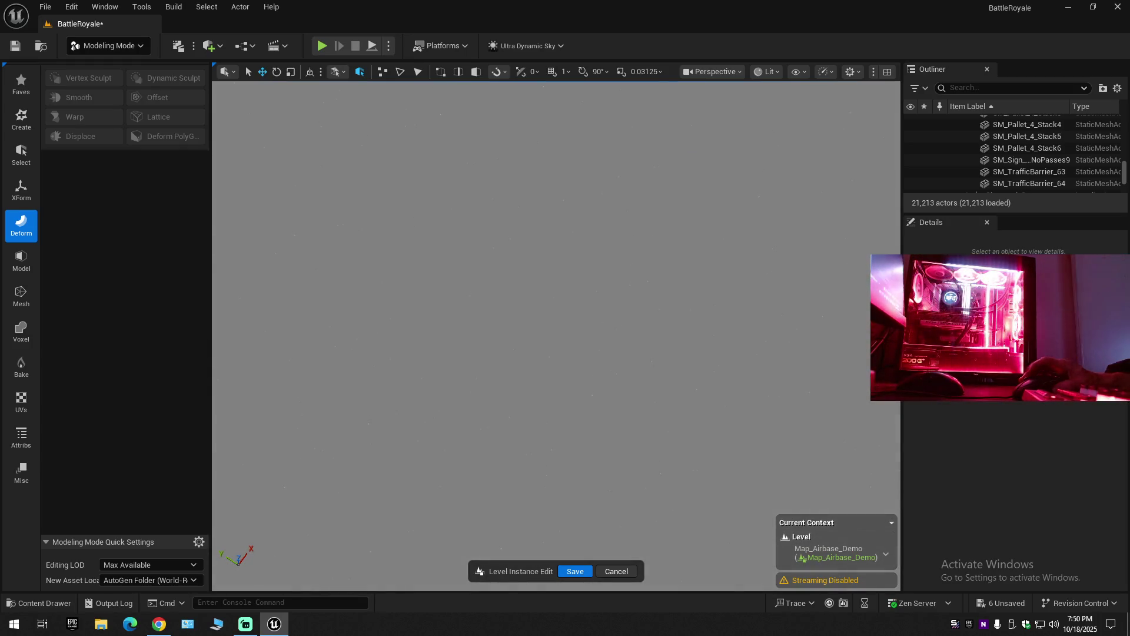
{"action": "mouse_move", "coordinate": [621, 462]}
{"action": "left_mouse_down"}
{"action": "mouse_move", "coordinate": [591, 418]}
{"action": "mouse_move", "coordinate": [591, 452]}
{"action": "left_mouse_up"}
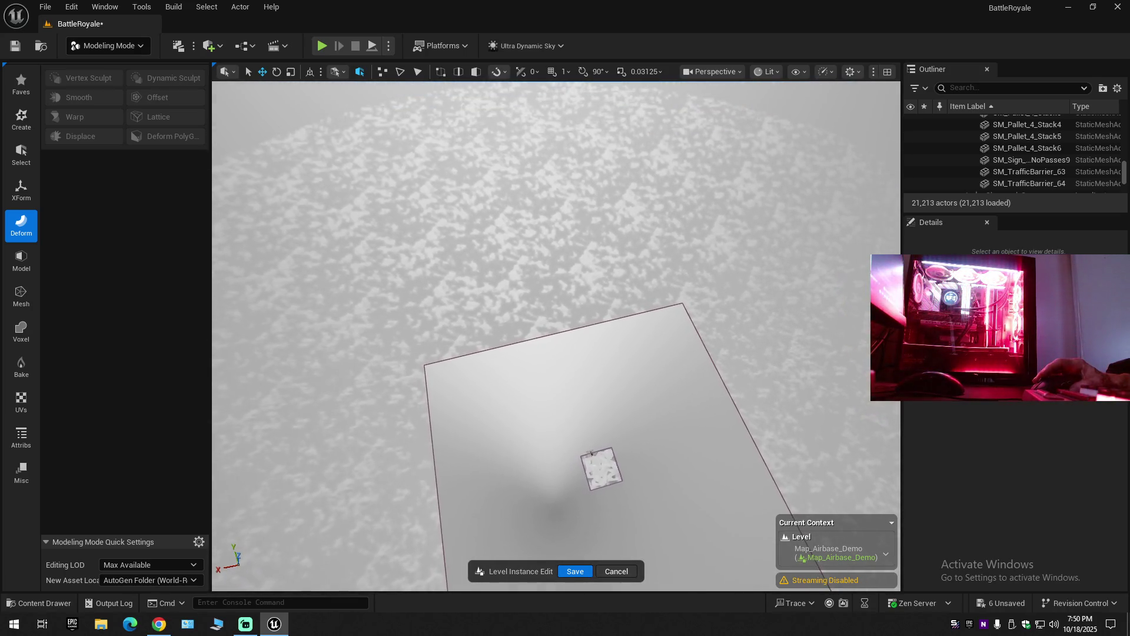
Switch to Player Collision view and rotate around the cyan collision mesh.
{"action": "left_click", "coordinate": [775, 73]}
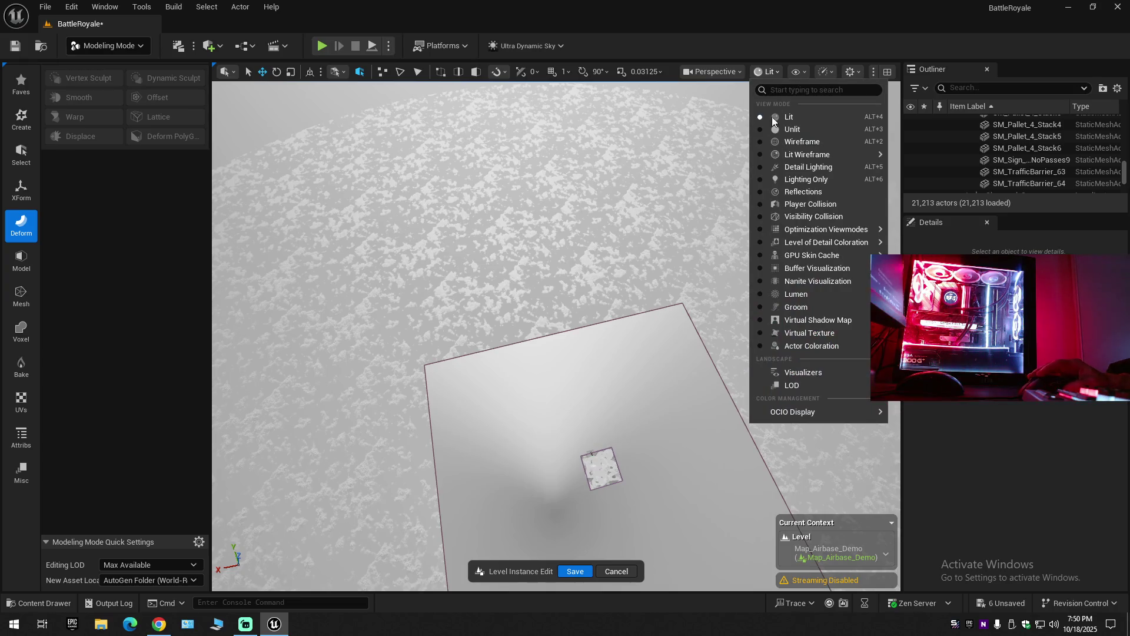
{"action": "left_click", "coordinate": [762, 208]}
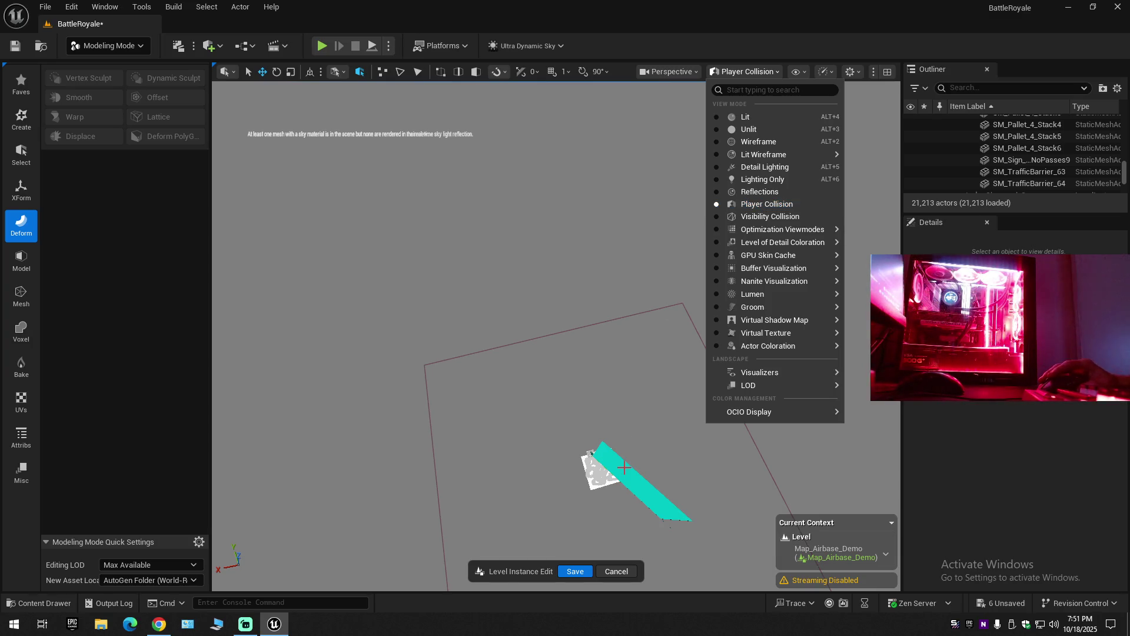
{"action": "left_click", "coordinate": [632, 483]}
{"action": "mouse_move", "coordinate": [633, 482]}
{"action": "left_mouse_down"}
{"action": "mouse_move", "coordinate": [510, 438]}
{"action": "mouse_move", "coordinate": [499, 462]}
{"action": "mouse_move", "coordinate": [538, 449]}
{"action": "mouse_move", "coordinate": [536, 373]}
{"action": "left_mouse_up"}
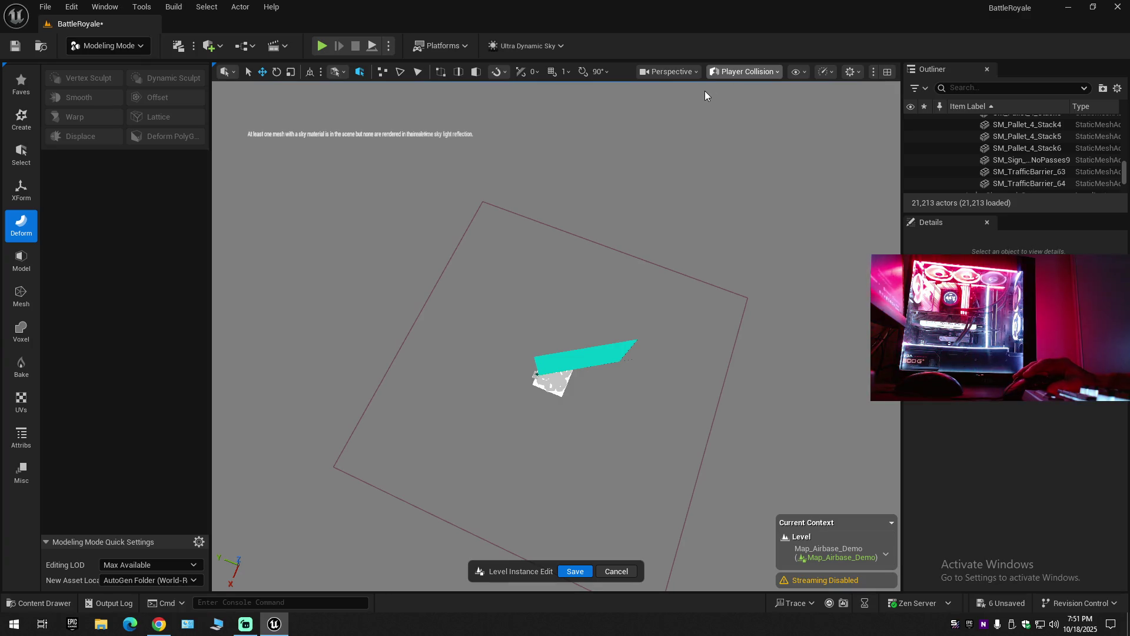
Return to Lit view and zoom toward the small textured square, with the view-mode list showing again.
{"action": "left_click", "coordinate": [713, 71]}
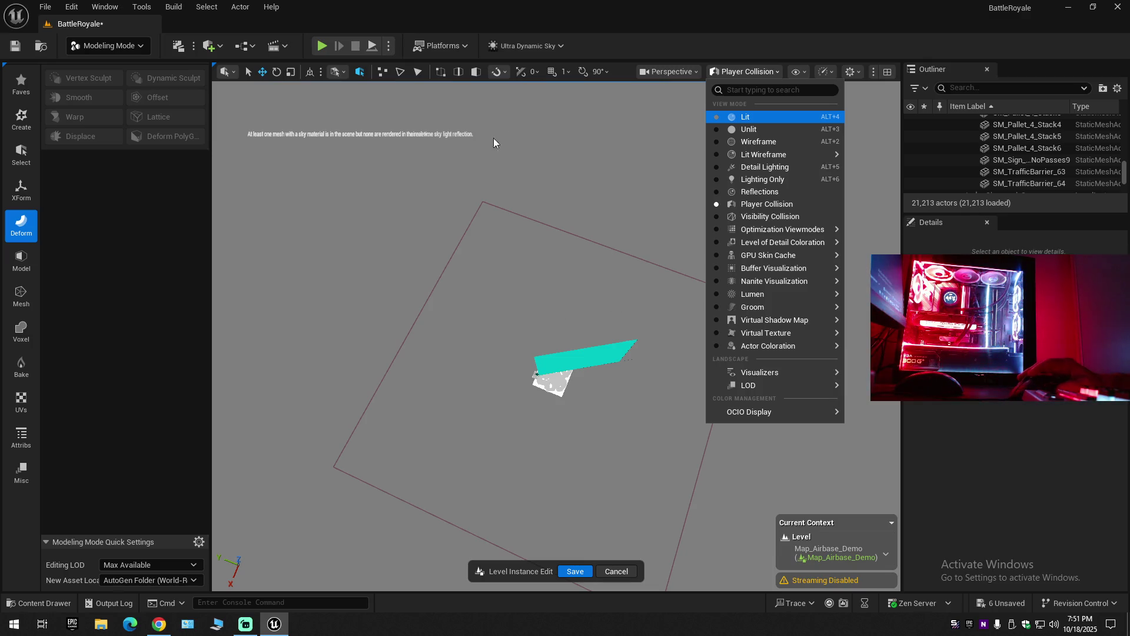
{"action": "key", "text": "alt+4"}
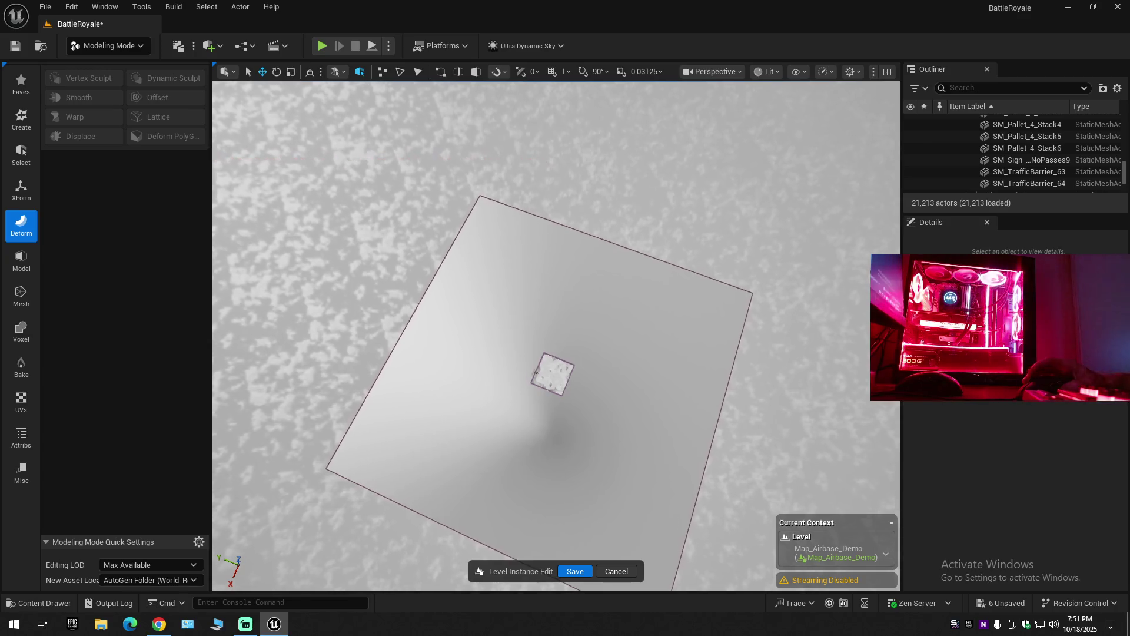
{"action": "scroll", "coordinate": [536, 376], "scroll_direction": "up", "scroll_amount": 1}
{"action": "mouse_move", "coordinate": [536, 376]}
{"action": "left_mouse_down"}
{"action": "mouse_move", "coordinate": [569, 299]}
{"action": "mouse_move", "coordinate": [579, 300]}
{"action": "mouse_move", "coordinate": [591, 306]}
{"action": "mouse_move", "coordinate": [591, 406]}
{"action": "mouse_move", "coordinate": [686, 434]}
{"action": "mouse_move", "coordinate": [574, 312]}
{"action": "mouse_move", "coordinate": [520, 361]}
{"action": "mouse_move", "coordinate": [598, 291]}
{"action": "left_mouse_up"}
{"action": "scroll", "coordinate": [569, 298], "scroll_direction": "up", "scroll_amount": 1}
{"action": "left_click", "coordinate": [765, 73]}
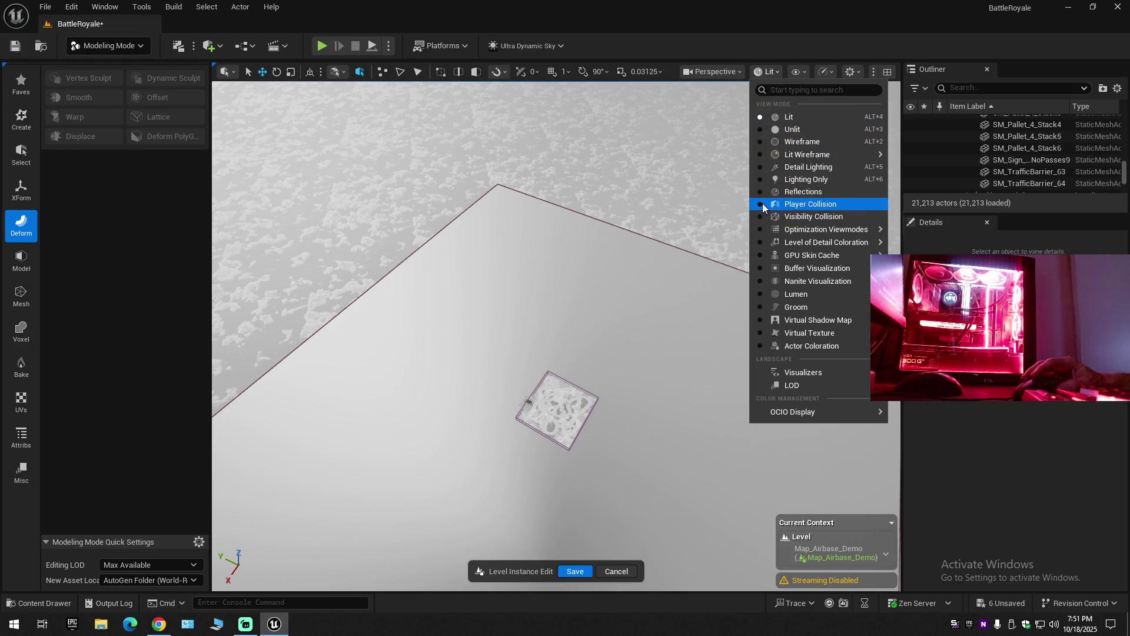
Apply Player Collision view and orbit around the large cyan collision plane.
{"action": "key", "text": "Escape"}
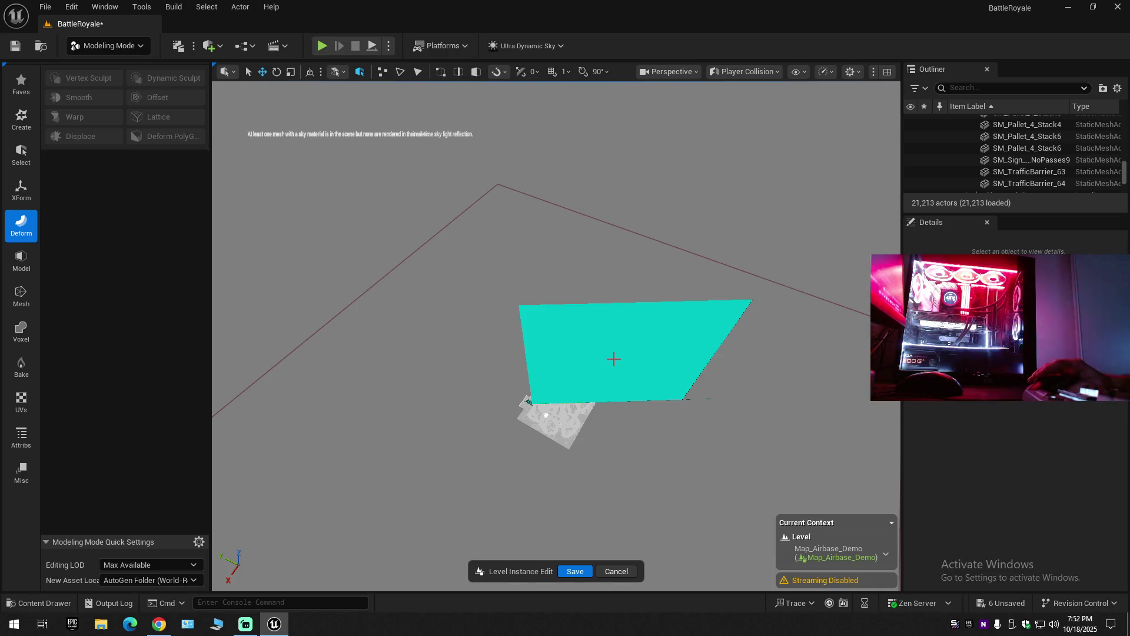
{"action": "left_click_drag", "start_coordinate": [247, 388], "coordinate": [288, 389]}
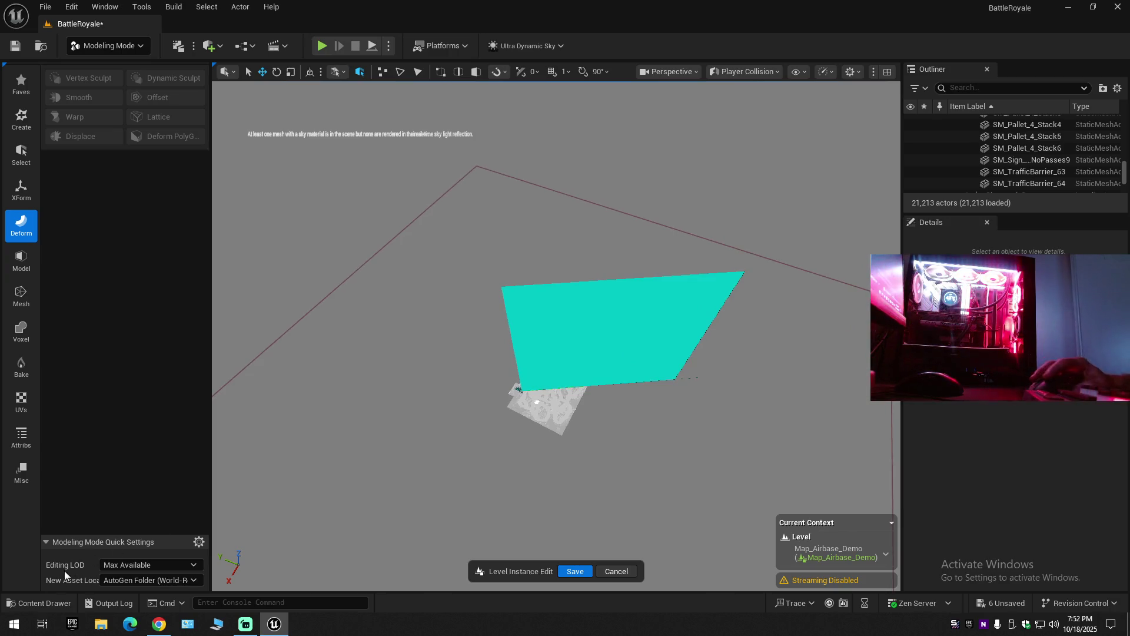
Select the road corner actor owning the cyan collision plane and show its Default collision preset.
{"action": "left_click", "coordinate": [31, 602]}
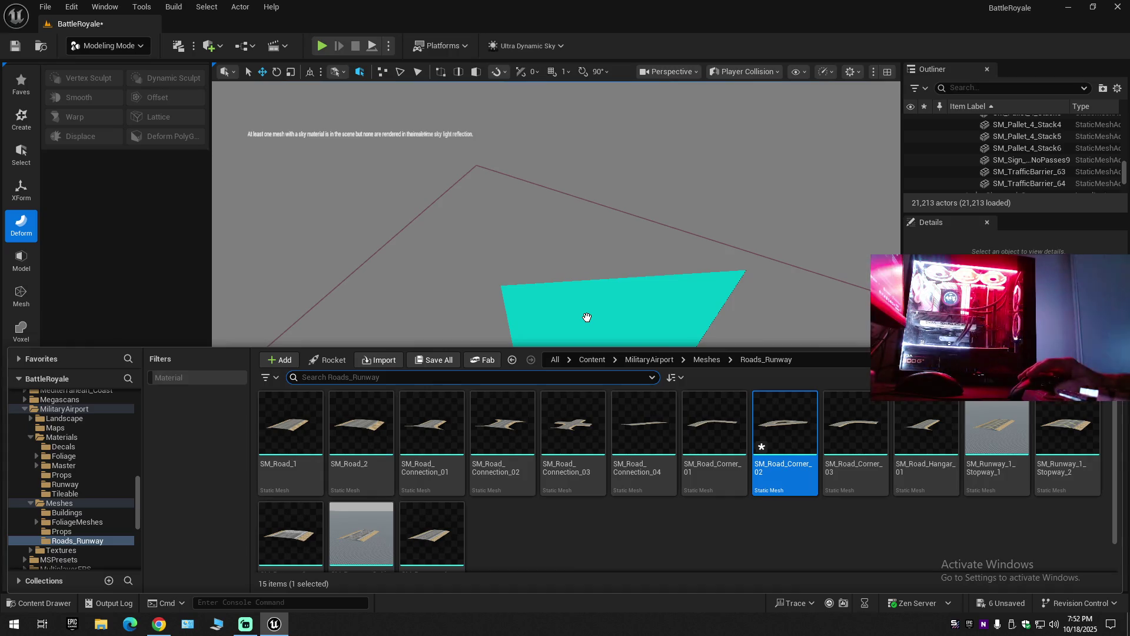
{"action": "left_click", "coordinate": [599, 317]}
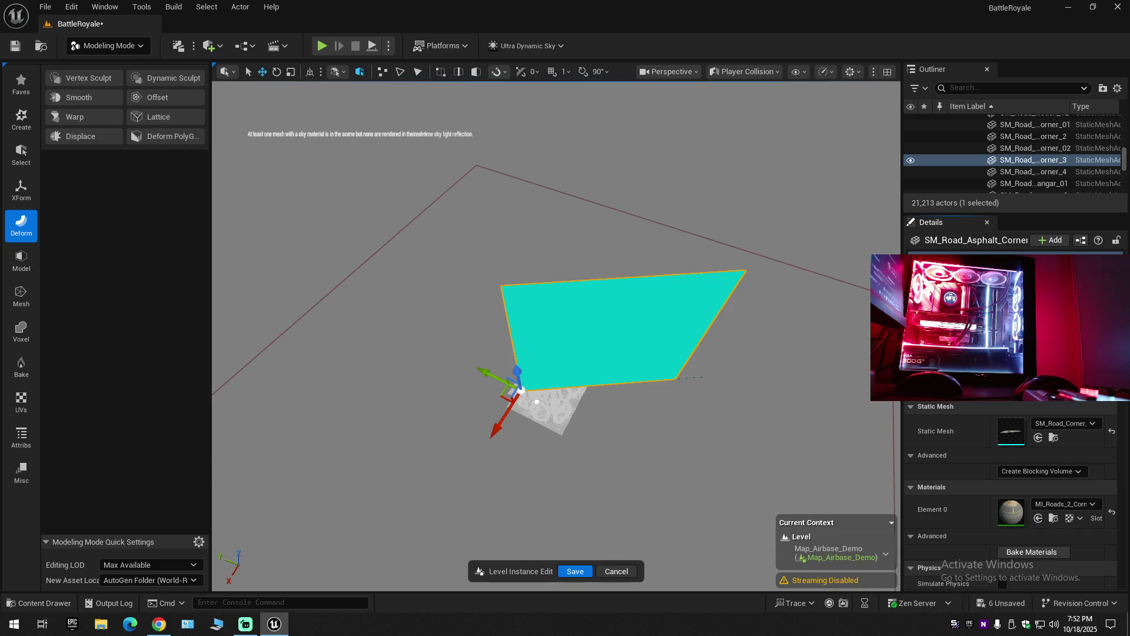
{"action": "scroll", "coordinate": [1012, 494], "scroll_direction": "down", "scroll_amount": 5}
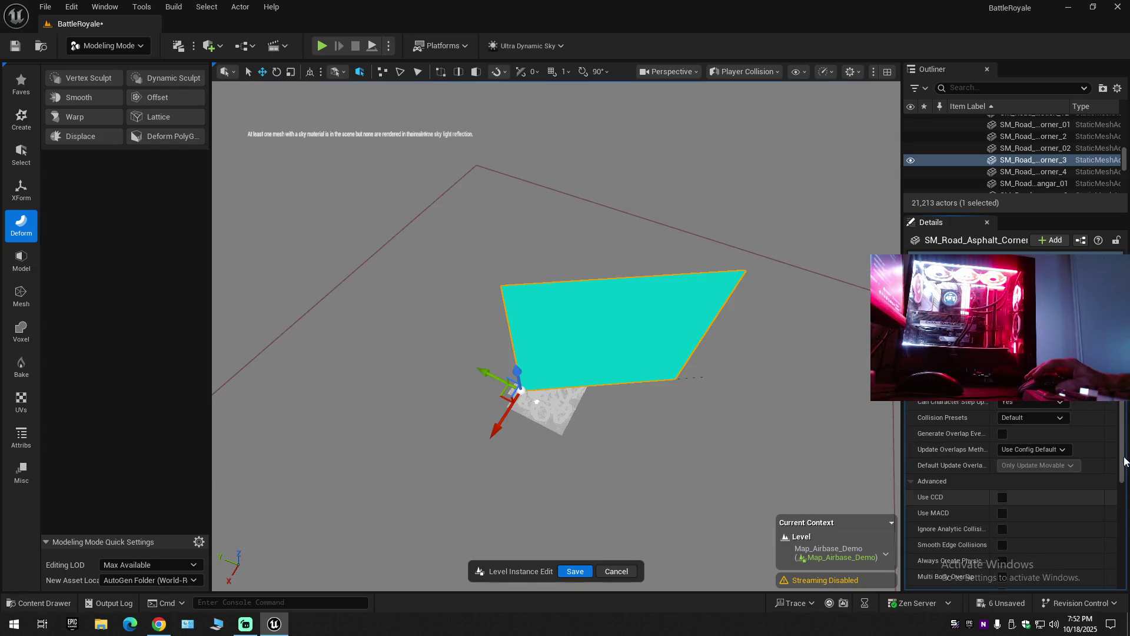
{"action": "left_click_drag", "start_coordinate": [1123, 417], "coordinate": [1124, 403]}
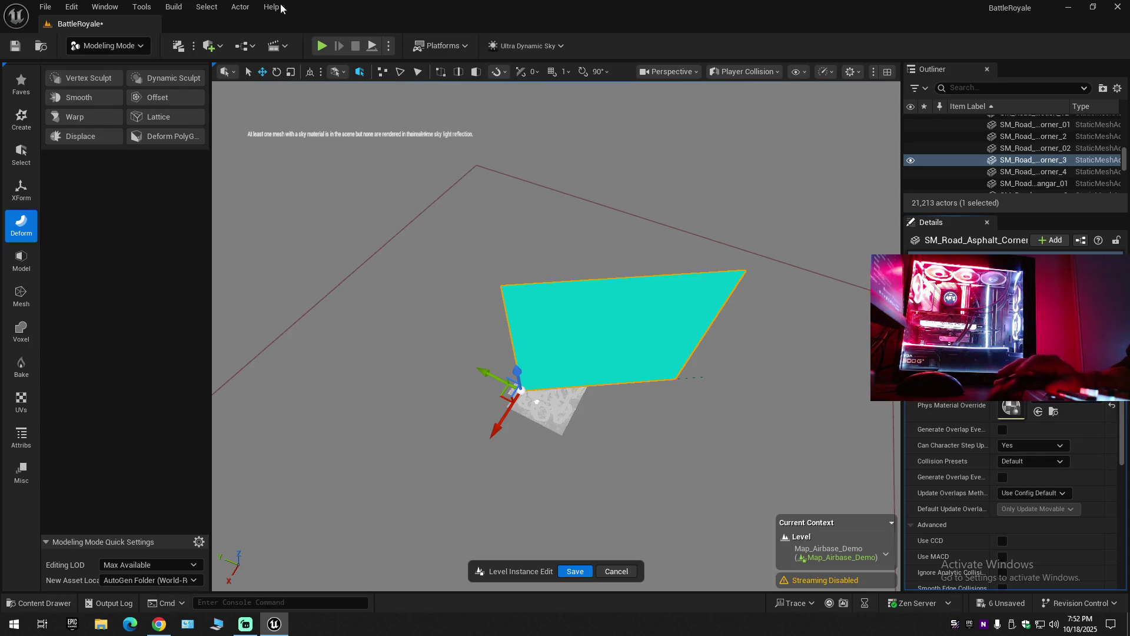
{"action": "right_click", "coordinate": [410, 624]}
{"action": "left_click", "coordinate": [441, 578]}
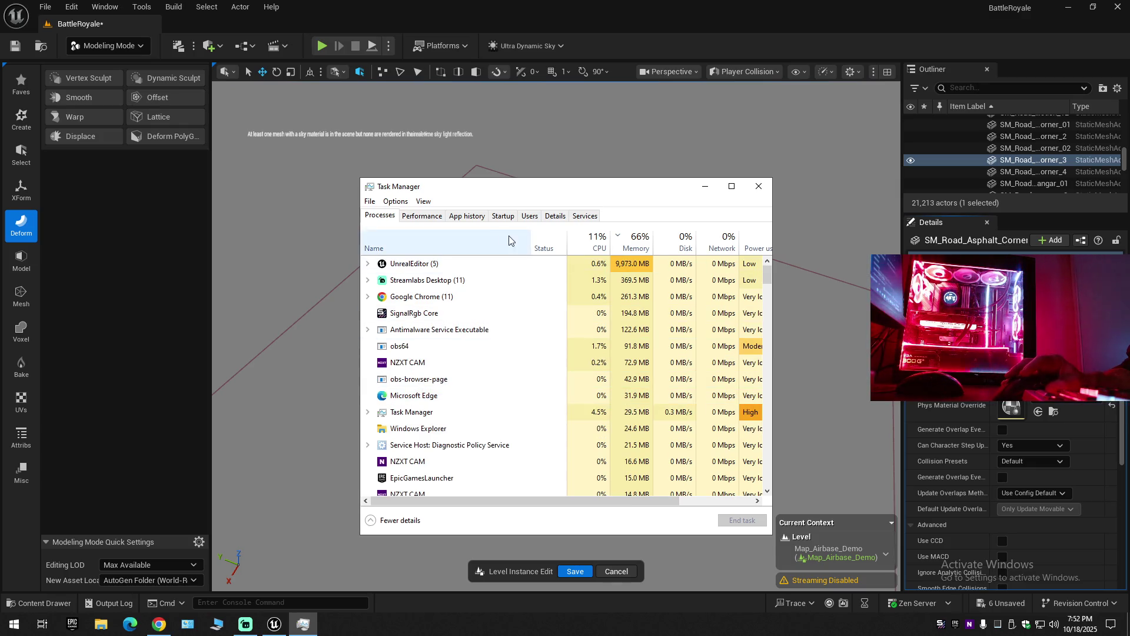
{"action": "left_click", "coordinate": [429, 218]}
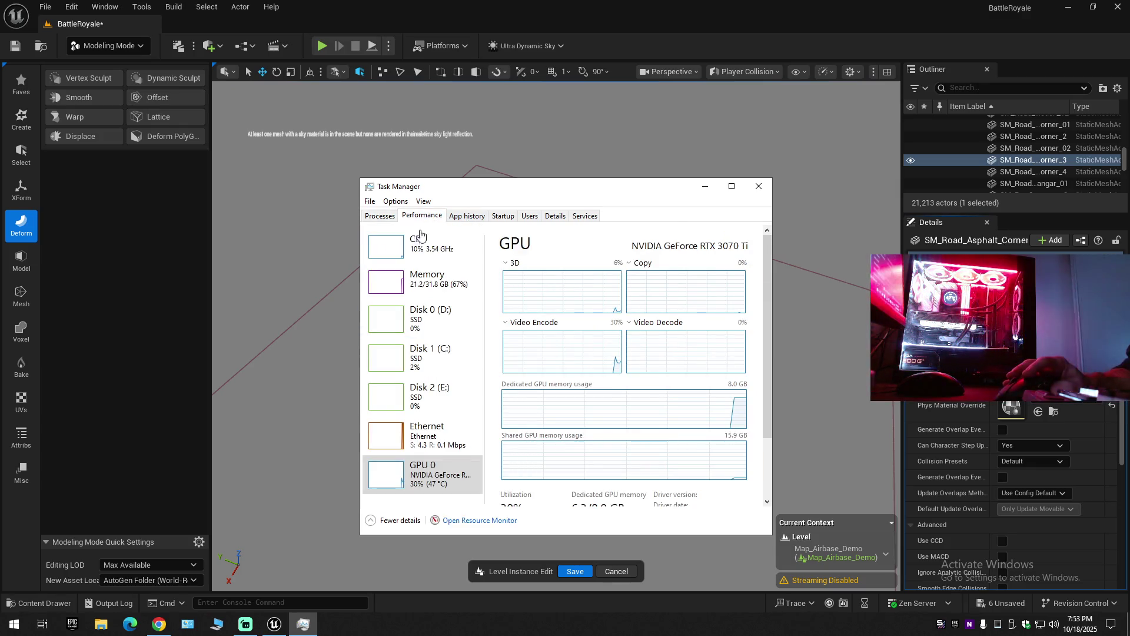
{"action": "left_click", "coordinate": [414, 252]}
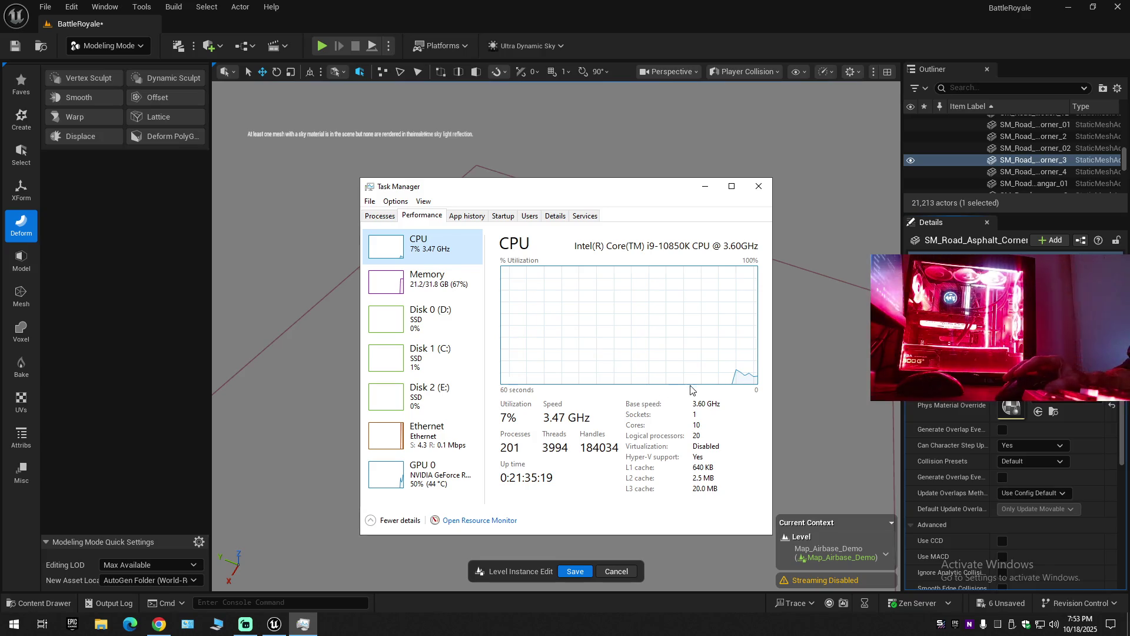
{"action": "left_click", "coordinate": [424, 283]}
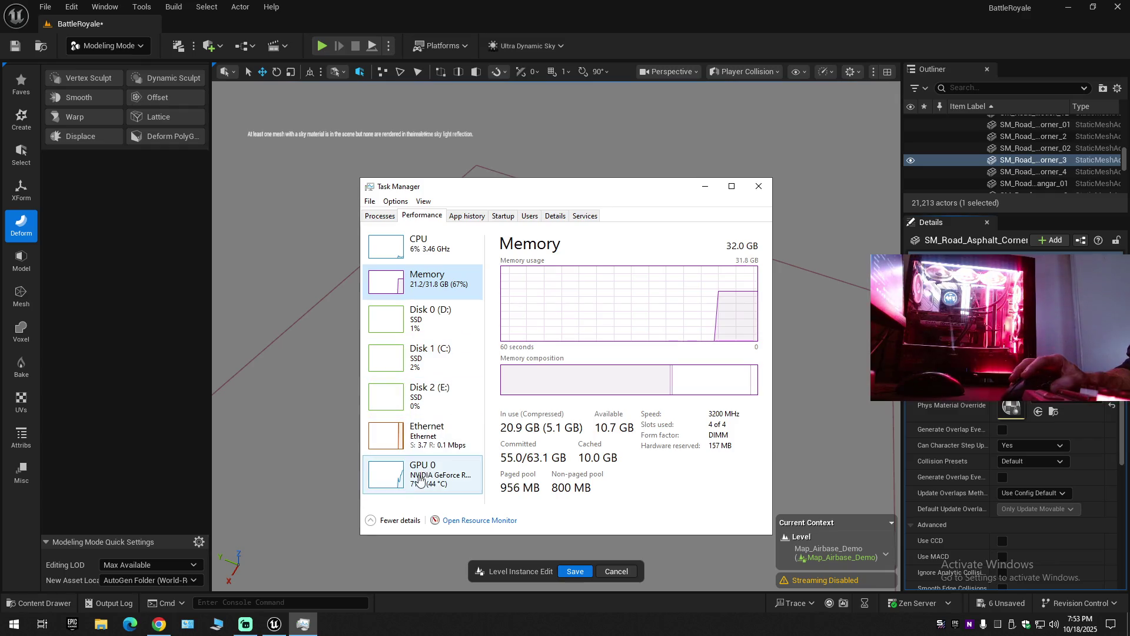
{"action": "left_click", "coordinate": [419, 478]}
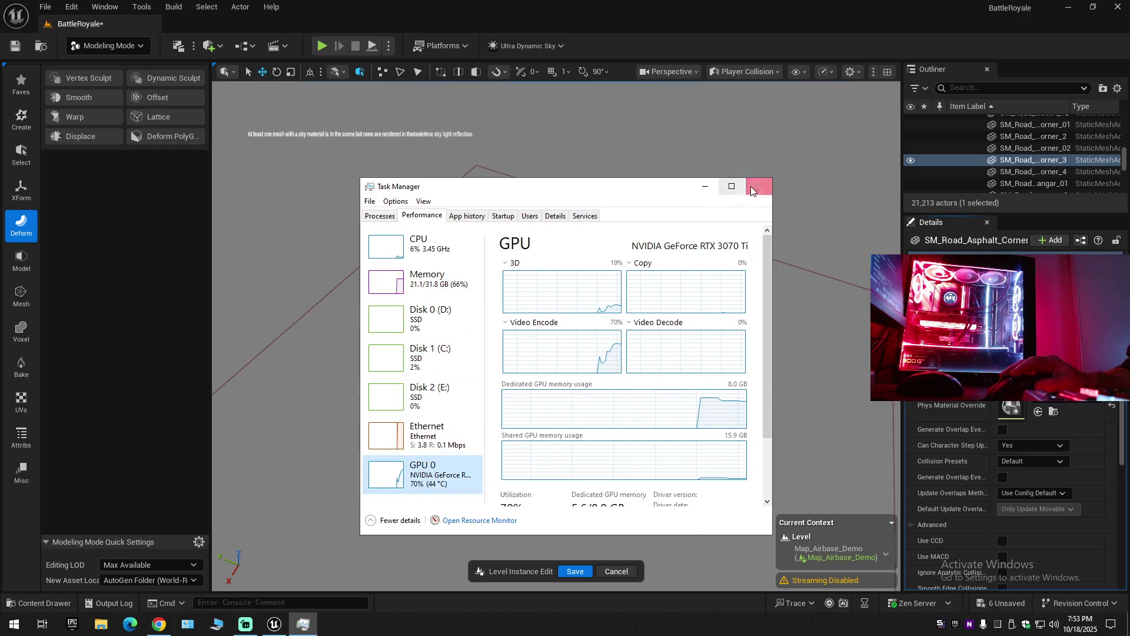
{"action": "left_click", "coordinate": [756, 190]}
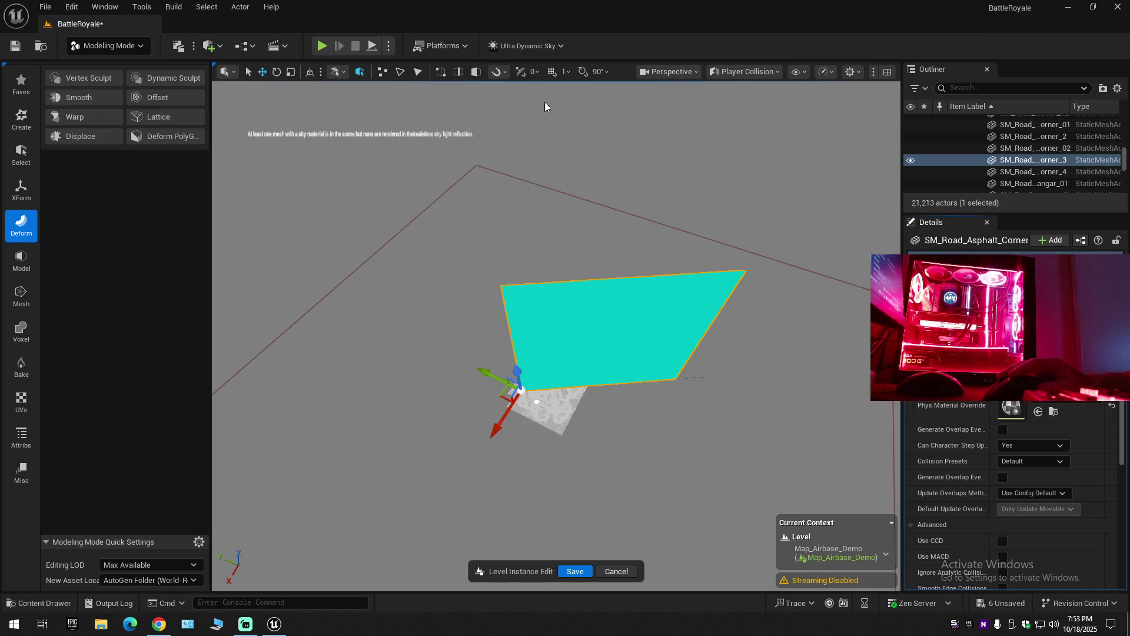
Switch the viewport from Player Collision back to Lit view.
{"action": "left_click", "coordinate": [728, 73]}
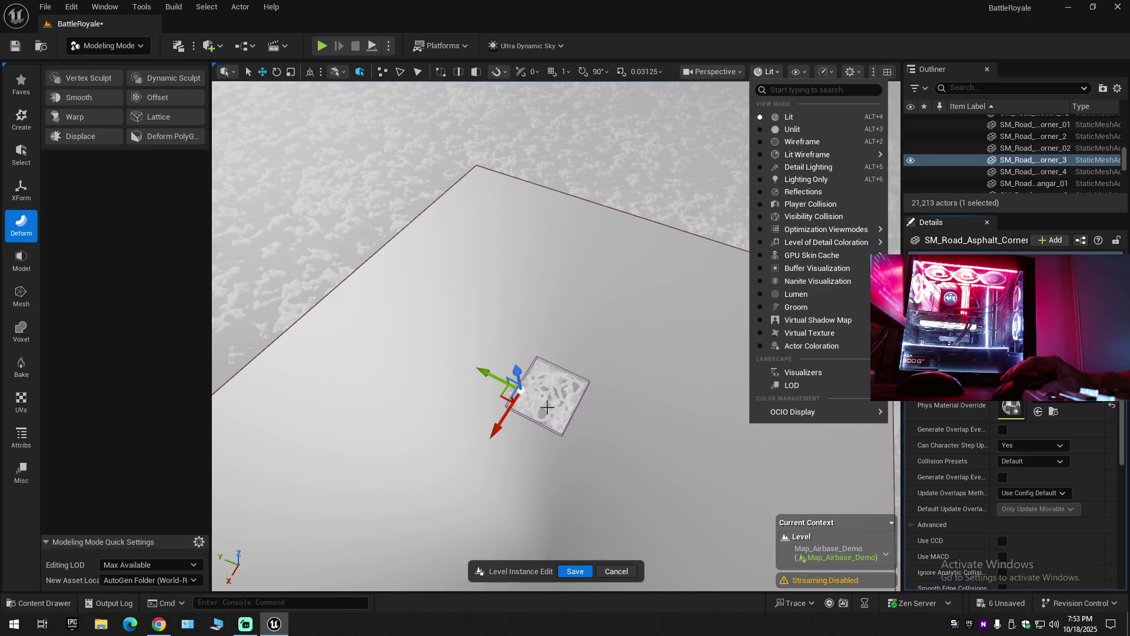
{"action": "left_click_drag", "start_coordinate": [537, 408], "coordinate": [539, 377]}
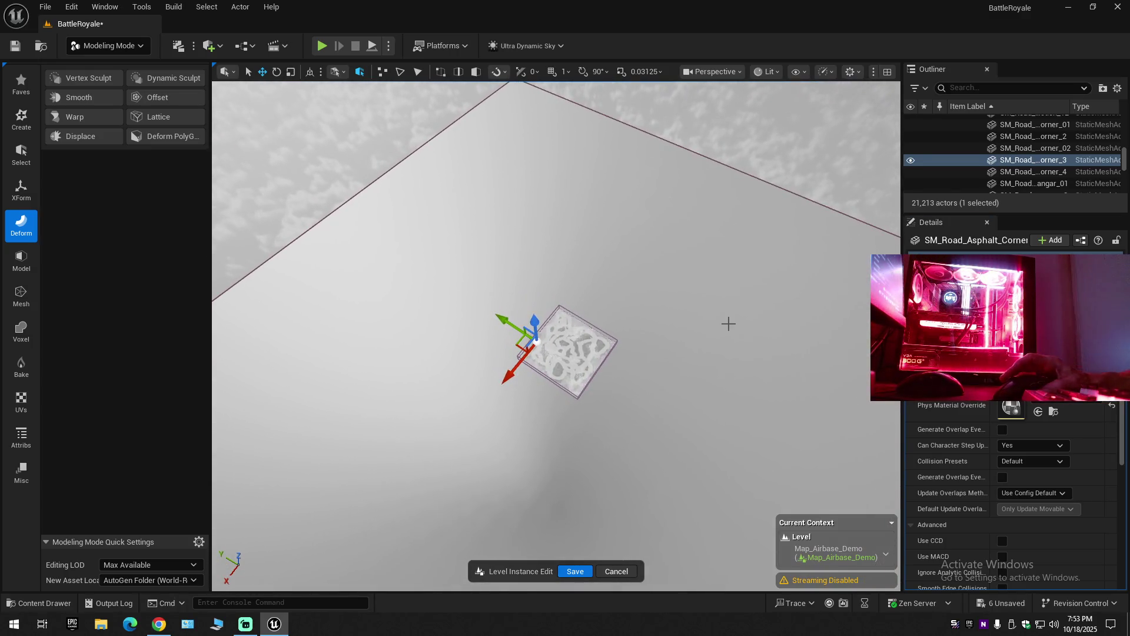
Frame the road corner, then fly past the hangars and runway to a high airbase overview.
{"action": "double_click", "coordinate": [1027, 160]}
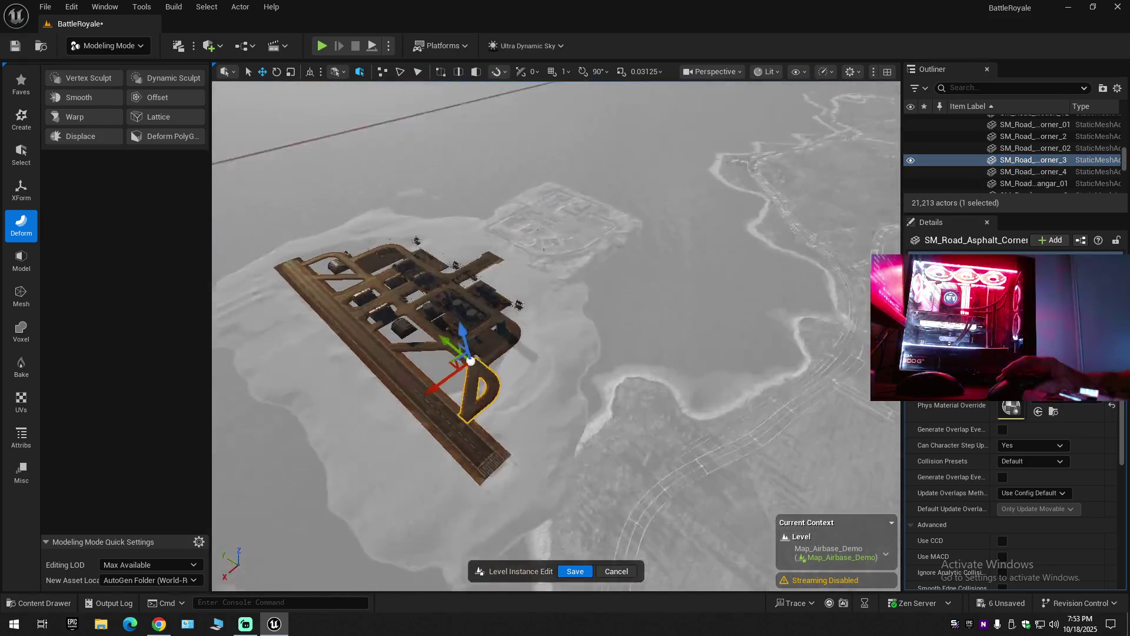
{"action": "left_click_drag", "start_coordinate": [556, 335], "coordinate": [556, 327]}
{"action": "left_click_drag", "start_coordinate": [421, 226], "coordinate": [422, 226]}
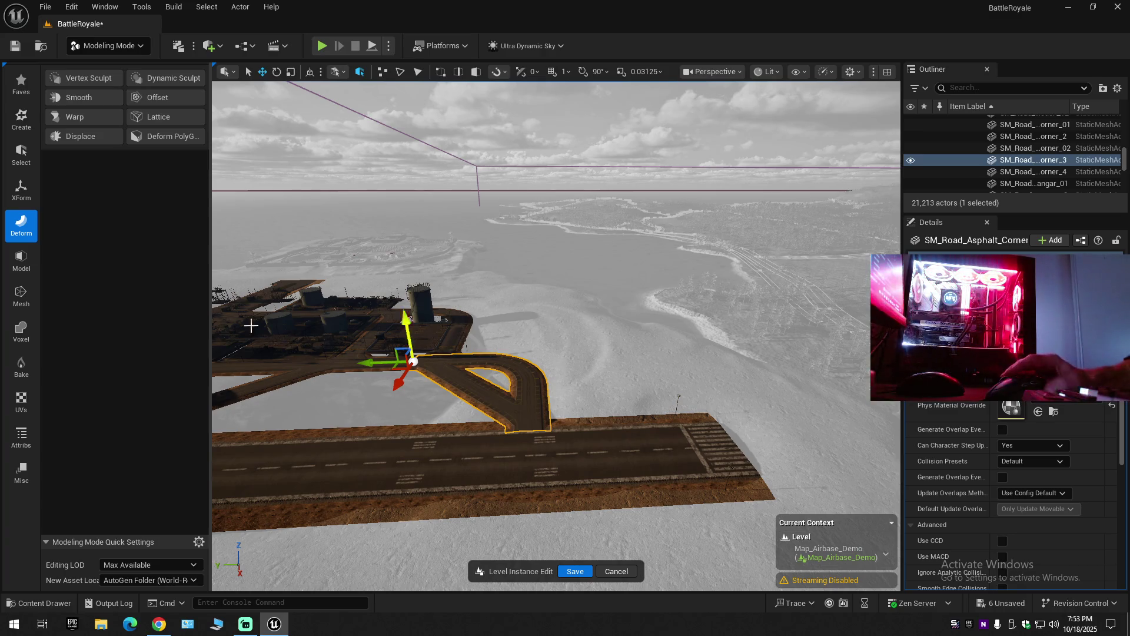
{"action": "left_click_drag", "start_coordinate": [378, 384], "coordinate": [378, 383]}
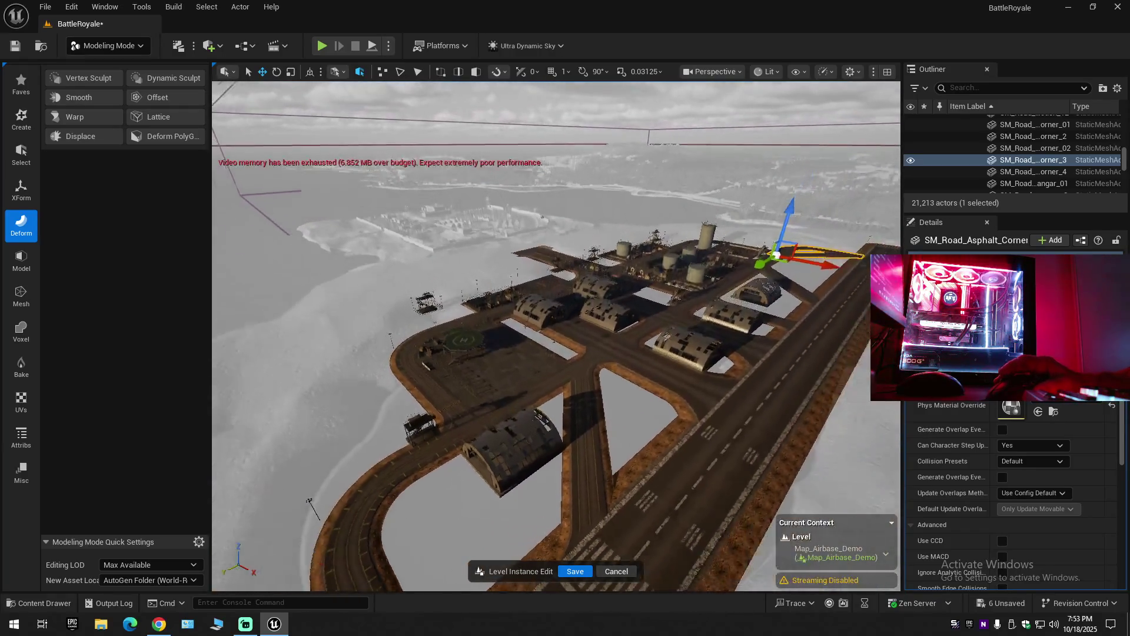
{"action": "left_click_drag", "start_coordinate": [378, 384], "coordinate": [378, 384]}
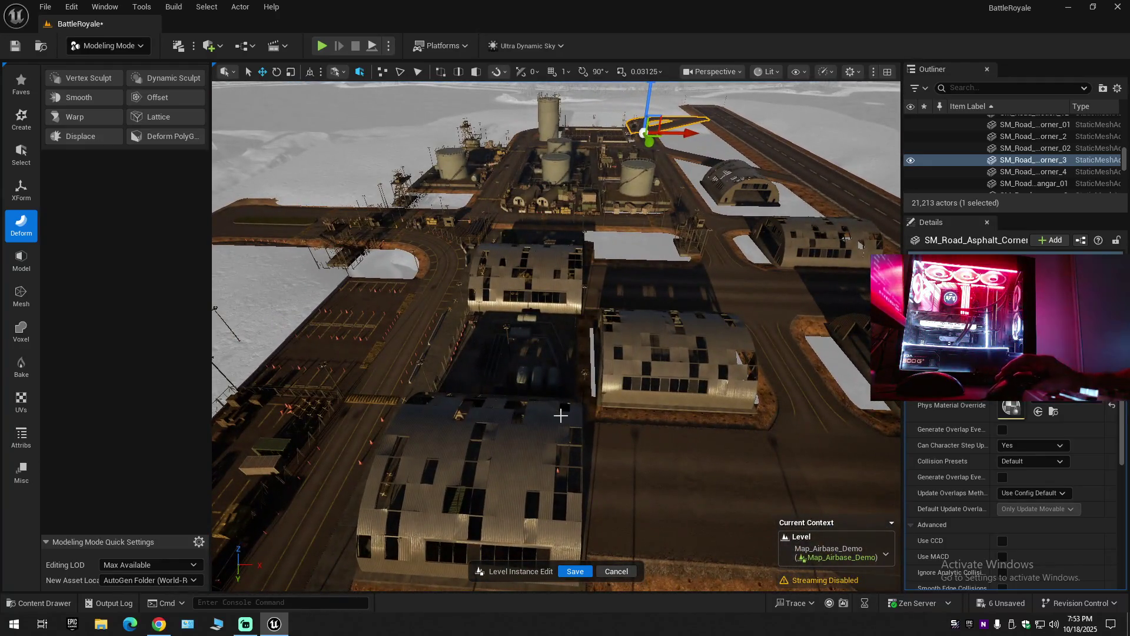
{"action": "left_click_drag", "start_coordinate": [560, 416], "coordinate": [560, 416]}
{"action": "left_click_drag", "start_coordinate": [461, 429], "coordinate": [461, 429]}
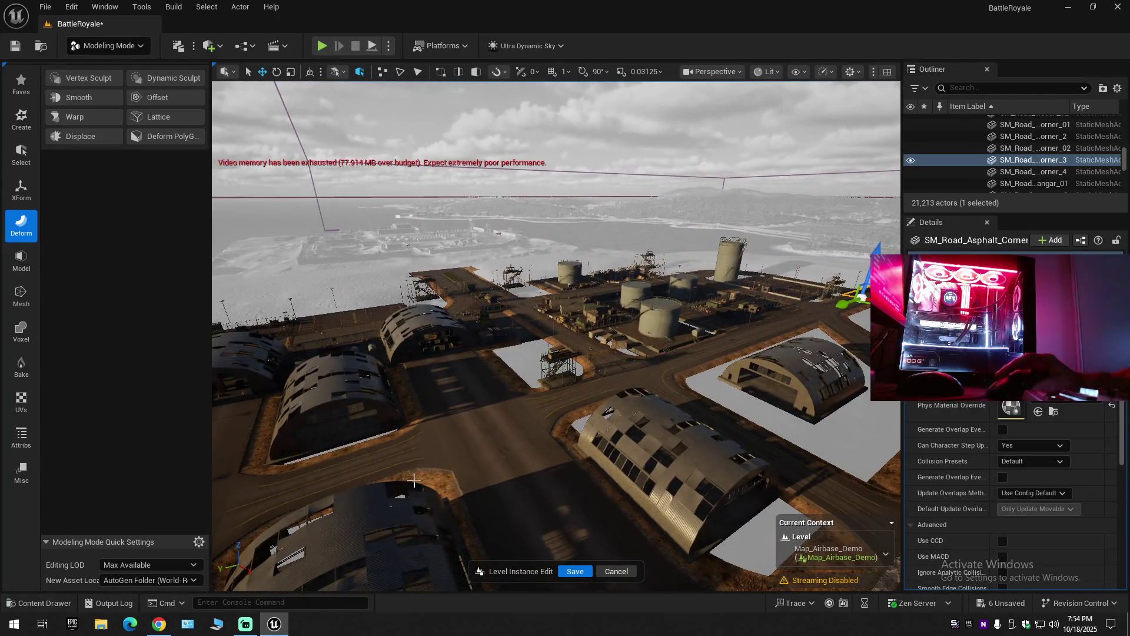
Collapse the Outliner, expand it to the Army Base folder, and bring up the browser's collision search results.
{"action": "left_click", "coordinate": [1117, 89]}
{"action": "left_click", "coordinate": [1012, 145]}
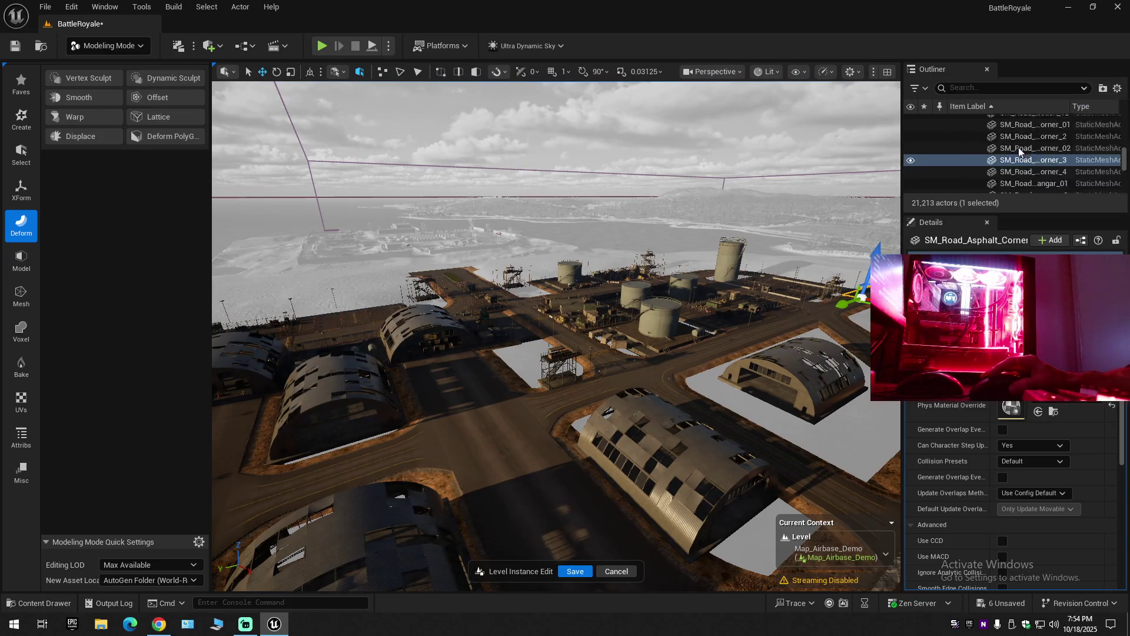
{"action": "left_click", "coordinate": [951, 118]}
{"action": "left_click", "coordinate": [953, 120]}
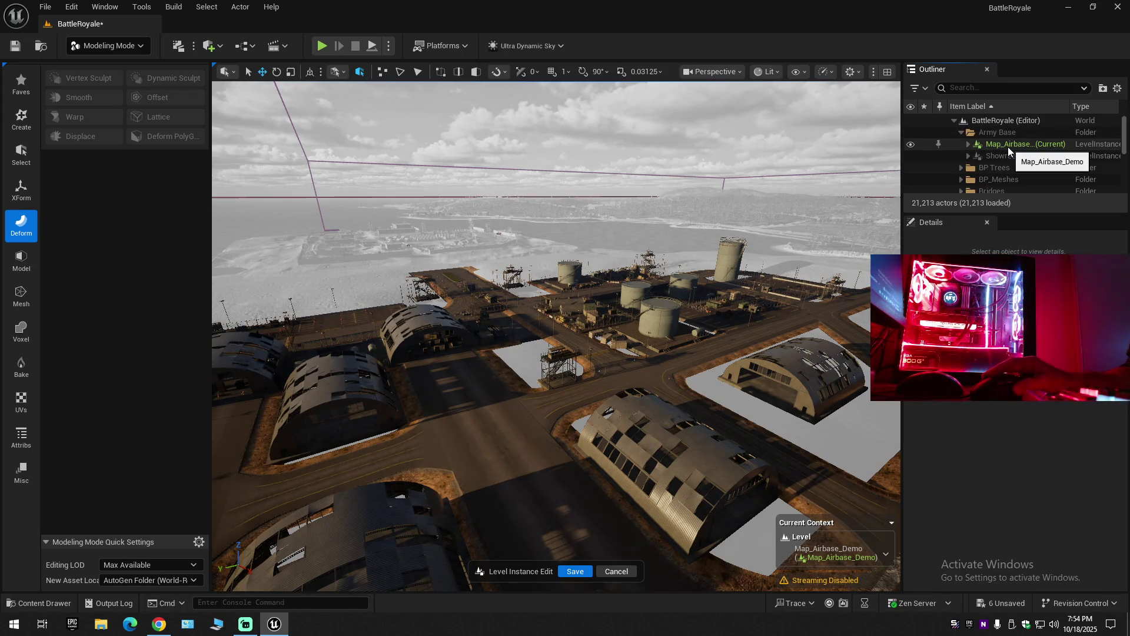
{"action": "left_click", "coordinate": [159, 624]}
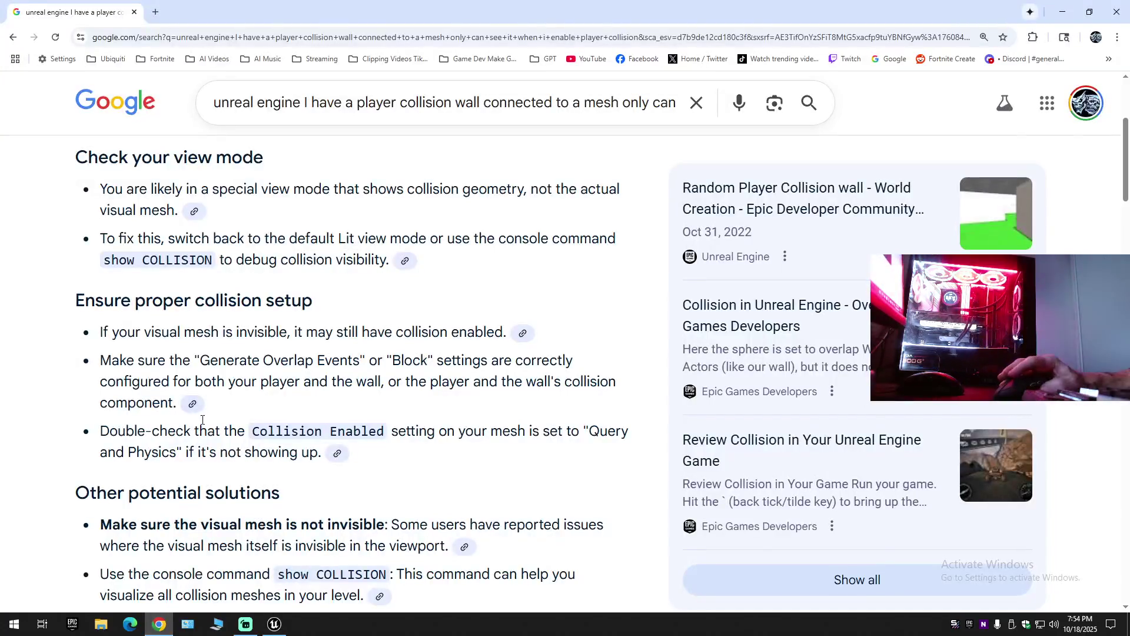
In a new browser tab, go to Fab via 'fab' and open My Library.
{"action": "left_click", "coordinate": [159, 13]}
{"action": "left_click", "coordinate": [174, 37]}
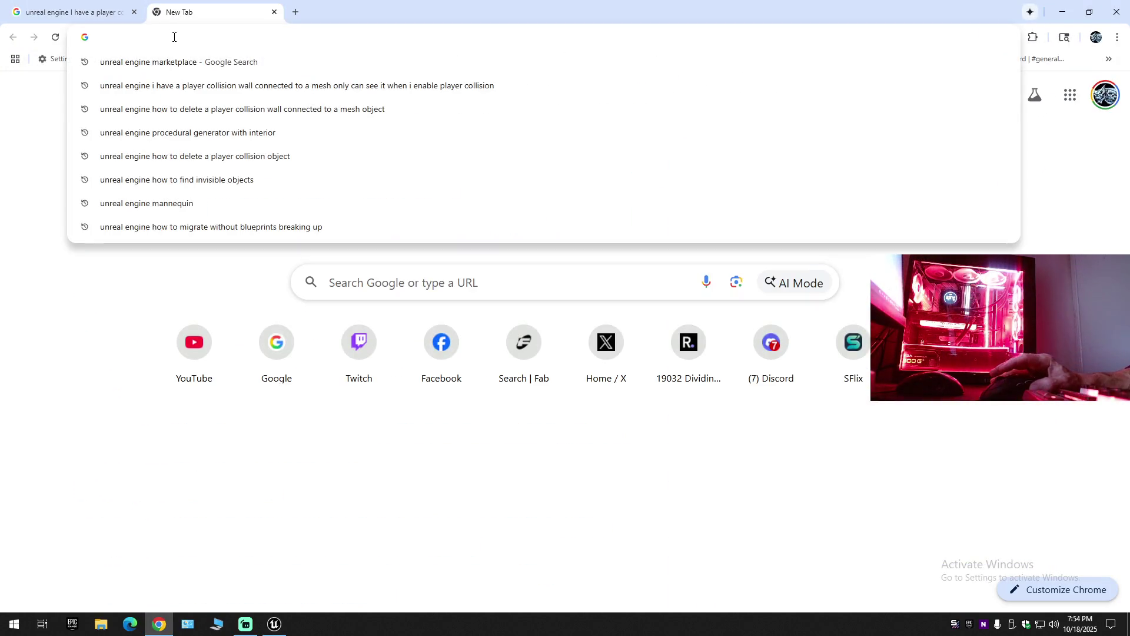
{"action": "type", "text": "fab"}
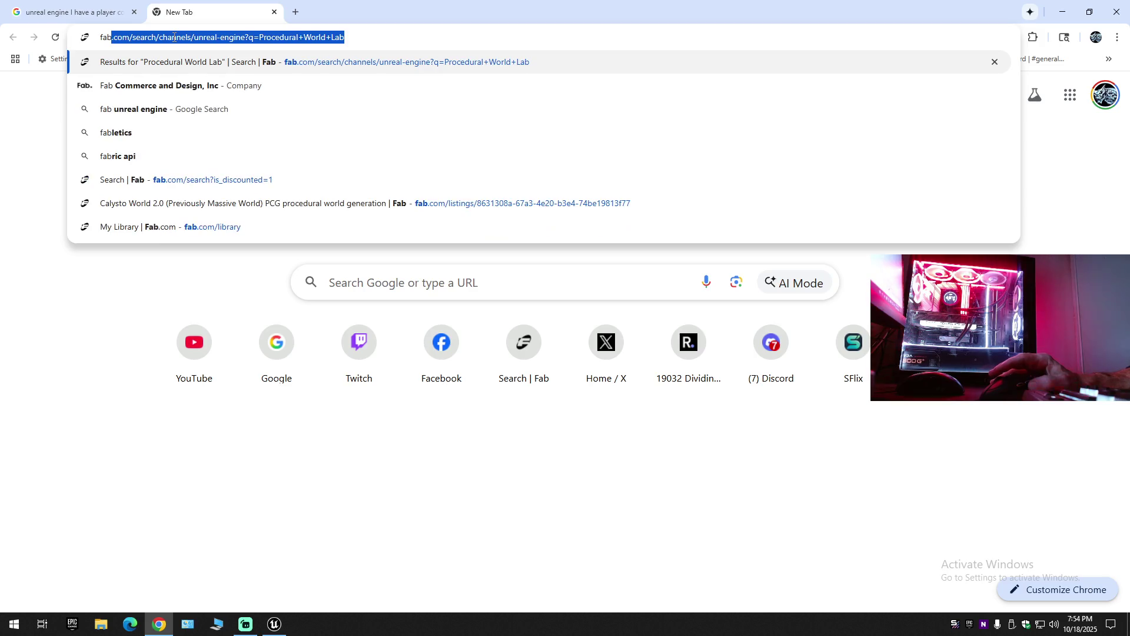
{"action": "key", "text": "Return"}
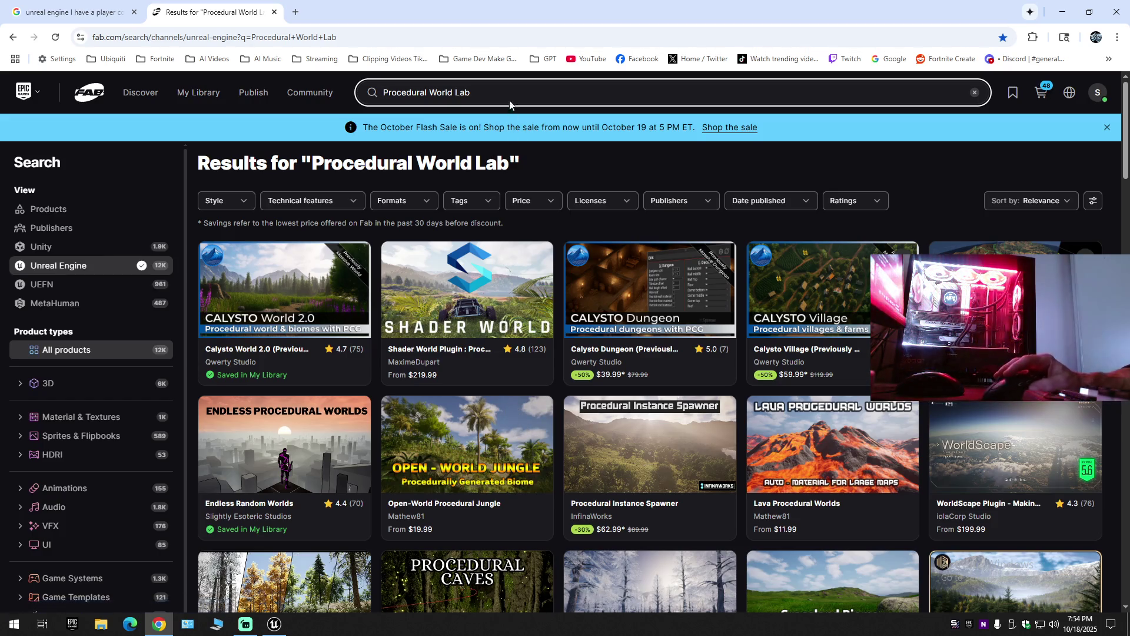
{"action": "left_click", "coordinate": [200, 94]}
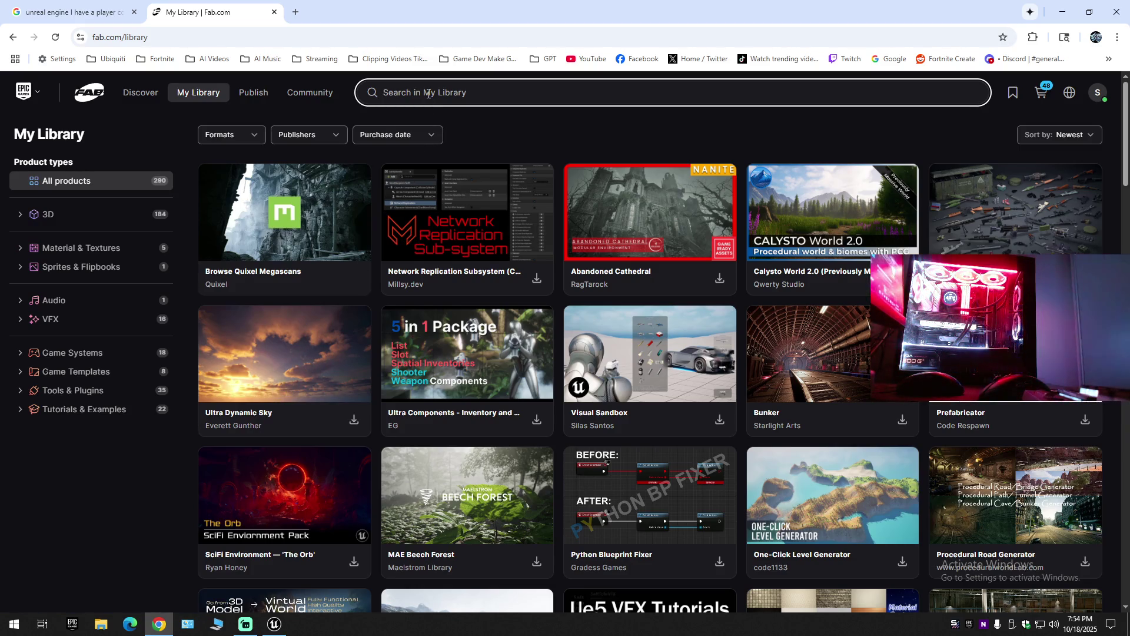
Search My Library for 'airbase', then clear the search to list all products.
{"action": "type", "text": "airbase"}
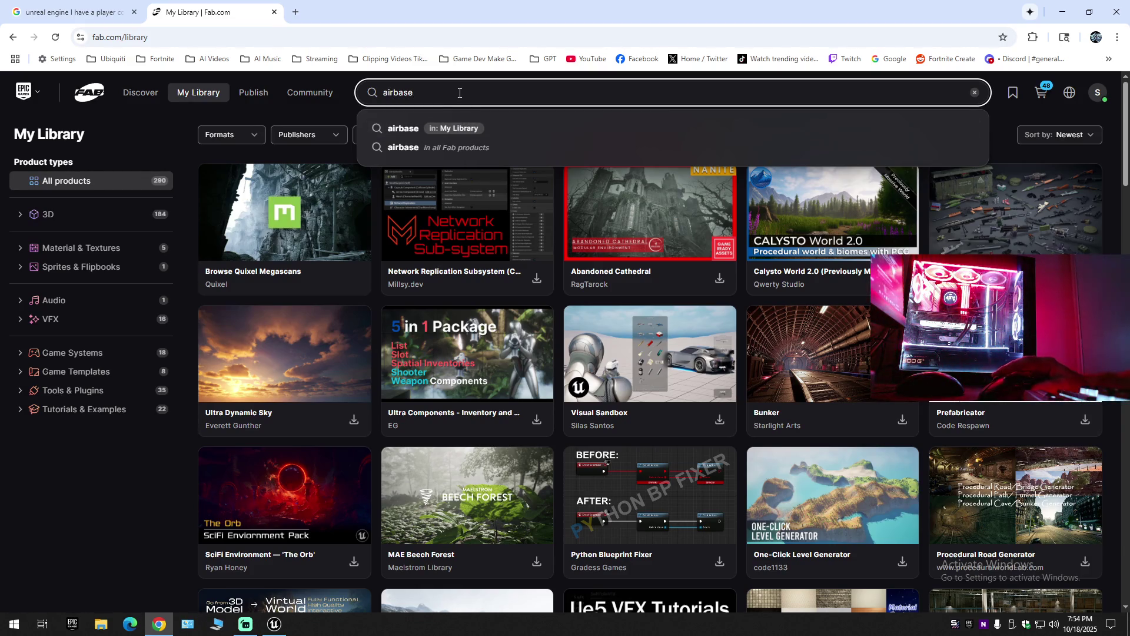
{"action": "key", "text": "Return"}
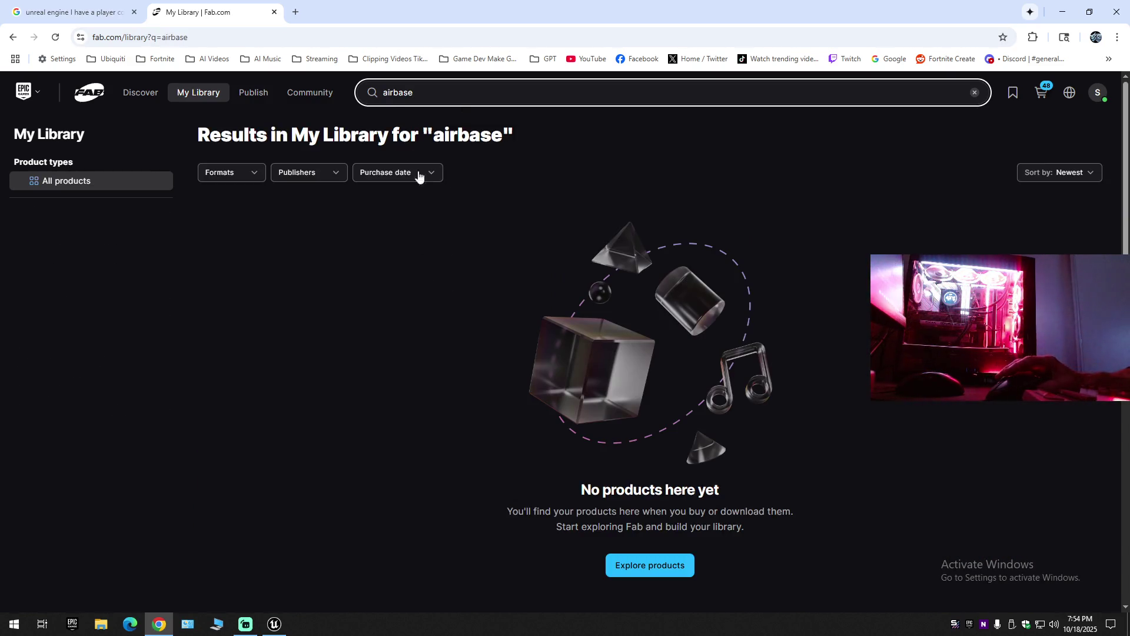
{"action": "left_click", "coordinate": [972, 93]}
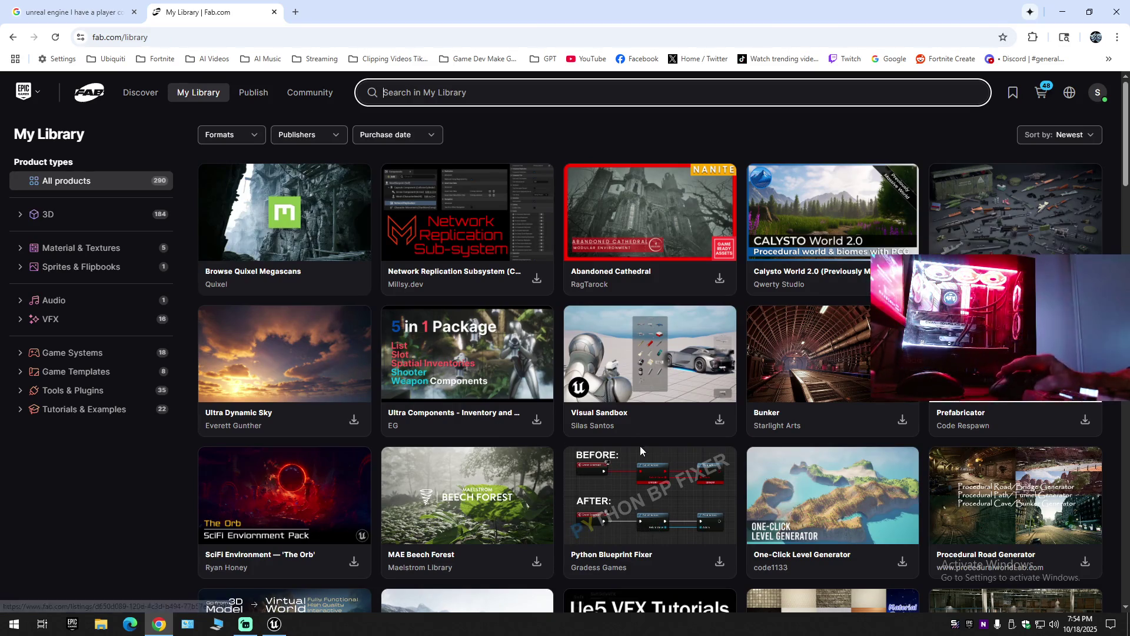
Scroll the library down to the FreshCan Military Airport and Battle Royale Island Pack cards.
{"action": "scroll", "coordinate": [640, 446], "scroll_direction": "down", "scroll_amount": 7}
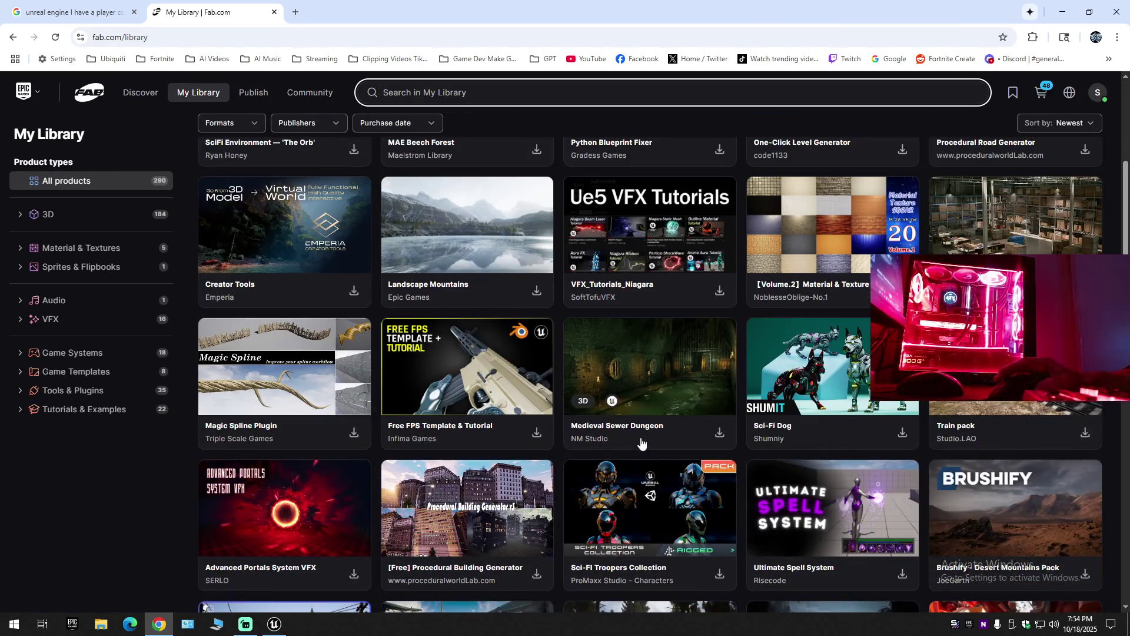
{"action": "scroll", "coordinate": [605, 443], "scroll_direction": "down", "scroll_amount": 4}
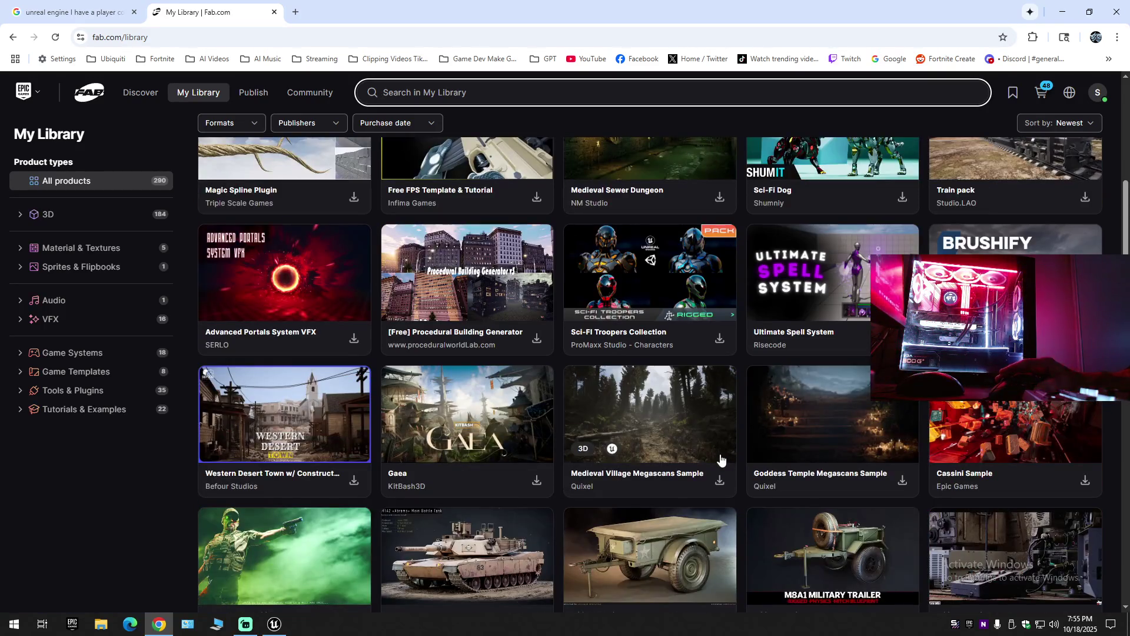
{"action": "scroll", "coordinate": [641, 458], "scroll_direction": "down", "scroll_amount": 10}
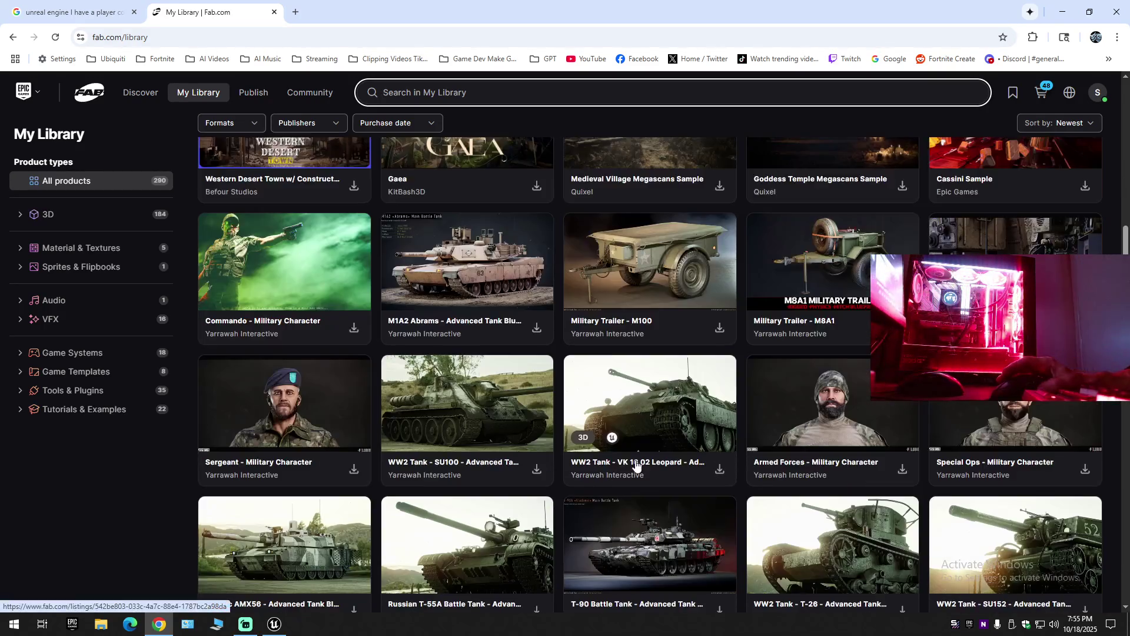
{"action": "scroll", "coordinate": [635, 465], "scroll_direction": "down", "scroll_amount": 3}
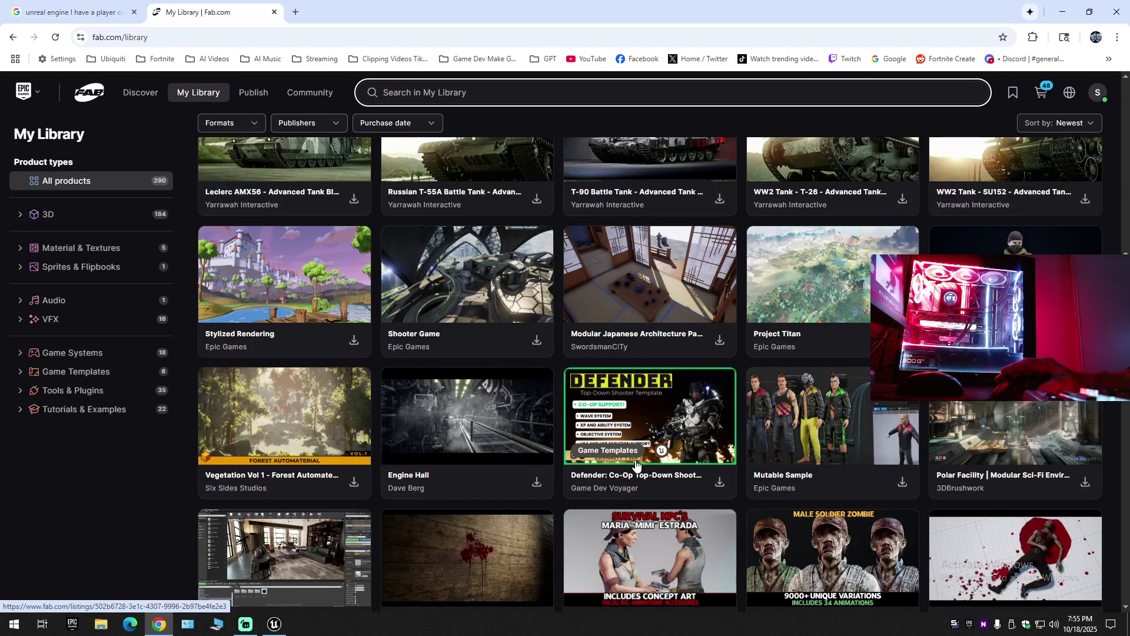
{"action": "scroll", "coordinate": [635, 465], "scroll_direction": "down", "scroll_amount": 3}
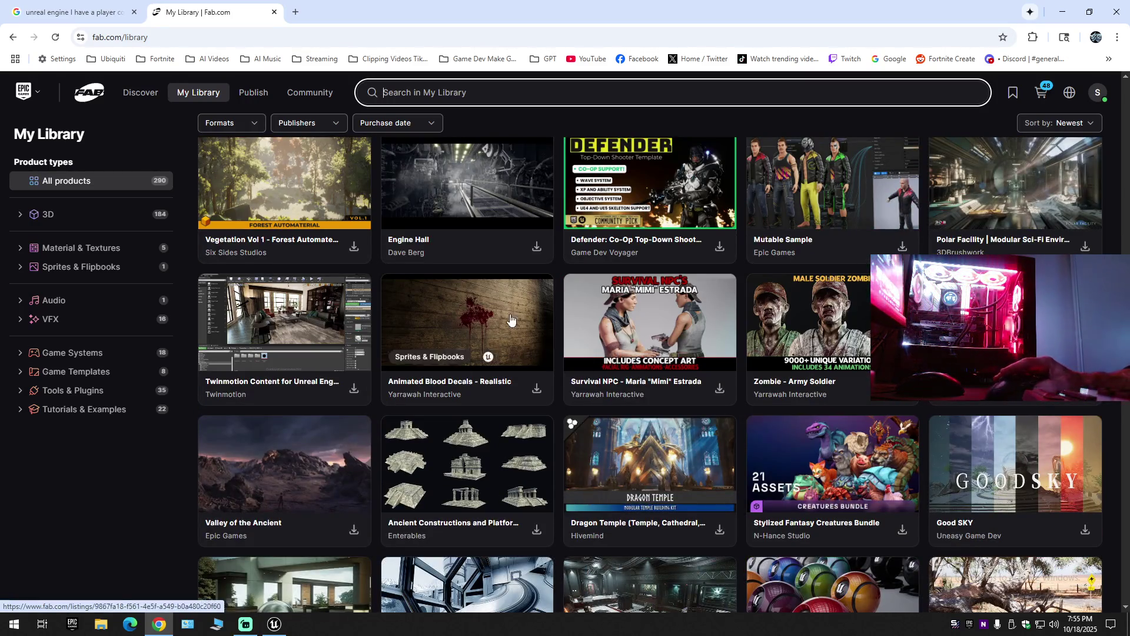
{"action": "scroll", "coordinate": [658, 466], "scroll_direction": "down", "scroll_amount": 4}
{"action": "scroll", "coordinate": [658, 466], "scroll_direction": "down", "scroll_amount": 1}
{"action": "scroll", "coordinate": [658, 466], "scroll_direction": "down", "scroll_amount": 3}
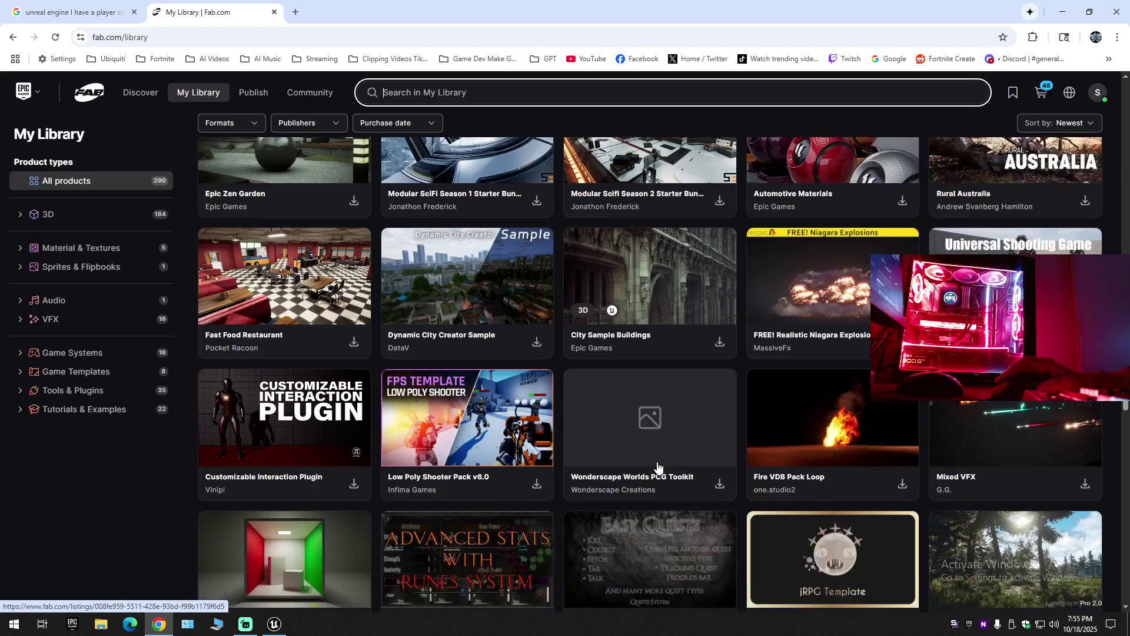
{"action": "scroll", "coordinate": [658, 466], "scroll_direction": "down", "scroll_amount": 5}
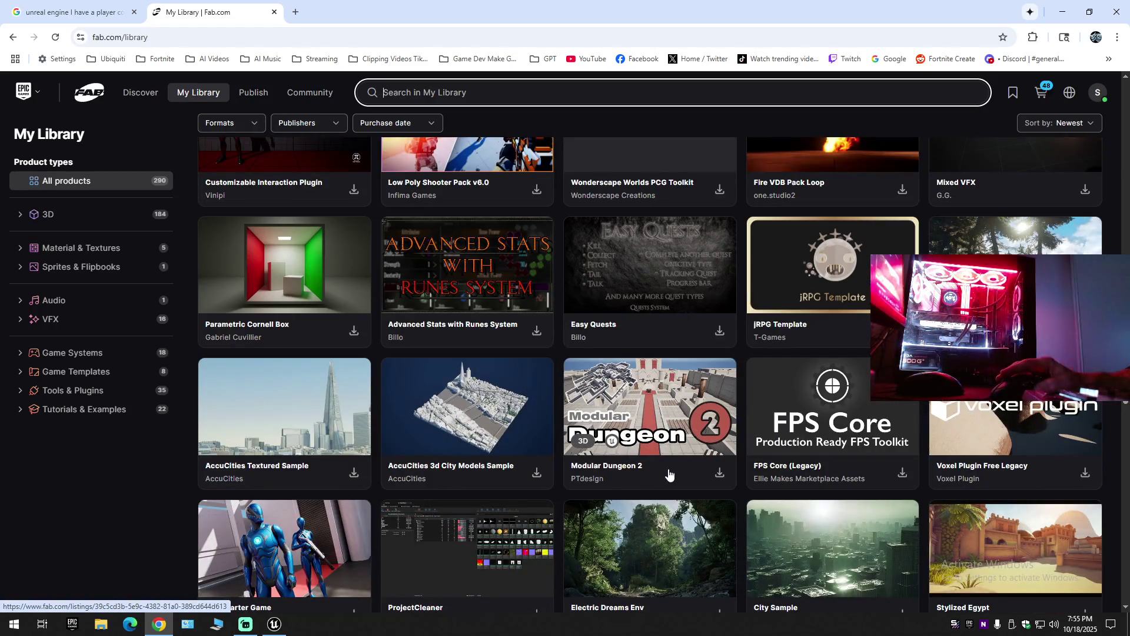
{"action": "scroll", "coordinate": [668, 474], "scroll_direction": "down", "scroll_amount": 5}
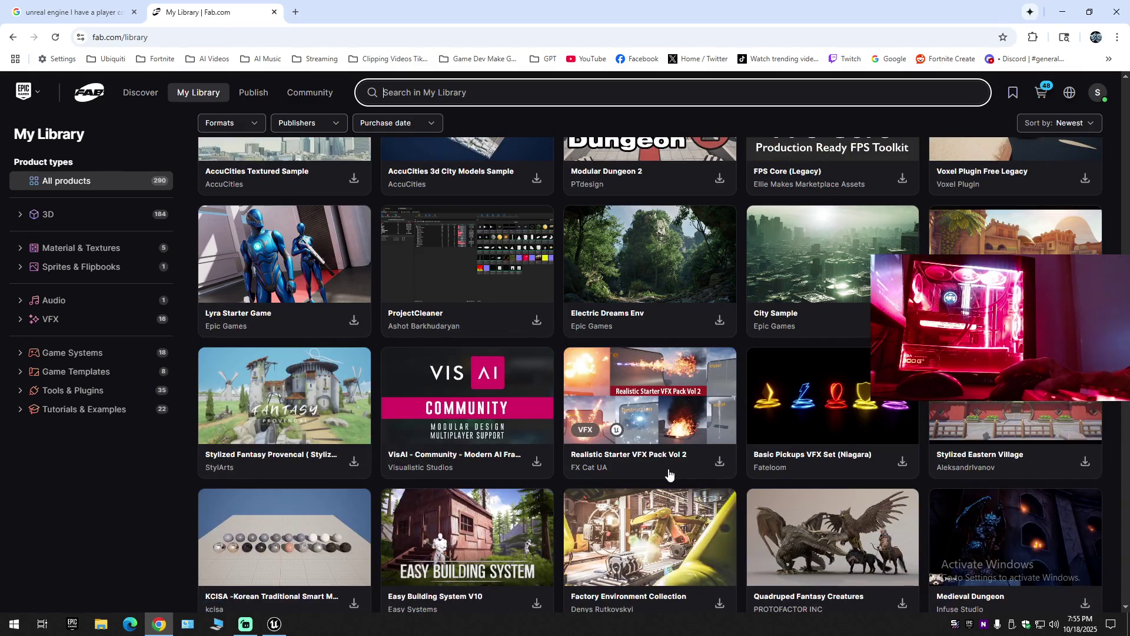
{"action": "scroll", "coordinate": [668, 474], "scroll_direction": "down", "scroll_amount": 6}
{"action": "scroll", "coordinate": [668, 474], "scroll_direction": "down", "scroll_amount": 4}
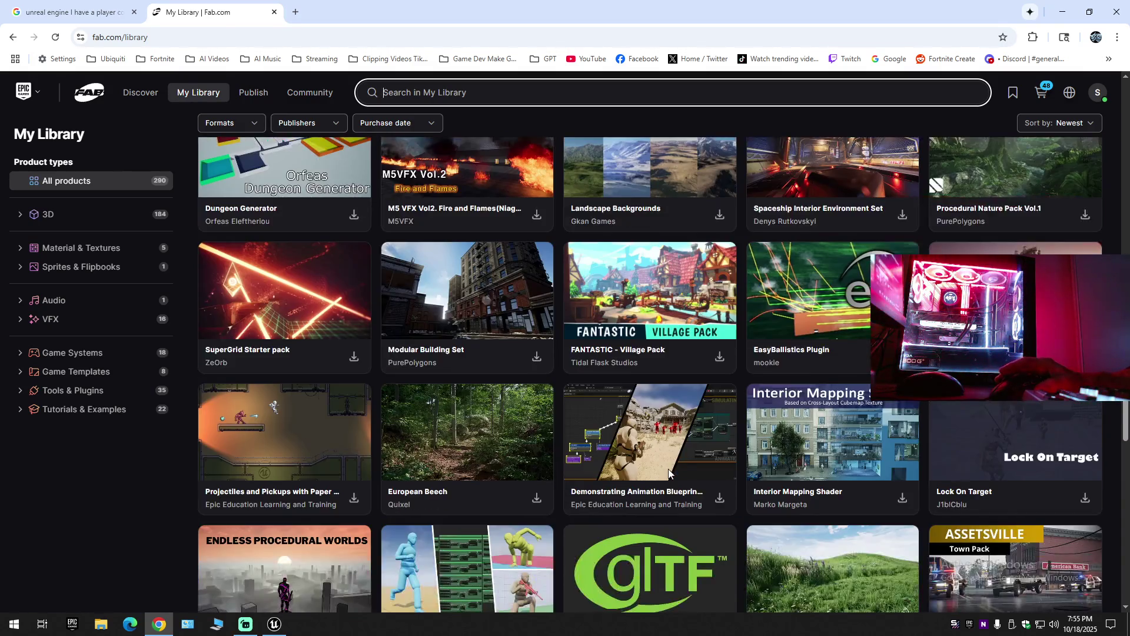
{"action": "scroll", "coordinate": [746, 318], "scroll_direction": "down", "scroll_amount": 6}
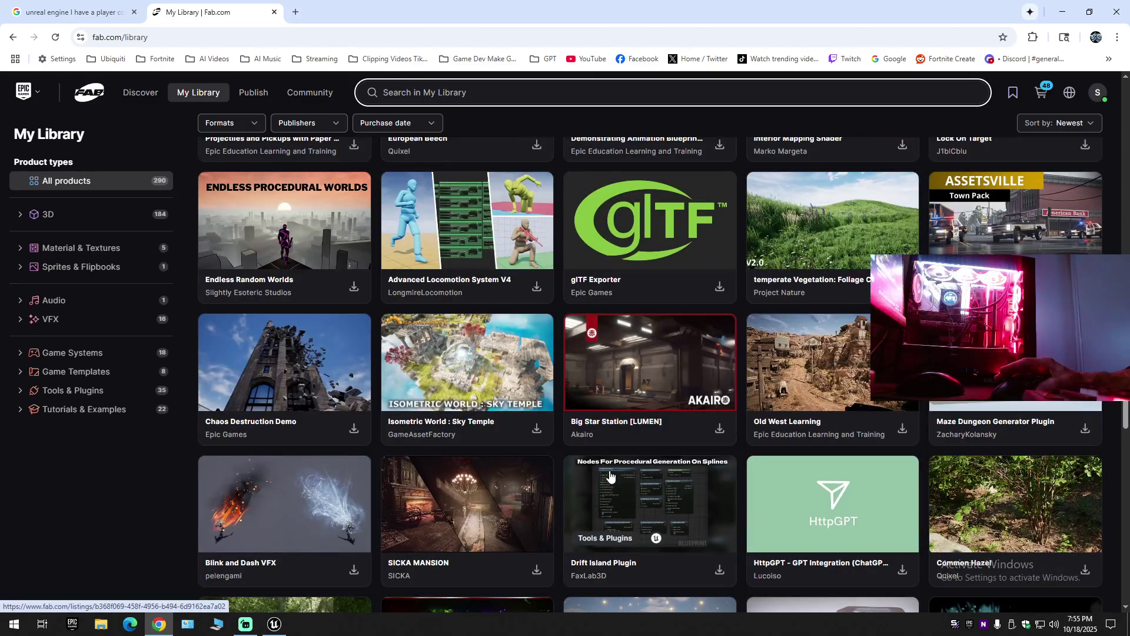
{"action": "scroll", "coordinate": [479, 478], "scroll_direction": "down", "scroll_amount": 12}
{"action": "scroll", "coordinate": [478, 478], "scroll_direction": "up", "scroll_amount": 2}
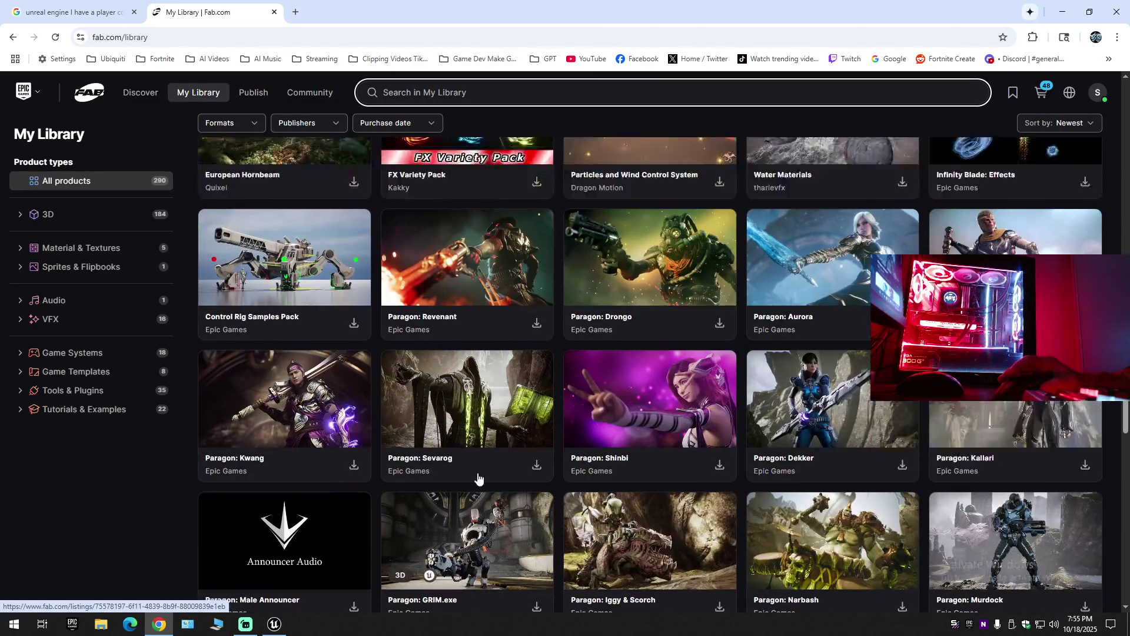
{"action": "scroll", "coordinate": [478, 478], "scroll_direction": "down", "scroll_amount": 20}
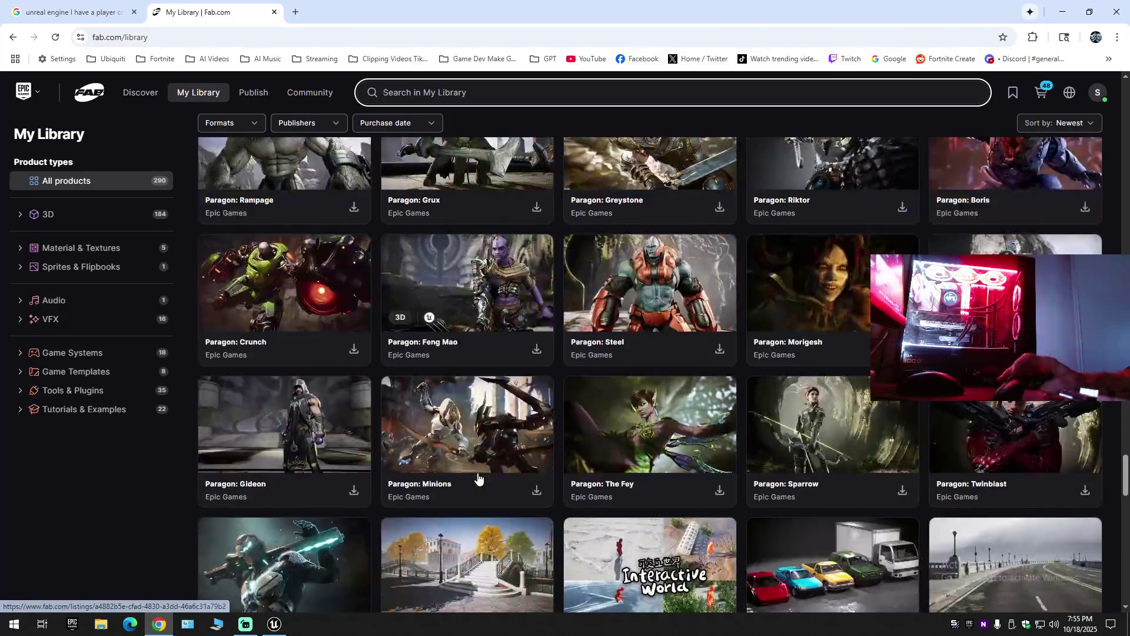
{"action": "scroll", "coordinate": [478, 477], "scroll_direction": "down", "scroll_amount": 5}
{"action": "scroll", "coordinate": [412, 430], "scroll_direction": "up", "scroll_amount": 1}
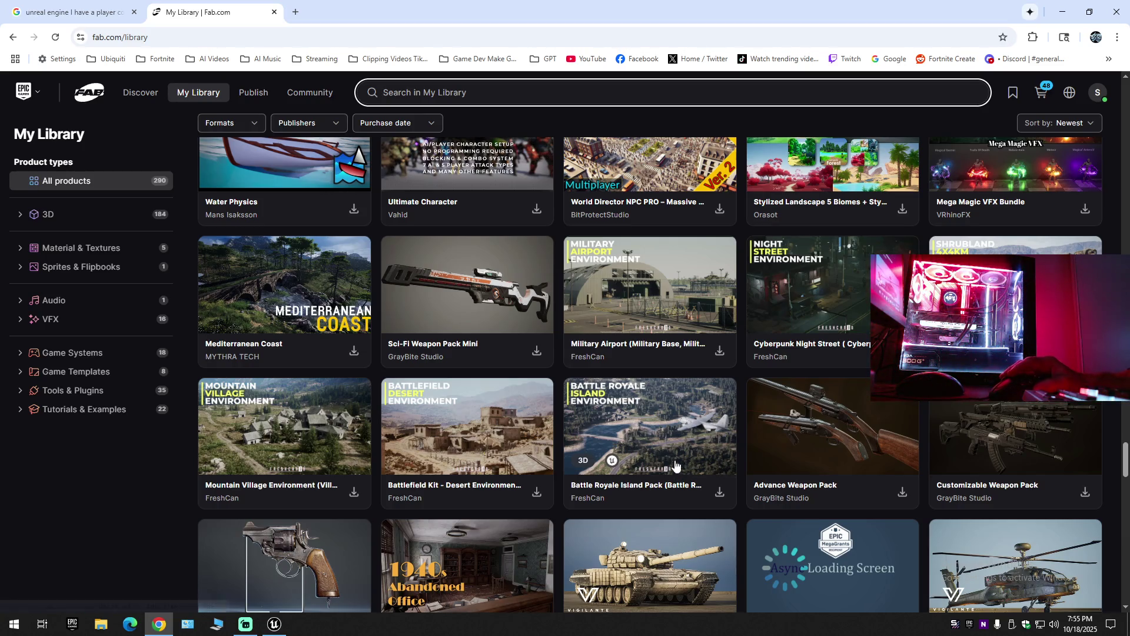
Peek at the Battle Royale Island Pack listing, then return and scroll the library to Military Airport.
{"action": "left_click", "coordinate": [649, 436]}
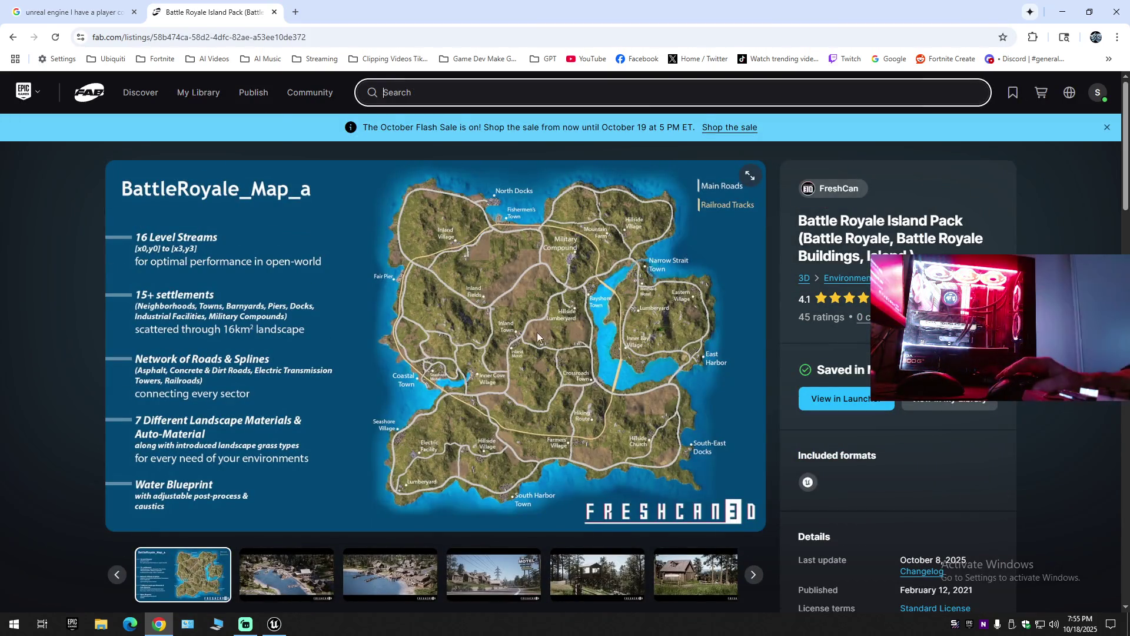
{"action": "key", "text": "alt+Left"}
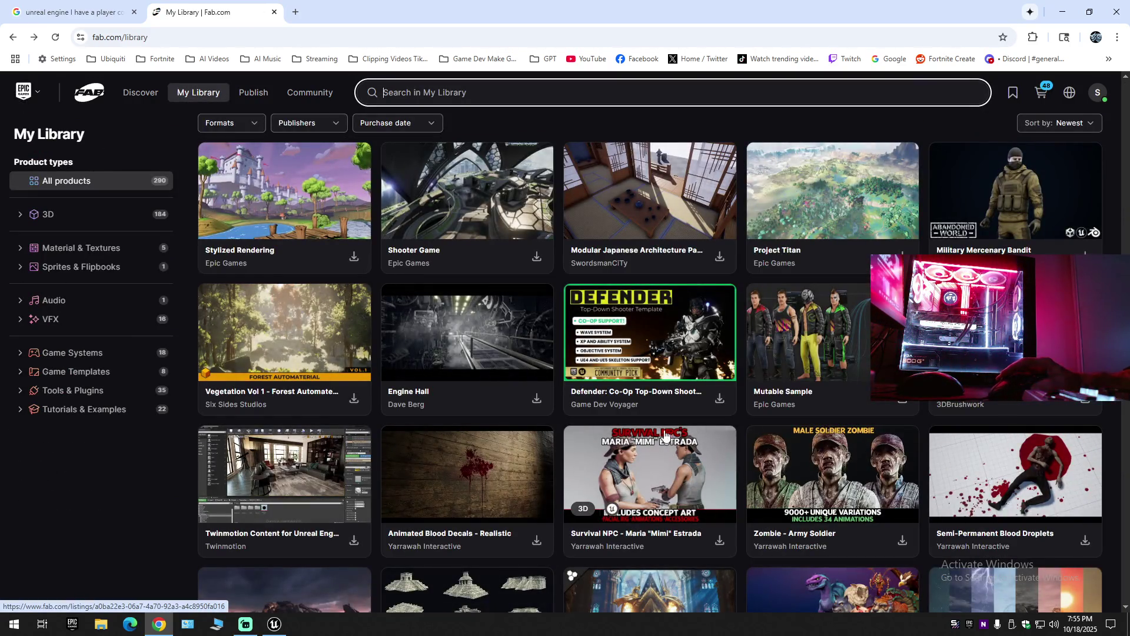
{"action": "scroll", "coordinate": [683, 435], "scroll_direction": "down", "scroll_amount": 10}
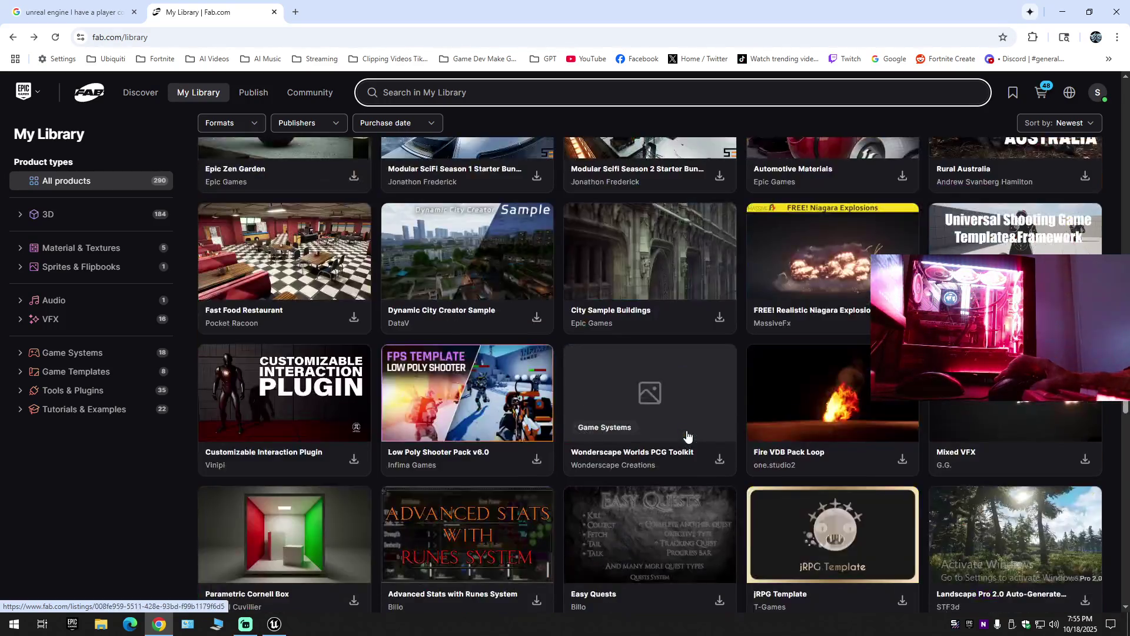
{"action": "scroll", "coordinate": [687, 436], "scroll_direction": "down", "scroll_amount": 10}
{"action": "scroll", "coordinate": [688, 432], "scroll_direction": "up", "scroll_amount": 8}
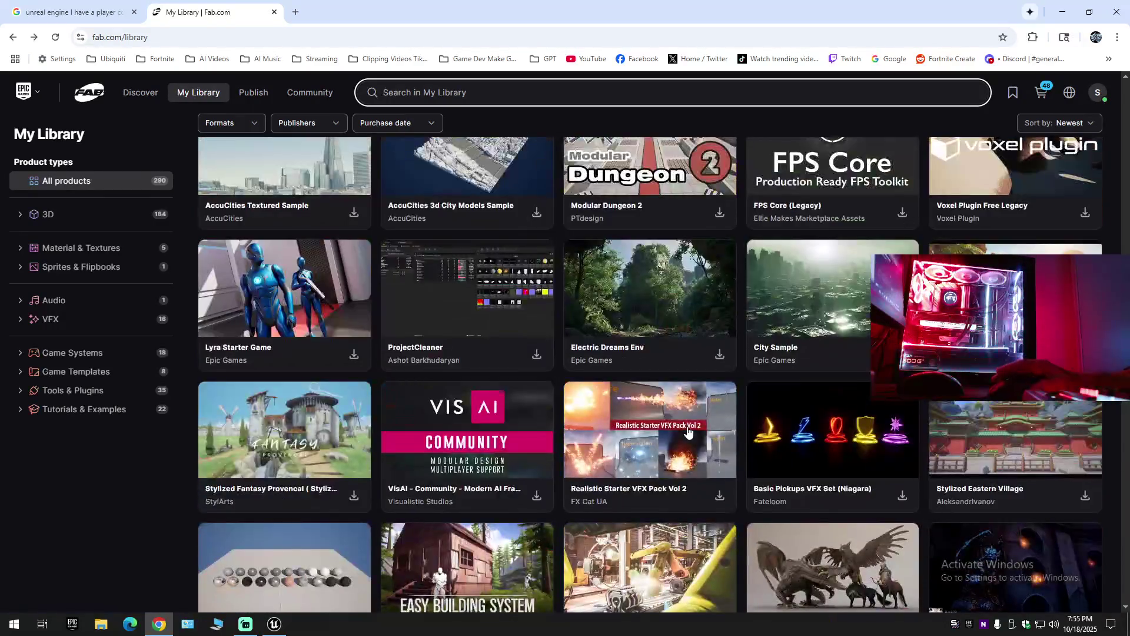
{"action": "scroll", "coordinate": [687, 431], "scroll_direction": "down", "scroll_amount": 20}
{"action": "scroll", "coordinate": [688, 432], "scroll_direction": "down", "scroll_amount": 20}
{"action": "scroll", "coordinate": [687, 431], "scroll_direction": "up", "scroll_amount": 2}
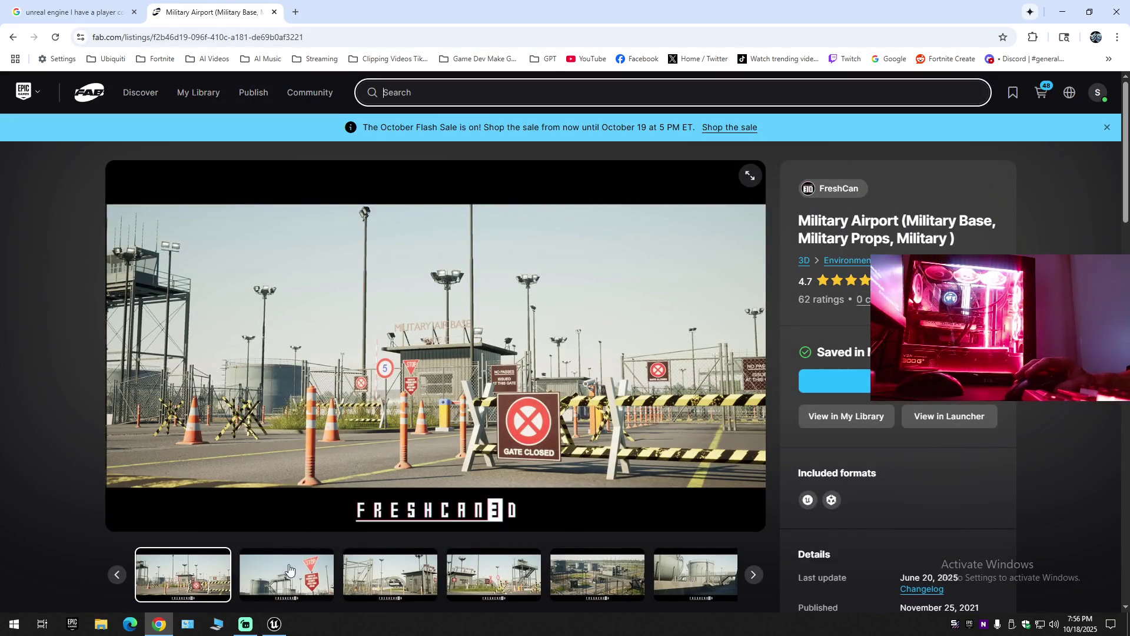
Browse the Military Airport gallery from the STOP sign image through the storage tank to the hangars.
{"action": "left_click", "coordinate": [319, 583]}
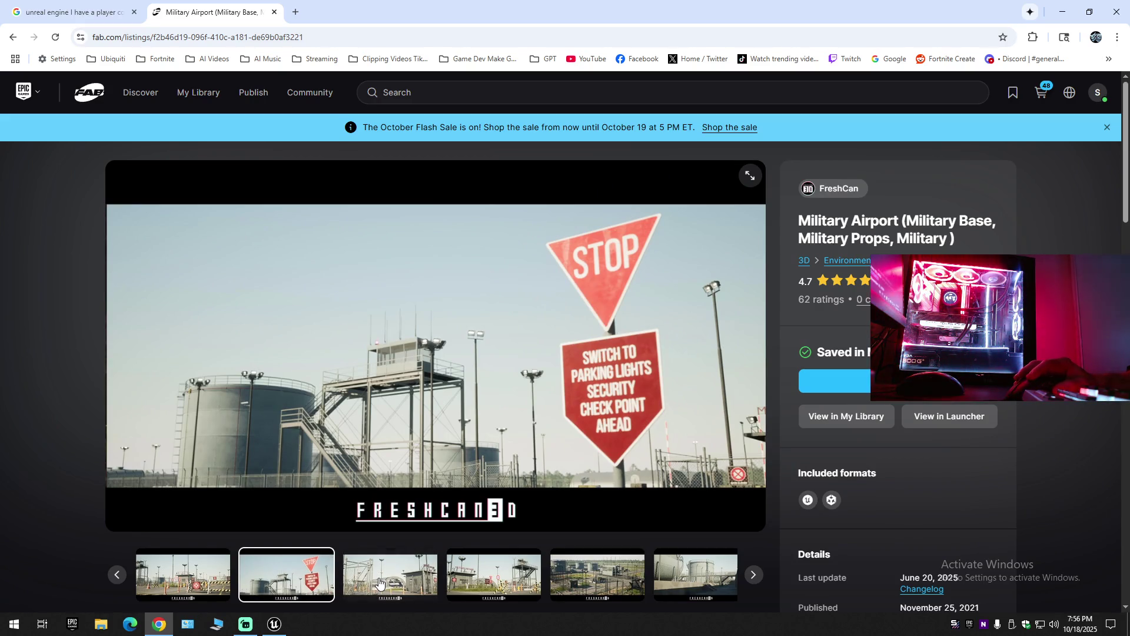
{"action": "left_click", "coordinate": [379, 583]}
{"action": "left_click", "coordinate": [463, 582]}
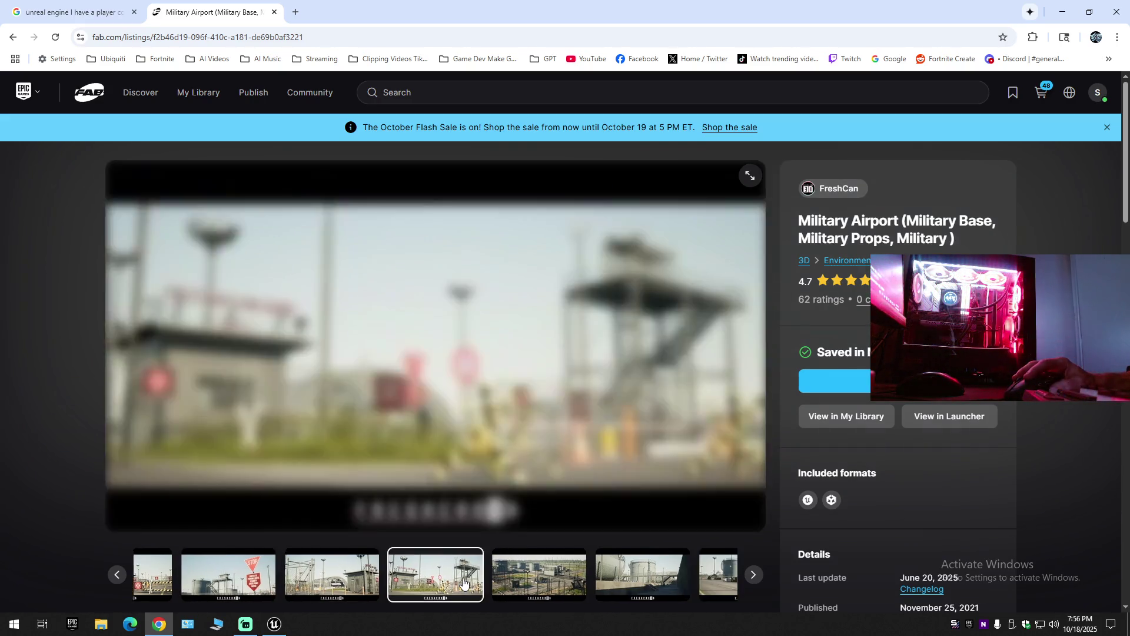
{"action": "left_click", "coordinate": [534, 579]}
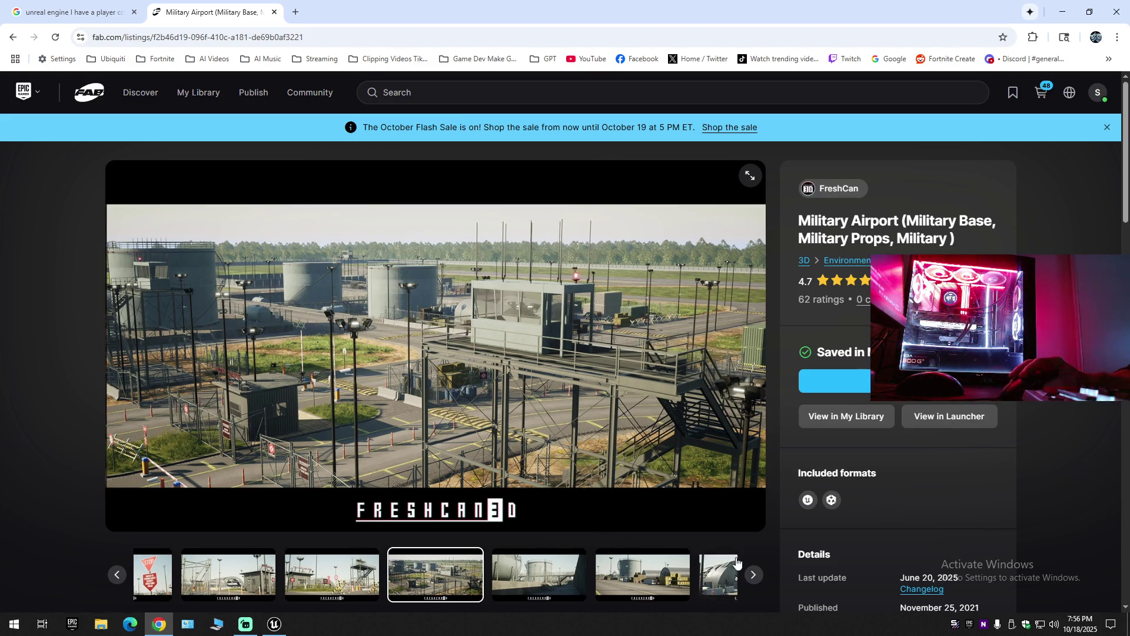
{"action": "left_click", "coordinate": [753, 574]}
{"action": "left_click", "coordinate": [753, 575]}
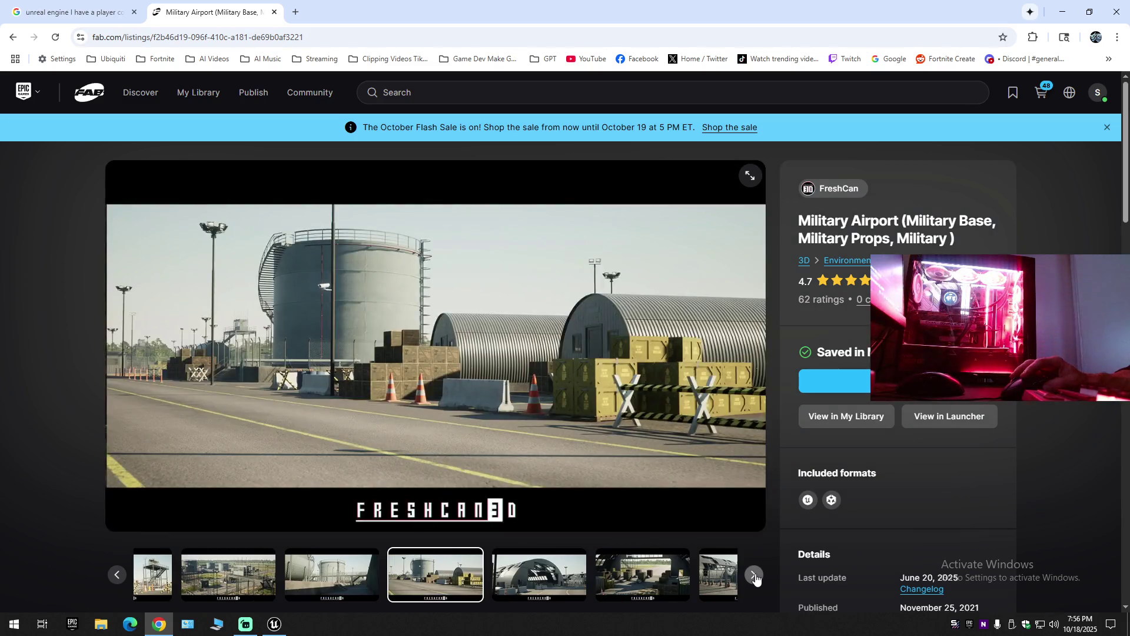
{"action": "left_click", "coordinate": [754, 575]}
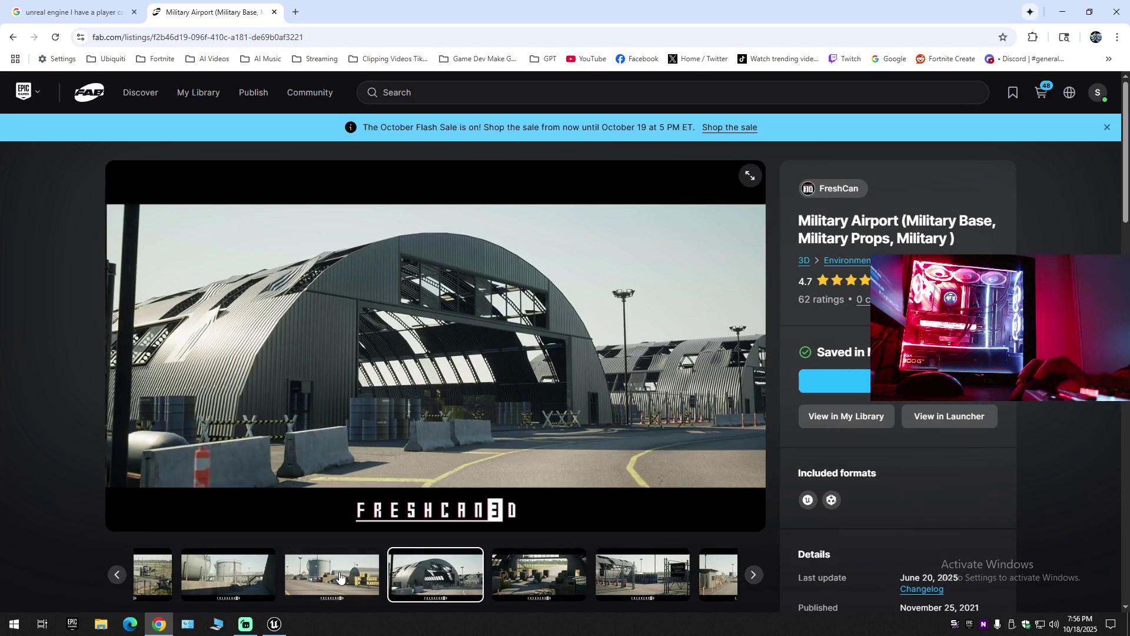
Step through the gallery to the road-between-hangars image, then close the listing tab.
{"action": "left_click", "coordinate": [345, 572]}
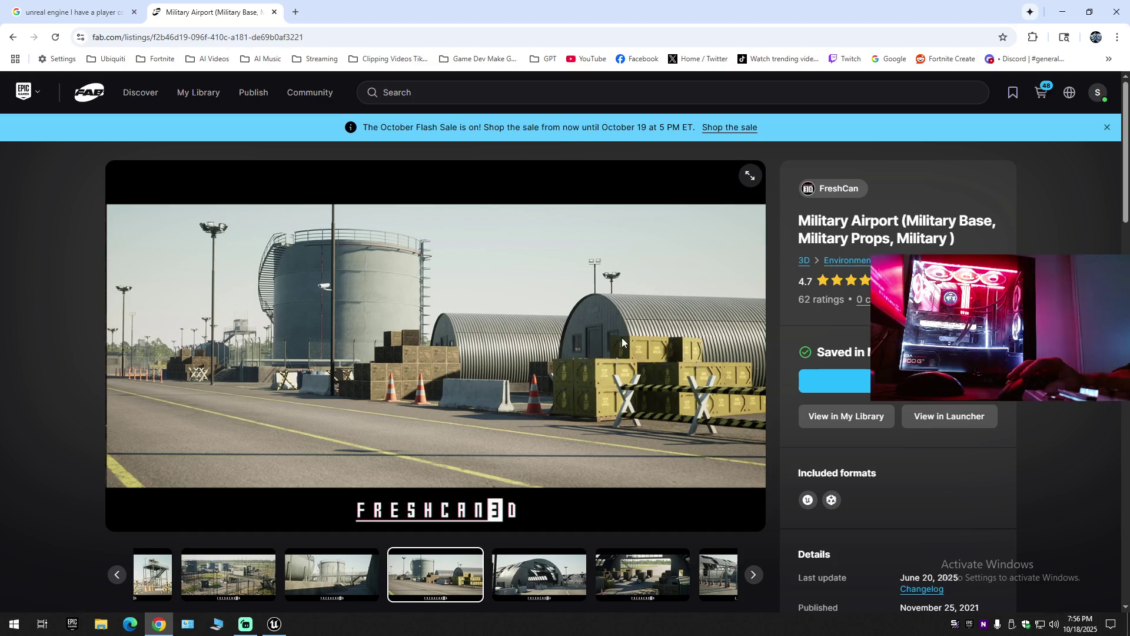
{"action": "left_click", "coordinate": [754, 574]}
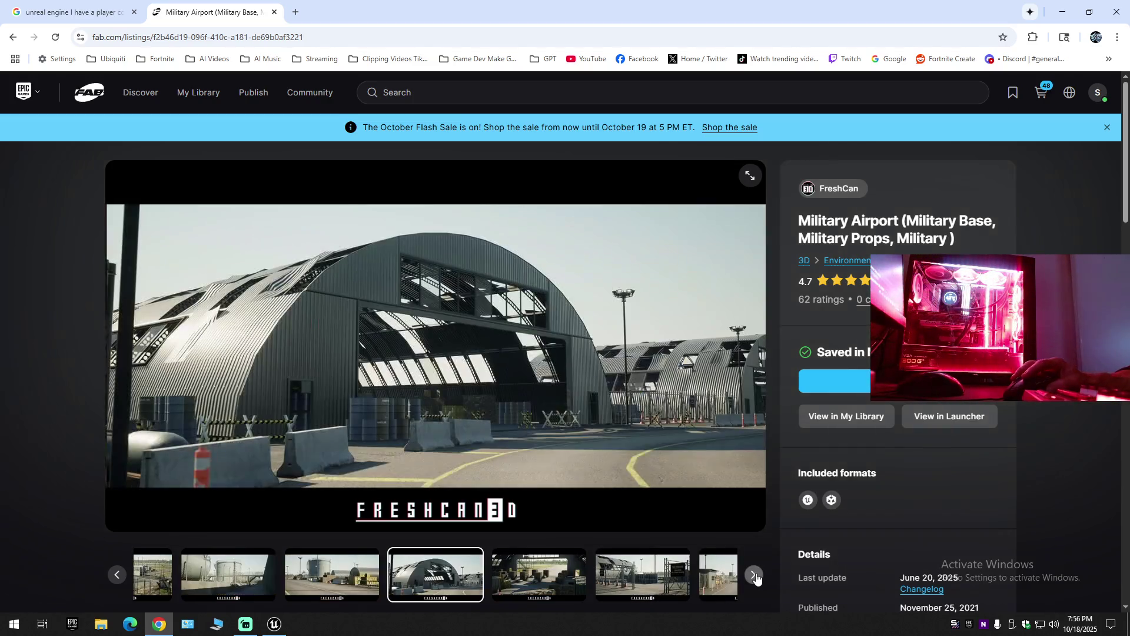
{"action": "left_click", "coordinate": [754, 575]}
{"action": "left_click", "coordinate": [755, 575]}
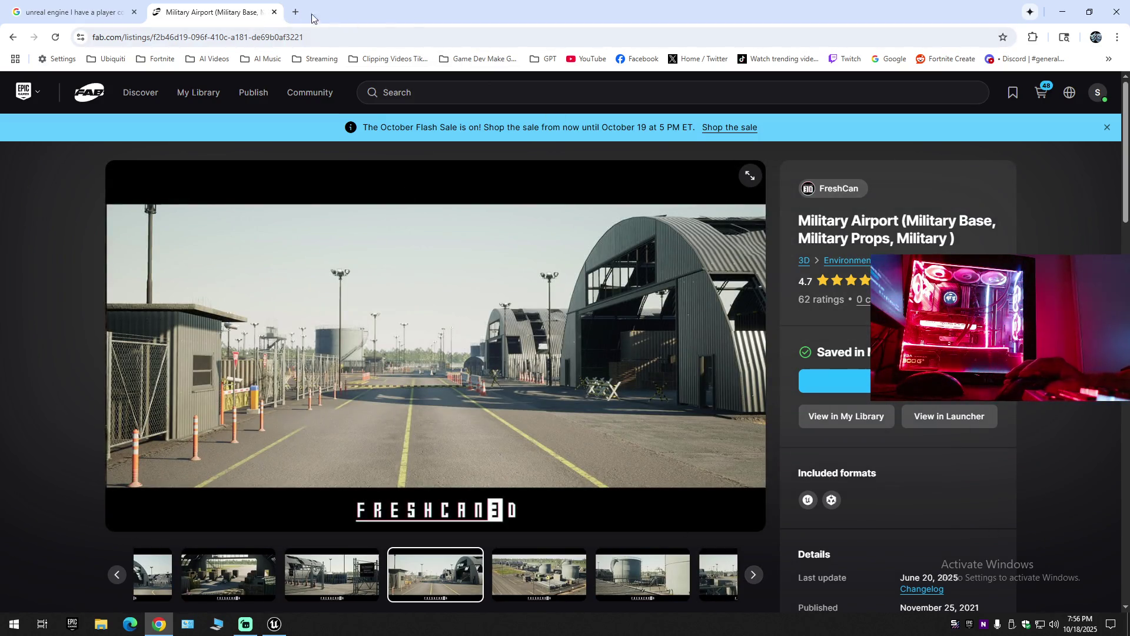
{"action": "left_click", "coordinate": [273, 13]}
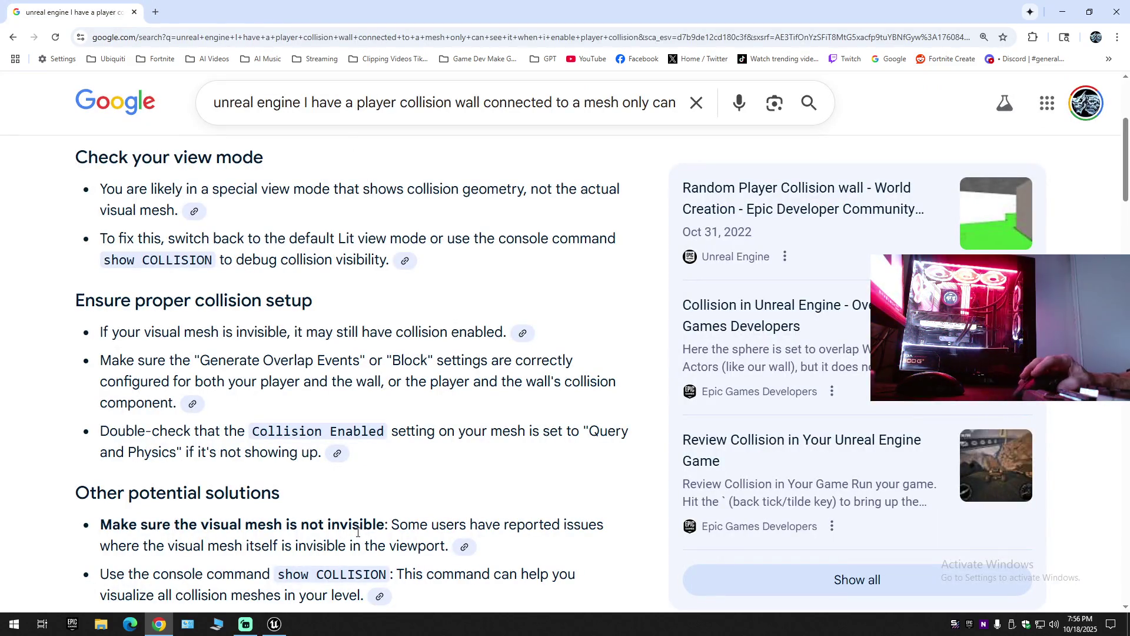
Switch back to the Unreal Editor from the taskbar and bring up the viewport view modes.
{"action": "mouse_move", "coordinate": [274, 623]}
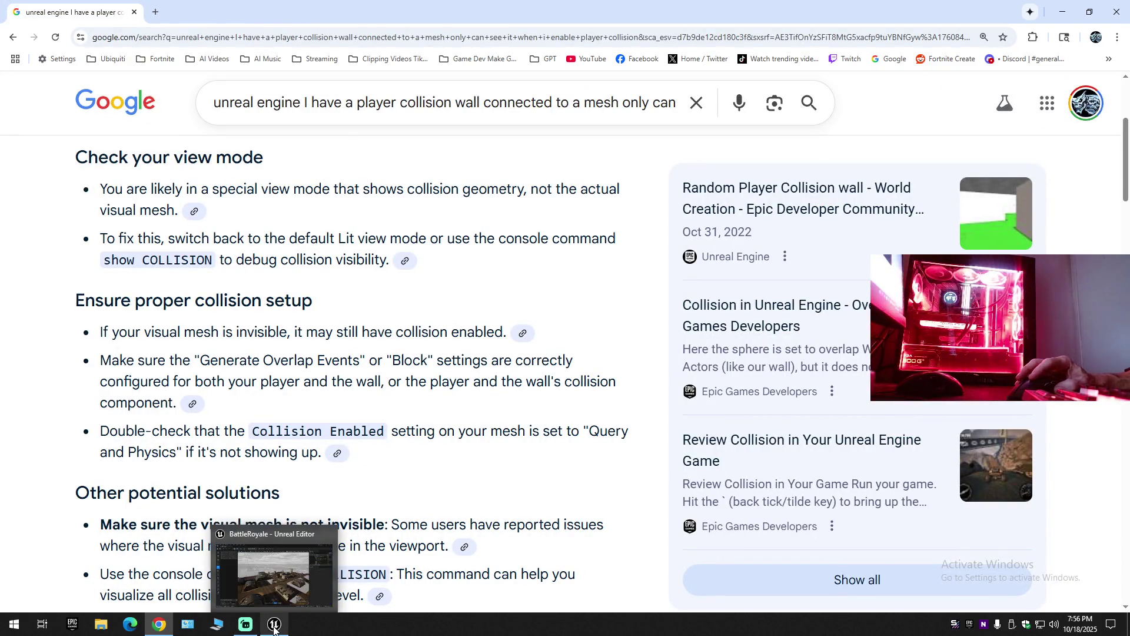
{"action": "left_click", "coordinate": [277, 599]}
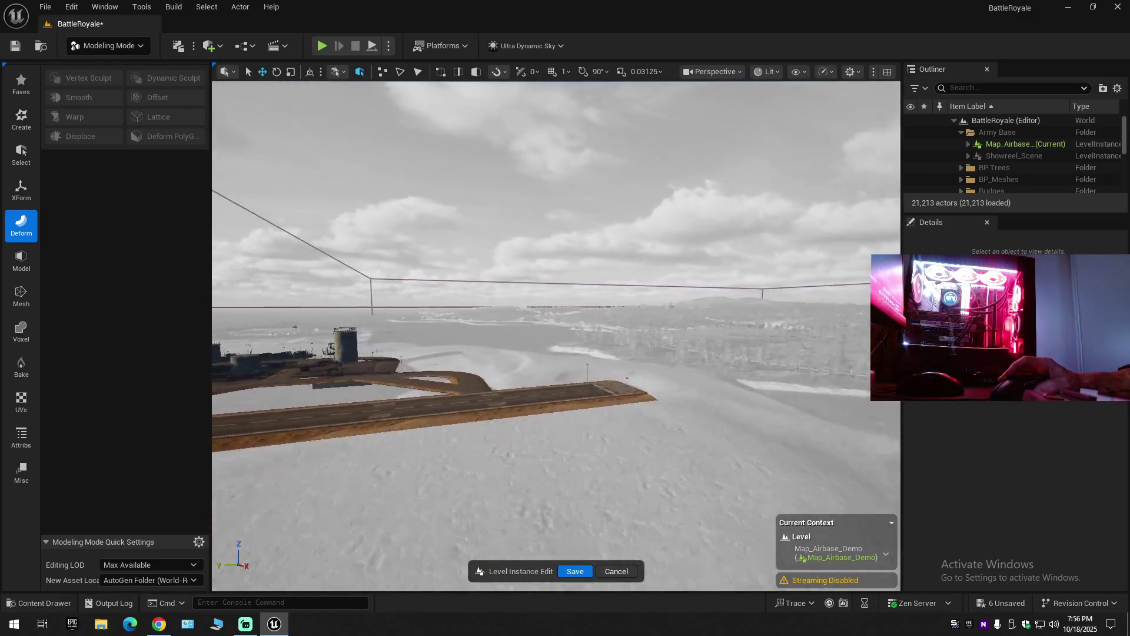
{"action": "left_click", "coordinate": [764, 72]}
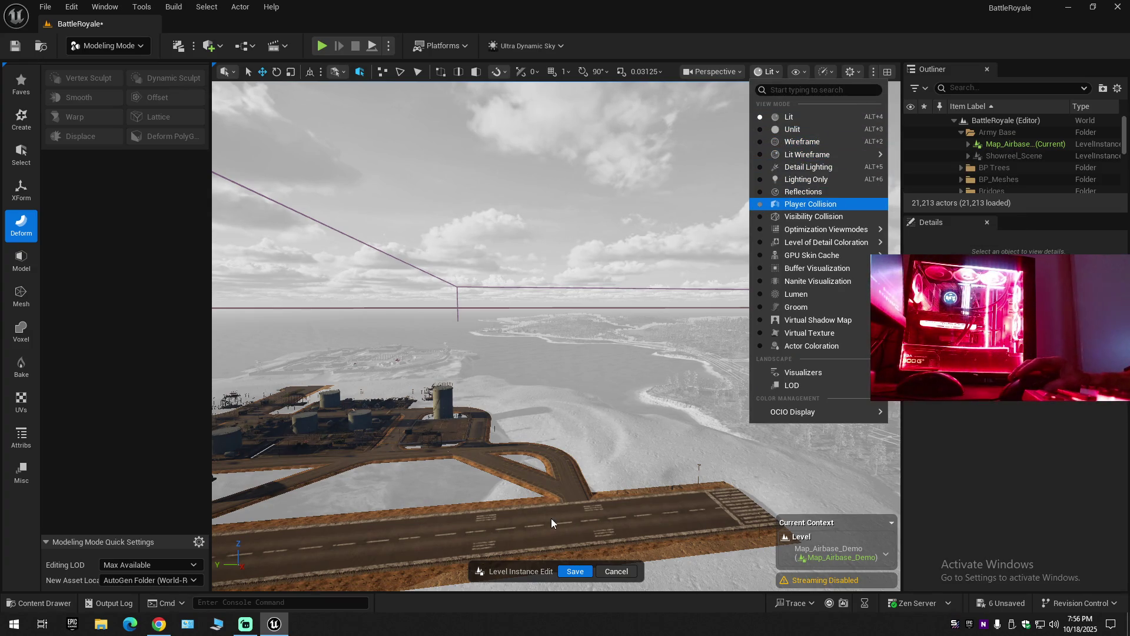
Put the viewport in Player Collision view and fly toward the teal wall by the road bend.
{"action": "key", "text": "Return"}
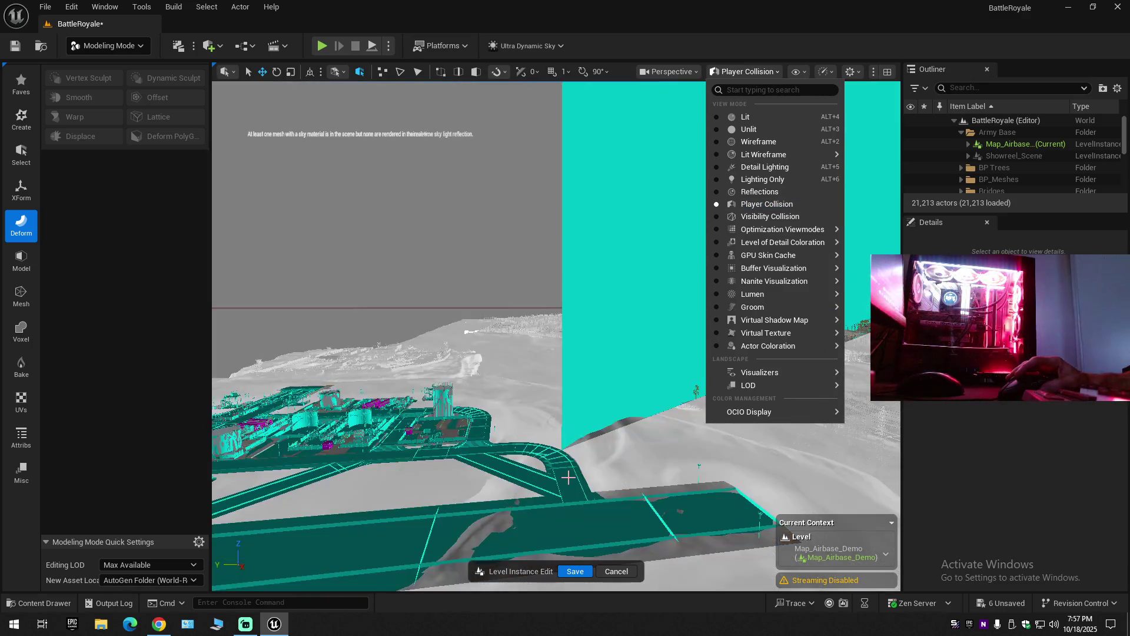
{"action": "left_click", "coordinate": [595, 469]}
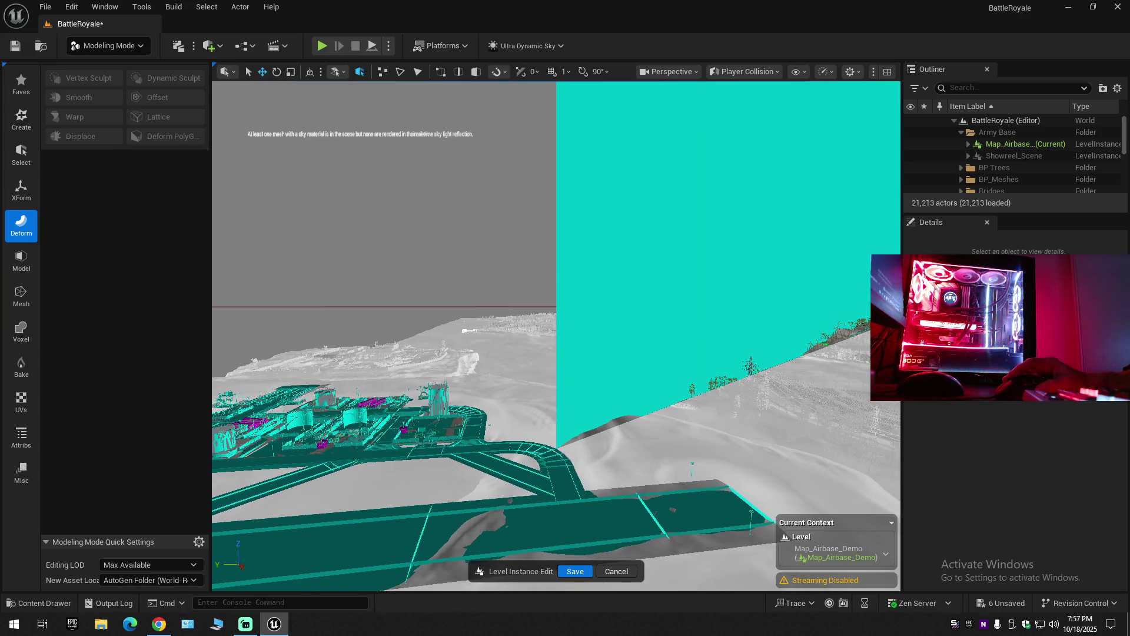
{"action": "key", "text": "w"}
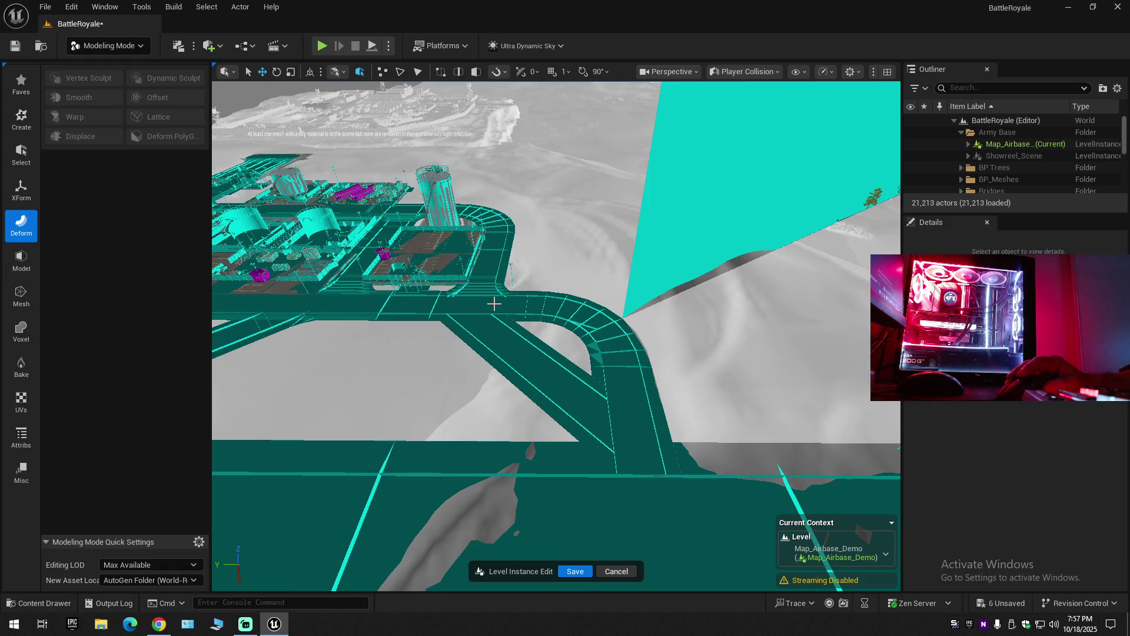
{"action": "left_click", "coordinate": [761, 72]}
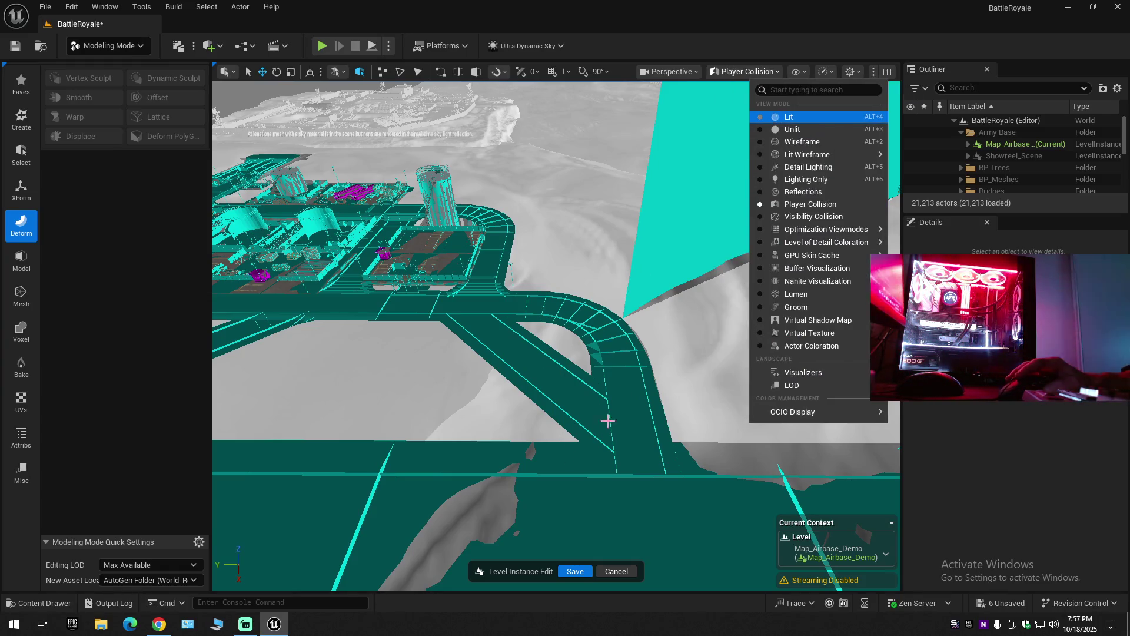
Return the viewport to Lit, then select the road corner and open SM_Road_1 in the Static Mesh Editor.
{"action": "key", "text": "alt+4"}
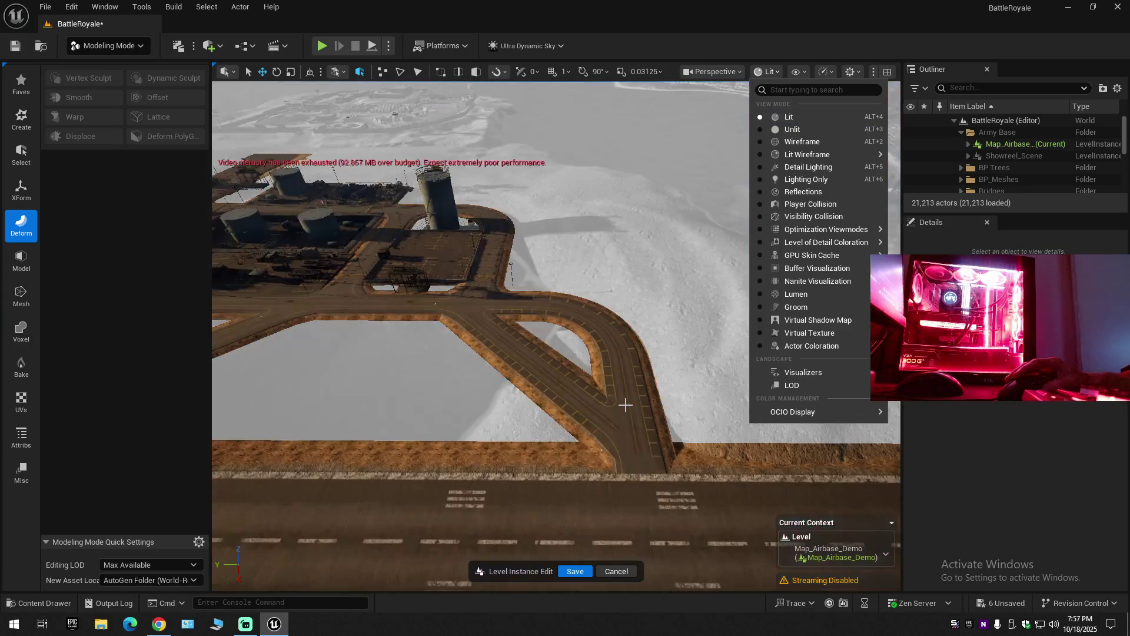
{"action": "left_click_drag", "start_coordinate": [557, 336], "coordinate": [556, 335]}
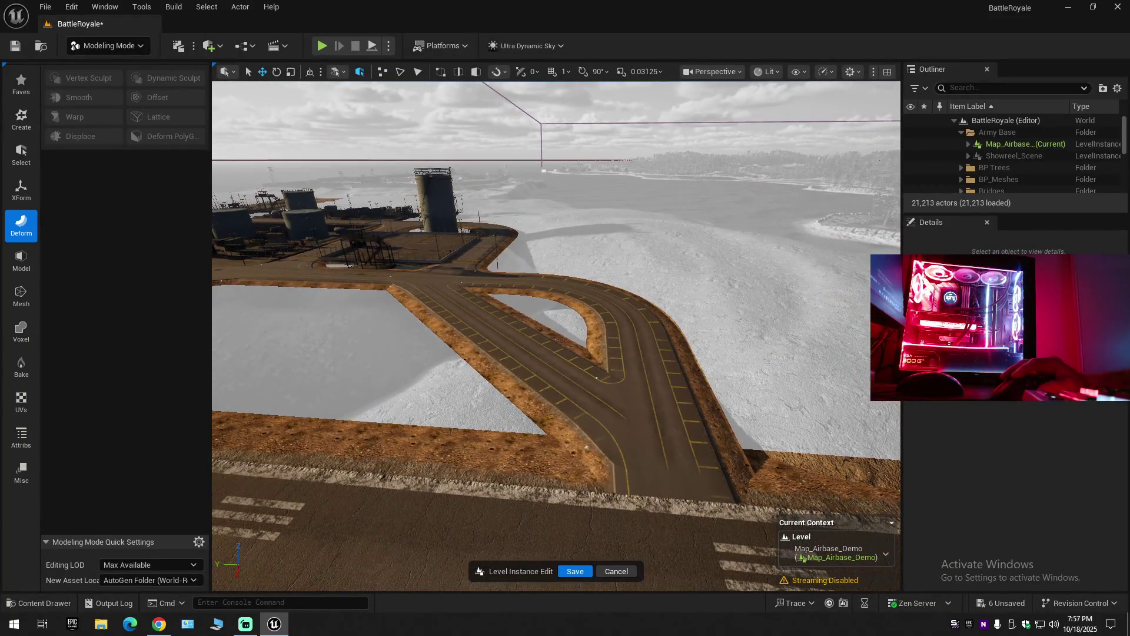
{"action": "left_click", "coordinate": [548, 365]}
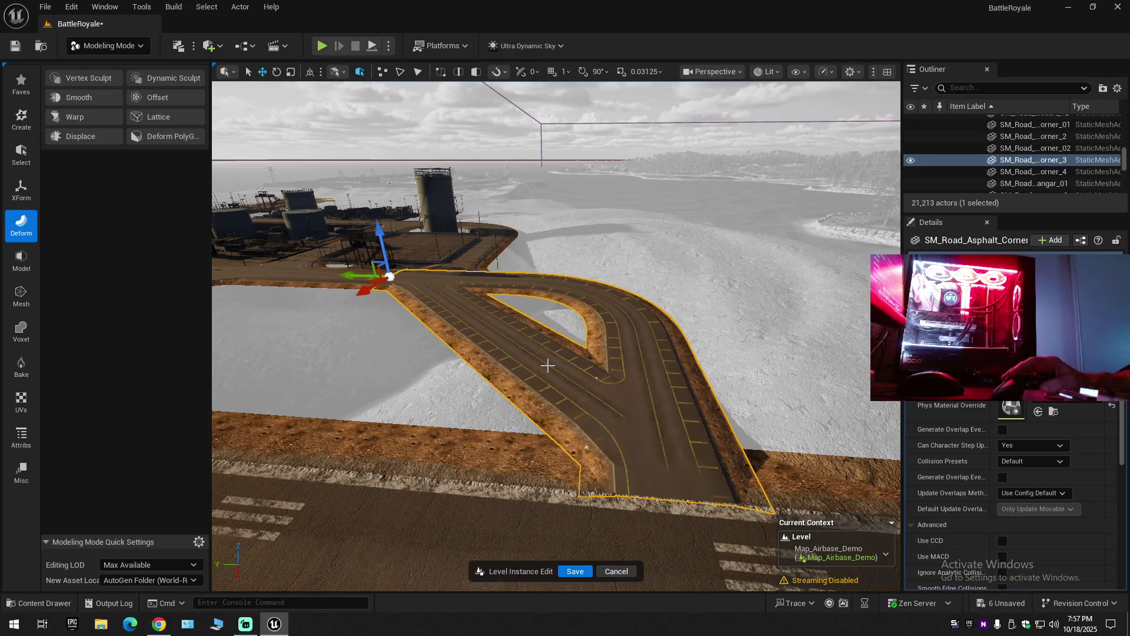
{"action": "right_click", "coordinate": [547, 365]}
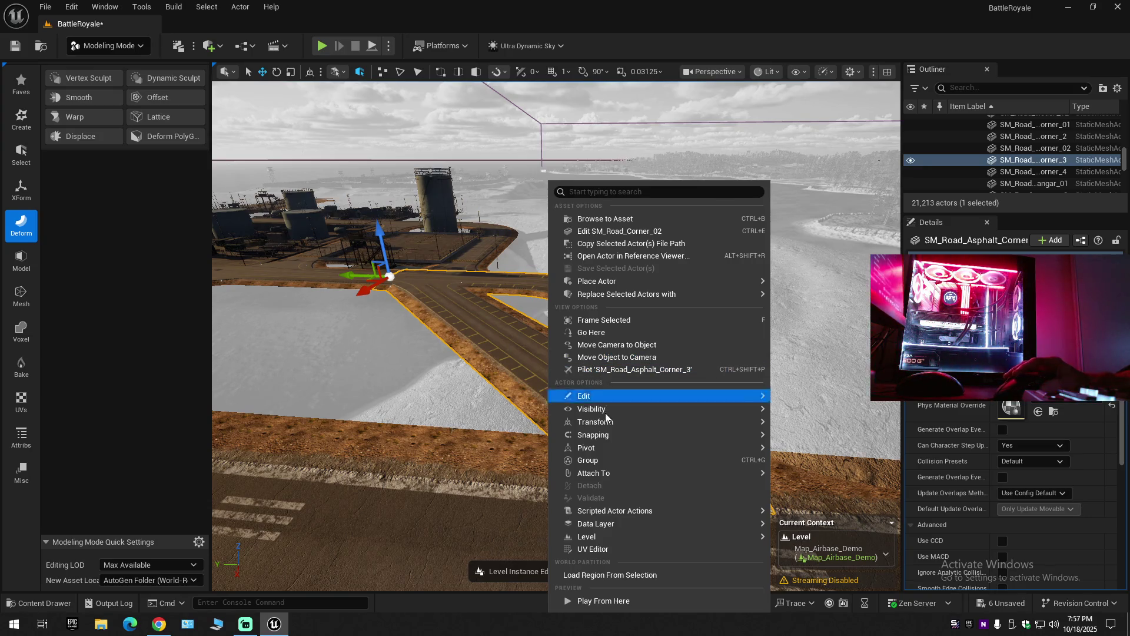
{"action": "mouse_move", "coordinate": [609, 421]}
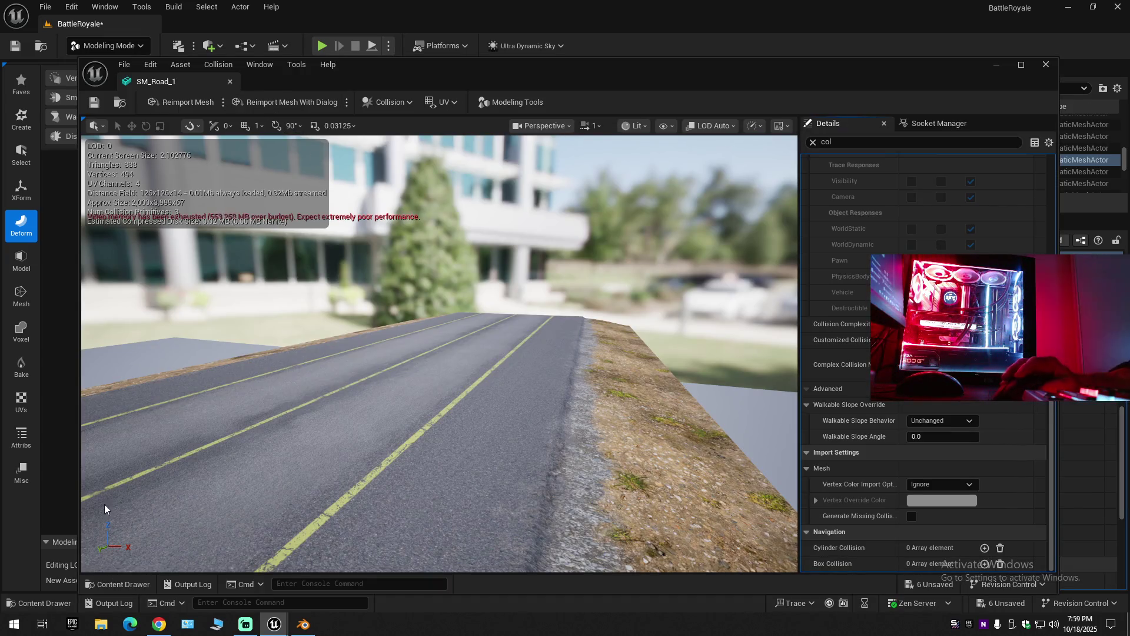
{"action": "left_click", "coordinate": [118, 583]}
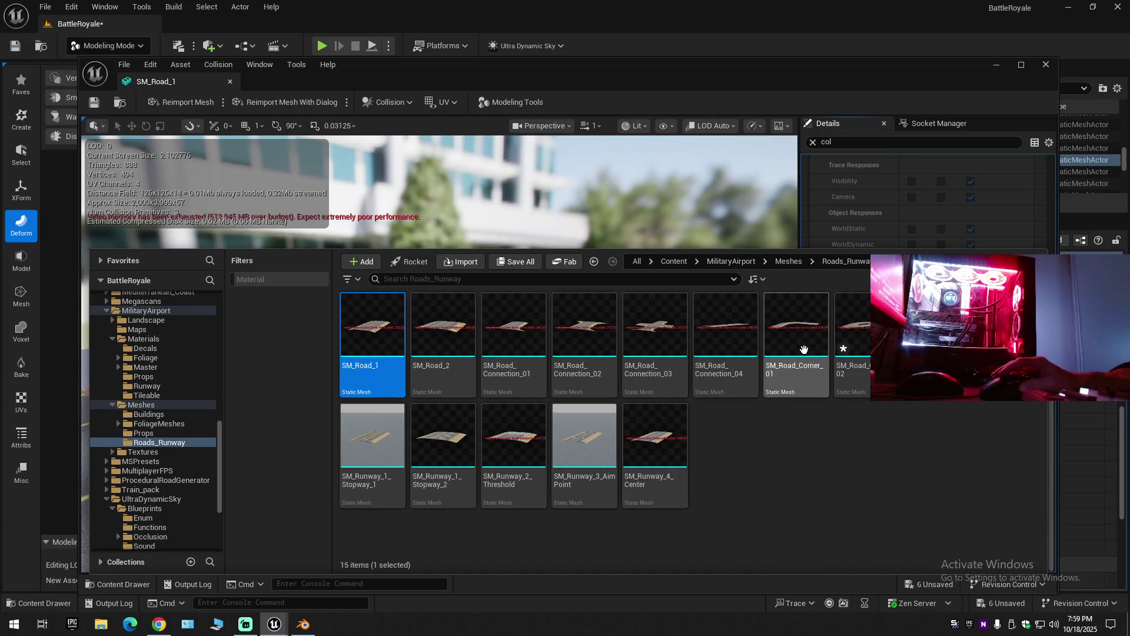
Open SM_Road_Corner_02 in the mesh editor and collapse its convex elements list in the collision settings.
{"action": "left_click", "coordinate": [862, 344]}
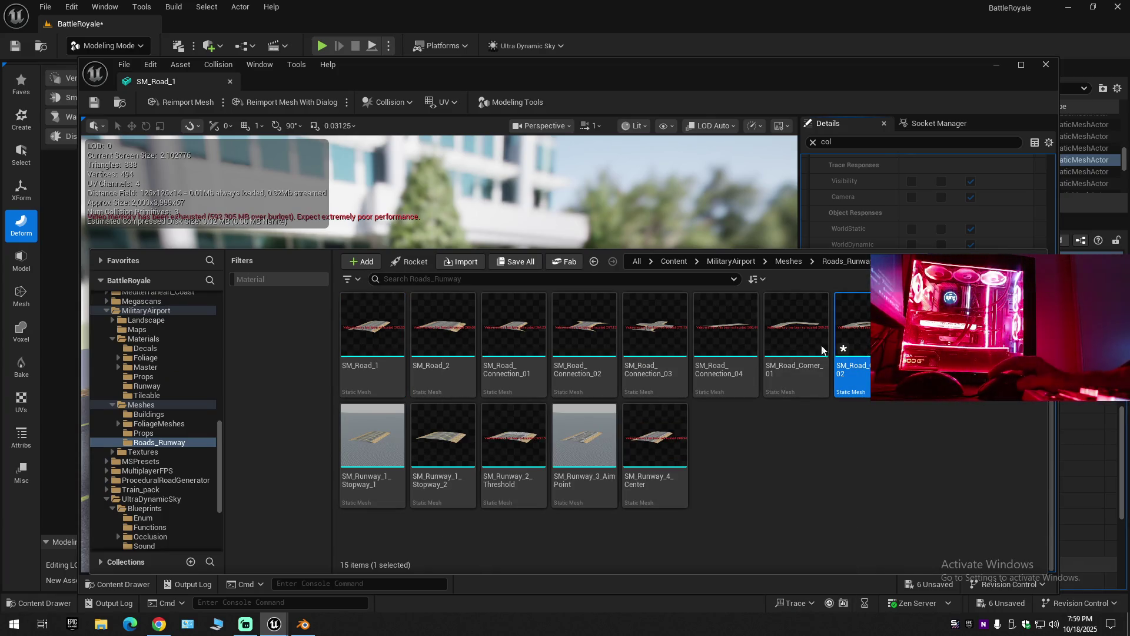
{"action": "key", "text": "Return"}
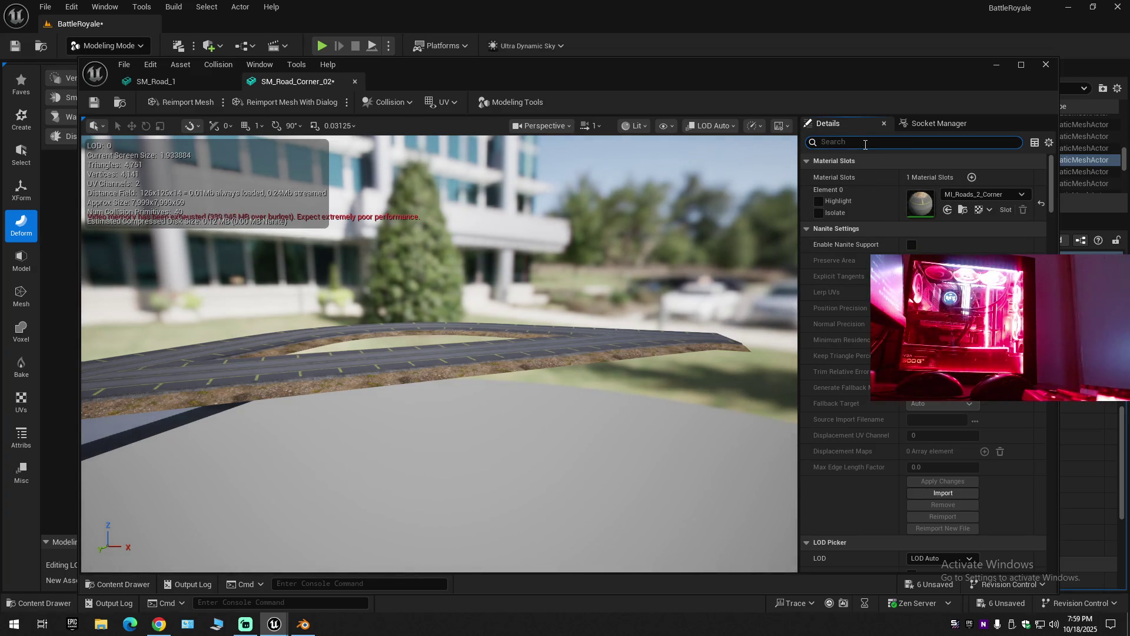
{"action": "left_click", "coordinate": [865, 144]}
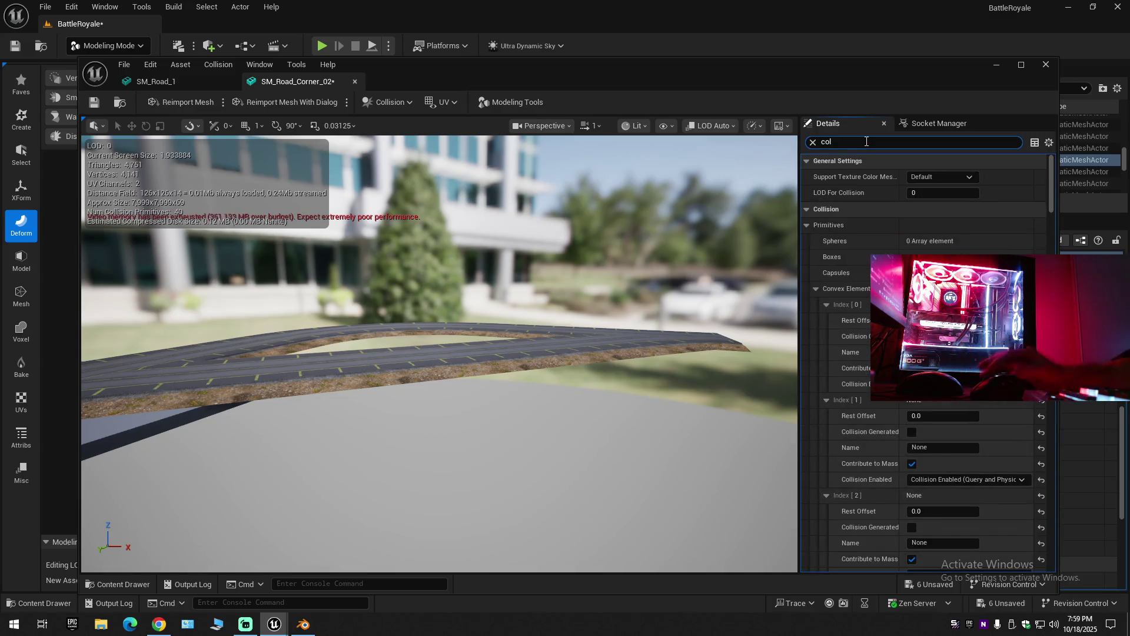
{"action": "left_click", "coordinate": [865, 292]}
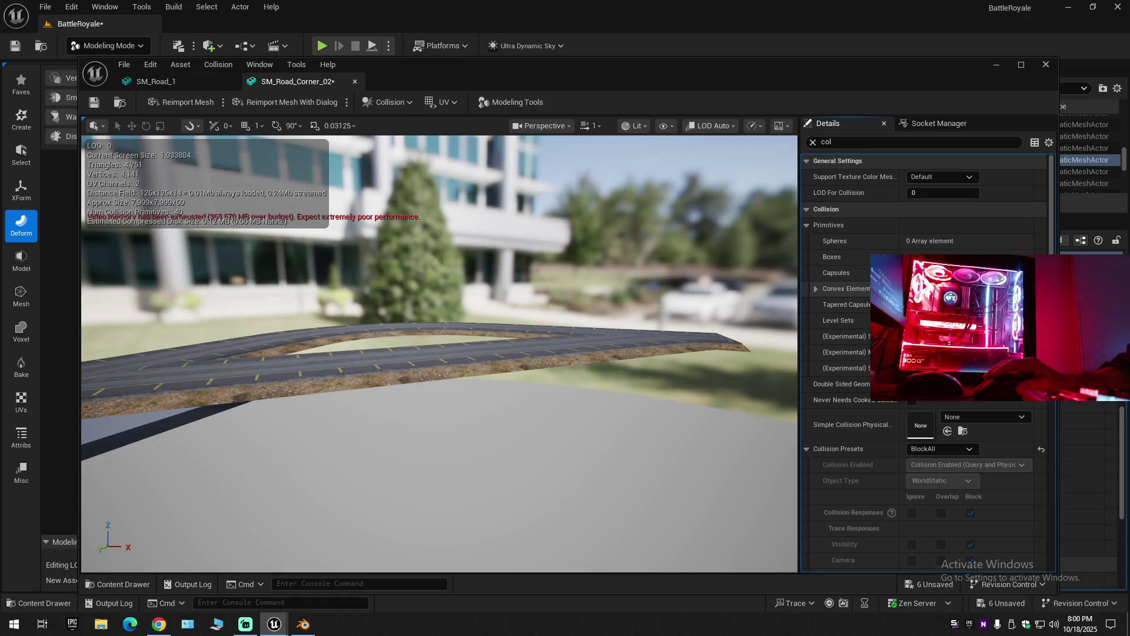
Compare SM_Road_1's convex elements, close SM_Road_1, and select SM_Runway_2_Threshold in the Content Drawer.
{"action": "left_click", "coordinate": [168, 87]}
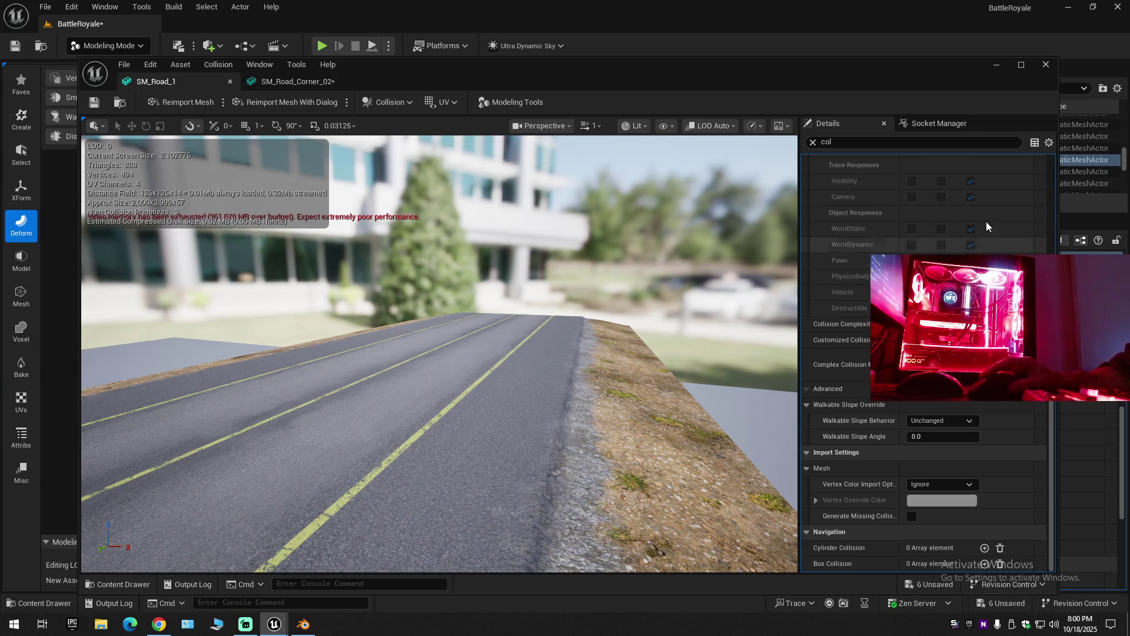
{"action": "left_click_drag", "start_coordinate": [1053, 445], "coordinate": [1061, 242]}
{"action": "left_click", "coordinate": [814, 290]}
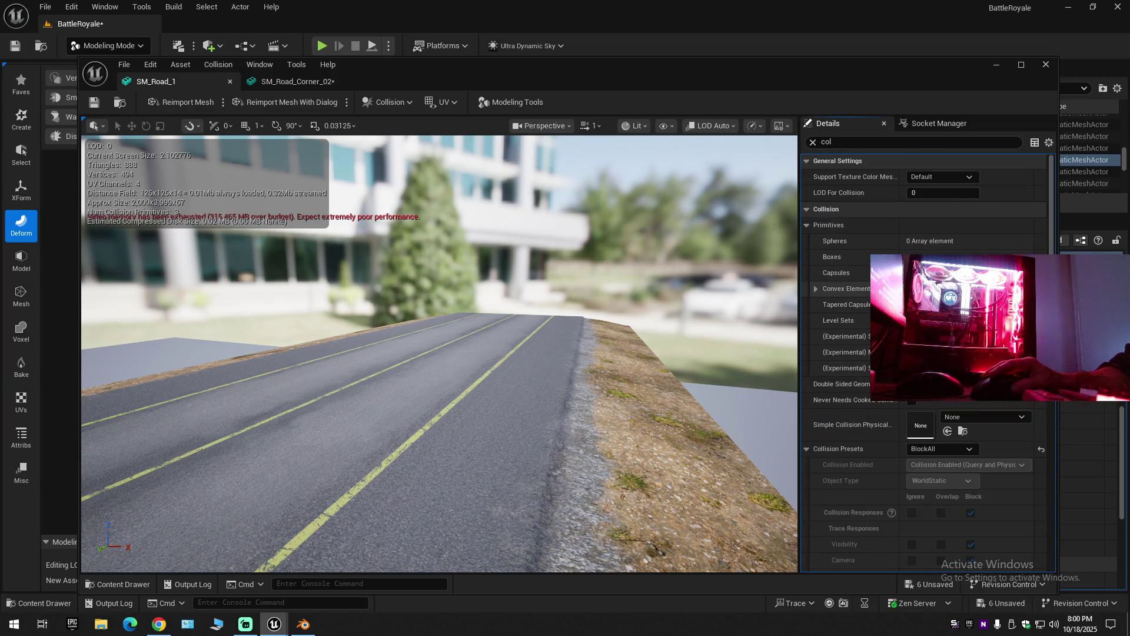
{"action": "left_click", "coordinate": [230, 82]}
{"action": "left_click", "coordinate": [118, 584]}
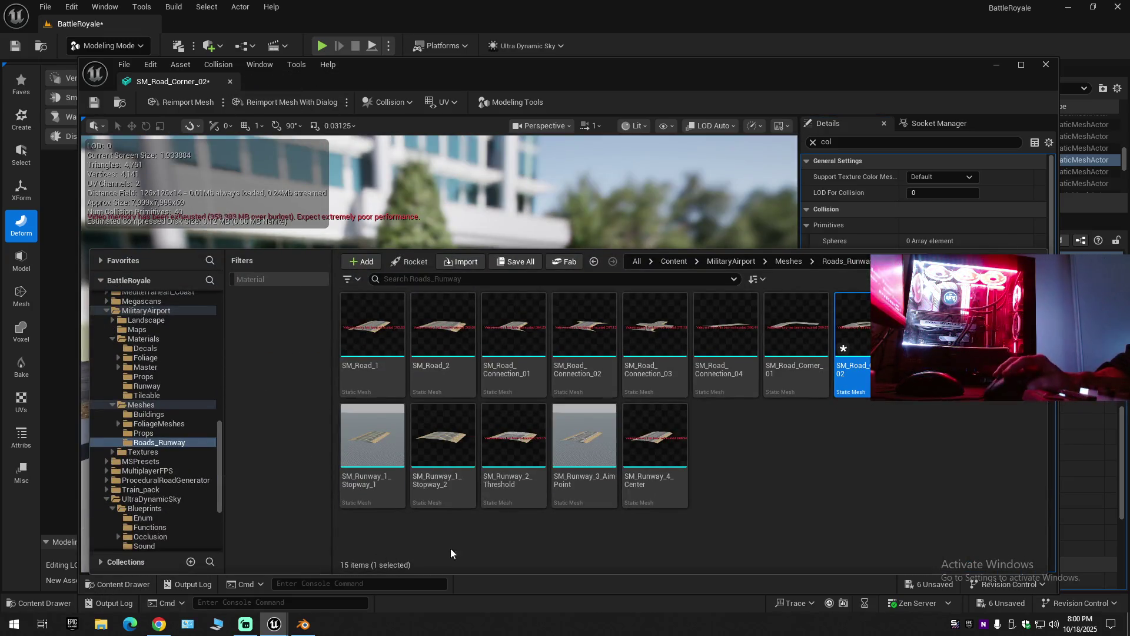
{"action": "left_click", "coordinate": [505, 454]}
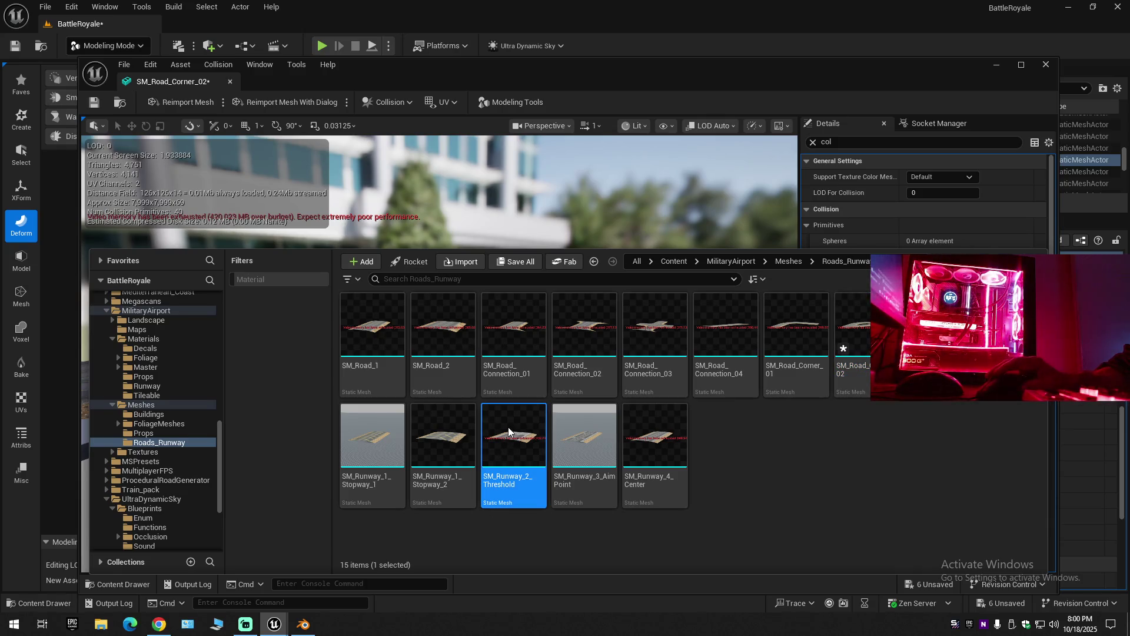
Open SM_Runway_2_Threshold, filter its Details by 'col', and move its tab to the front.
{"action": "double_click", "coordinate": [507, 426]}
{"action": "left_click", "coordinate": [851, 142]}
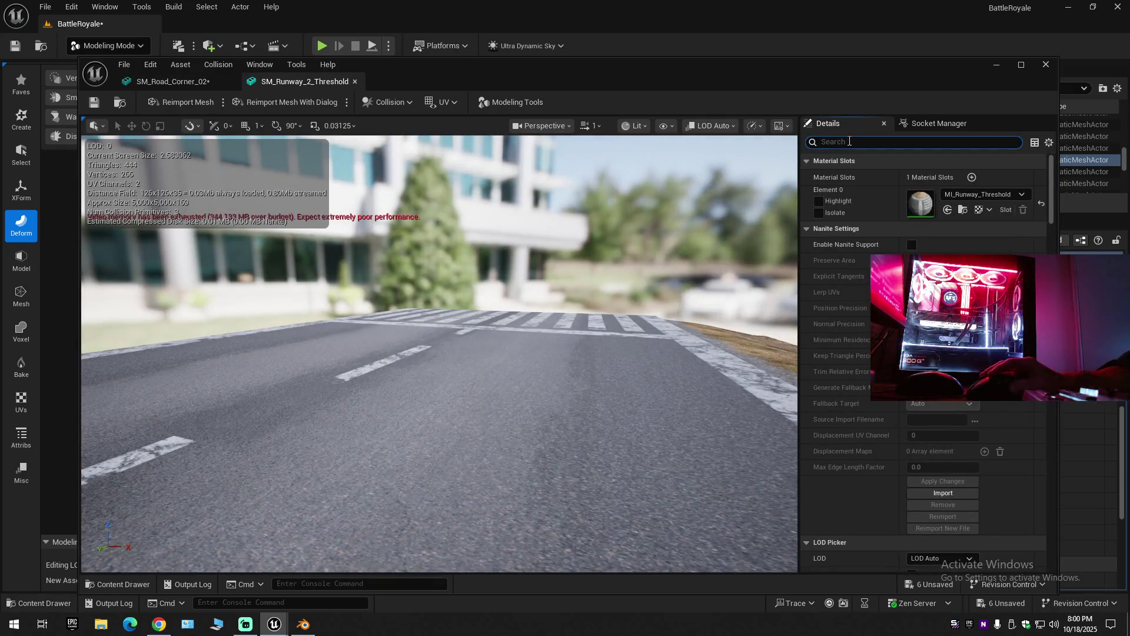
{"action": "type", "text": "col"}
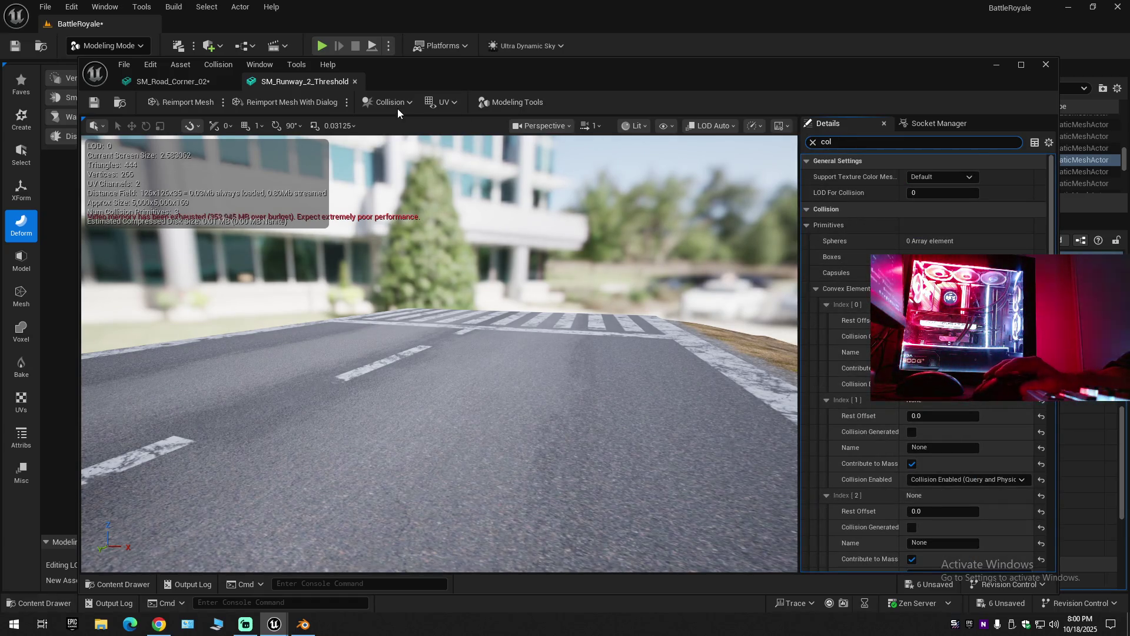
{"action": "left_click_drag", "start_coordinate": [307, 77], "coordinate": [145, 87]}
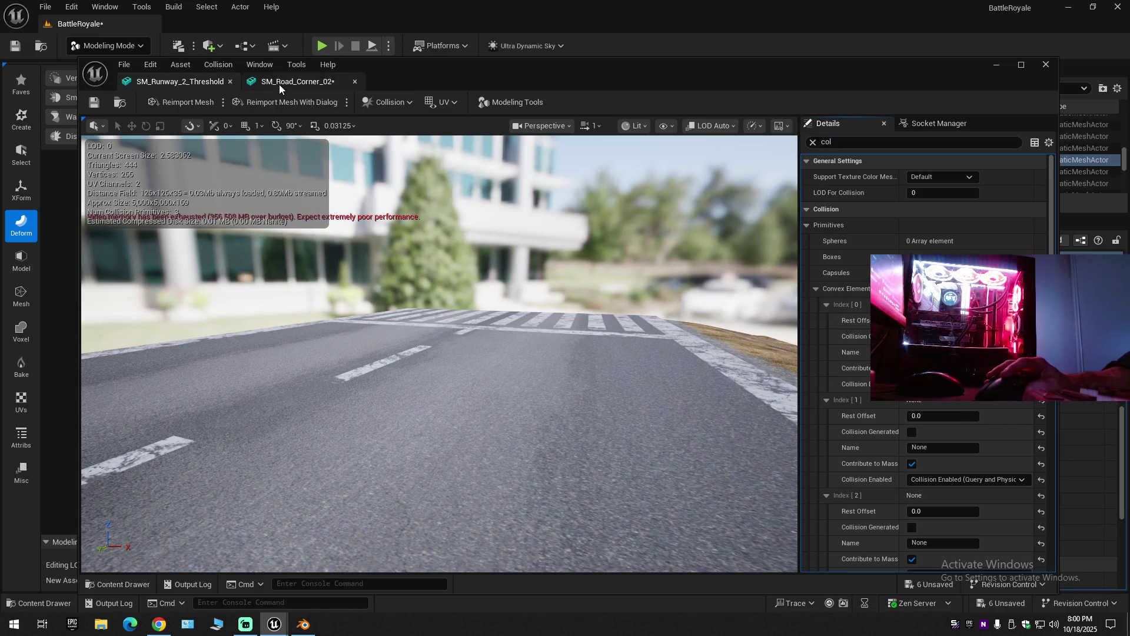
Compare convex elements lists between SM_Road_Corner_02 (40 elements) and SM_Runway_2_Threshold.
{"action": "left_click", "coordinate": [279, 83]}
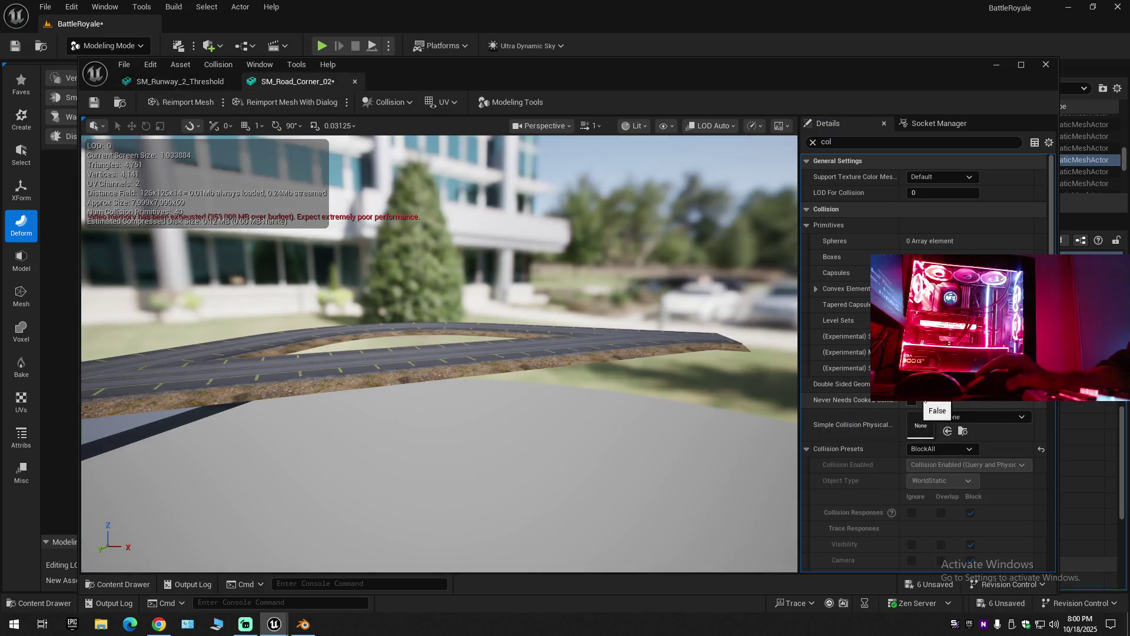
{"action": "left_click", "coordinate": [820, 287]}
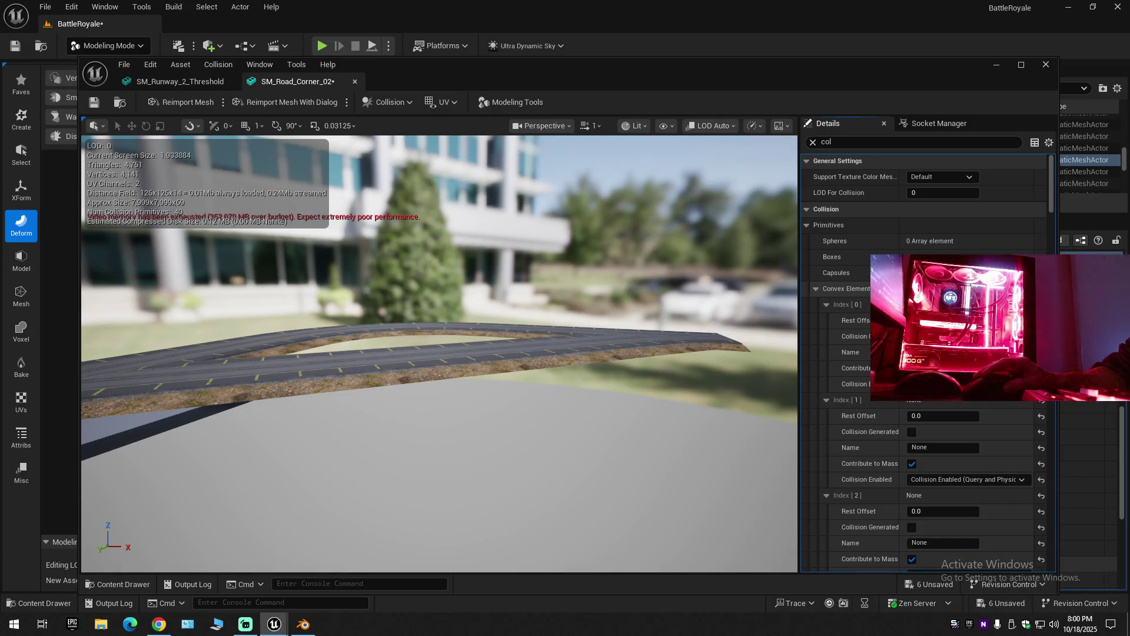
{"action": "left_click", "coordinate": [178, 85]}
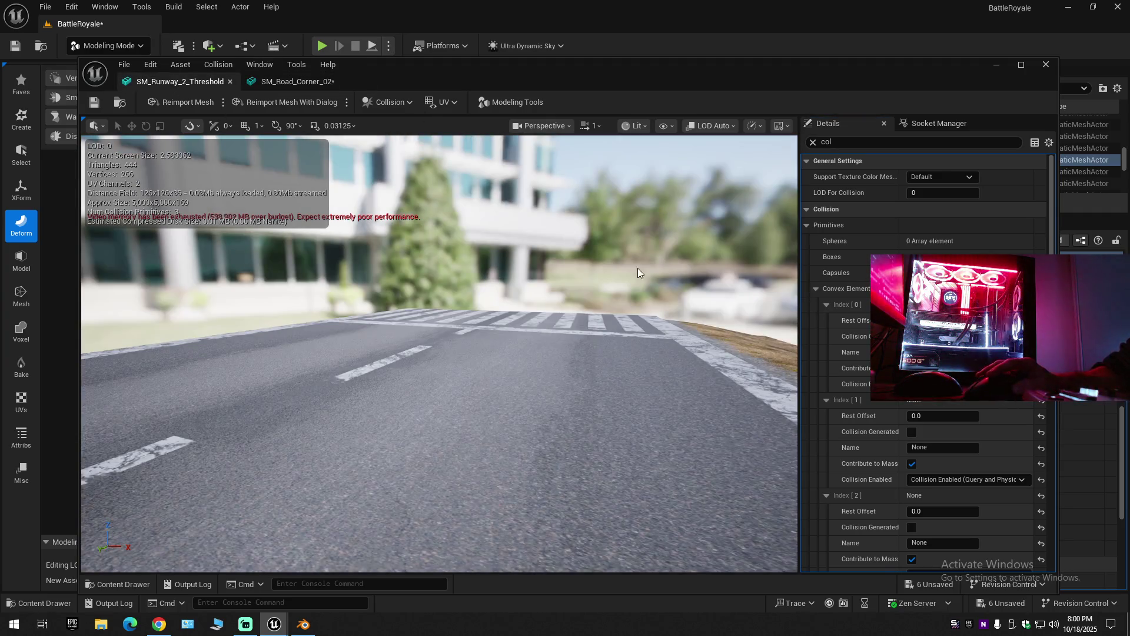
{"action": "left_click", "coordinate": [816, 289]}
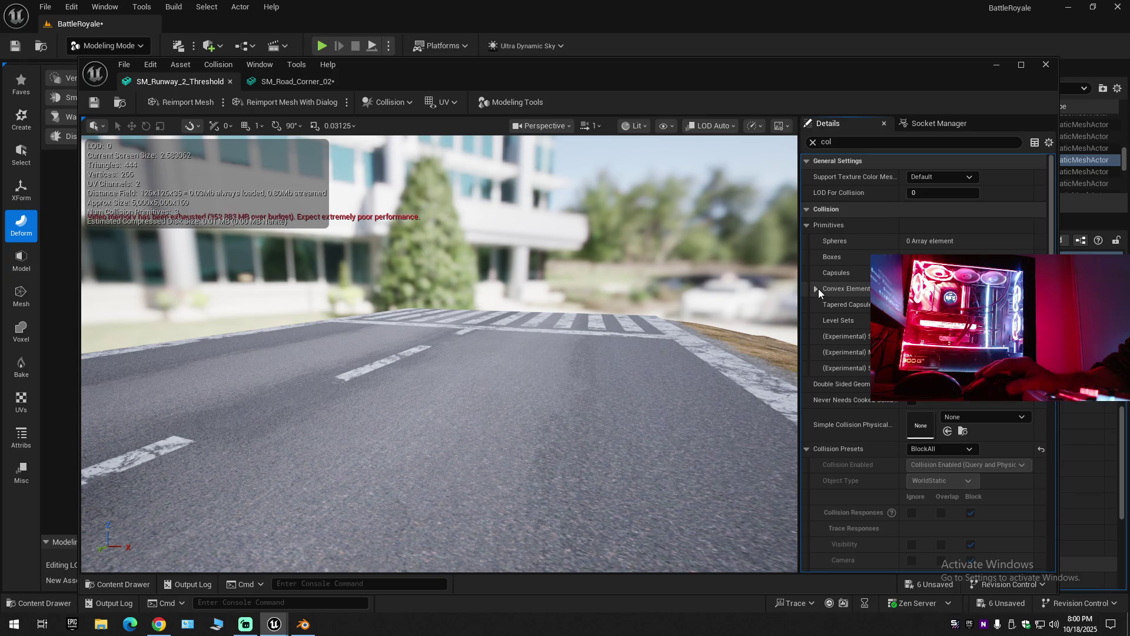
{"action": "left_click", "coordinate": [817, 289]}
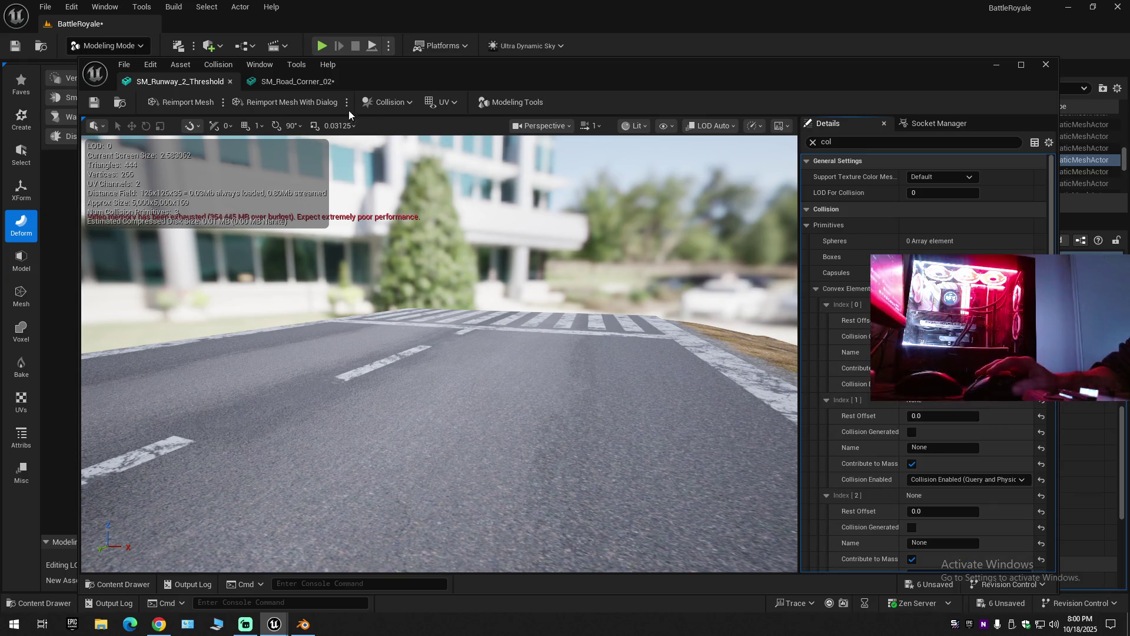
{"action": "left_click", "coordinate": [309, 81]}
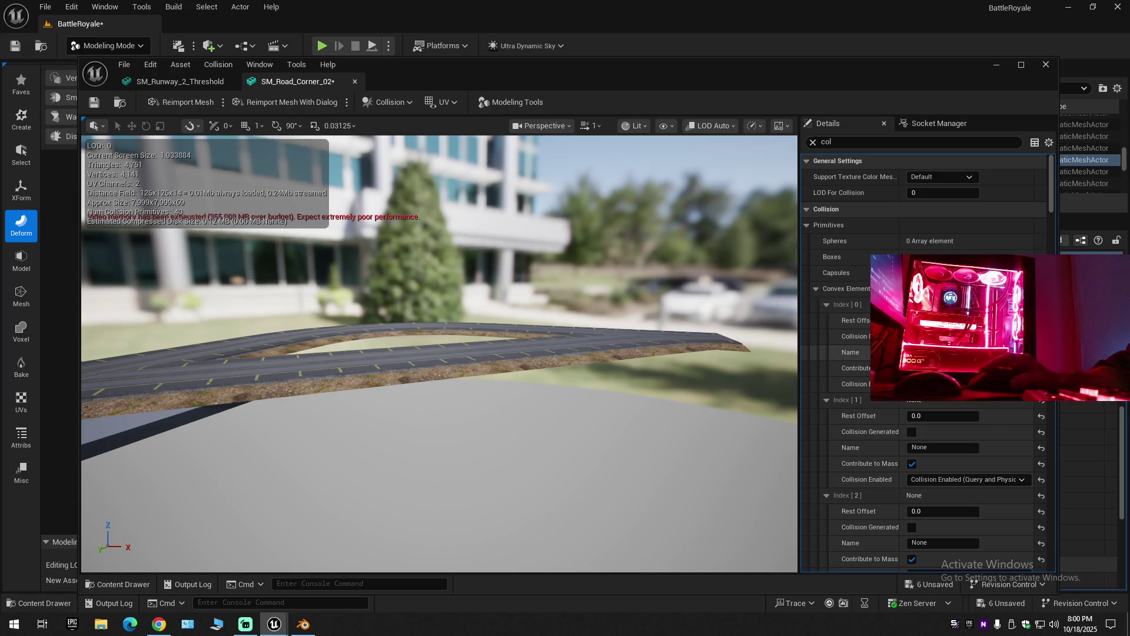
View a corner element's Collision Enabled options and leave them unchanged.
{"action": "scroll", "coordinate": [934, 416], "scroll_direction": "down", "scroll_amount": 2}
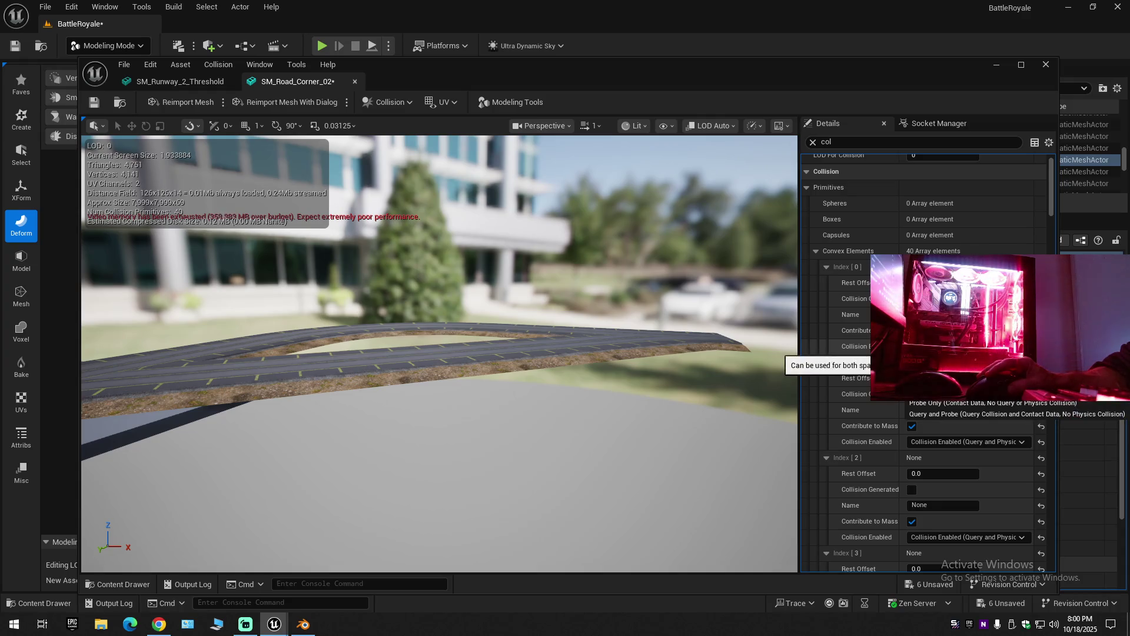
{"action": "left_click", "coordinate": [941, 346]}
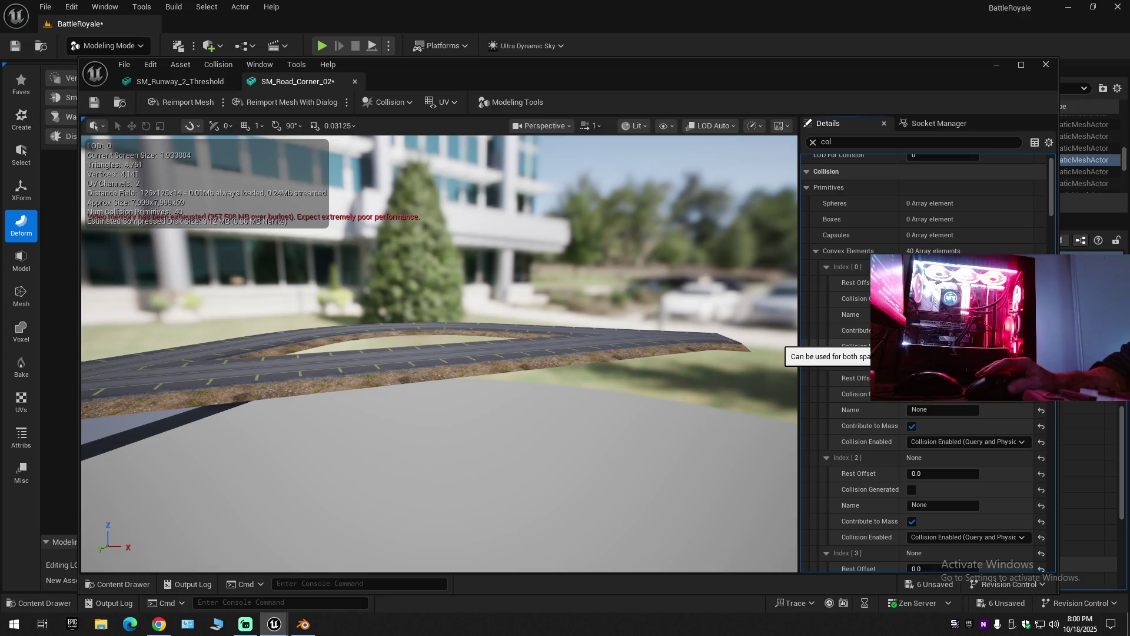
{"action": "left_click", "coordinate": [1054, 209]}
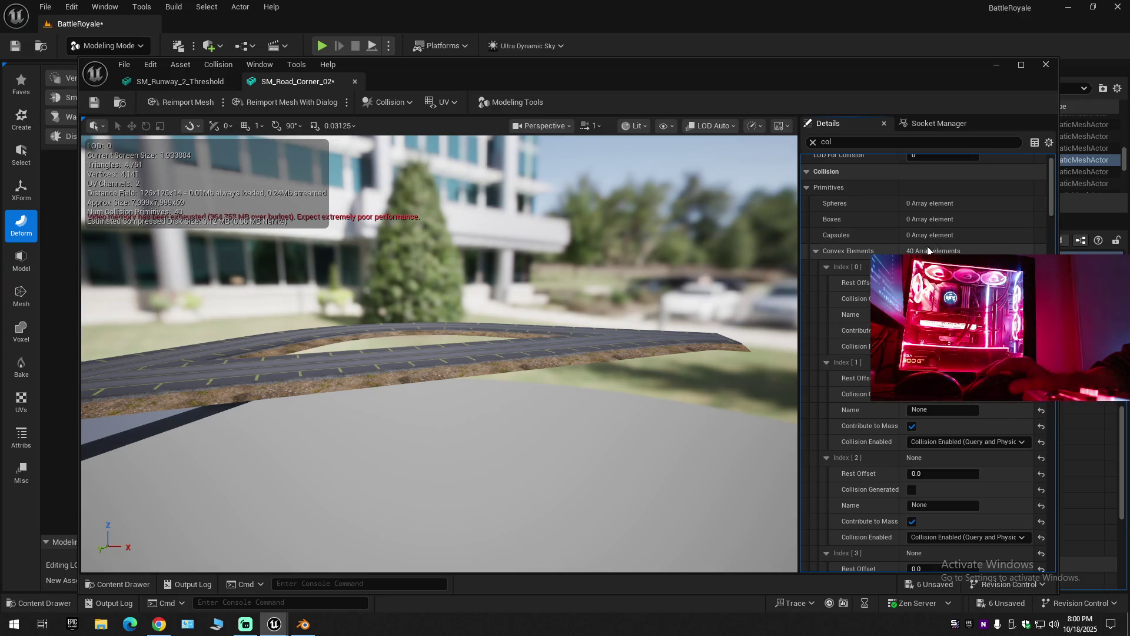